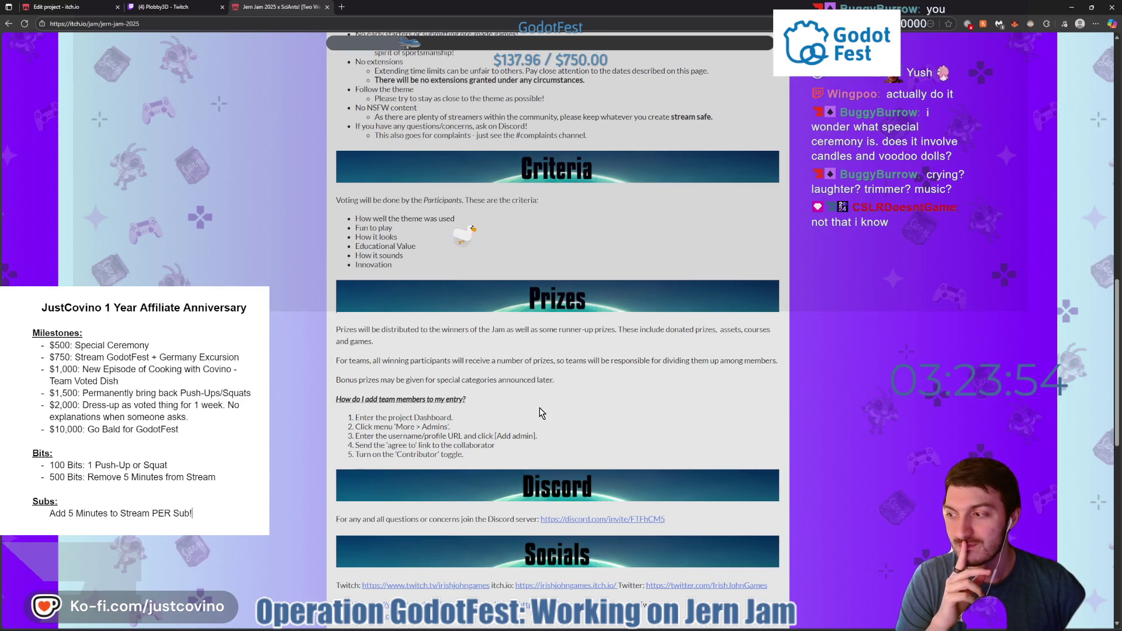
Read through the Jern Jam rules, criteria and prizes, then switch back to the 'Edit project - itch.io' tab.
scroll(608, 401, down, 2)
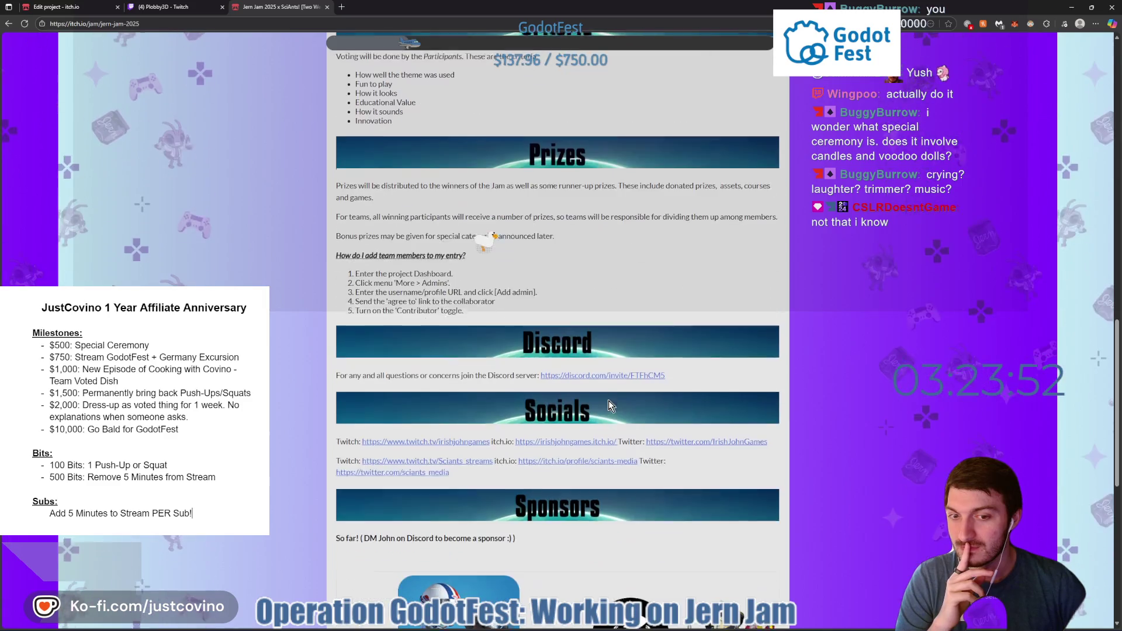
scroll(617, 399, down, 1)
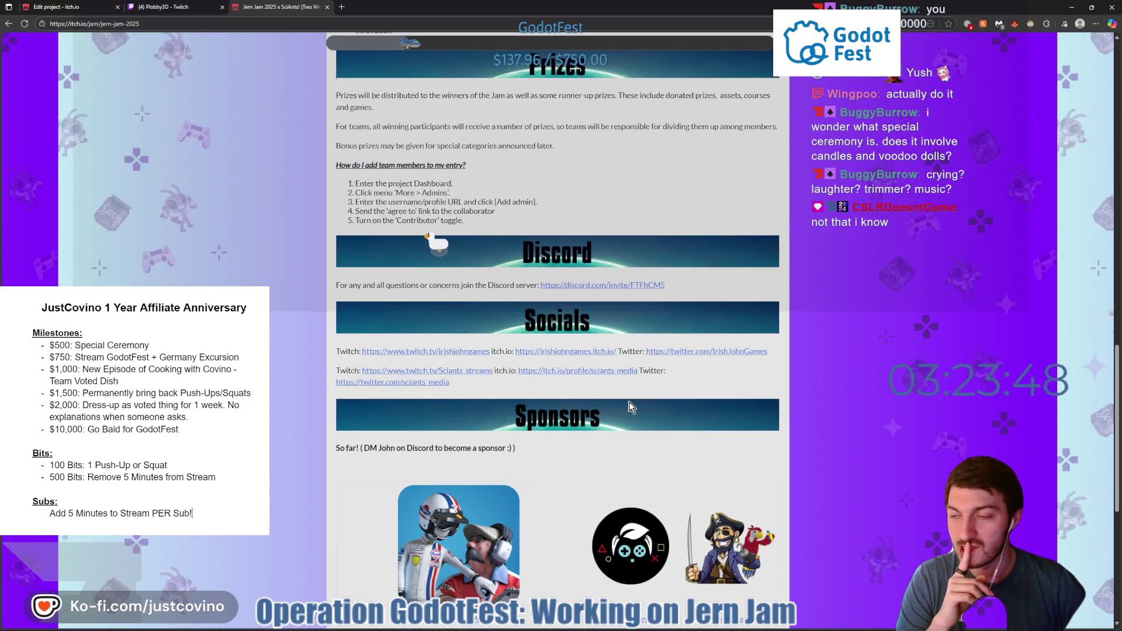
scroll(631, 407, down, 1)
scroll(629, 403, up, 2)
scroll(628, 401, up, 3)
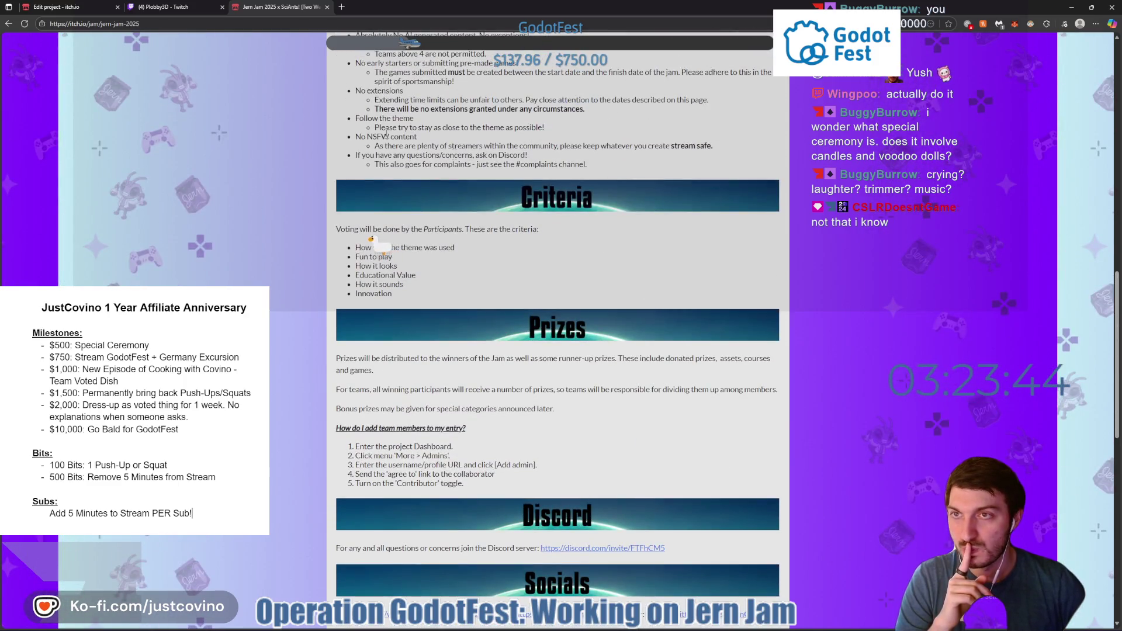
click(57, 7)
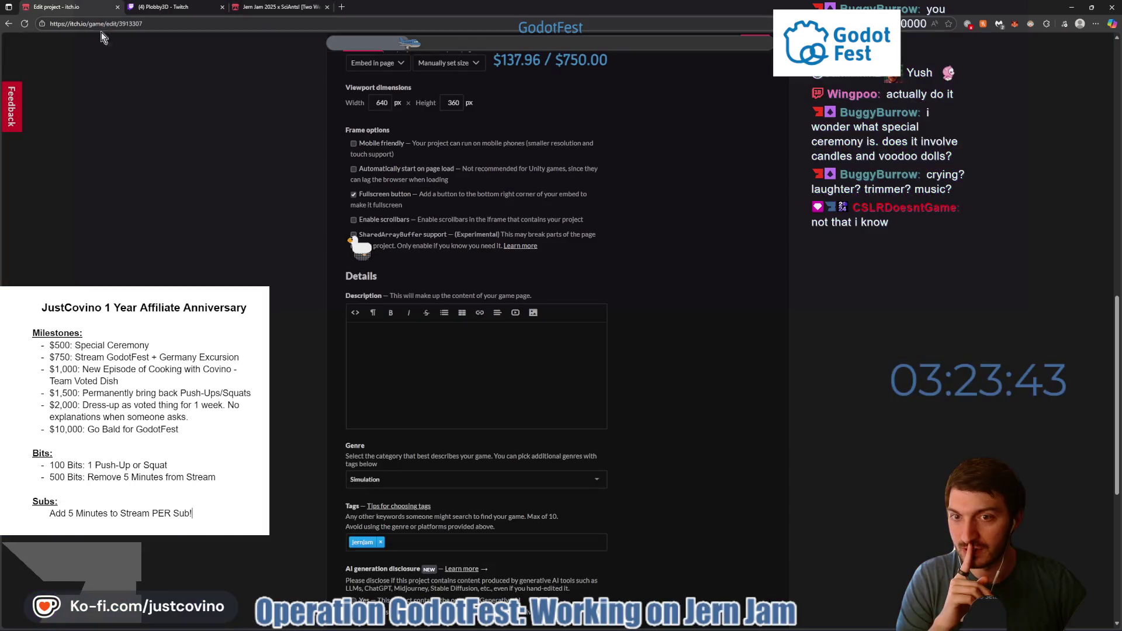
Start the empty game description with 'Ever wonder' and open a new browser tab.
click(414, 340)
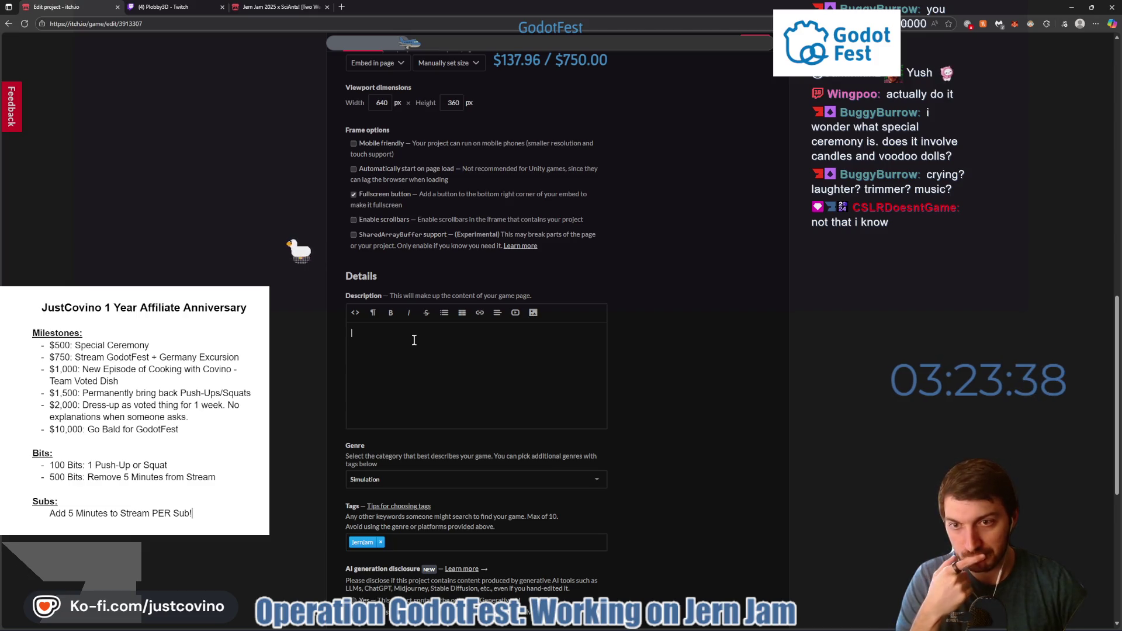
text(Ever wonder2)
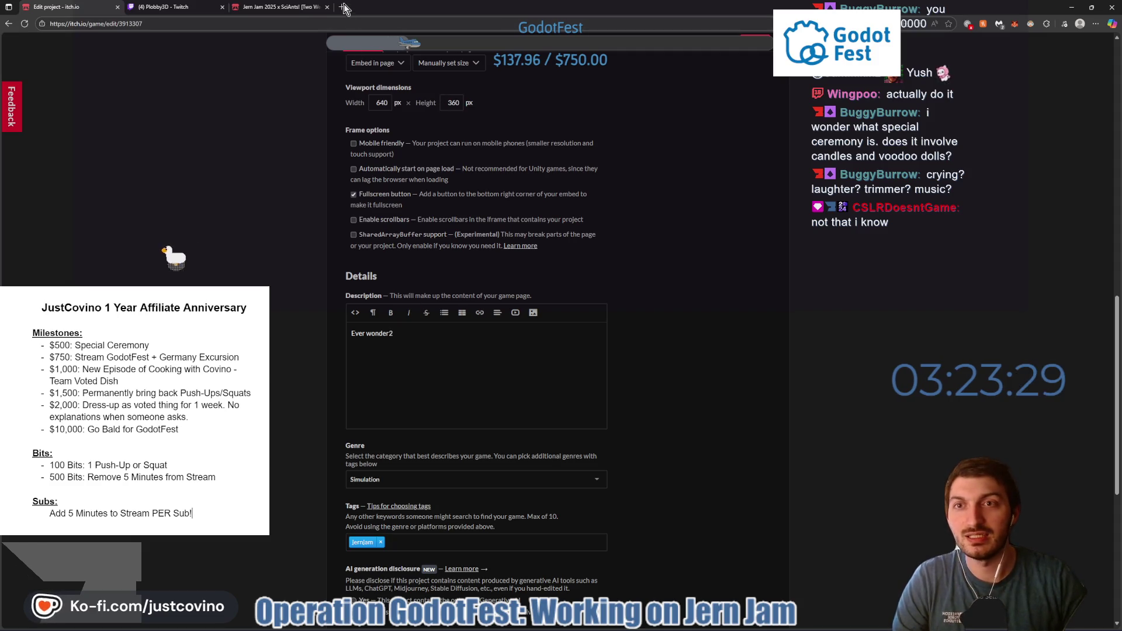
click(343, 7)
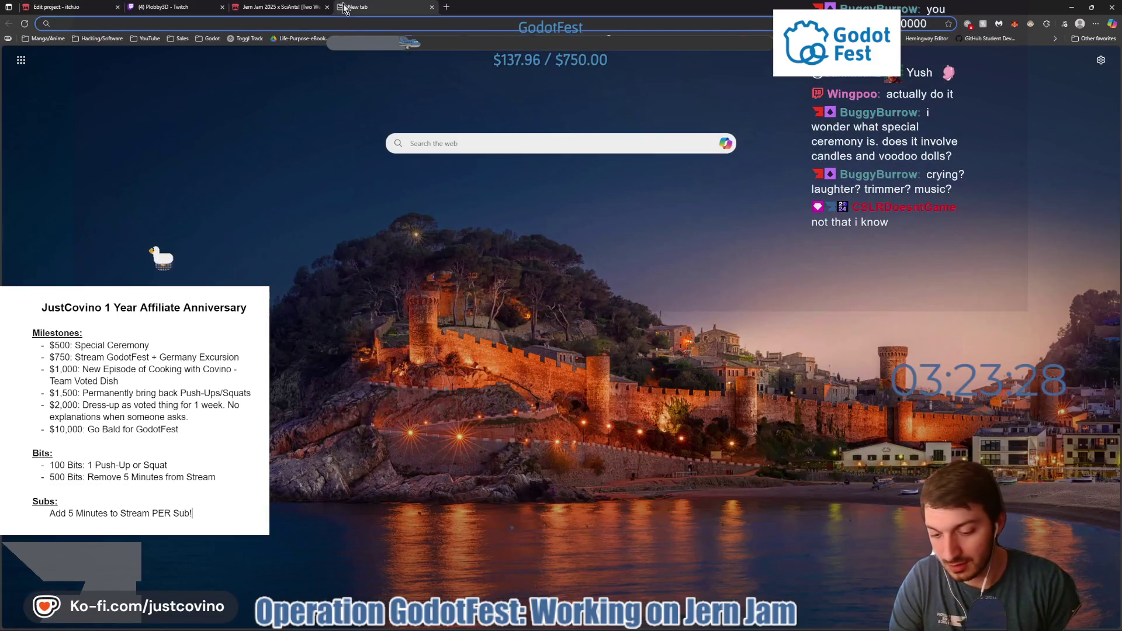
Search 'BPM mario super star song' and open the SongBPM Star Theme result.
text(BPM mario super)
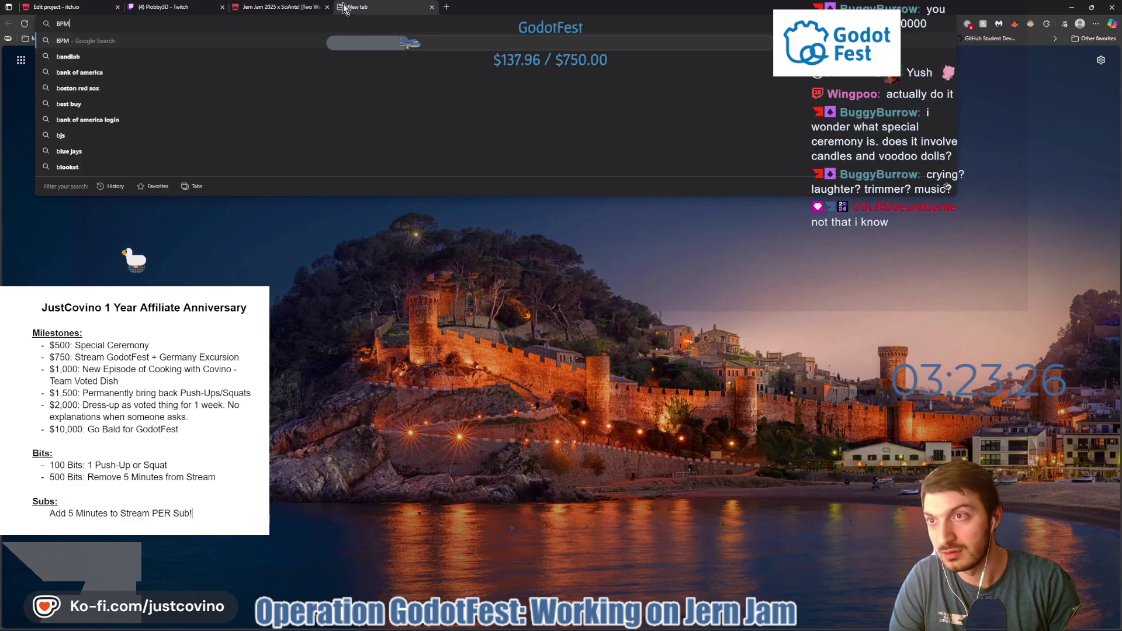
text( star song)
key(Return)
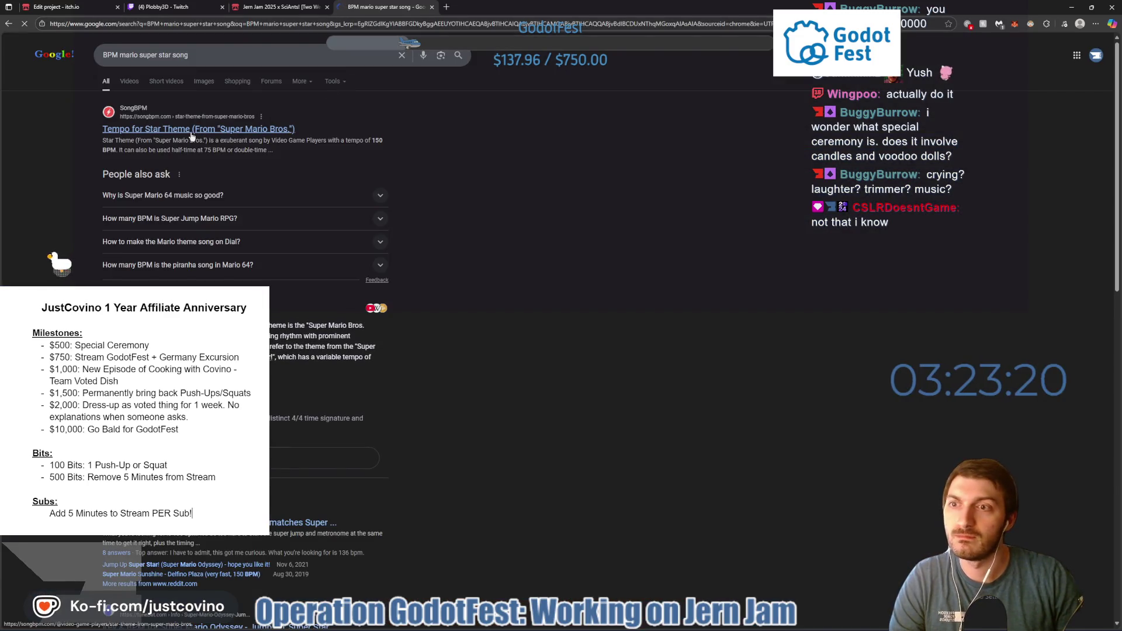
click(191, 131)
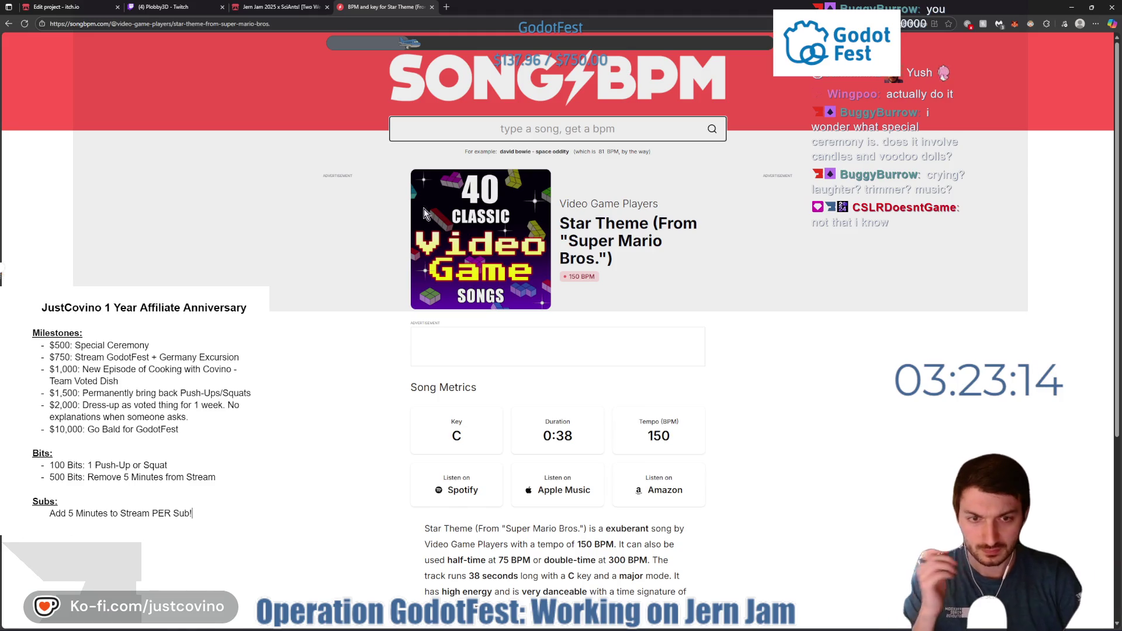
Confirm Star Theme runs at 150 BPM in key C, then select the current page address.
scroll(423, 208, down, 2)
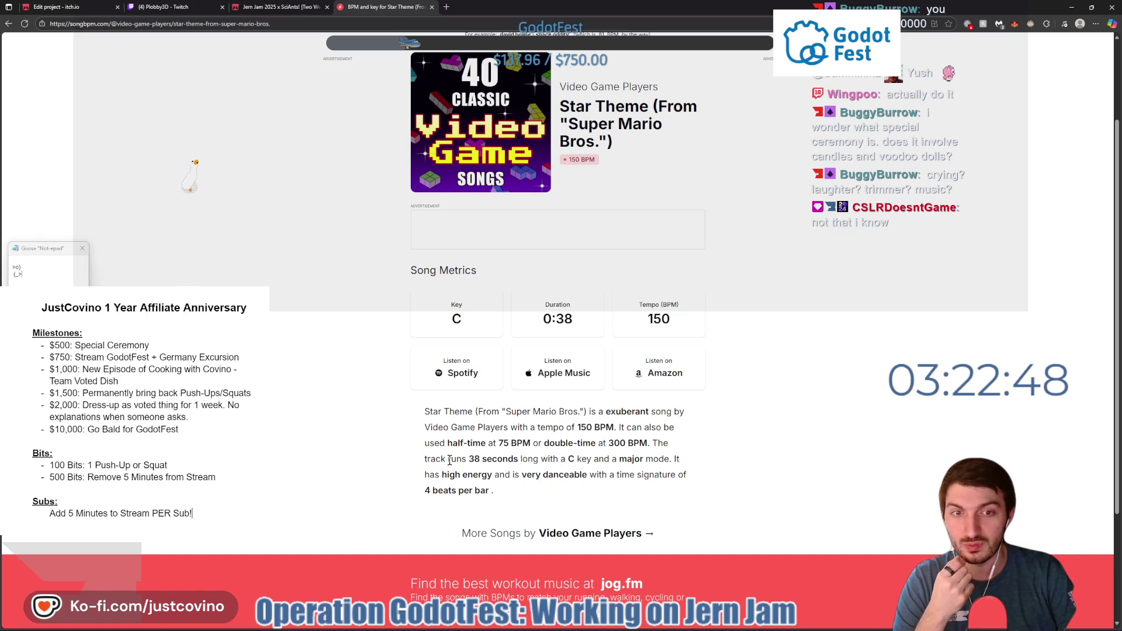
scroll(449, 461, down, 2)
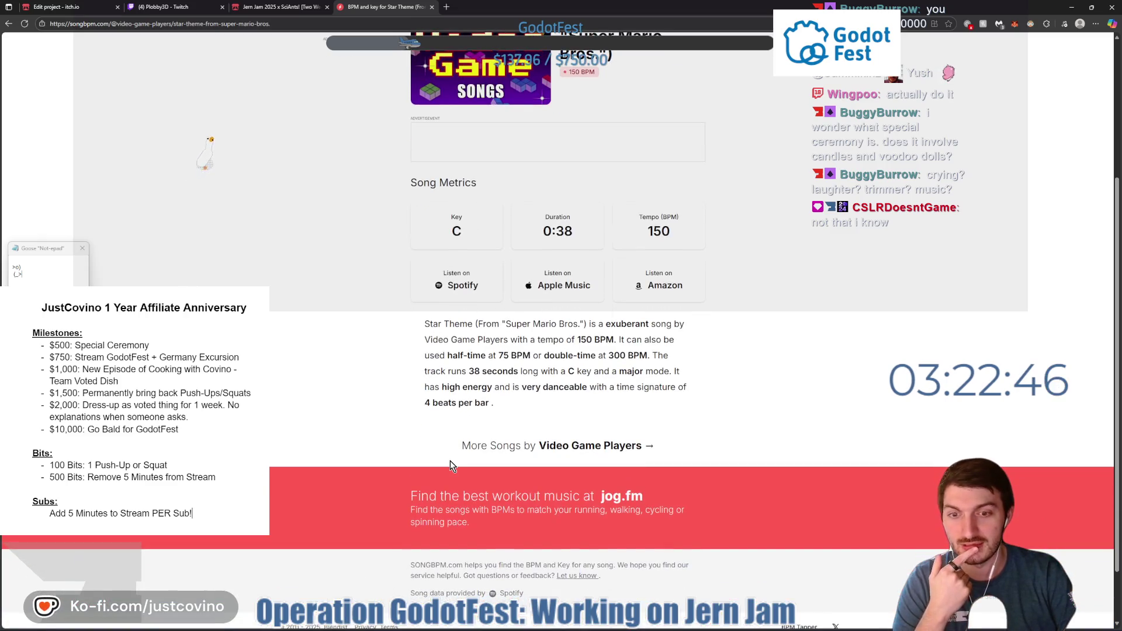
scroll(450, 461, up, 2)
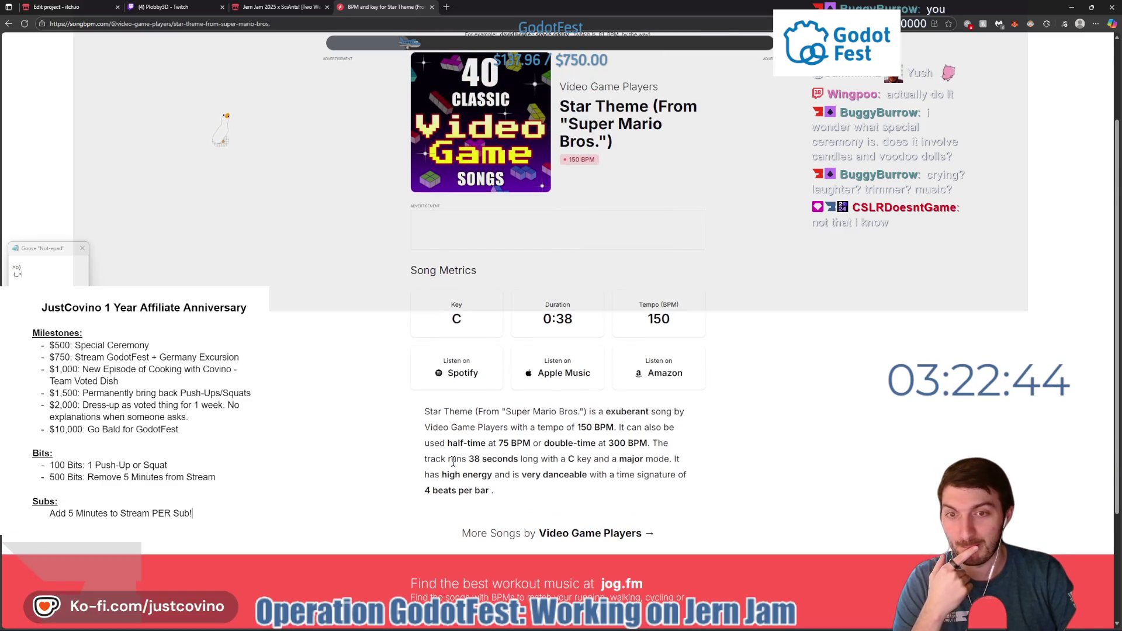
scroll(455, 463, up, 3)
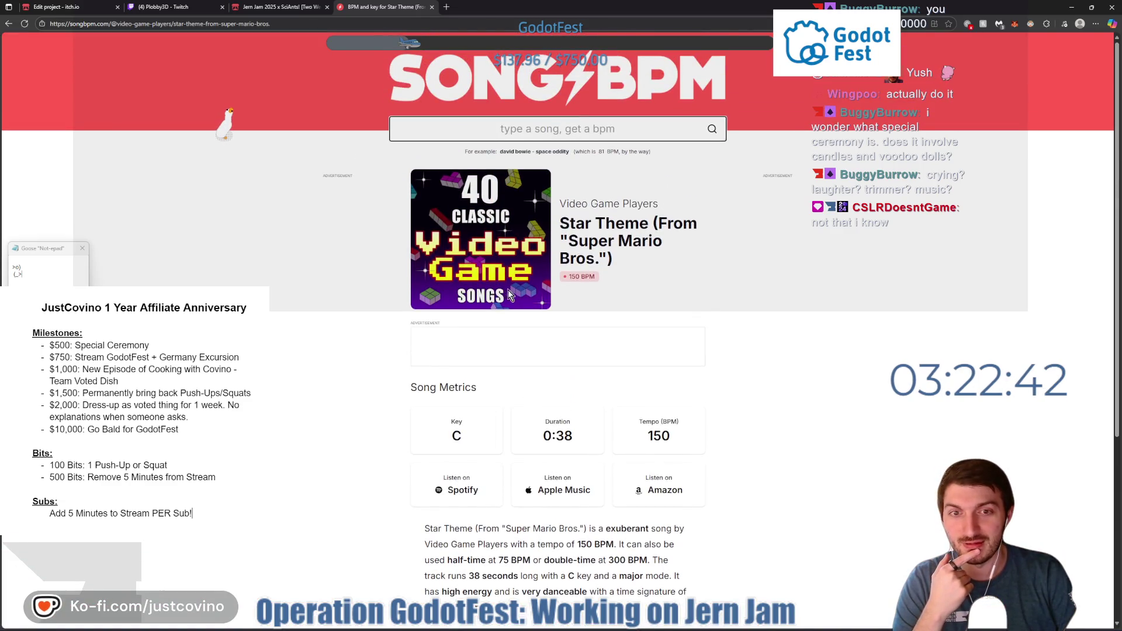
click(443, 23)
click(442, 23)
Go to bandlab.com, then return to the 'Edit project - itch.io' tab.
text(bandlab.com)
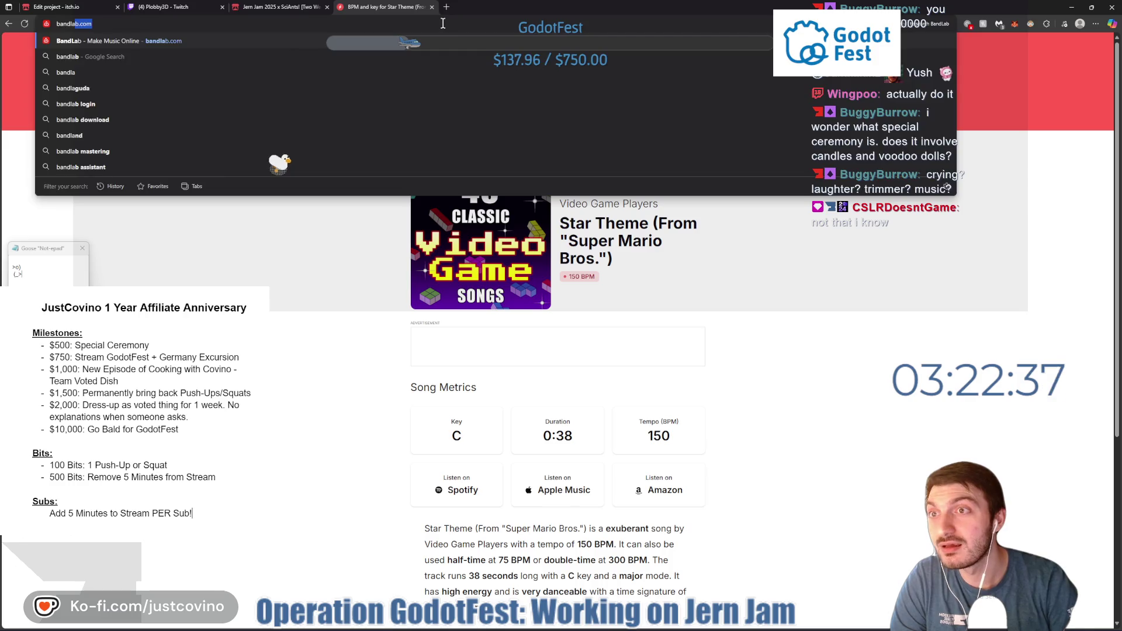
key(Return)
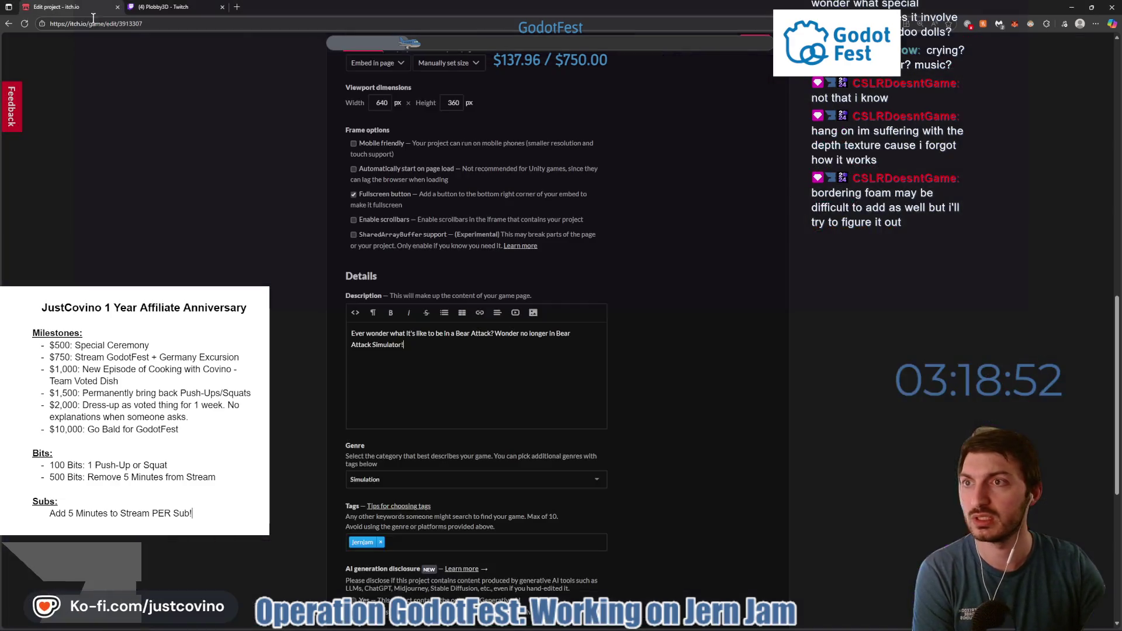
click(88, 7)
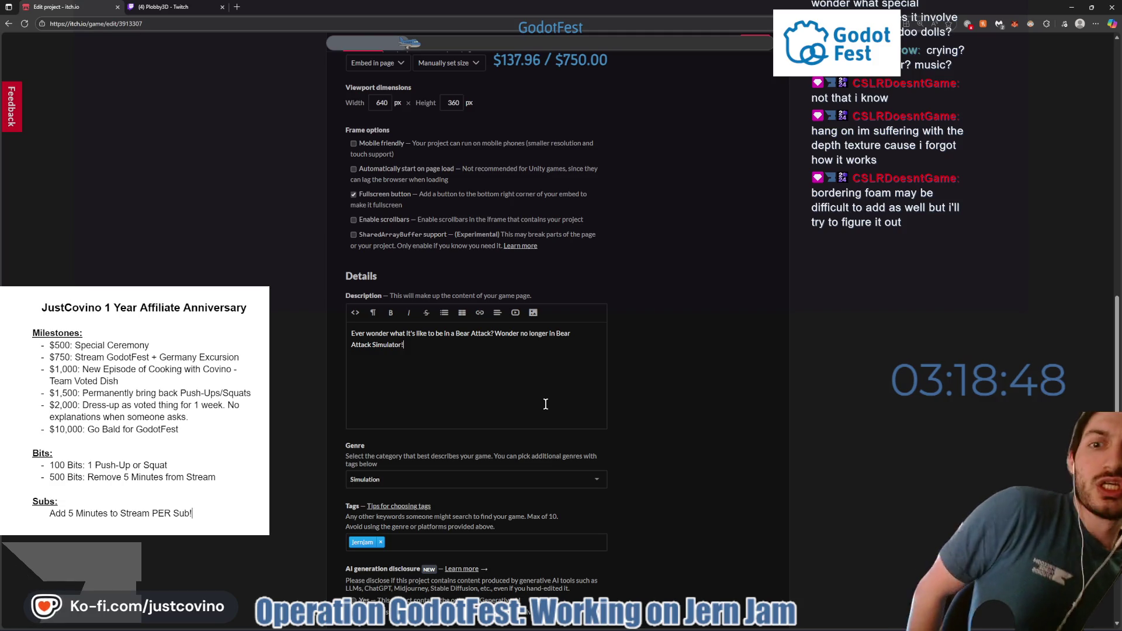
Add a paragraph about bears overrunning the campground and collecting items for battle, then a new line.
click(545, 404)
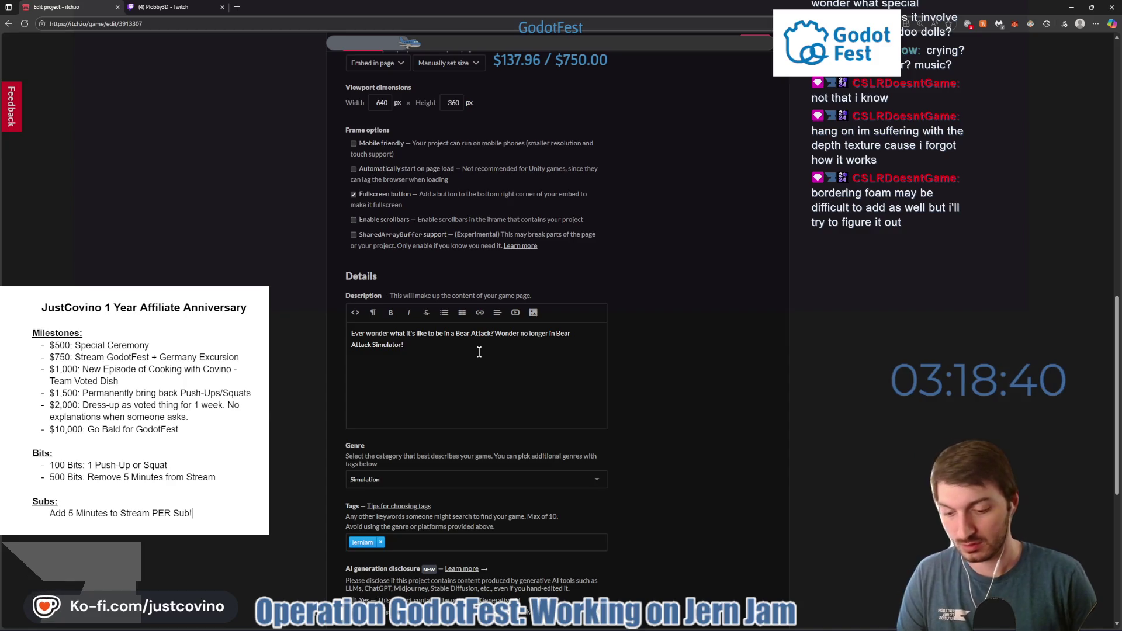
text( Y)
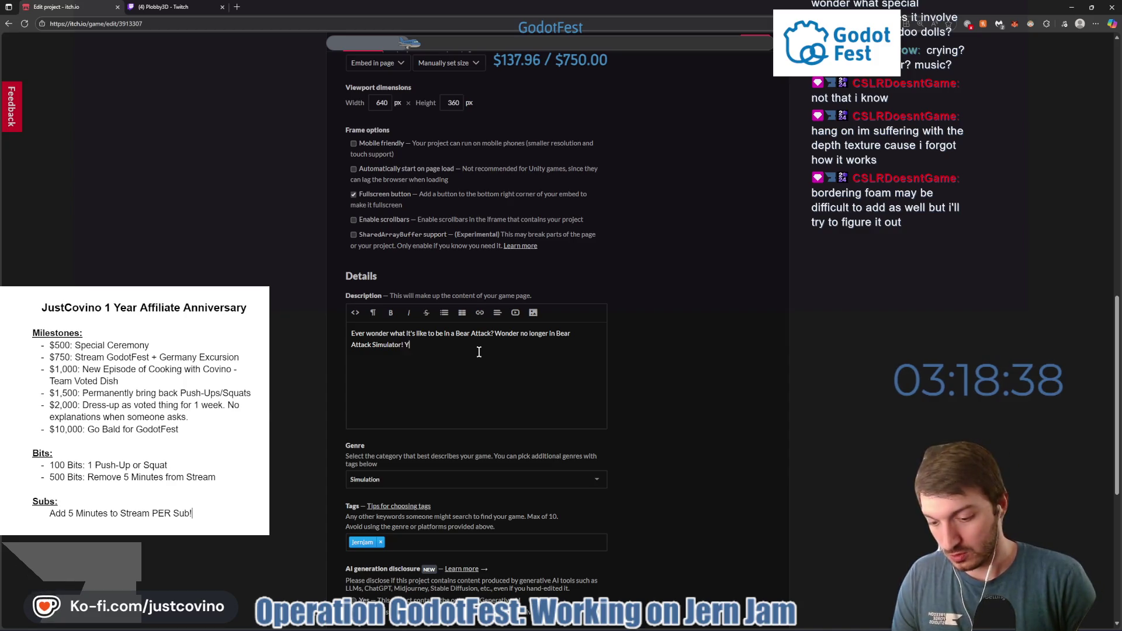
key(BackSpace)
key(BackSpace)
text(The Ca)
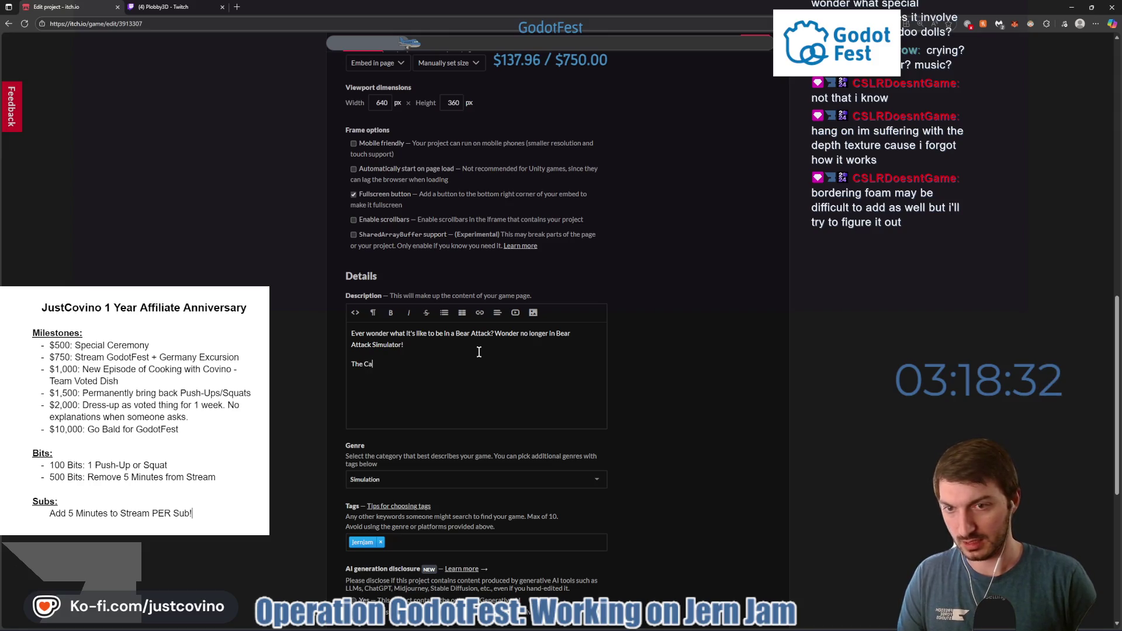
text(mp)
text(nd )
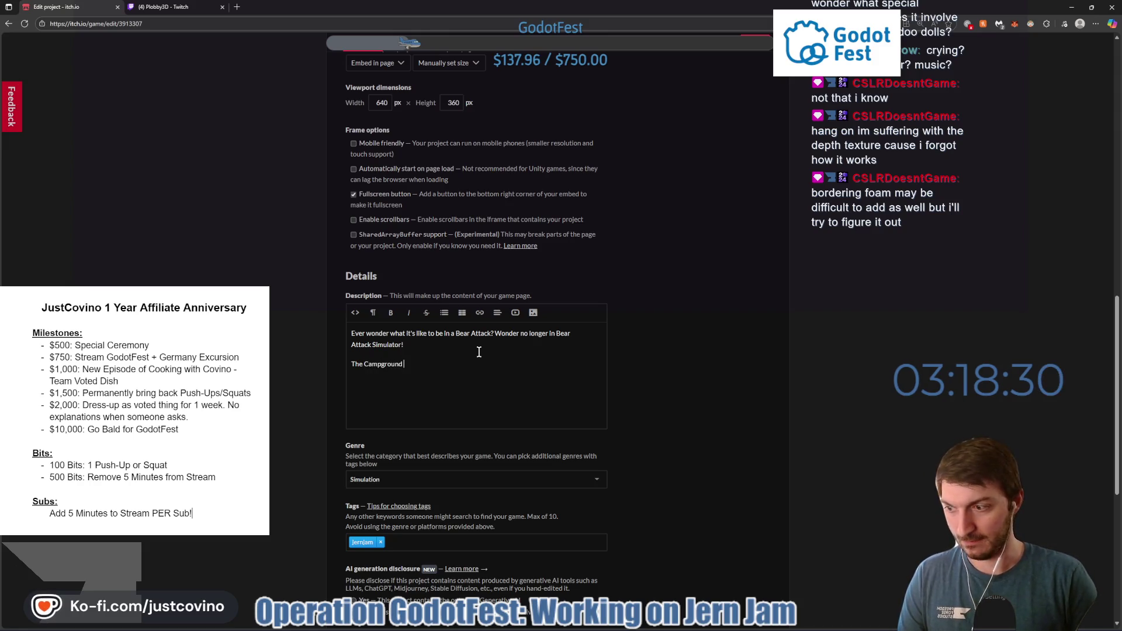
text(has been over)
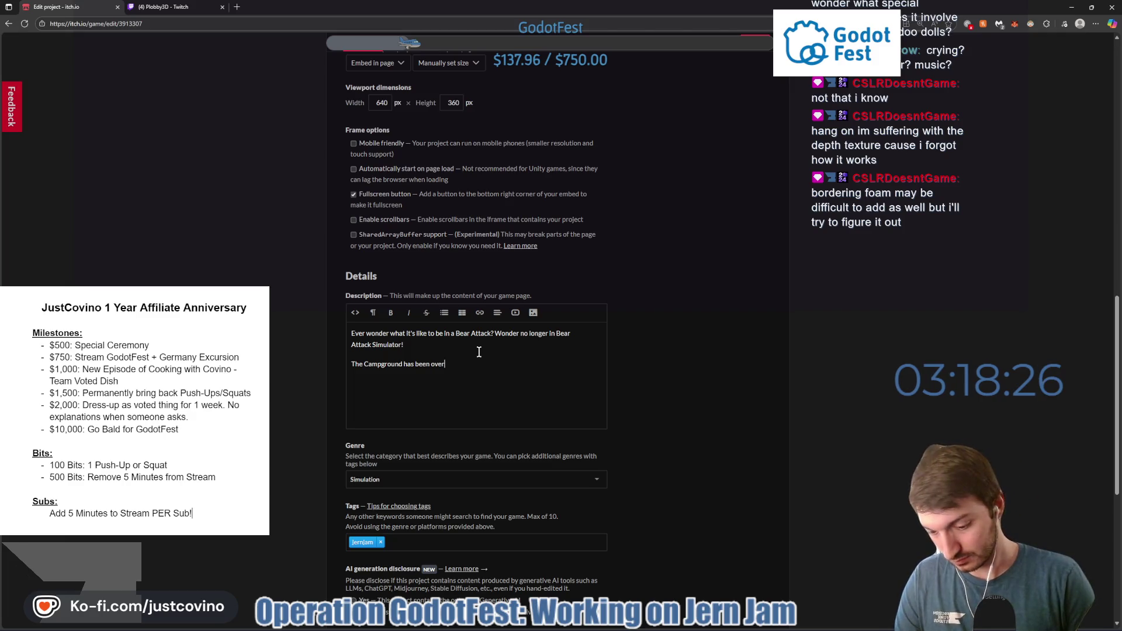
text(rnn byBe)
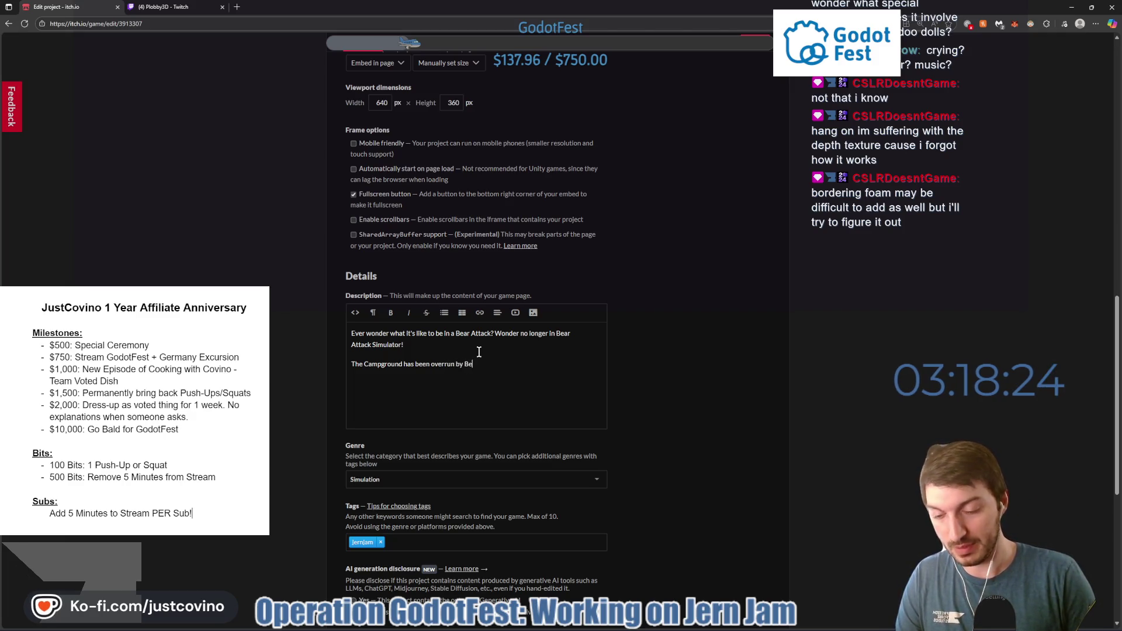
key(BackSpace)
key(BackSpace)
key(BackSpace)
text(rs!)
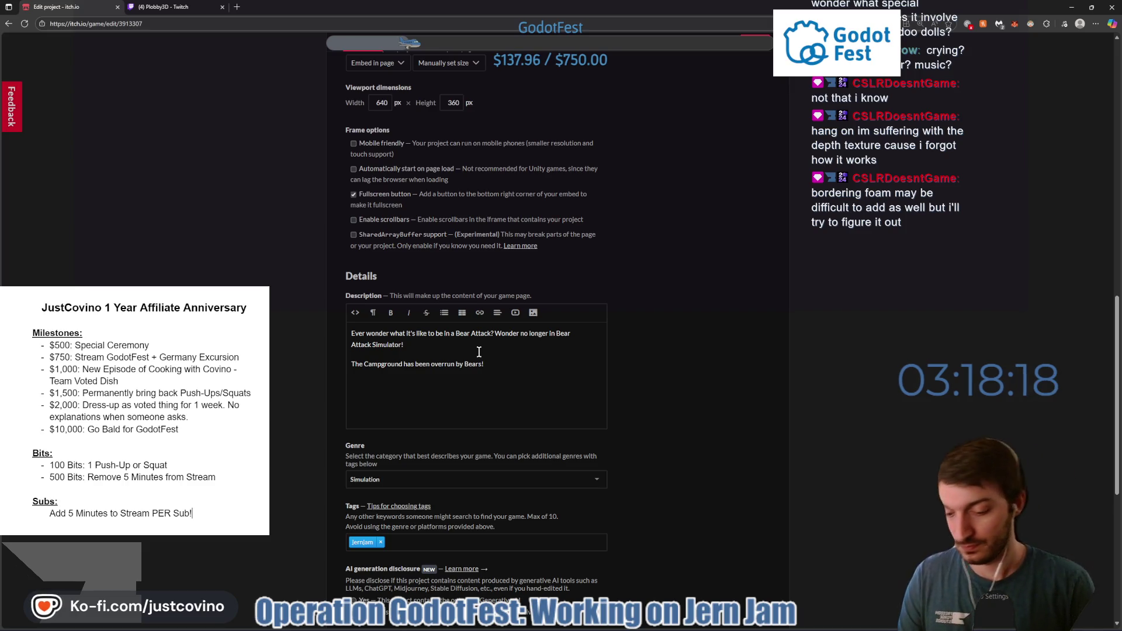
text( Run around the camp)
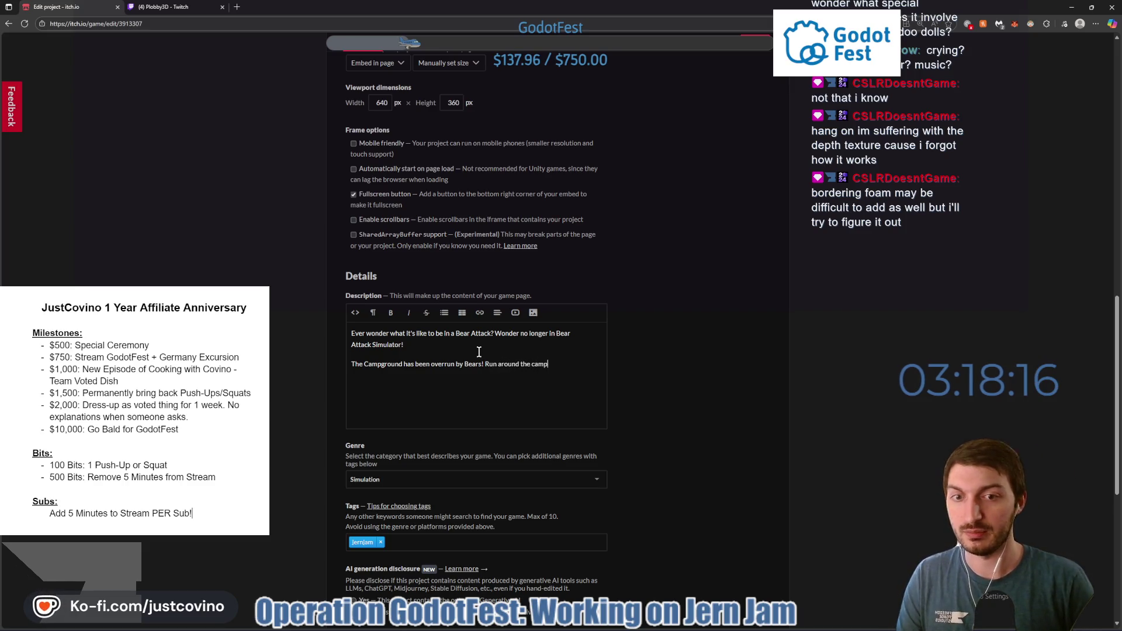
text(, collecting)
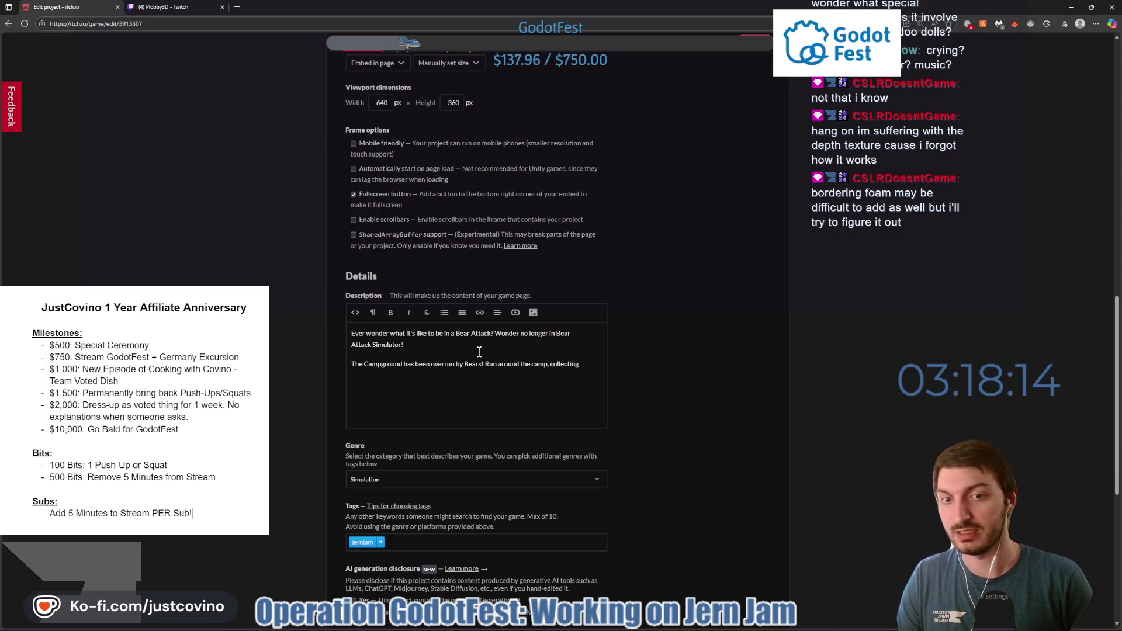
text( various items)
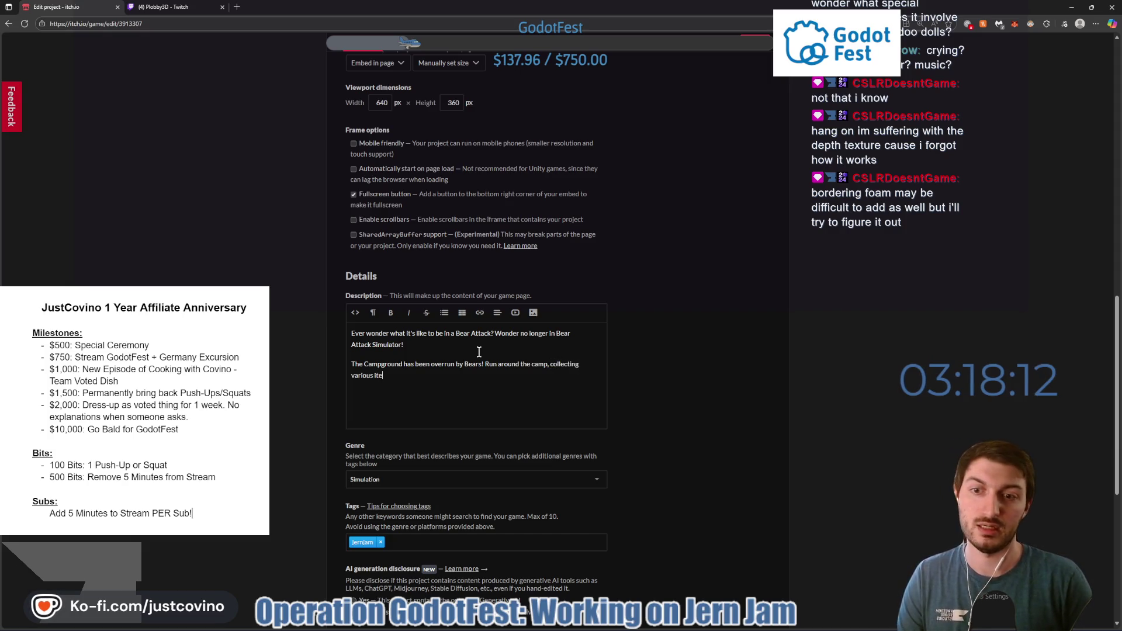
text( to aid)
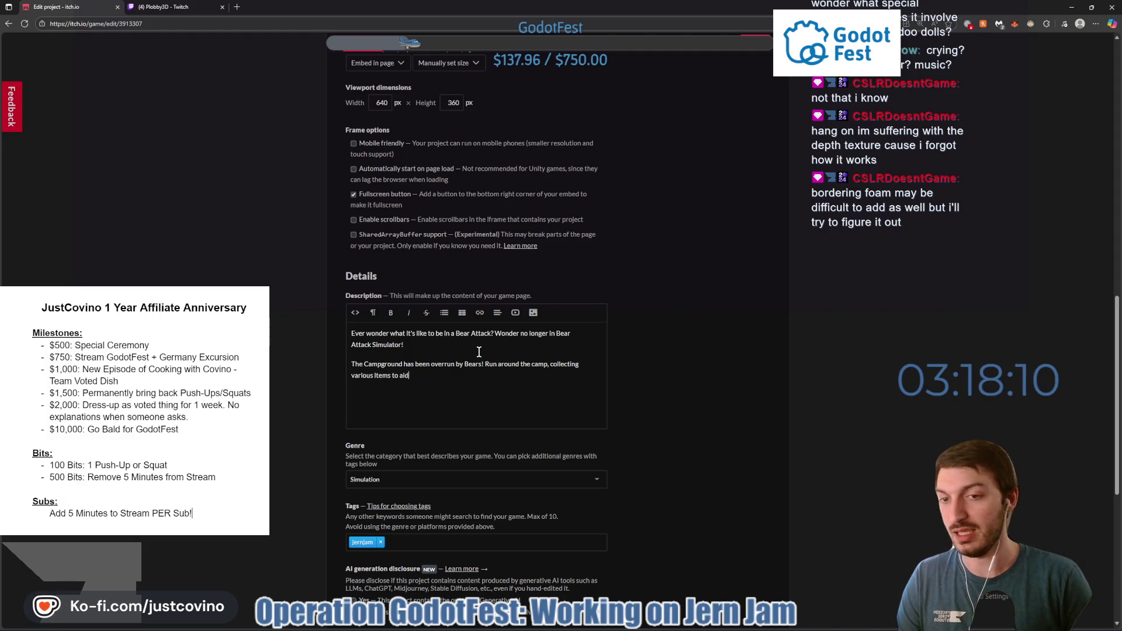
text( yo)
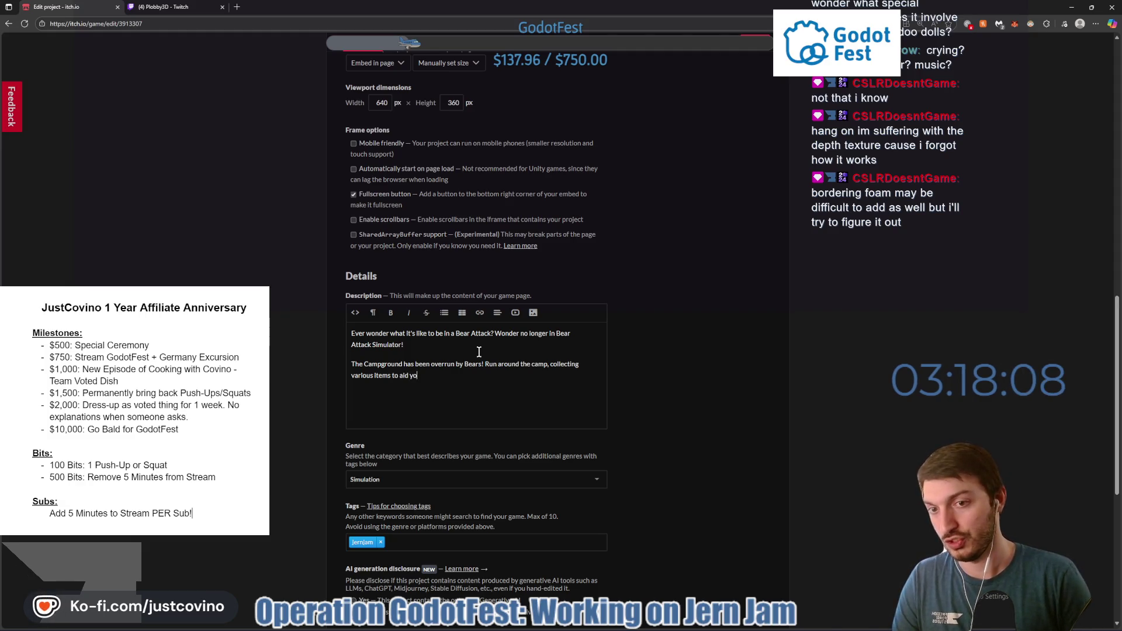
text(u in your battle)
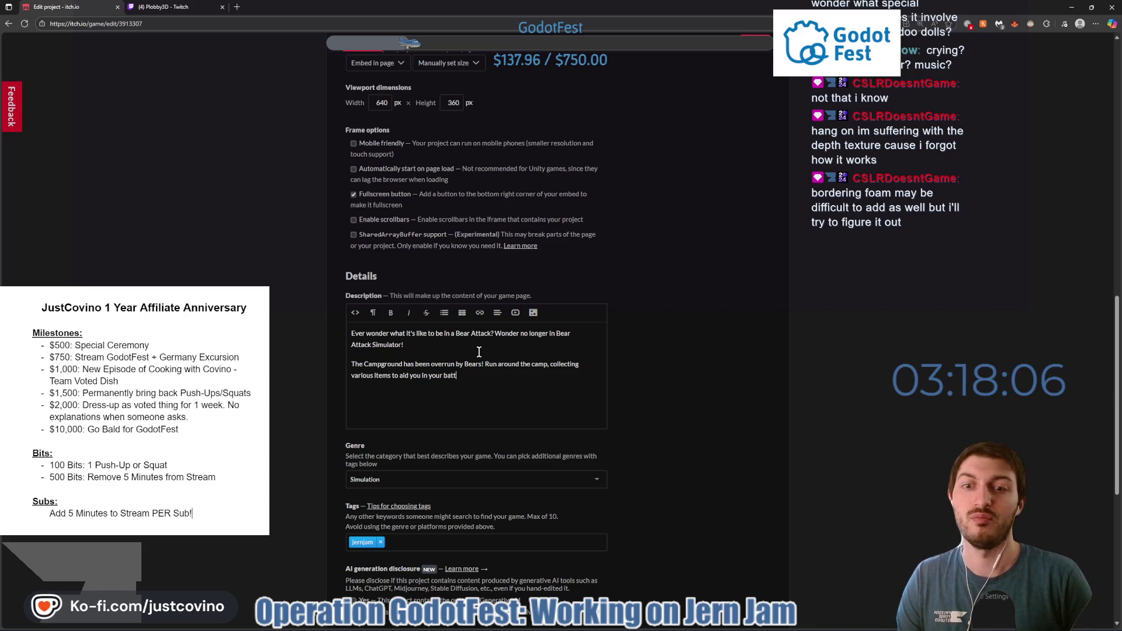
text( against the B)
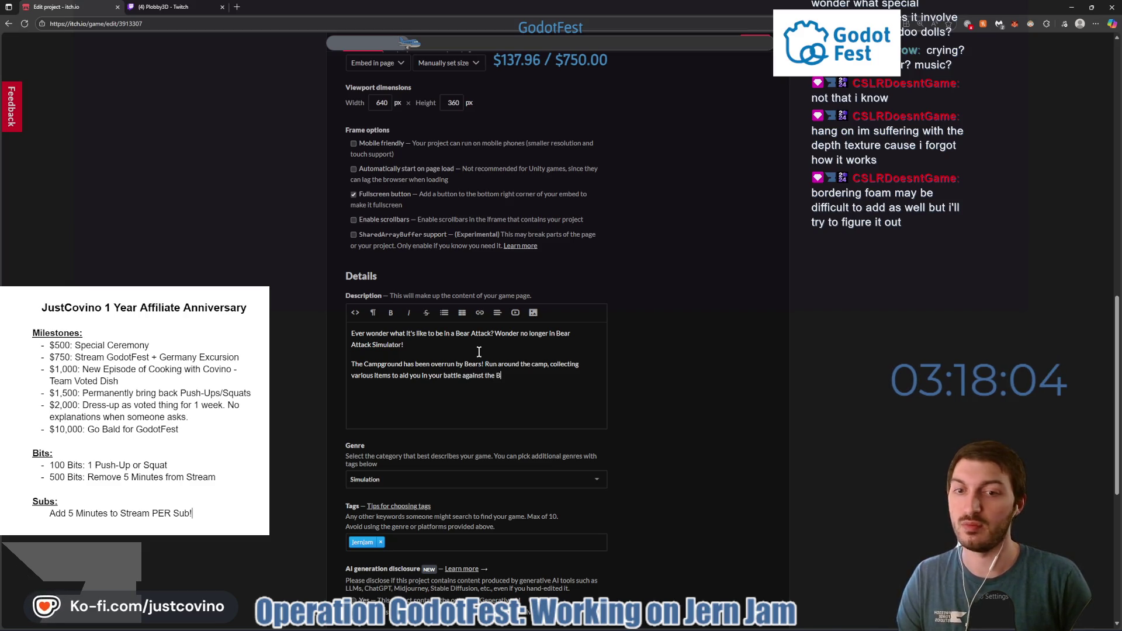
text(ears!)
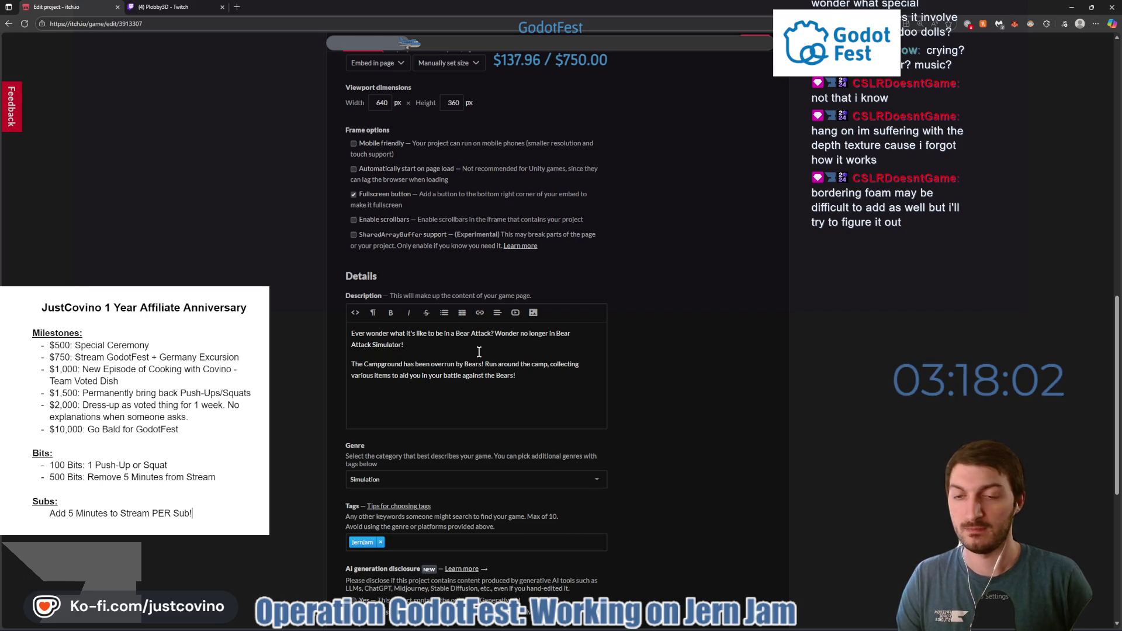
key(Return)
Write the Controls heading with 'WASD: Move' and 'Spacebar: Jump' lines.
text(ontrols:)
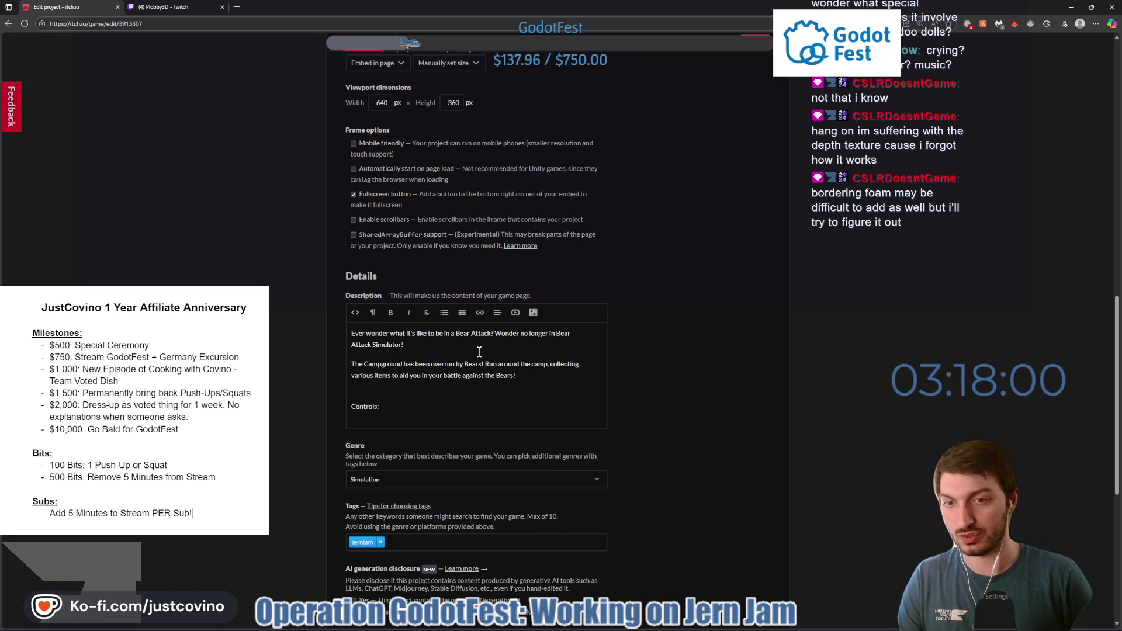
key(Return)
text(WASD)
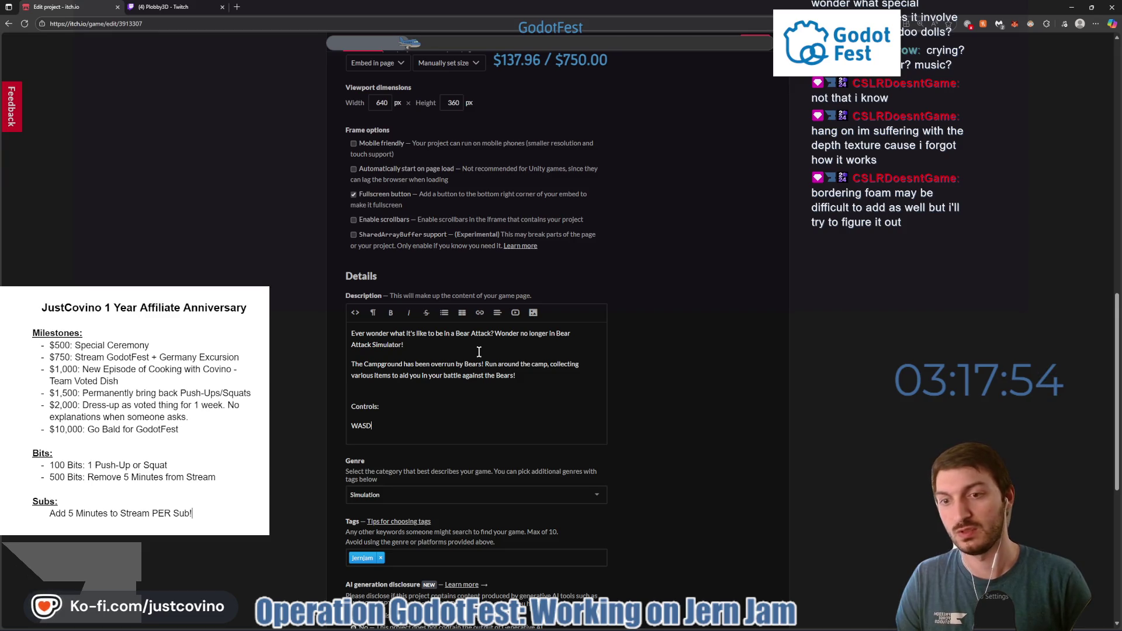
text( to move)
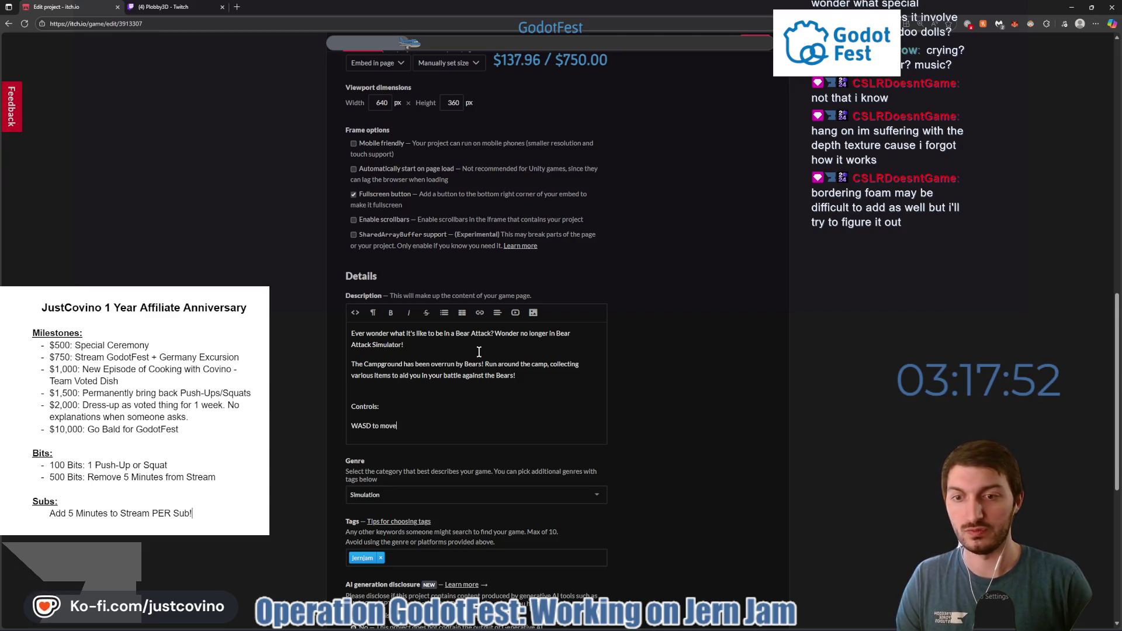
key(BackSpace)
key(BackSpace)
key(BackSpace)
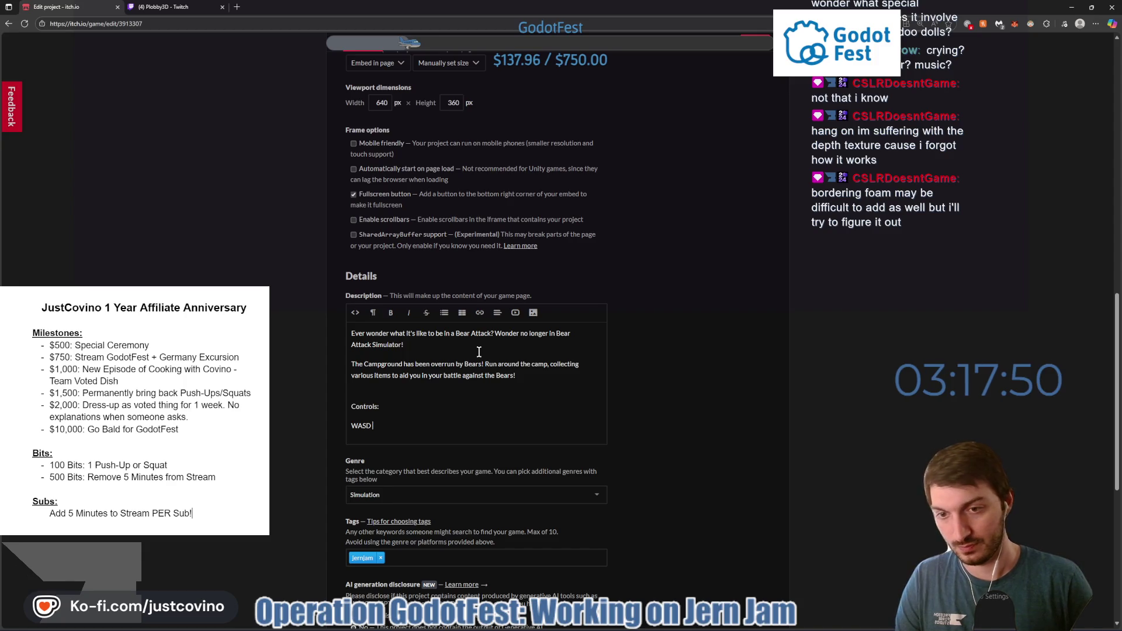
text(:)
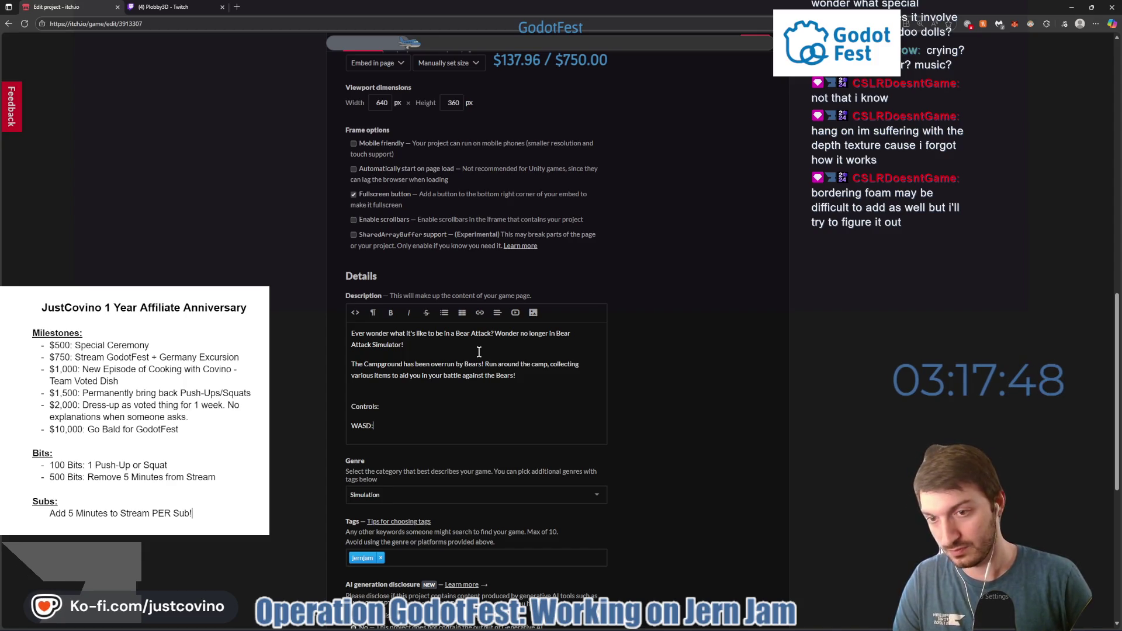
text( Move)
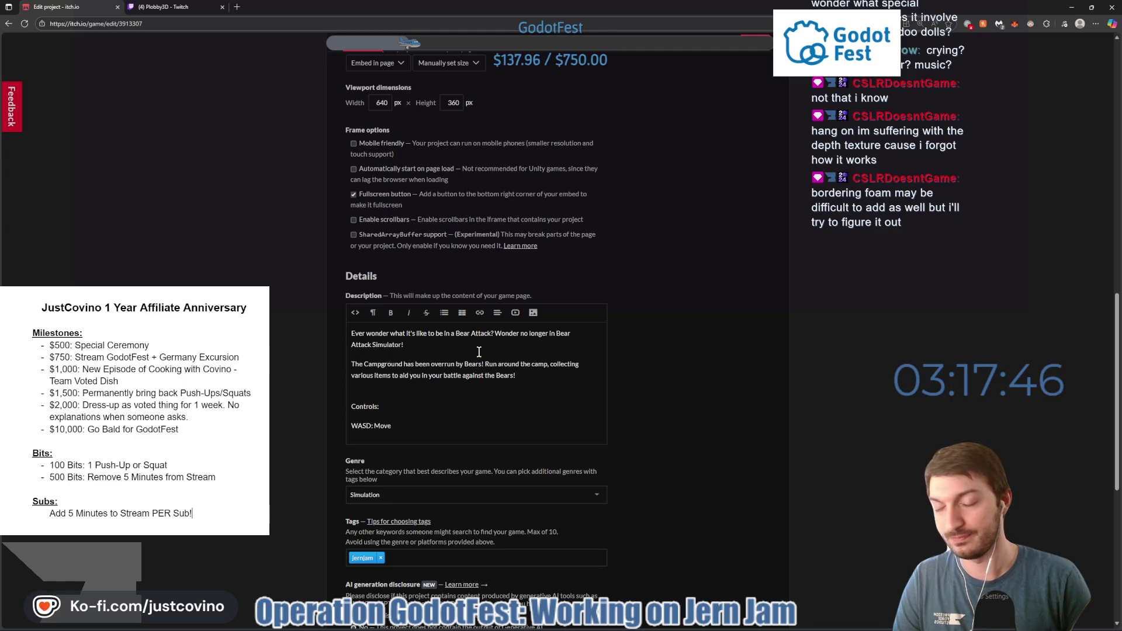
key(Return)
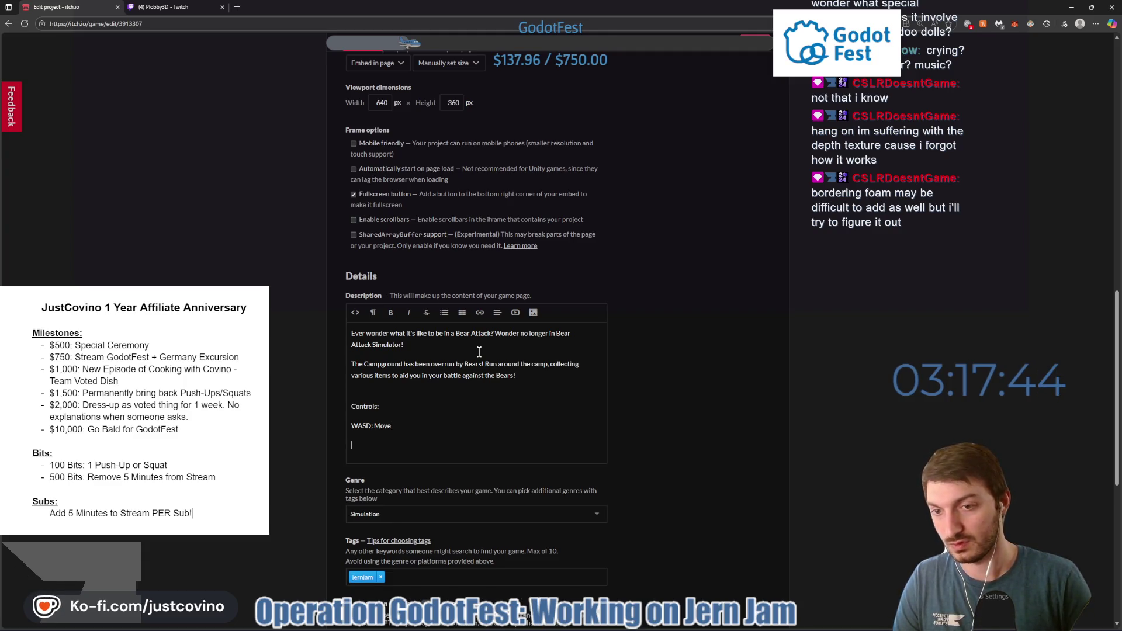
text(Spacebar)
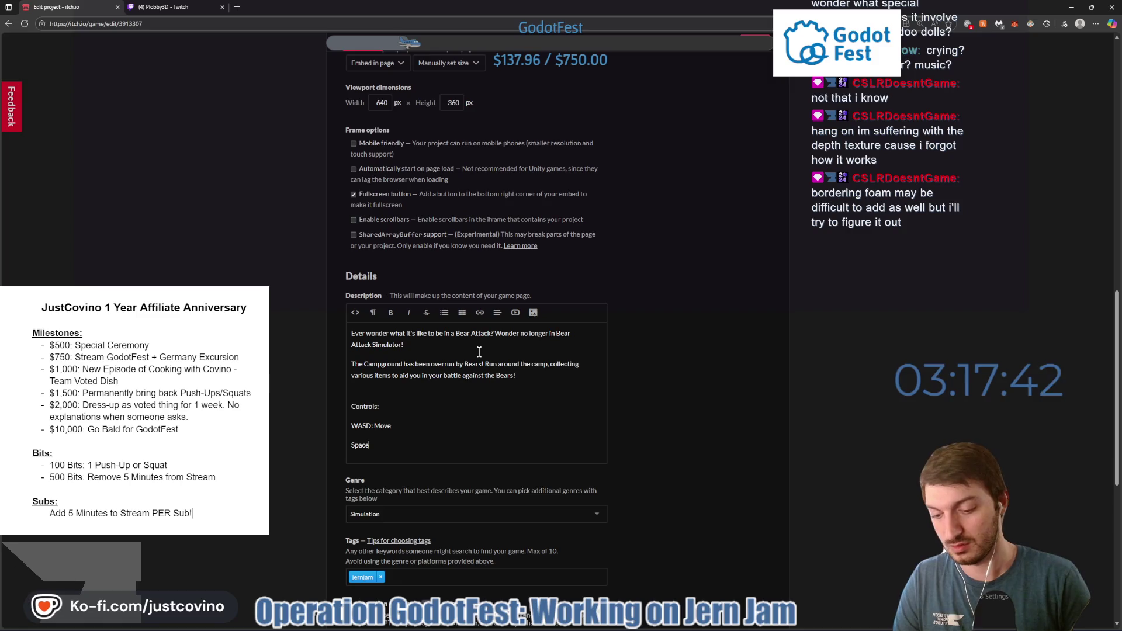
text(: Jump)
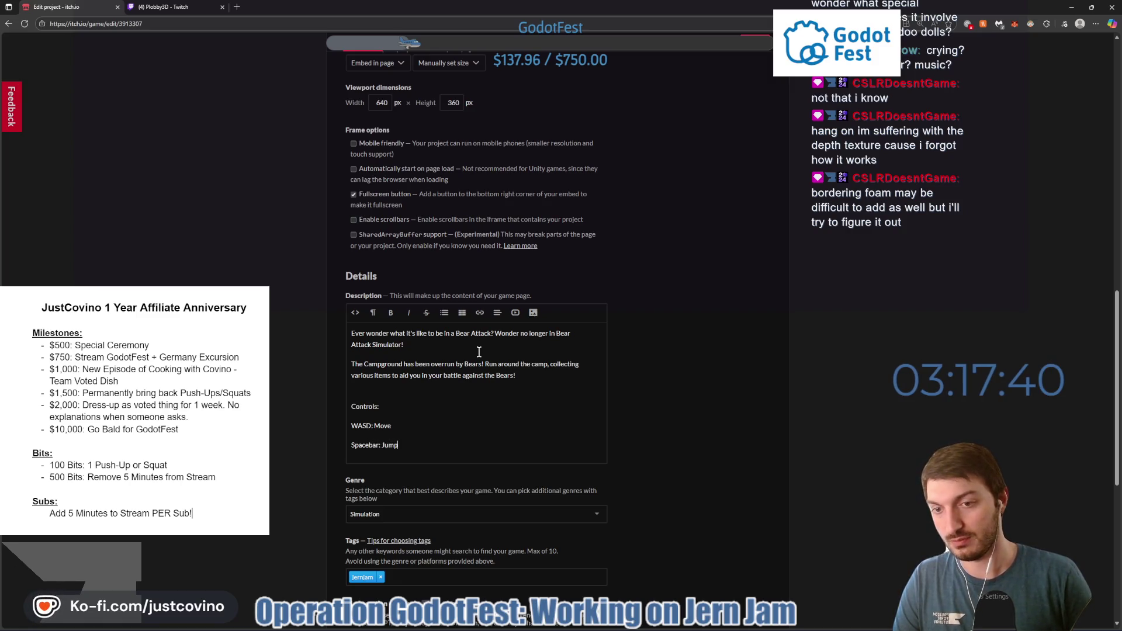
Add the 'E: Pick up Item' and 'LMB (Press or Hold): Attack' control lines.
key(Return)
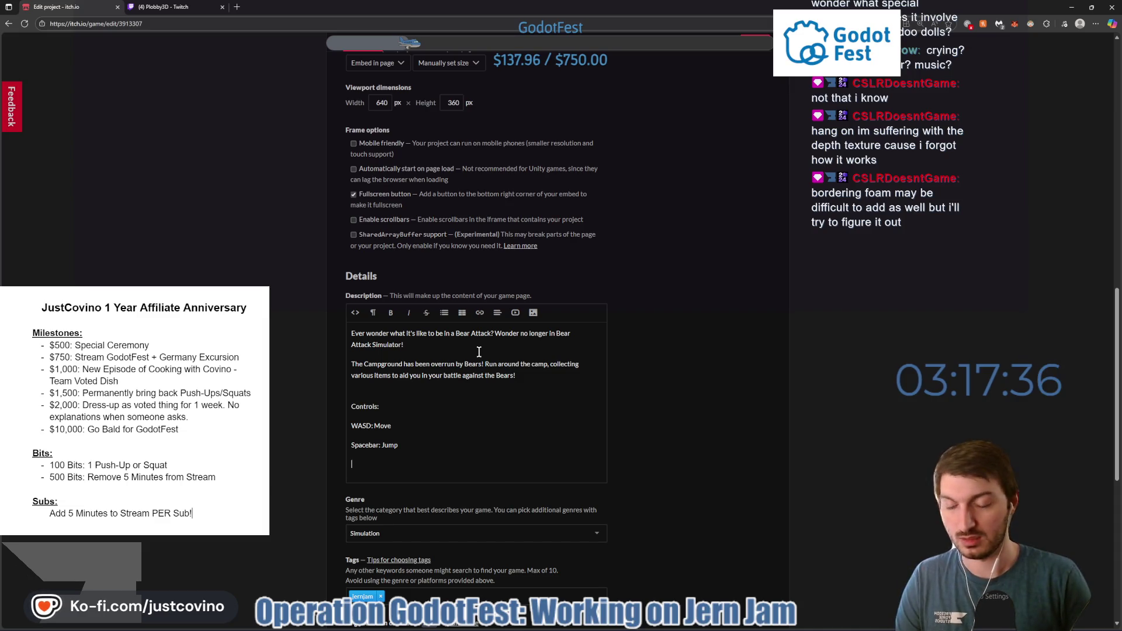
text(E)
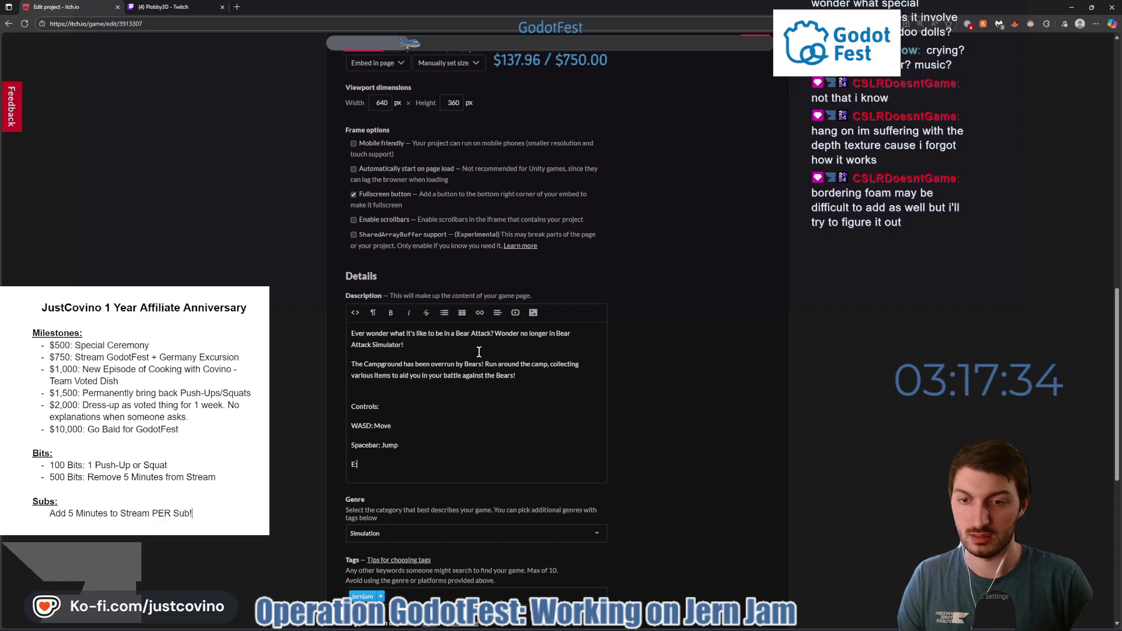
text(: Pick up Item)
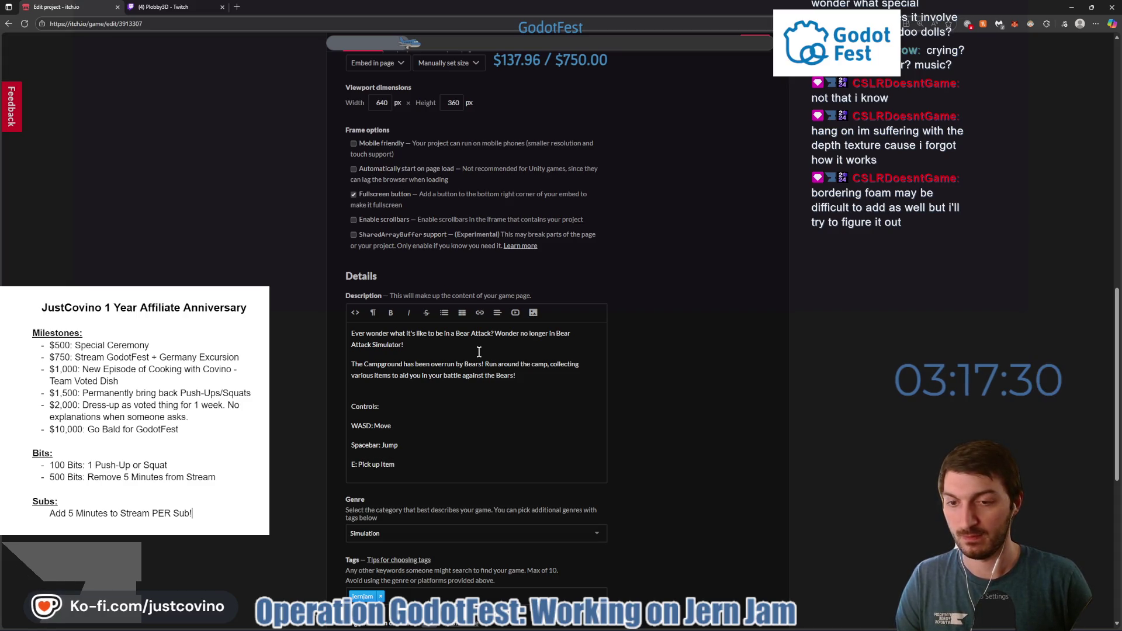
key(Return)
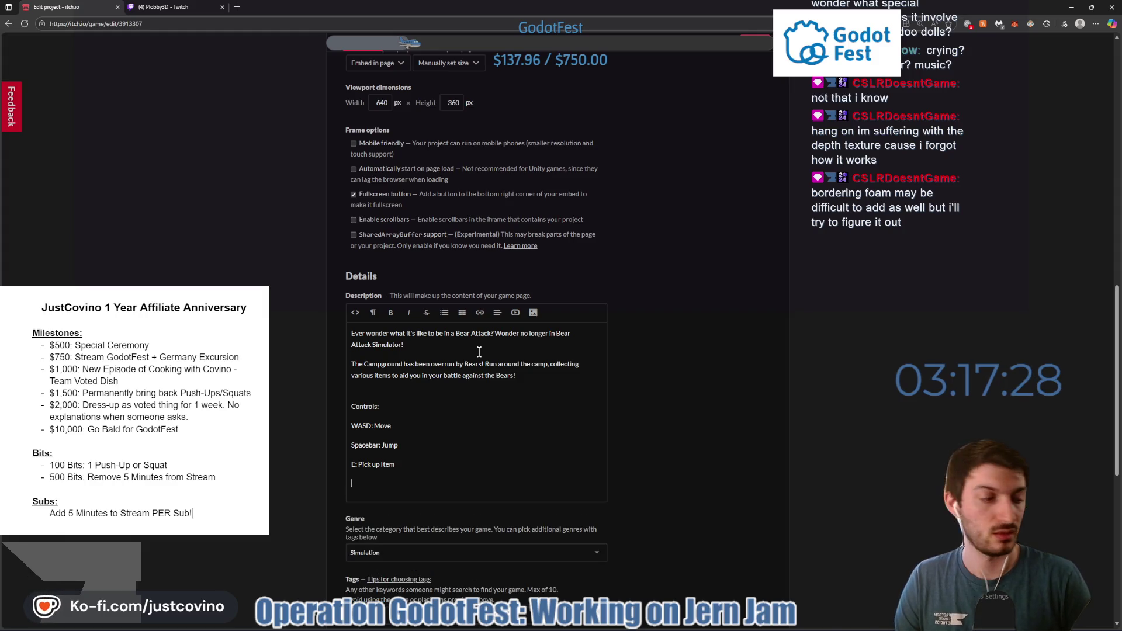
text(L)
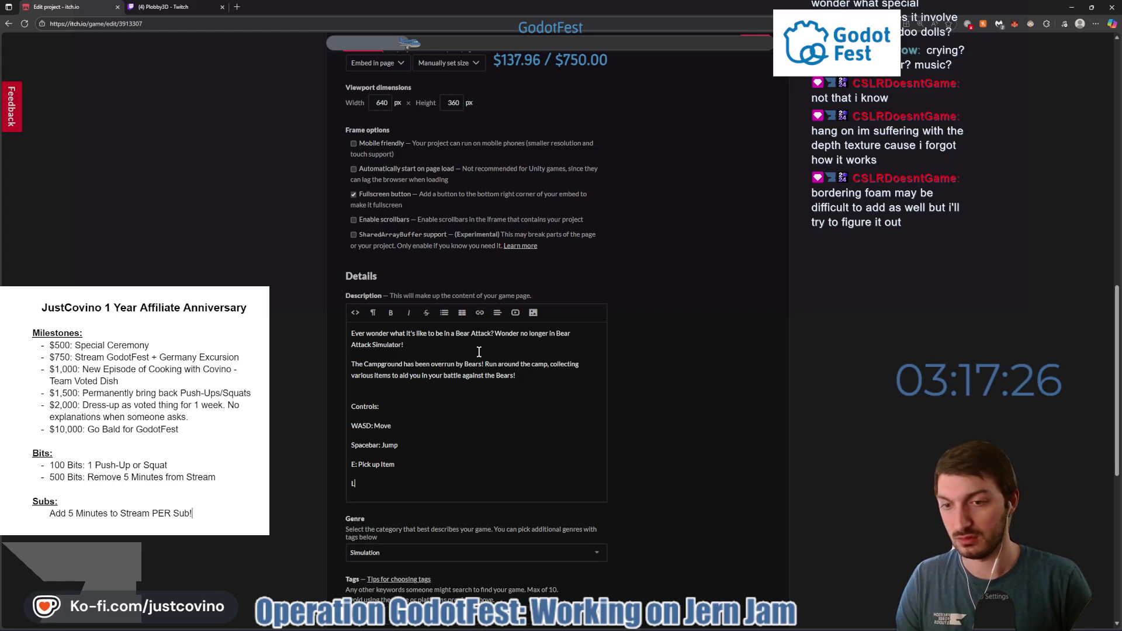
text(MB: )
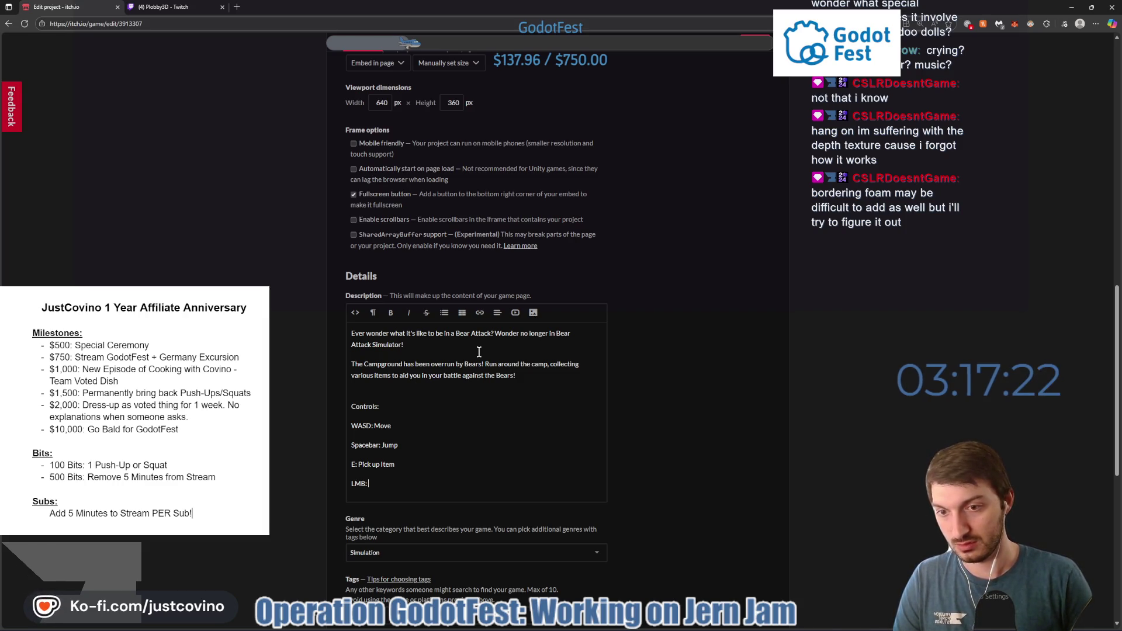
text((pre)
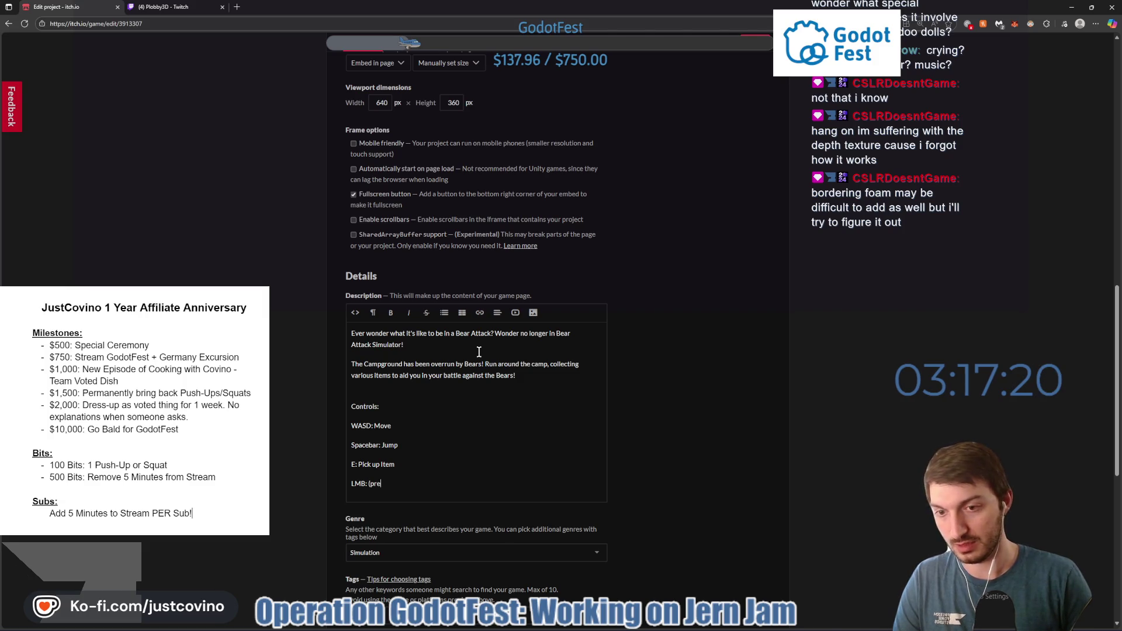
key(BackSpace)
key(BackSpace)
key(BackSpace)
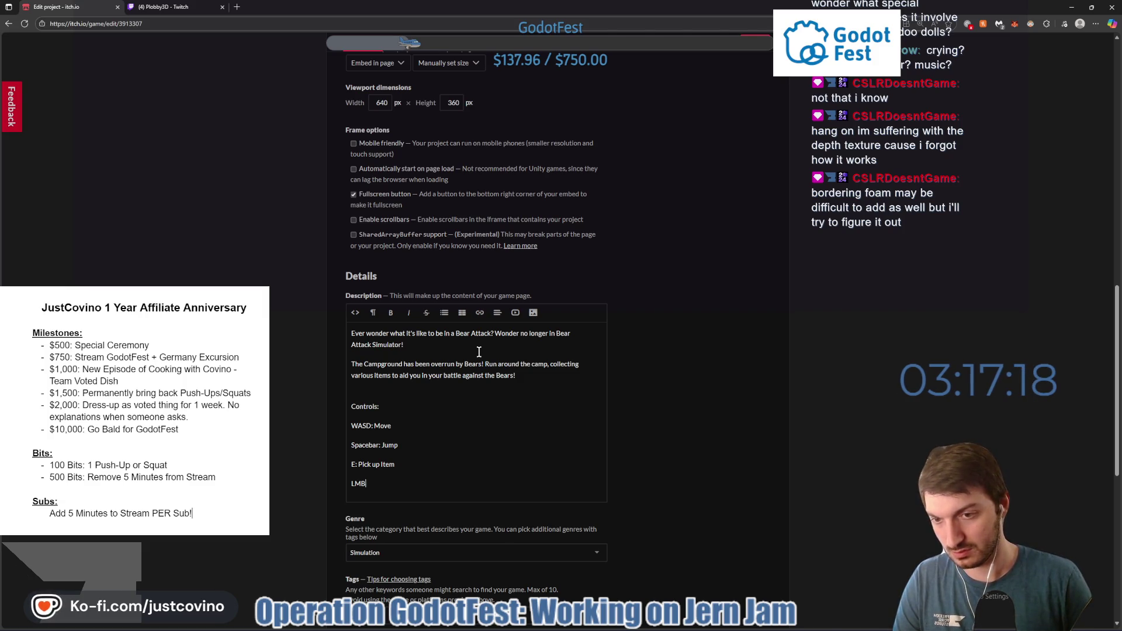
text((P)
key(BackSpace)
key(BackSpace)
text((Press or )
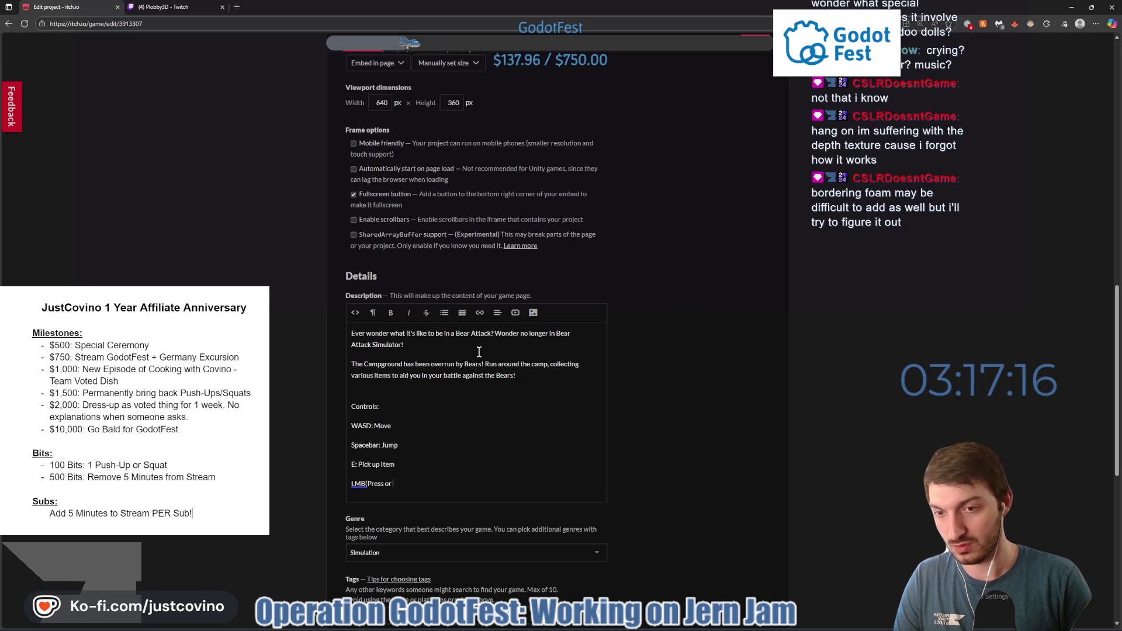
text(Hold):)
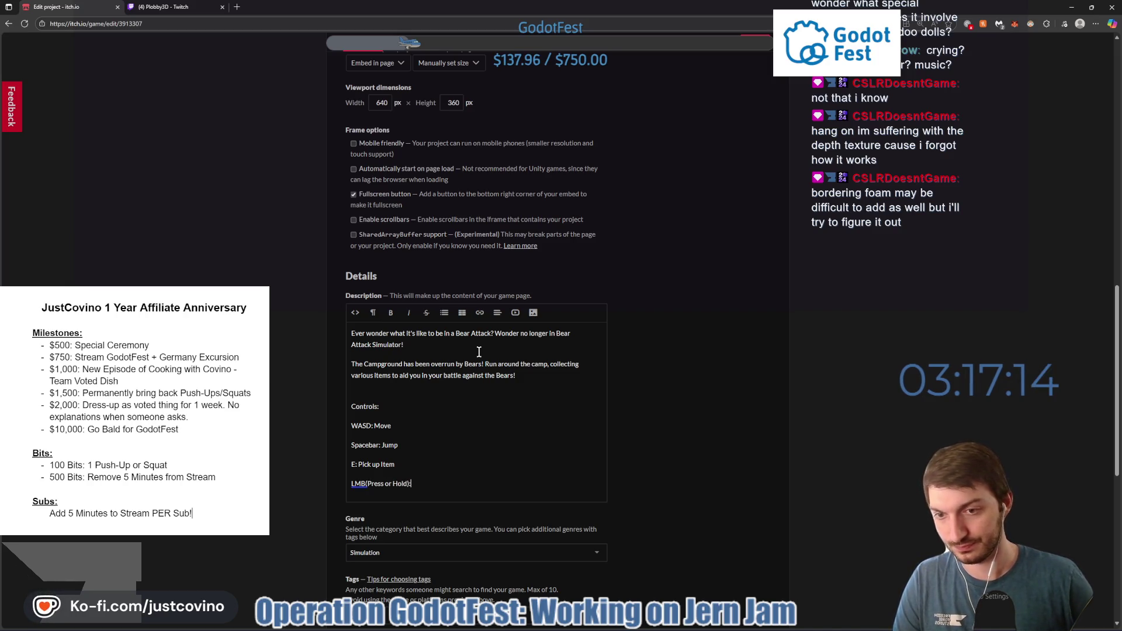
click(367, 483)
click(433, 483)
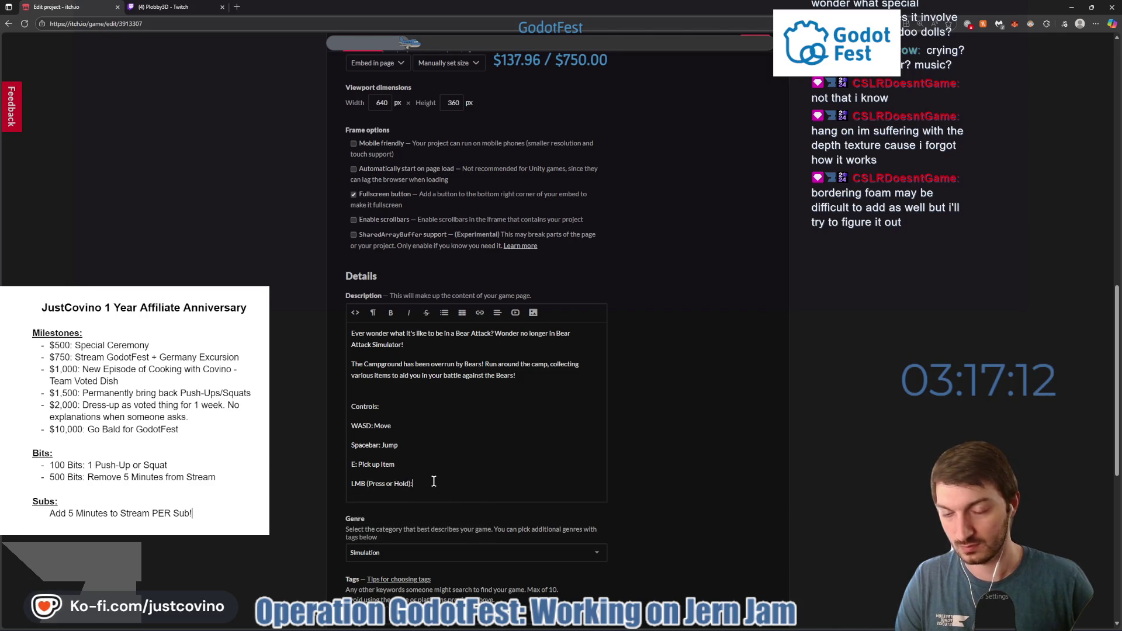
text(Attack)
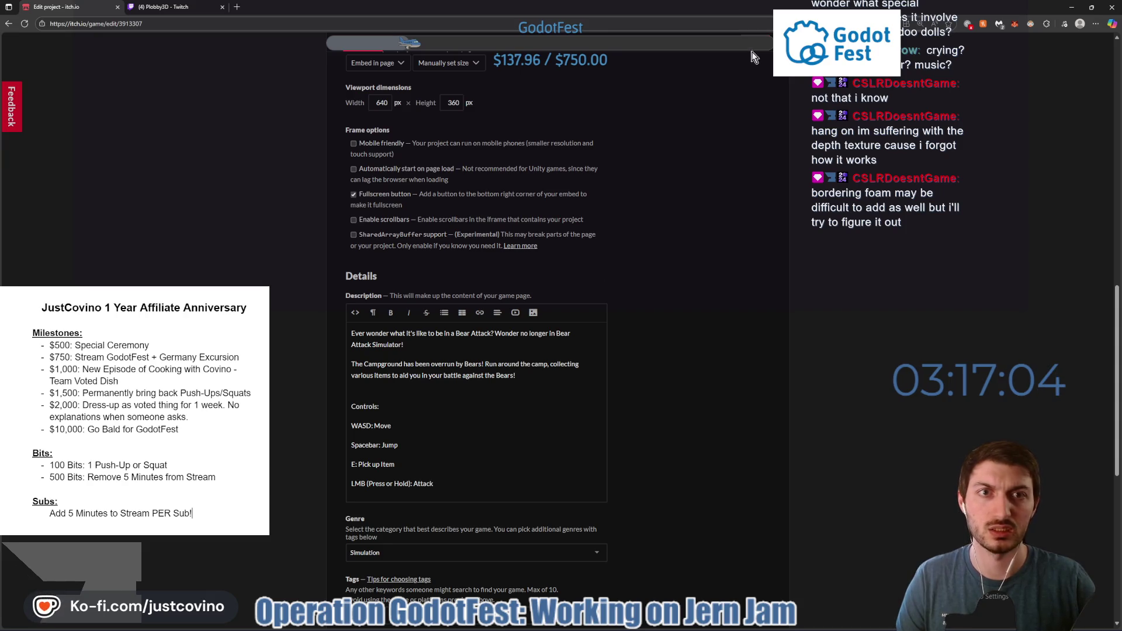
Save the edits and look over the published Bear Attack Simulator game page.
key(alt+Left)
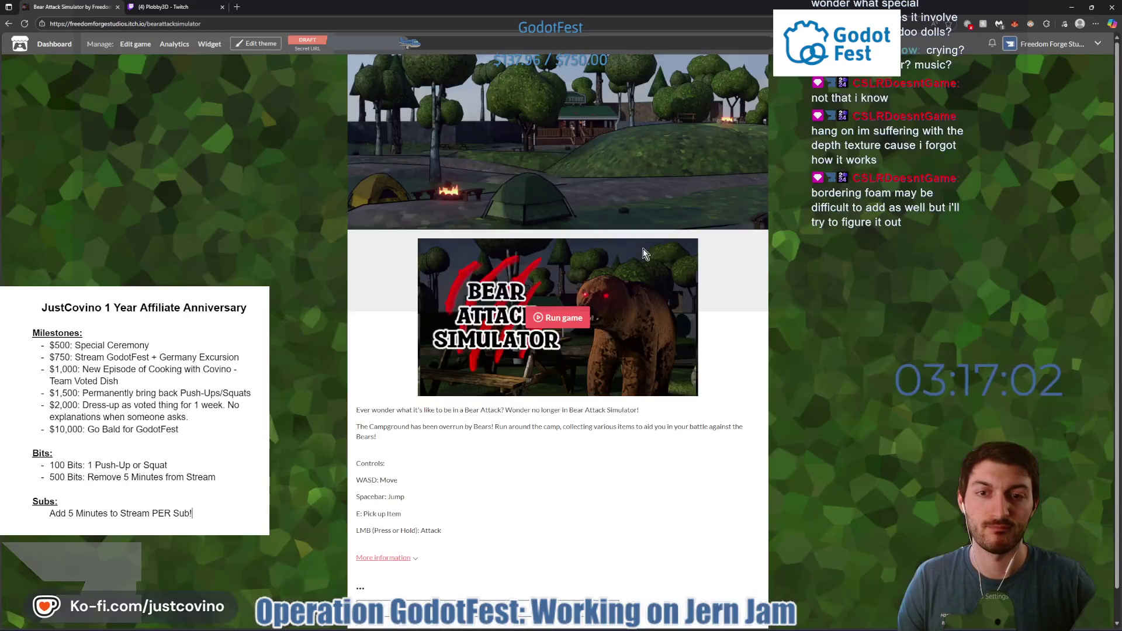
scroll(590, 403, down, 1)
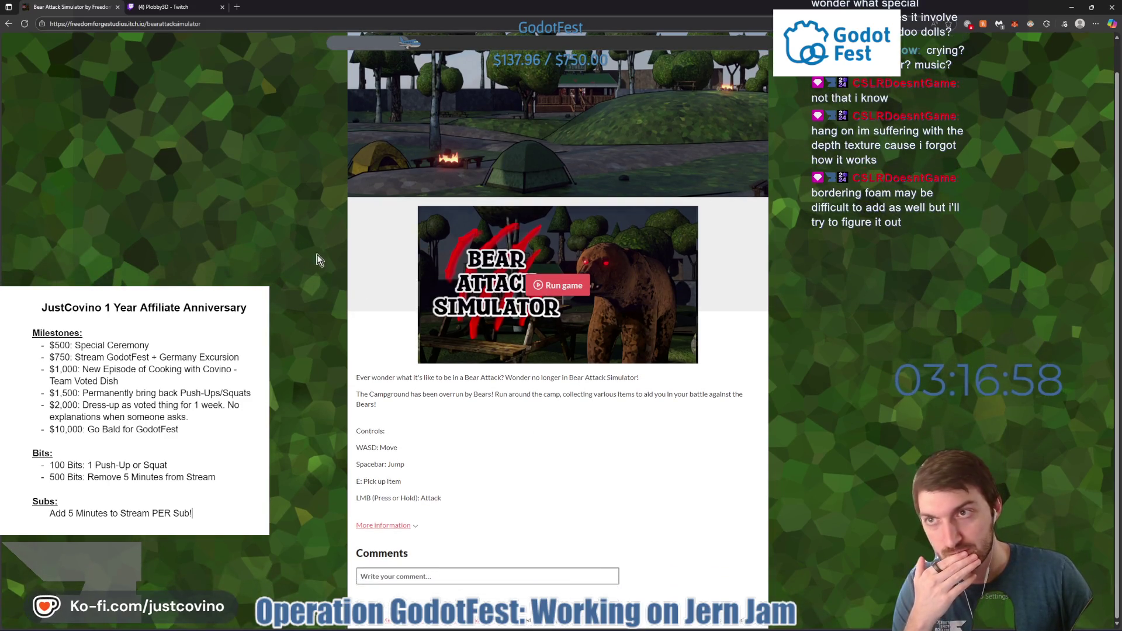
scroll(338, 310, up, 1)
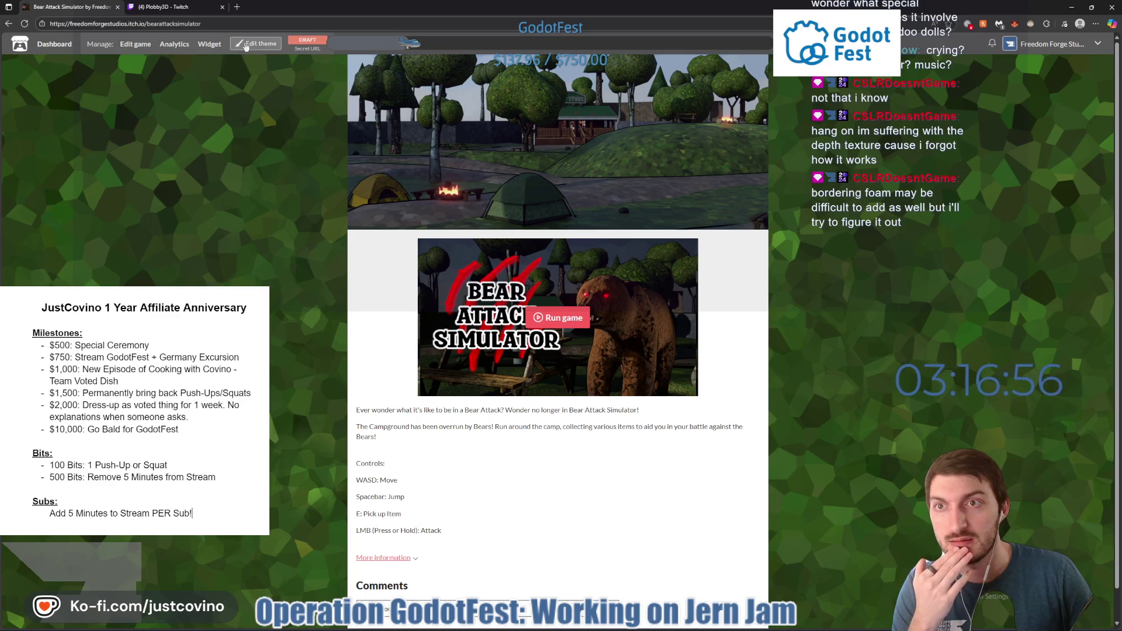
Open the page's theme editor and the BG 2 colour picker.
click(256, 43)
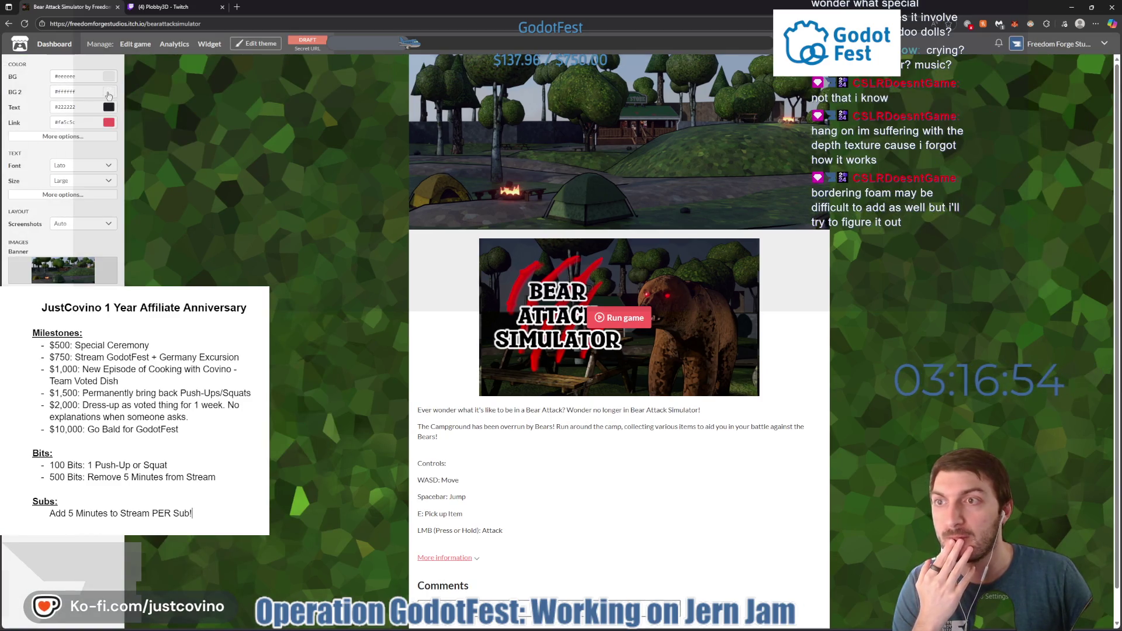
click(24, 24)
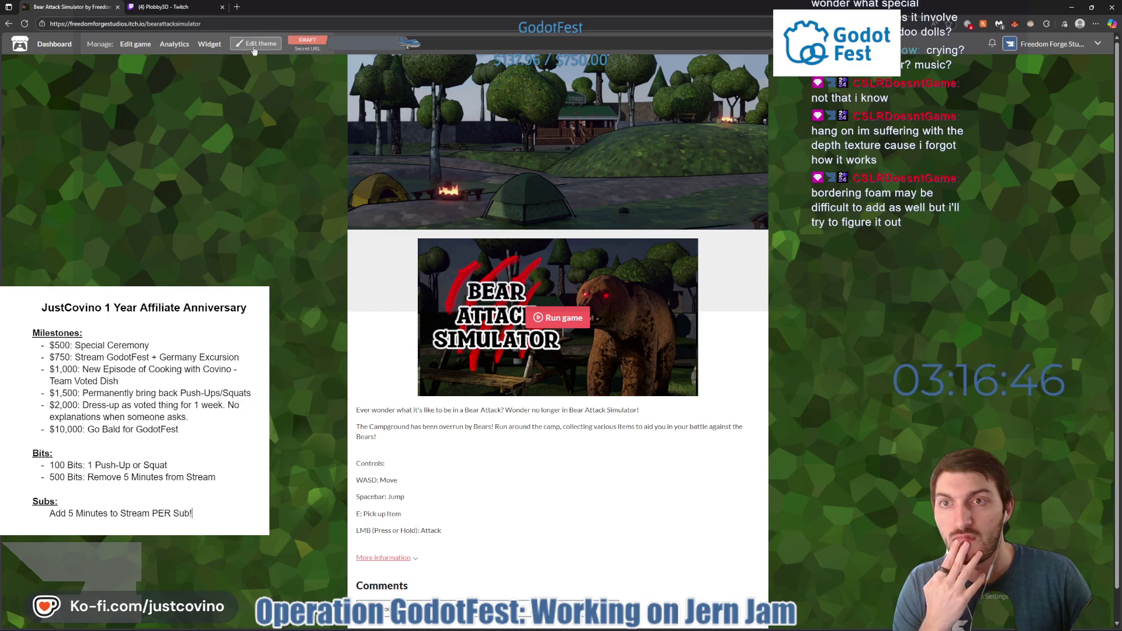
click(254, 51)
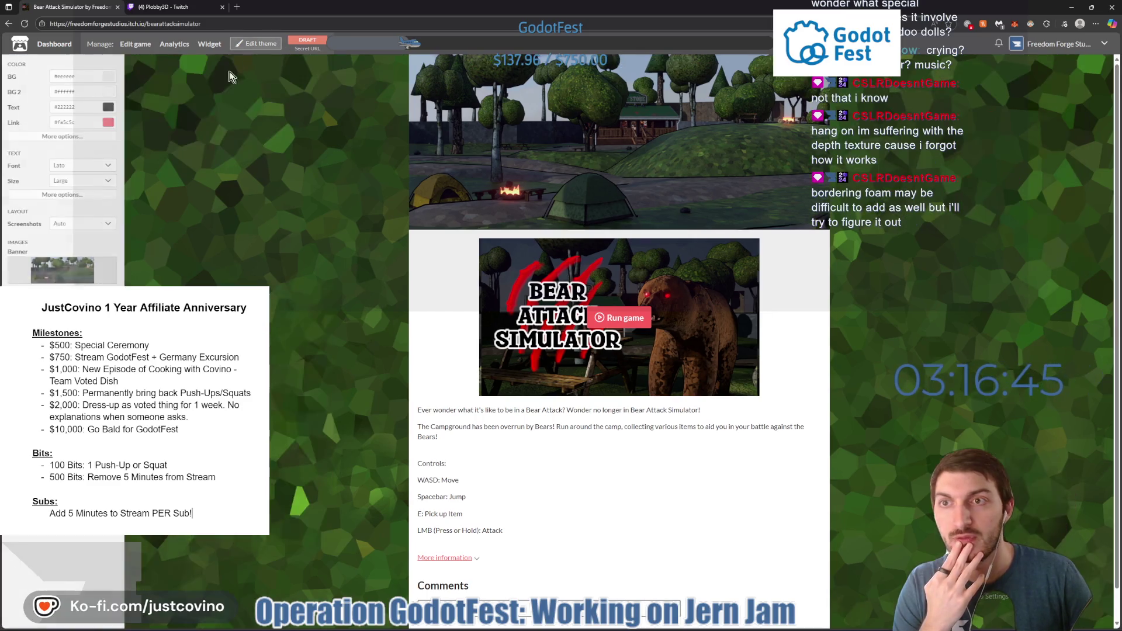
click(110, 94)
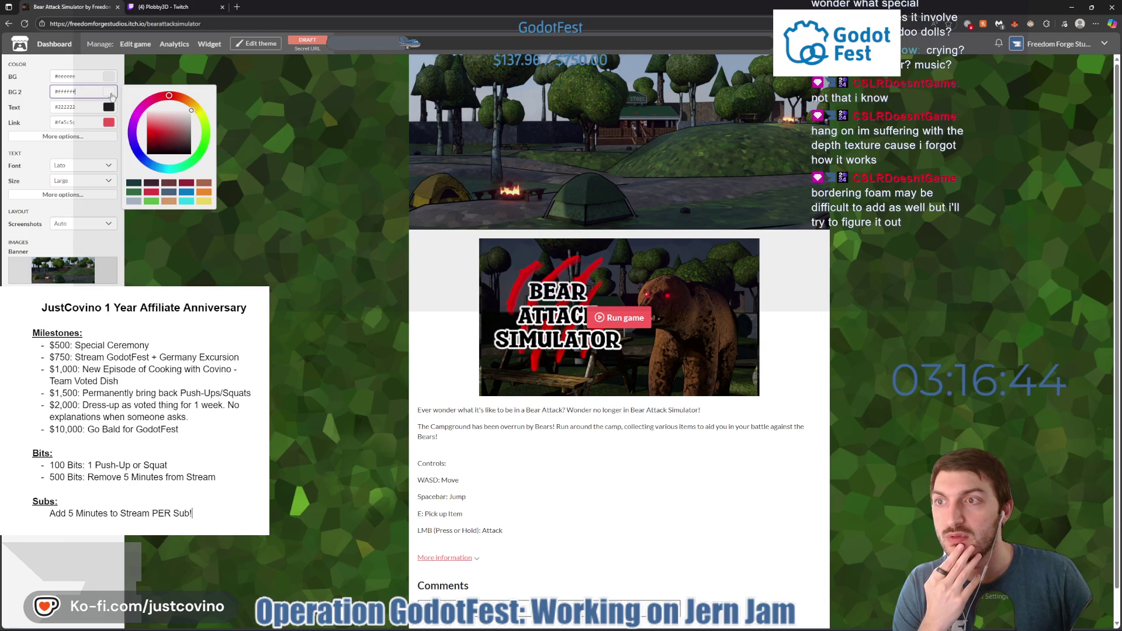
Set the BG 2 colour to a warm brown around #69401f.
click(205, 183)
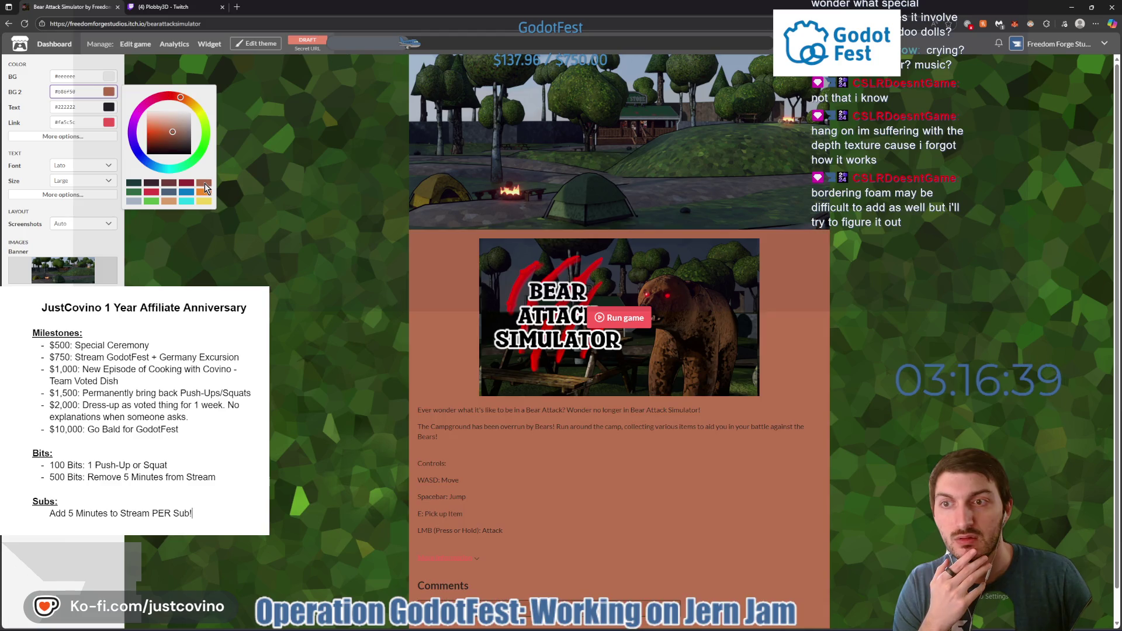
click(170, 183)
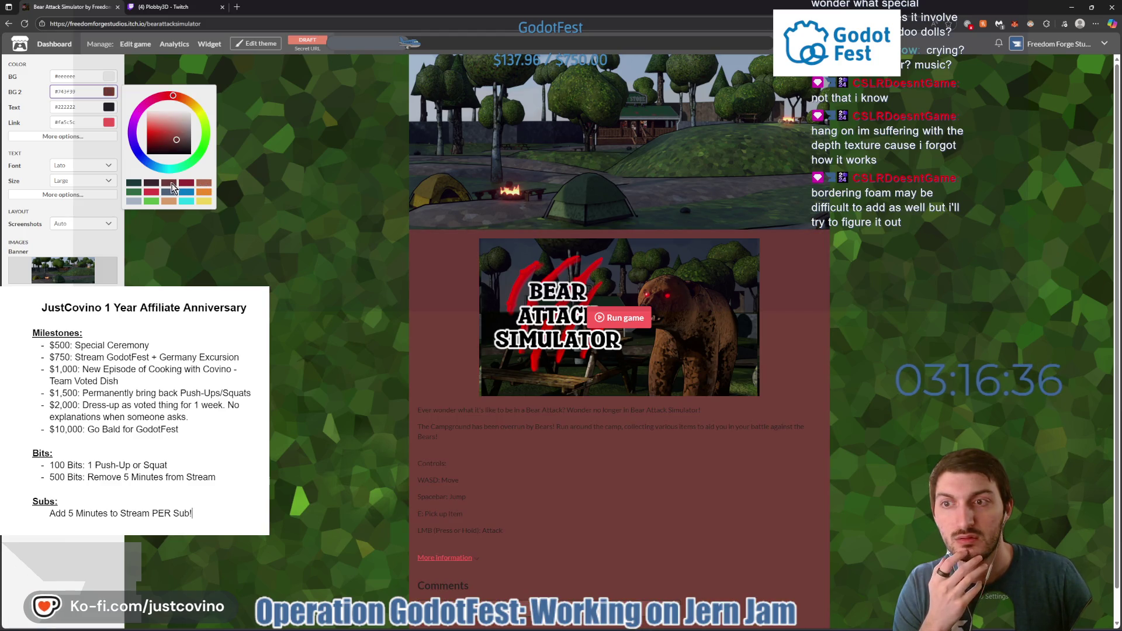
click(155, 184)
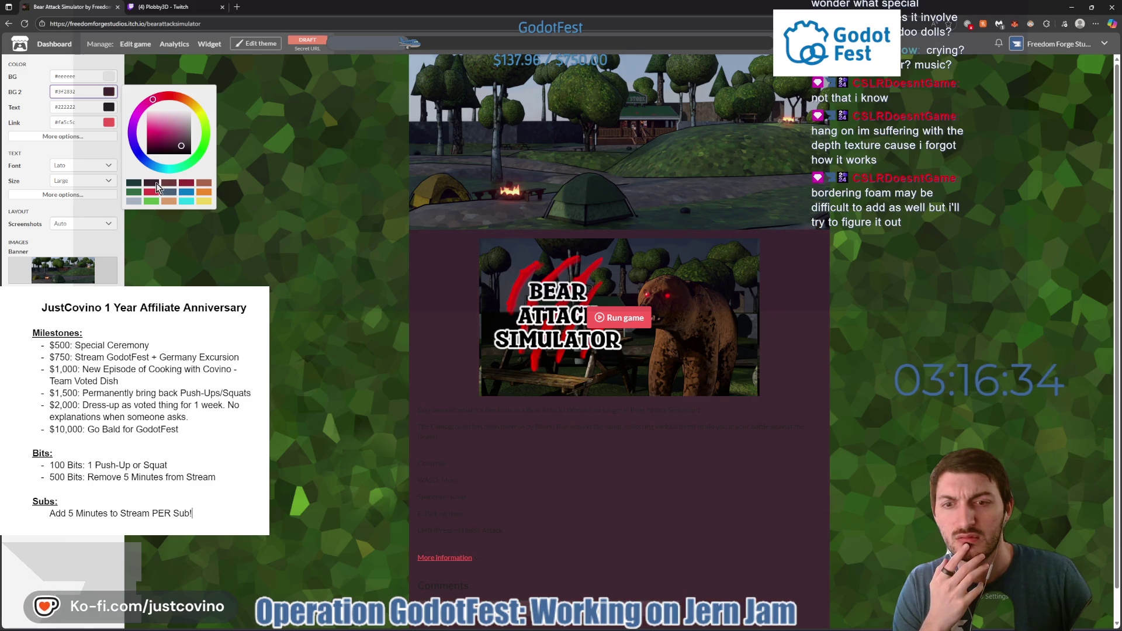
drag(166, 101, 186, 99)
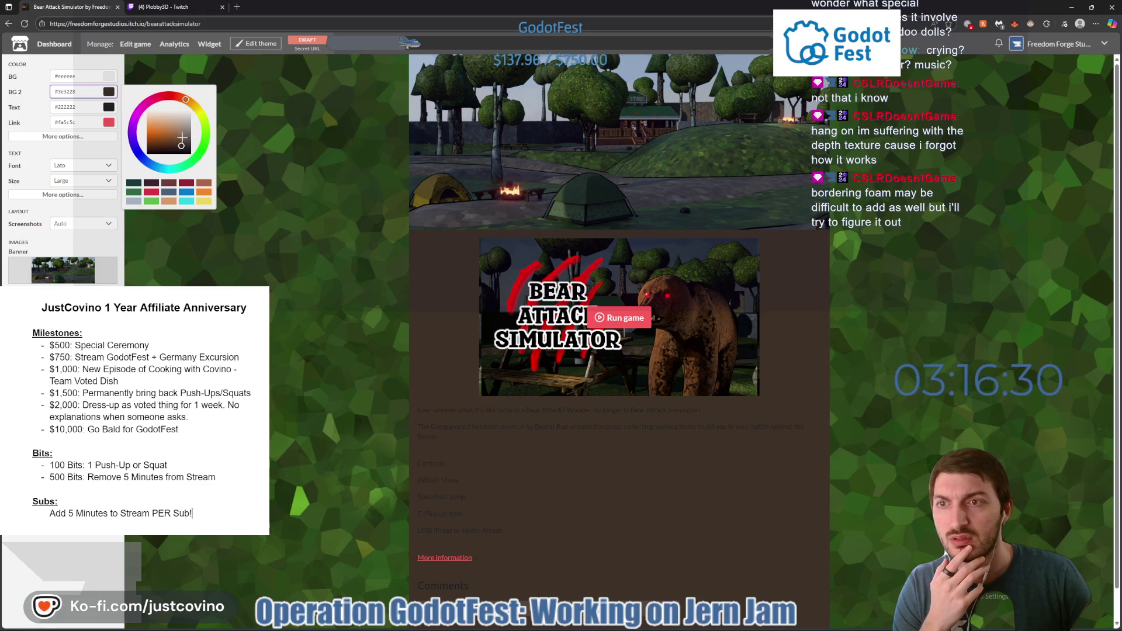
drag(180, 144, 166, 143)
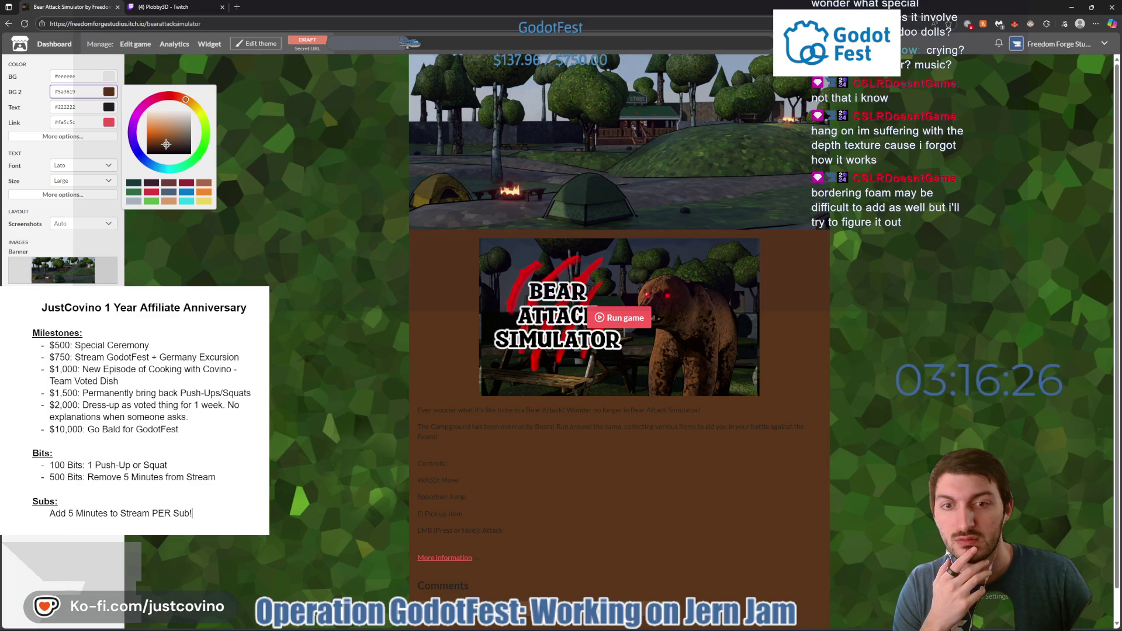
drag(166, 143, 167, 142)
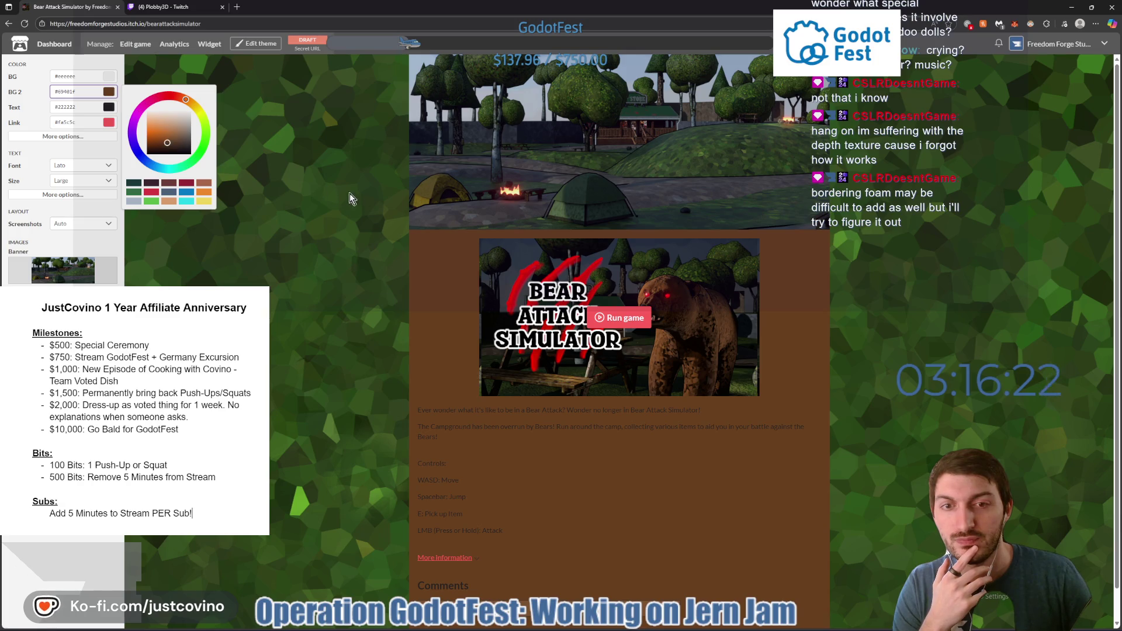
Change the page text colour to white #ffffff.
scroll(357, 196, down, 1)
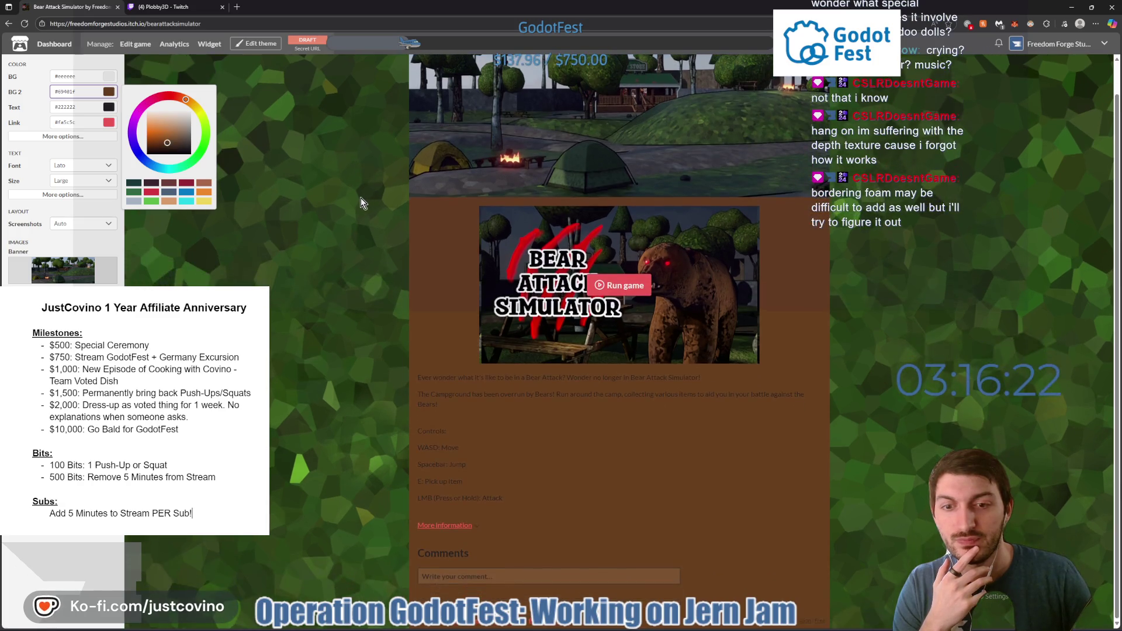
click(96, 107)
click(108, 107)
drag(191, 164, 195, 124)
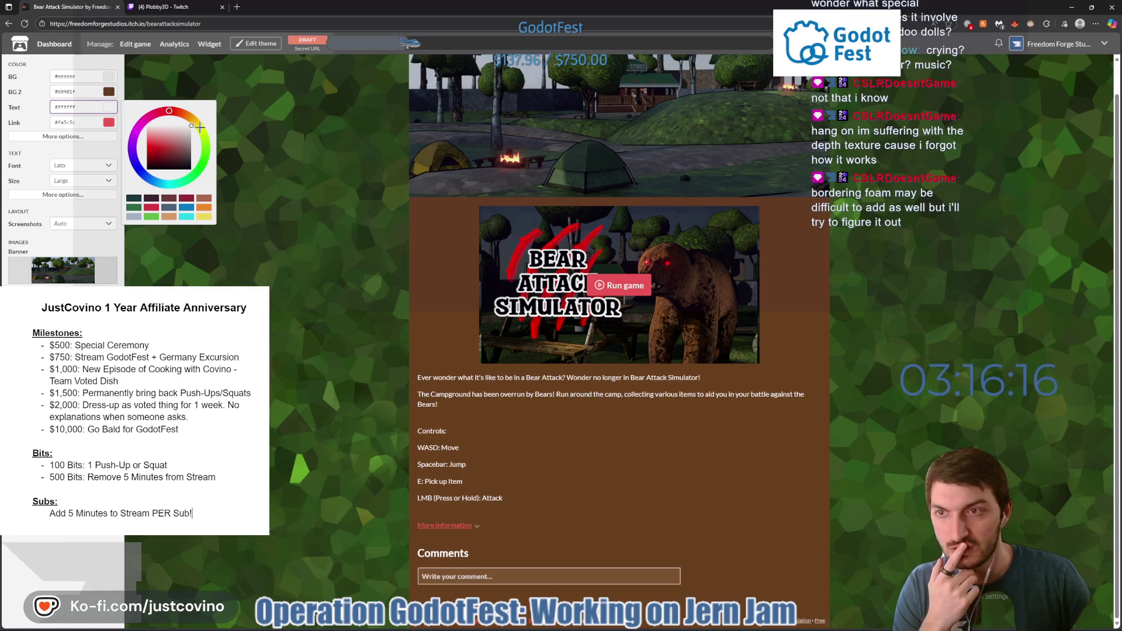
Set the link colour to deep red #b00000, close the picker, and switch back to Godot.
click(108, 123)
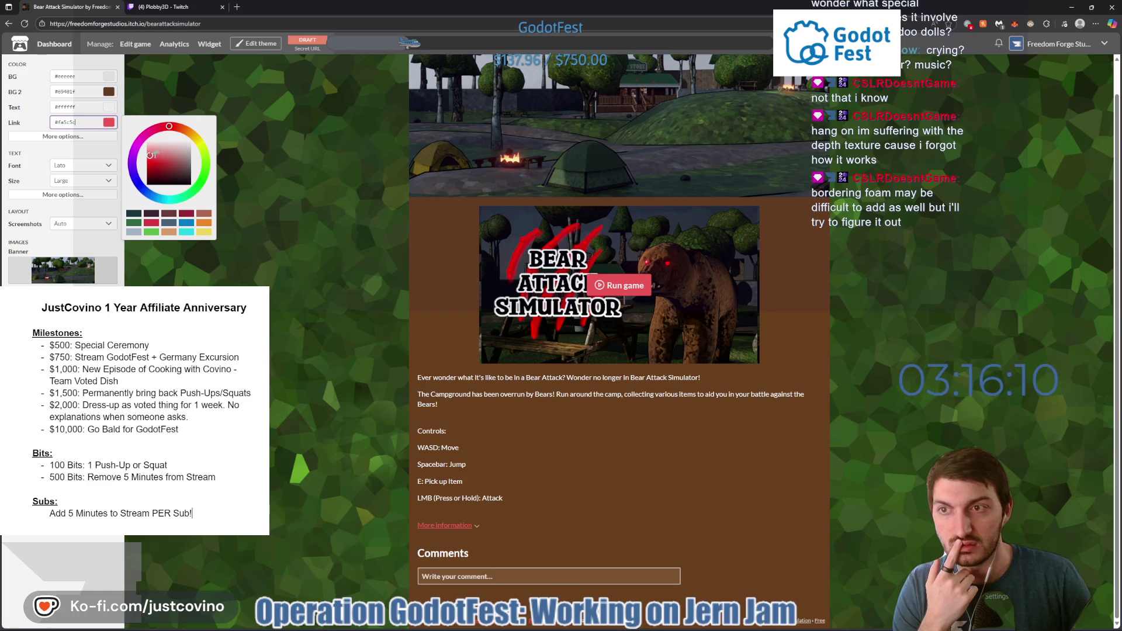
drag(150, 156, 143, 163)
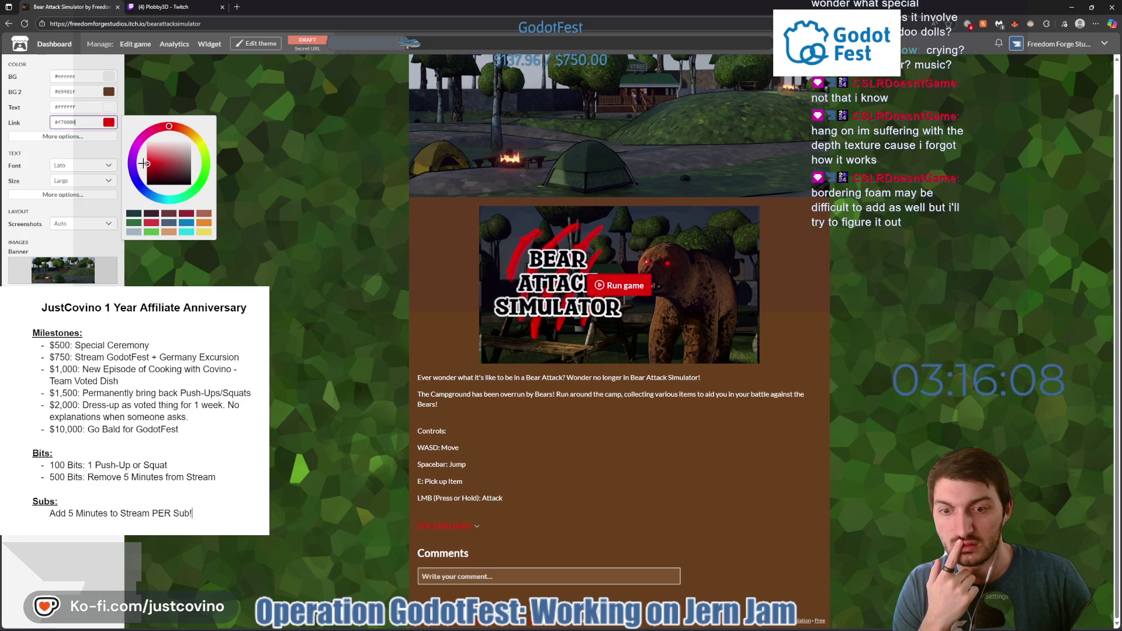
click(303, 300)
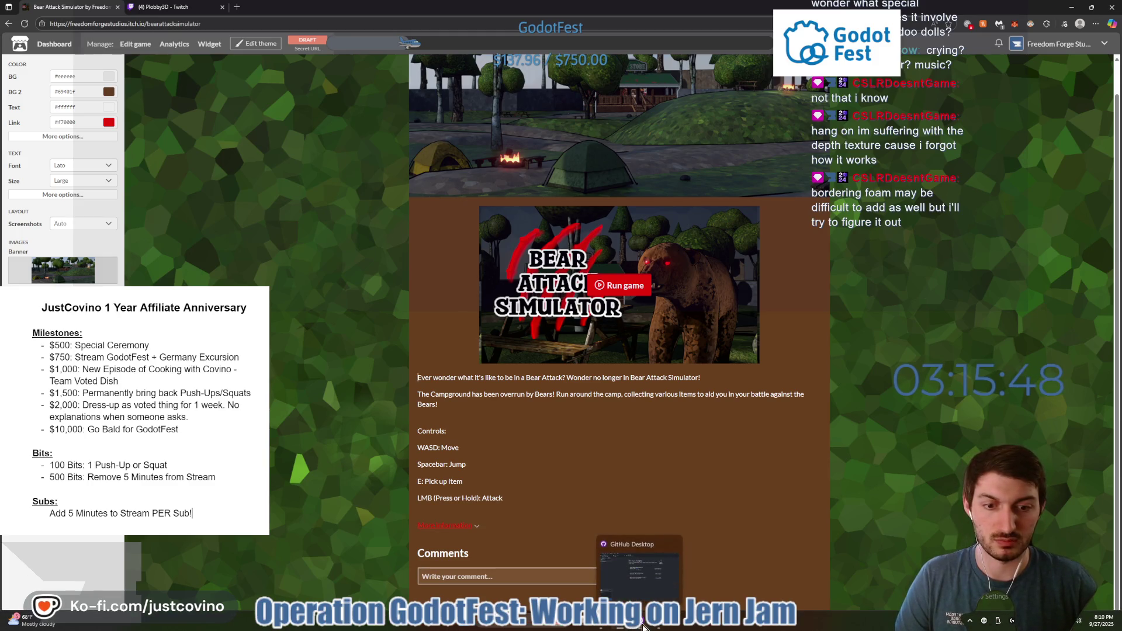
click(659, 627)
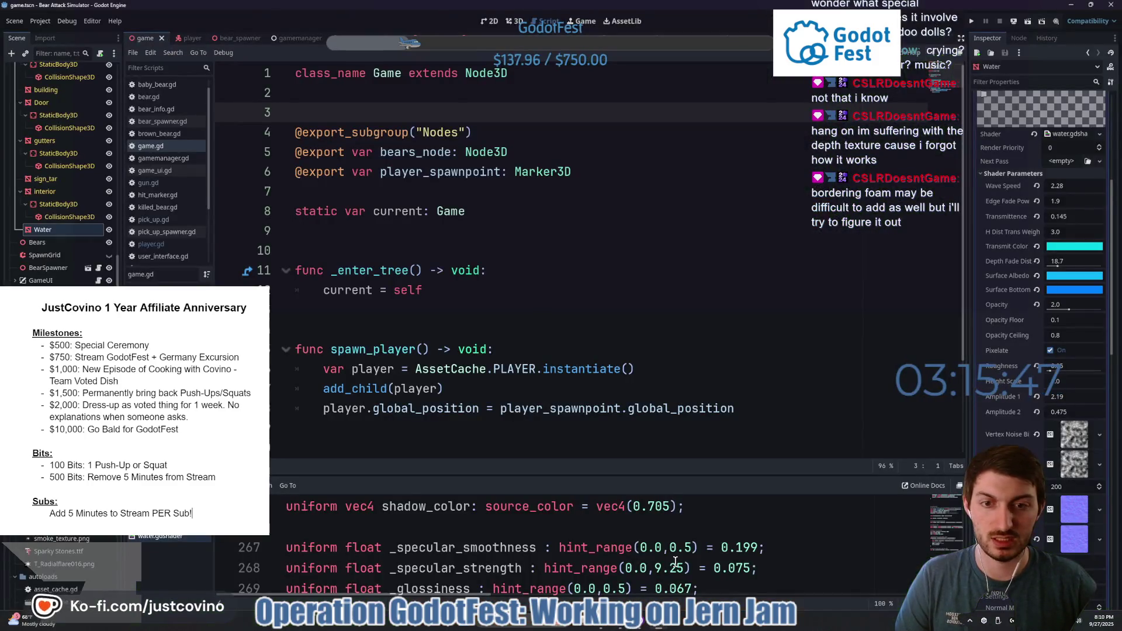
Save the current scene and run Bear Attack Simulator with F5 to reach its title menu.
click(437, 438)
key(ctrl+s)
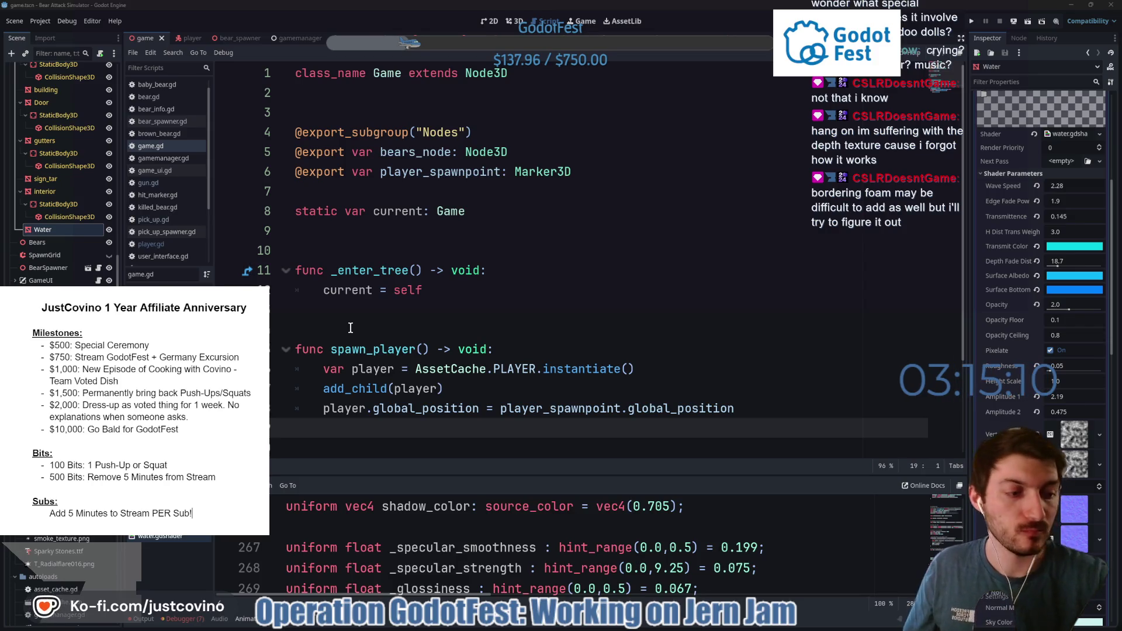
click(145, 40)
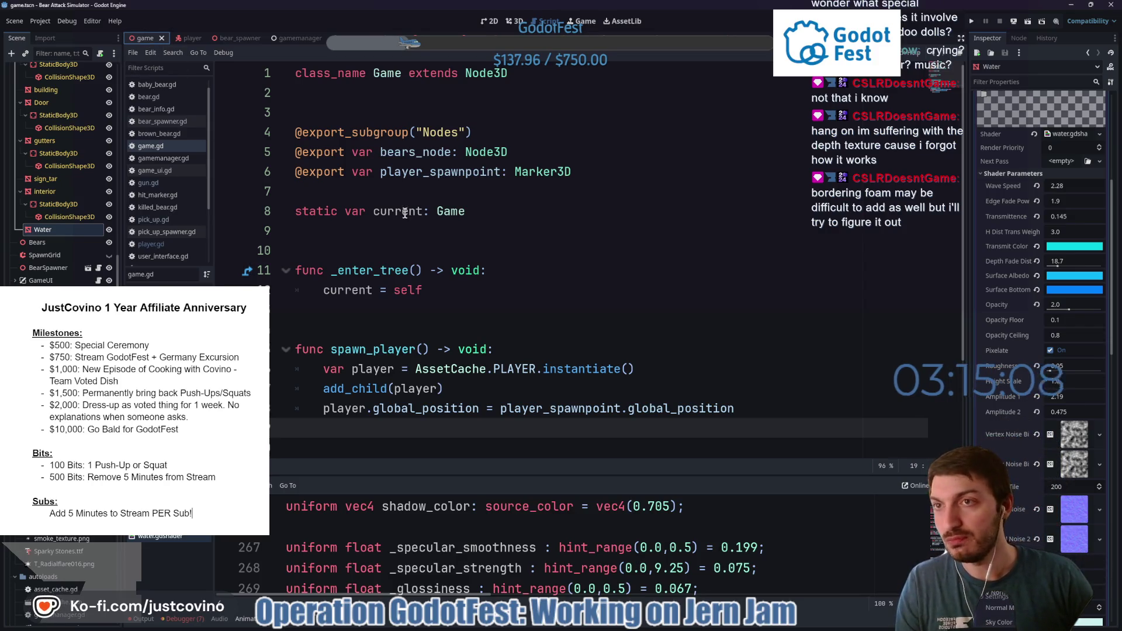
click(429, 231)
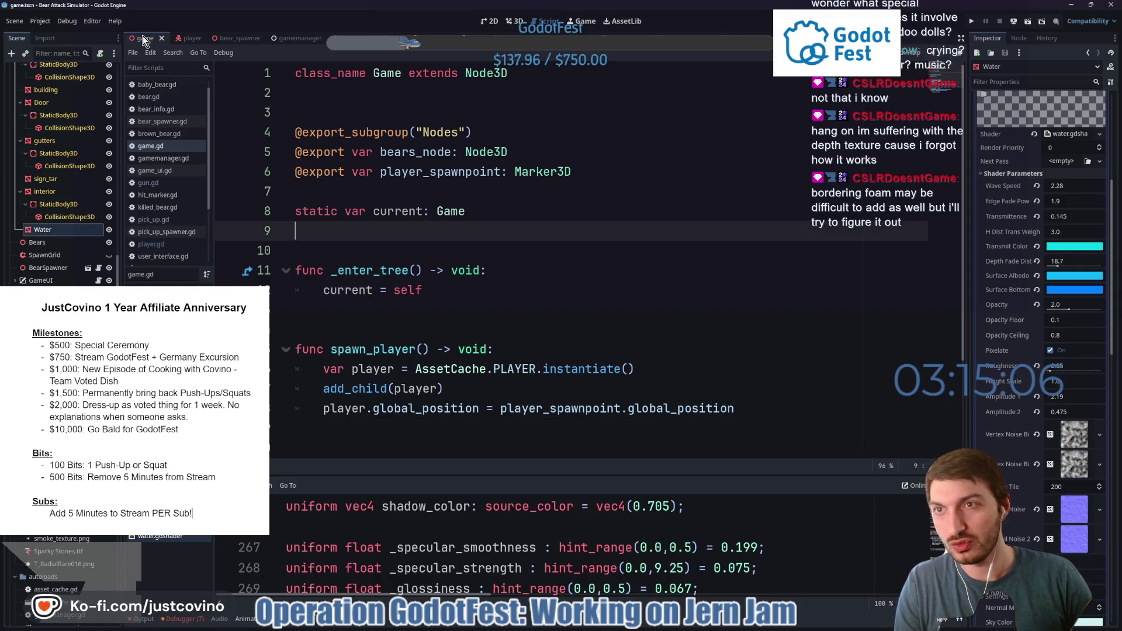
key(F5)
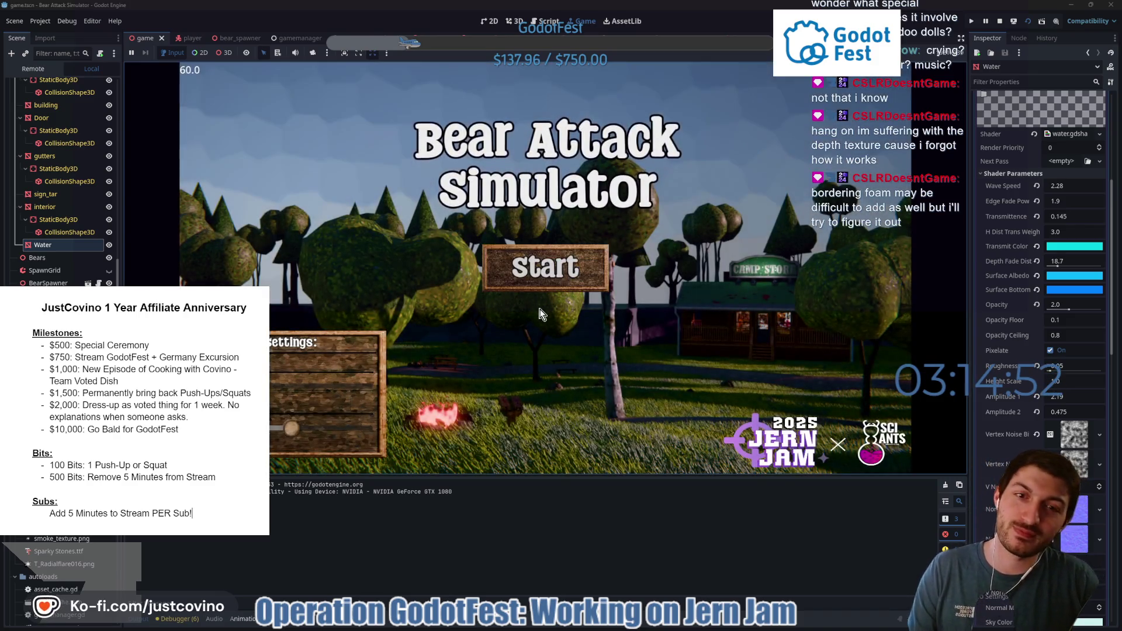
Start the game and walk forward to collect the item pickup, looking around the campground.
click(545, 267)
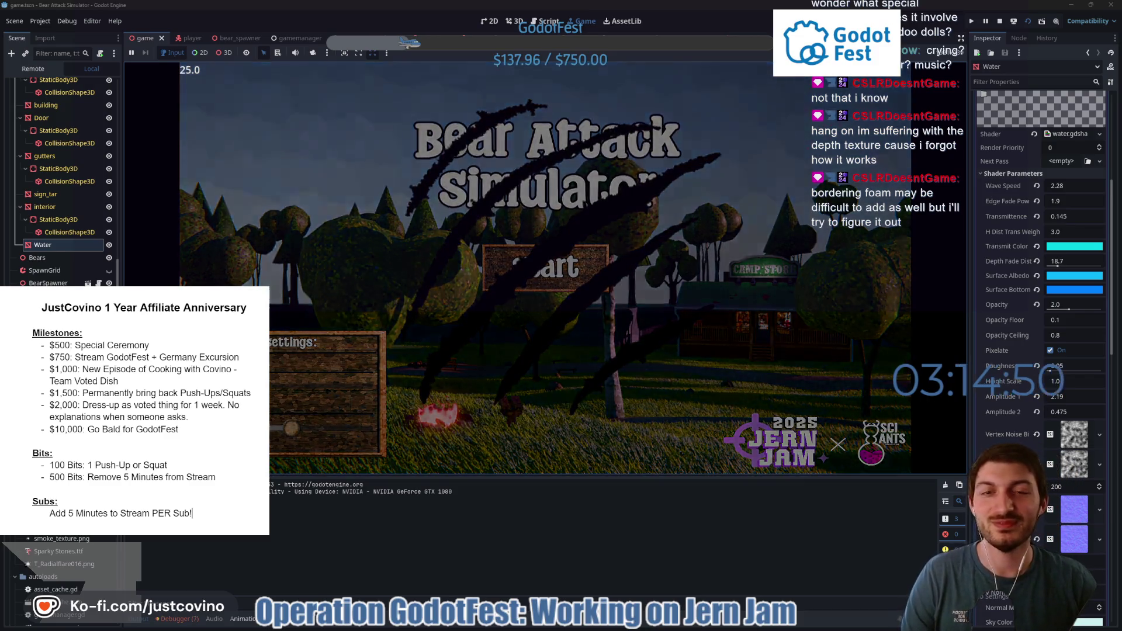
key(w)
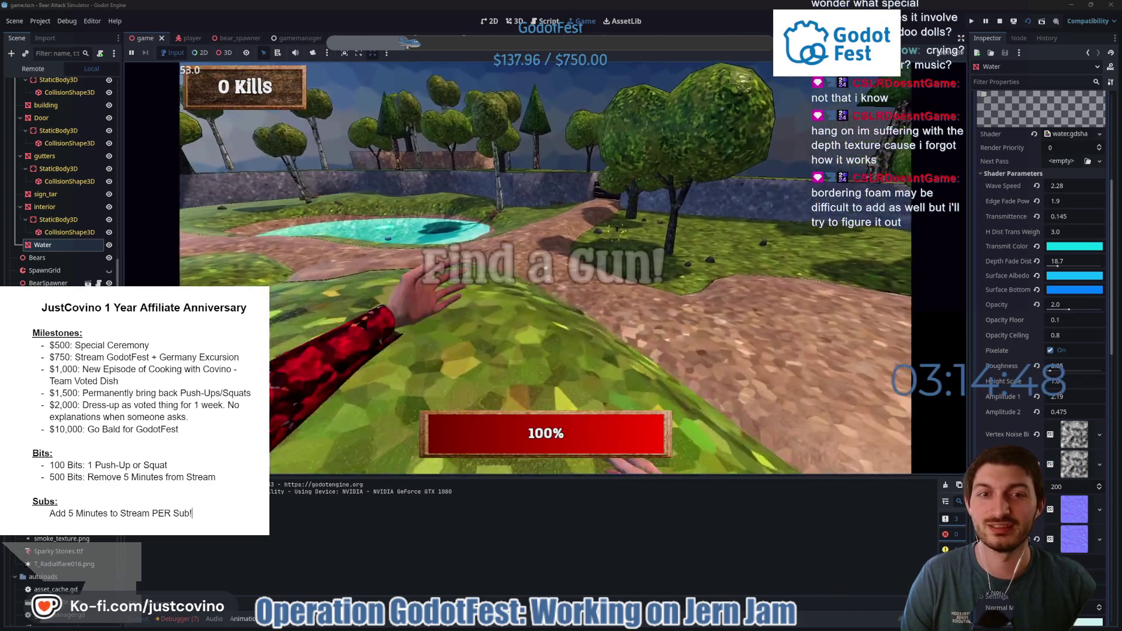
key(w)
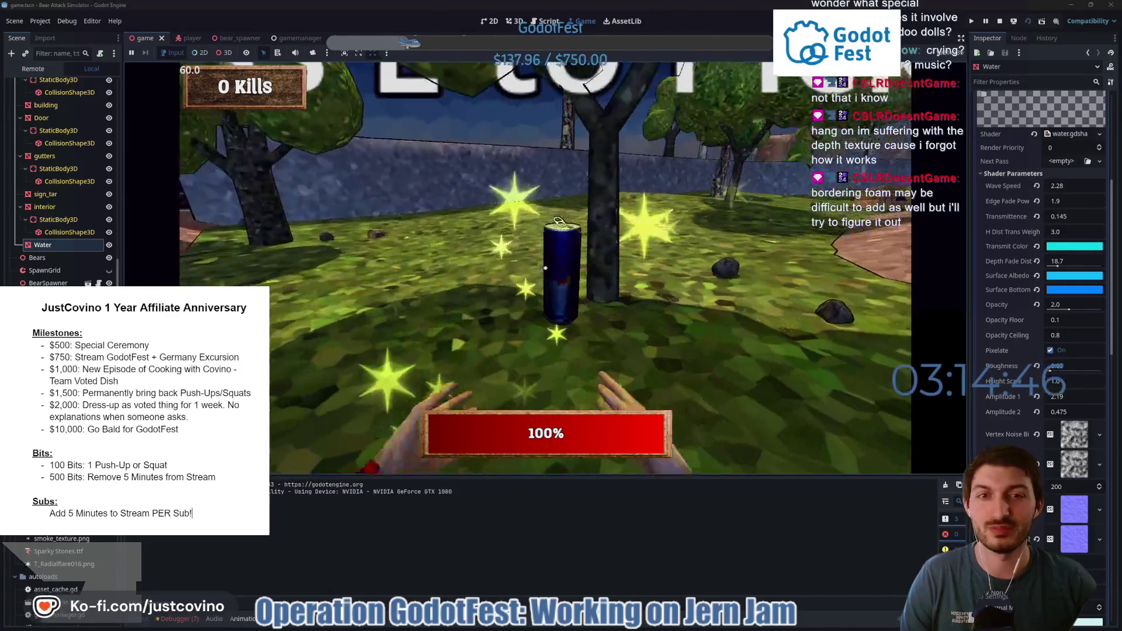
key(w)
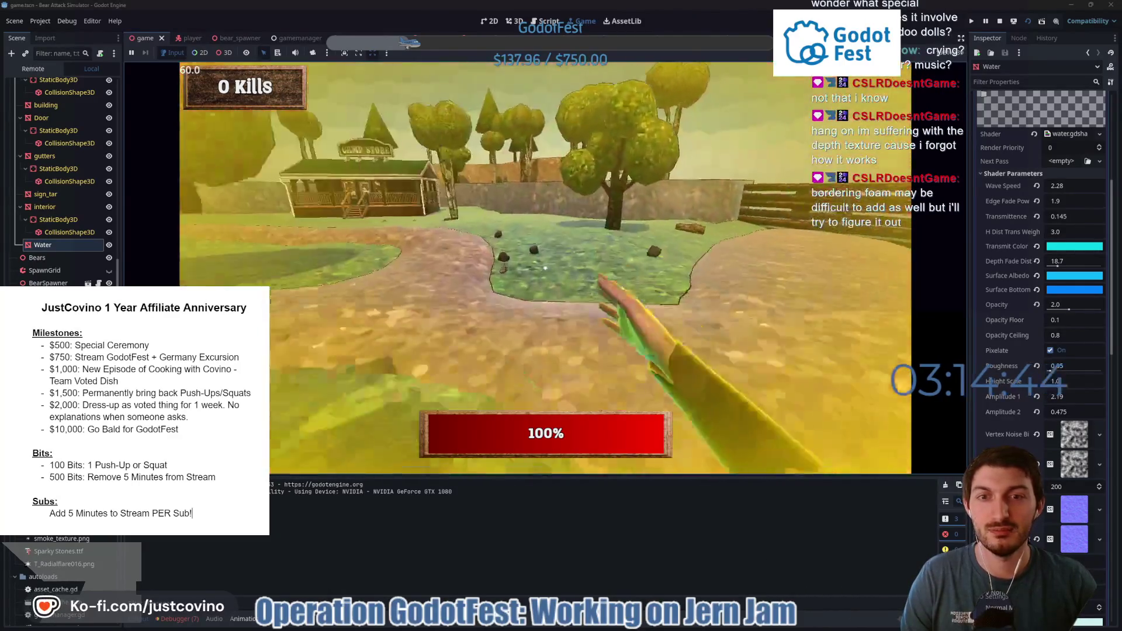
key(w)
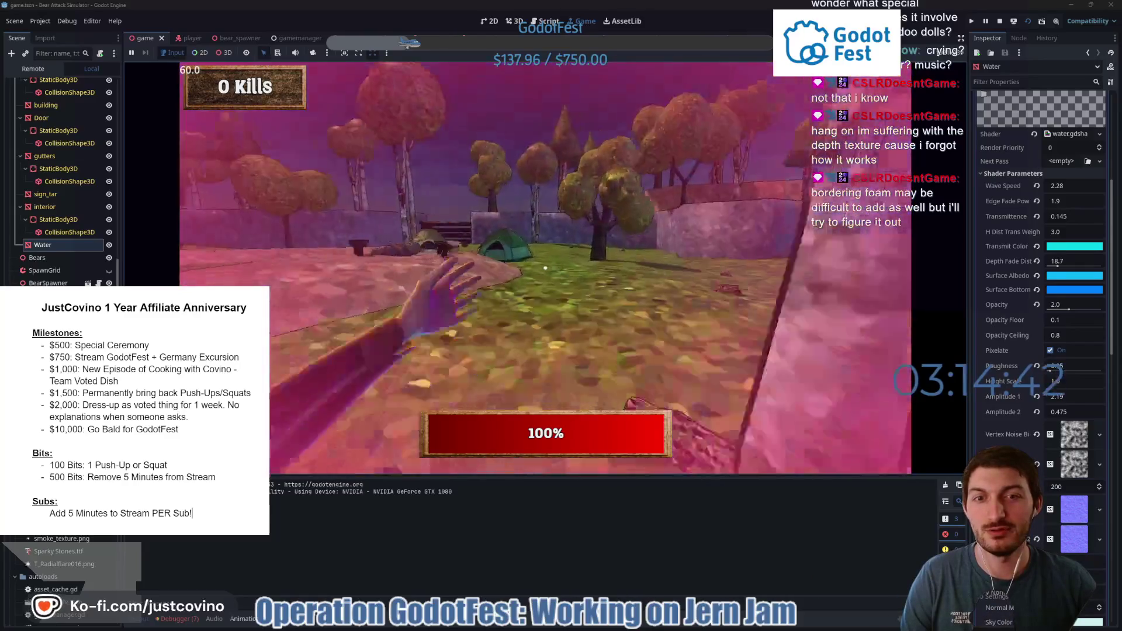
key(w)
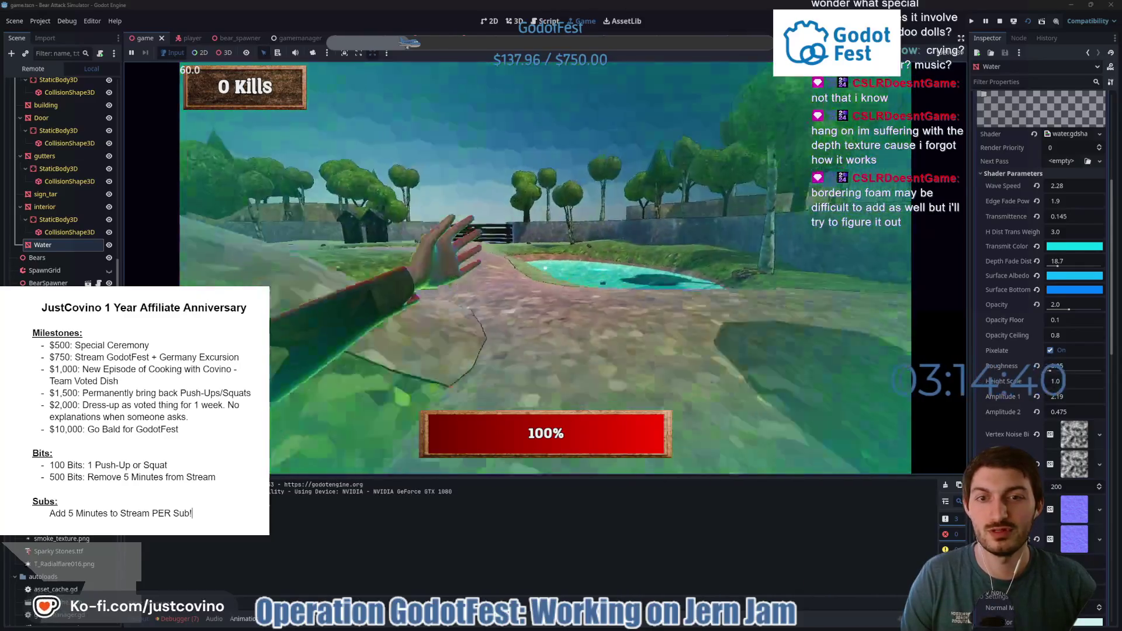
key(w)
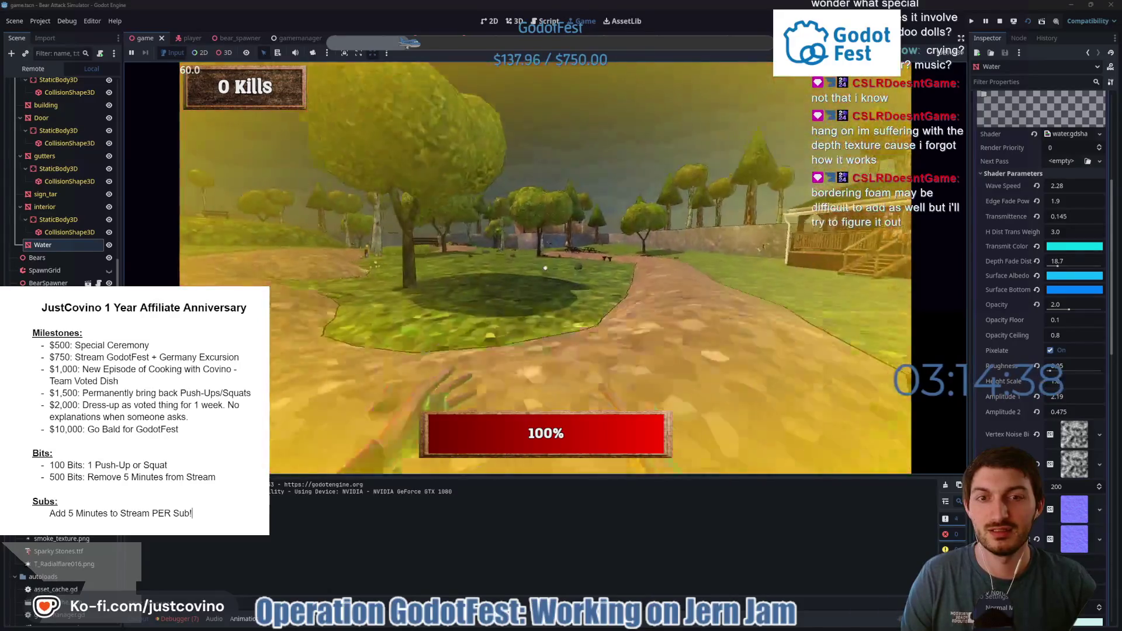
key(w)
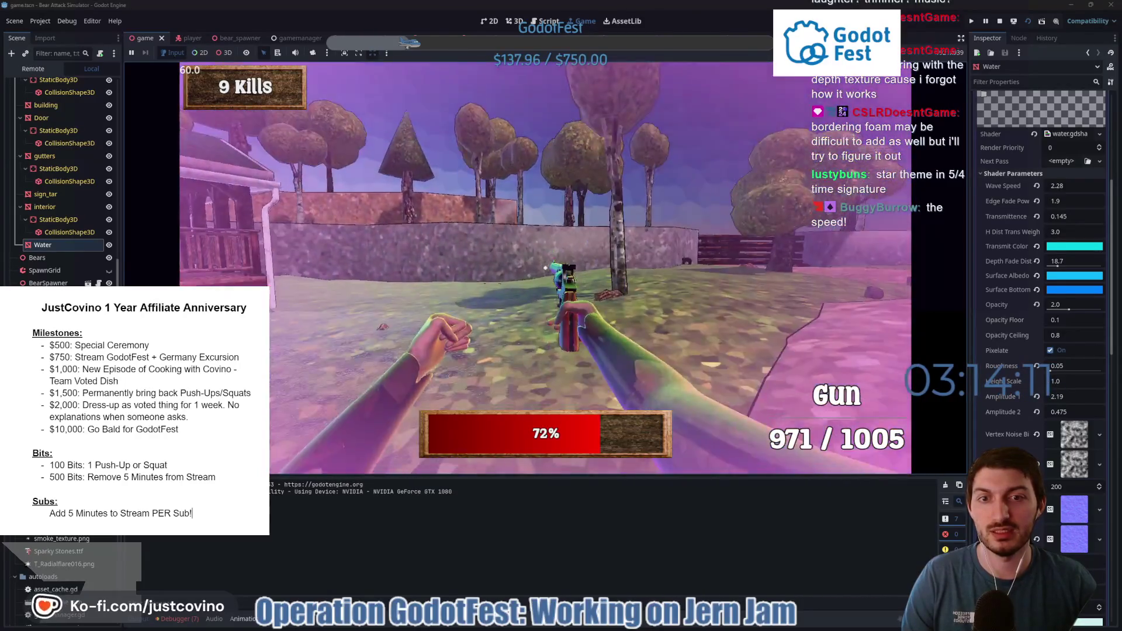
Fire the gun, put it away with 1, and punch the bears bare-handed repeatedly.
click(545, 267)
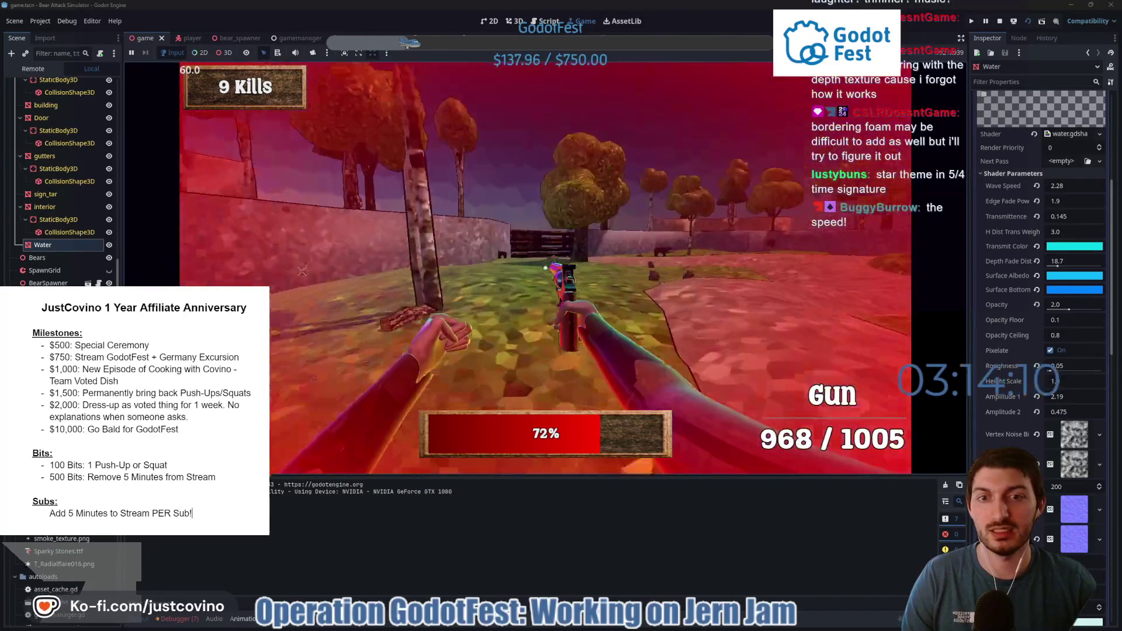
key(1)
click(545, 268)
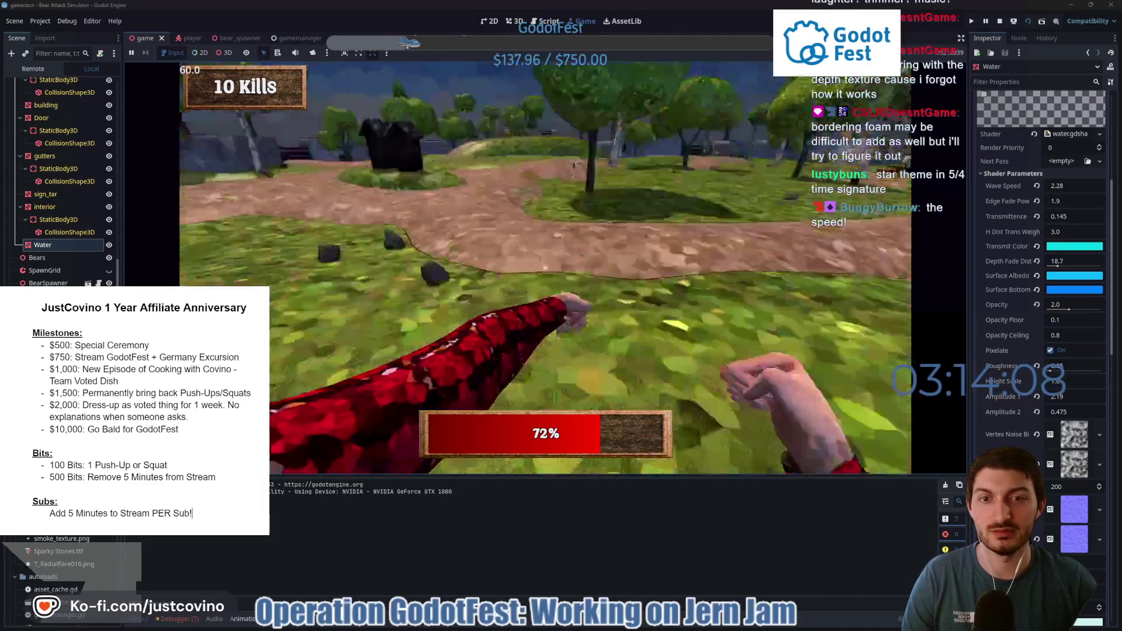
click(545, 267)
click(545, 267)
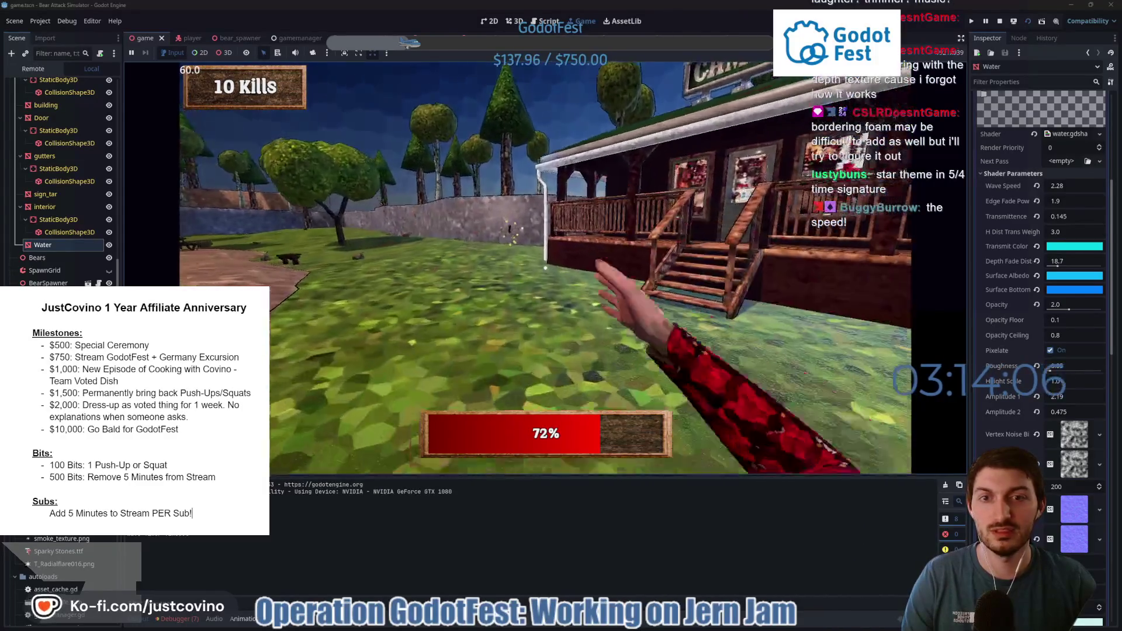
click(545, 268)
click(545, 267)
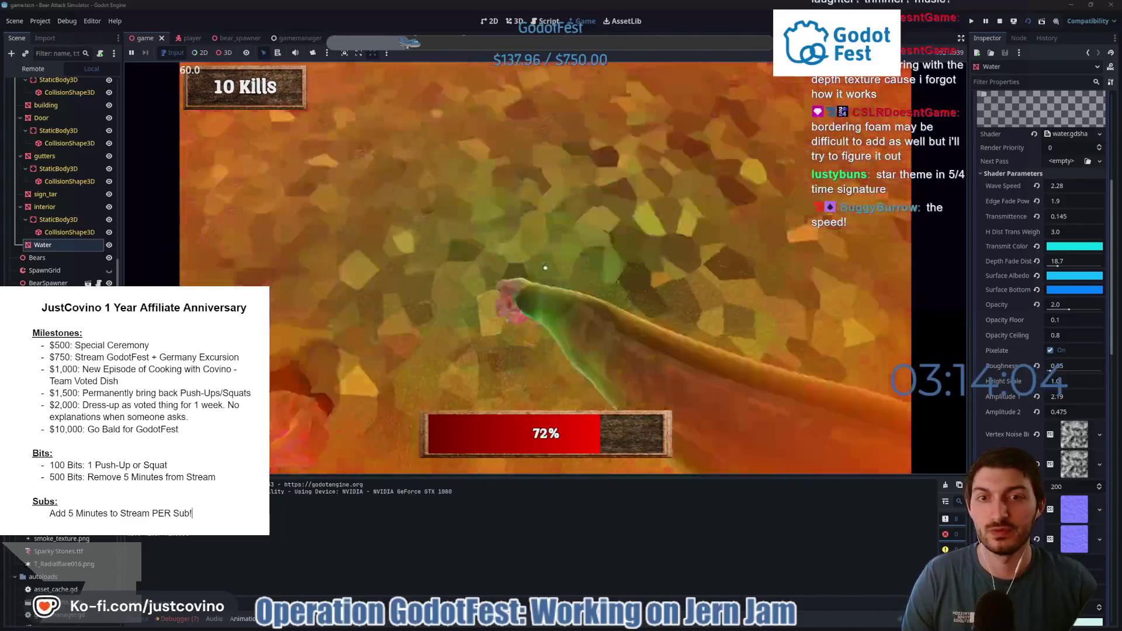
click(545, 268)
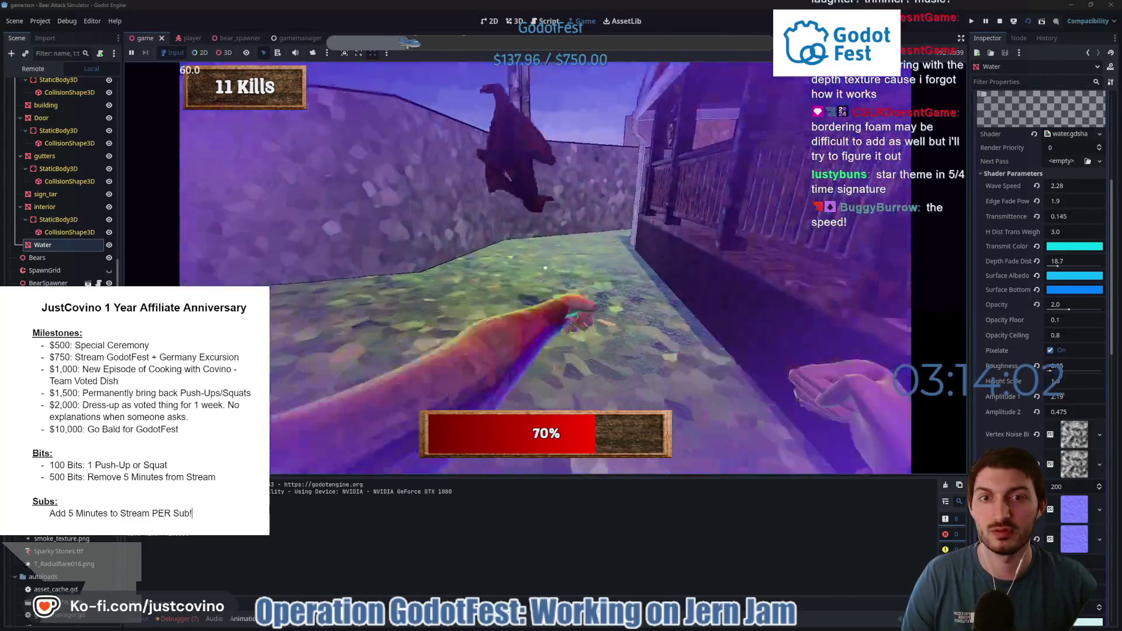
click(545, 268)
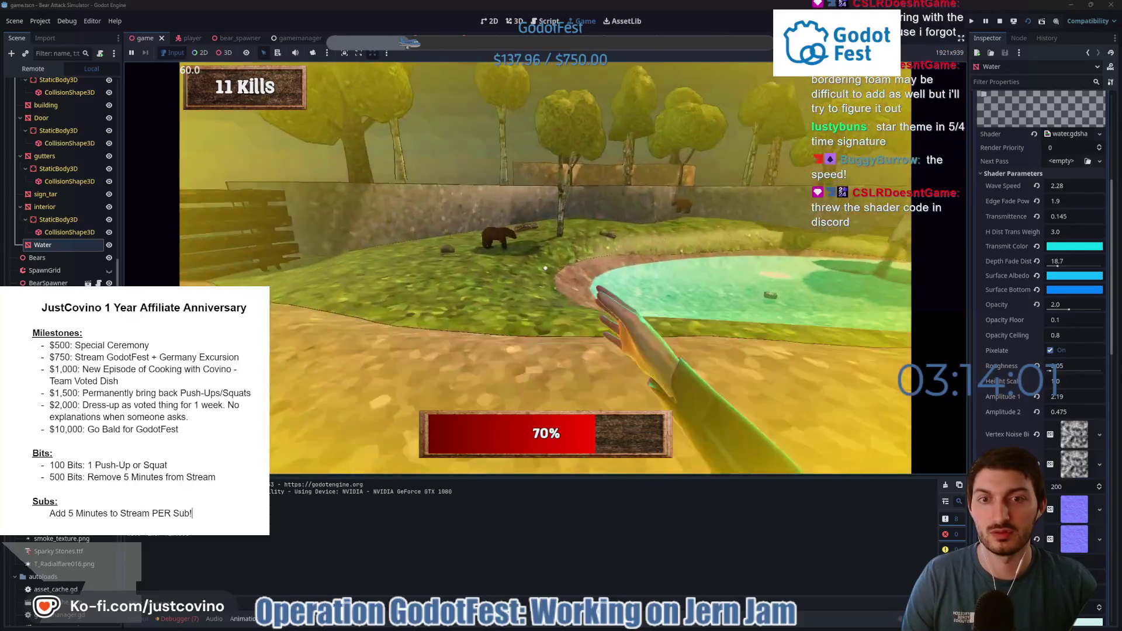
click(545, 267)
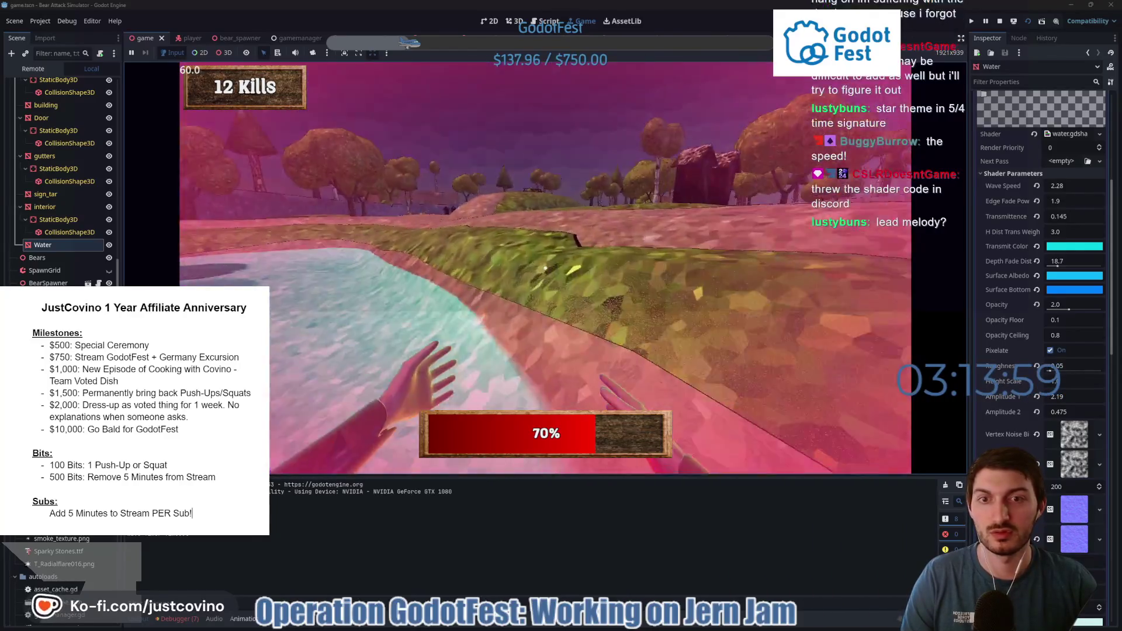
click(545, 268)
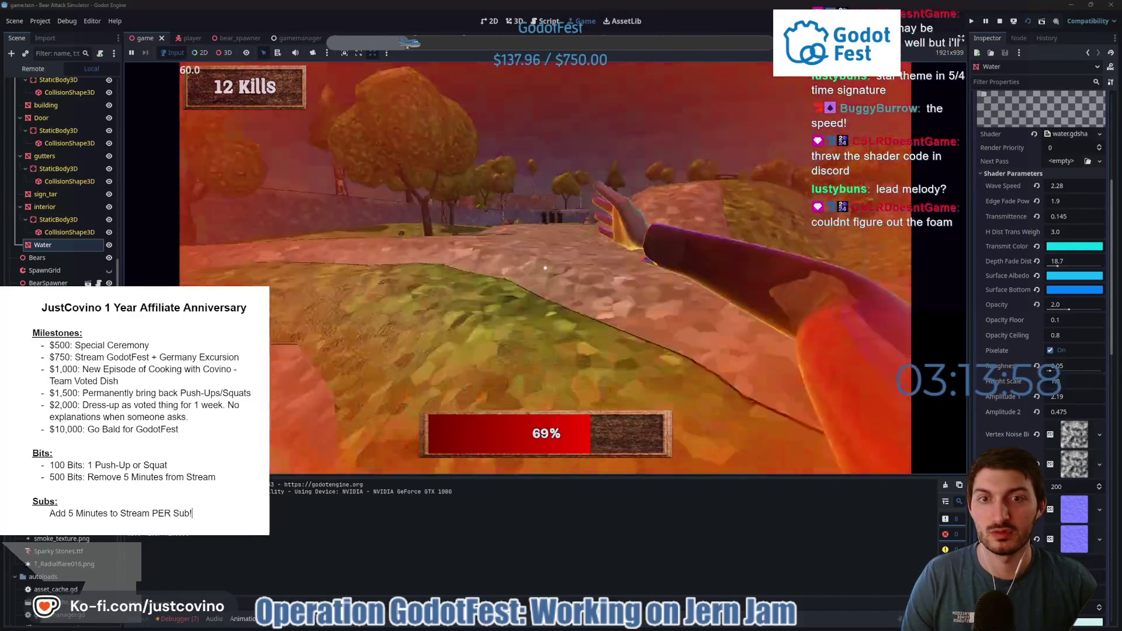
click(545, 268)
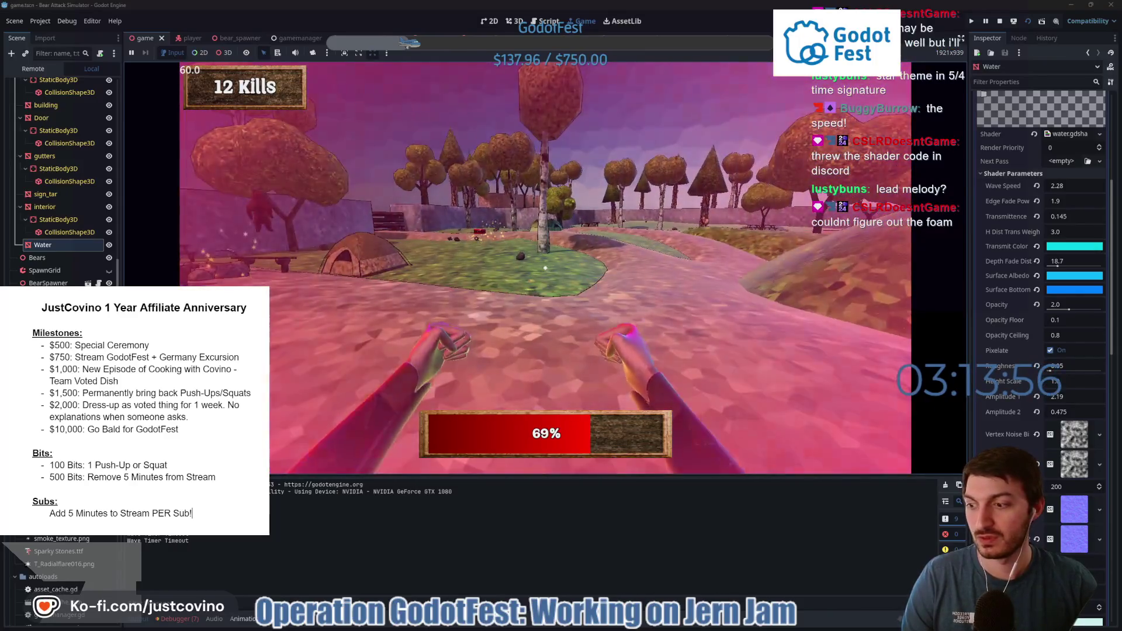
Close in punching the bears, pick up the revolver with E and shoot a bear.
key(w)
click(545, 267)
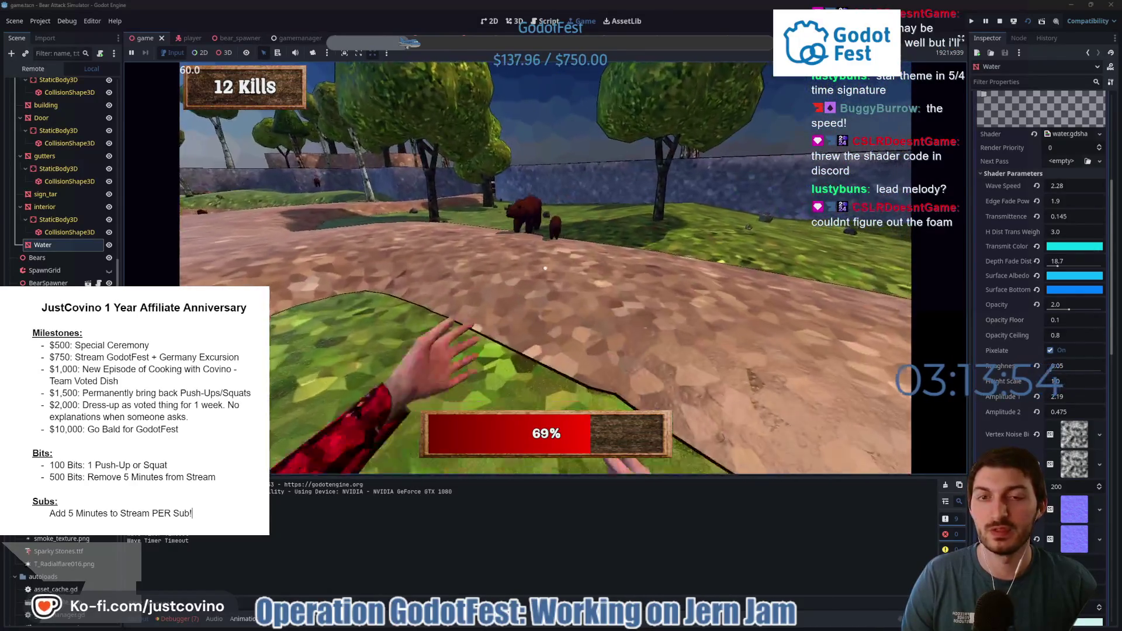
click(545, 268)
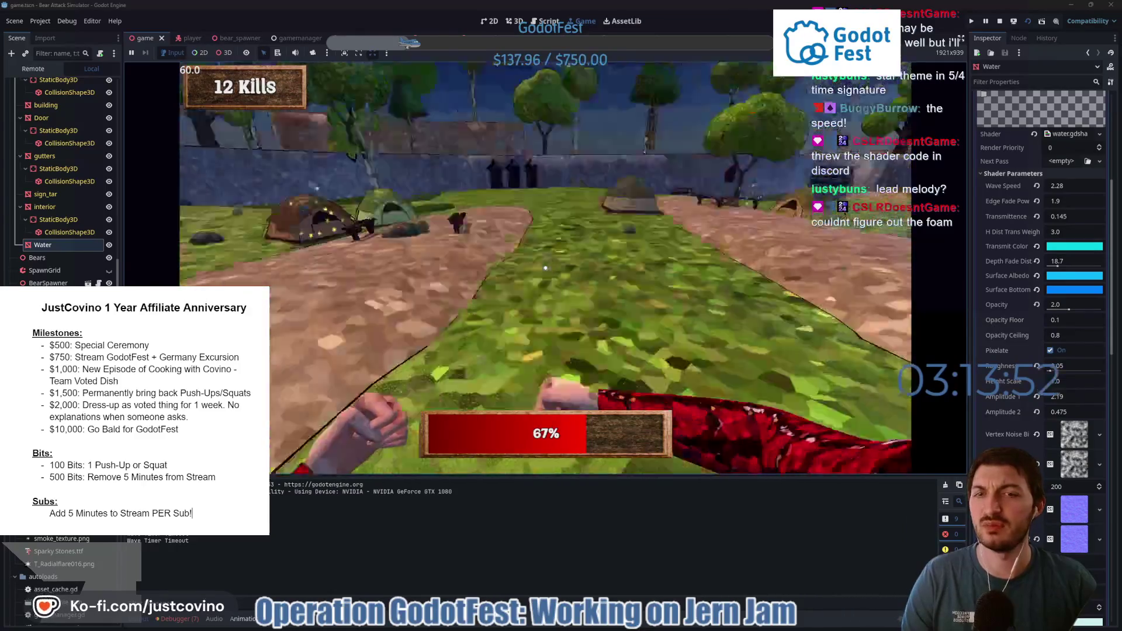
key(w)
key(e)
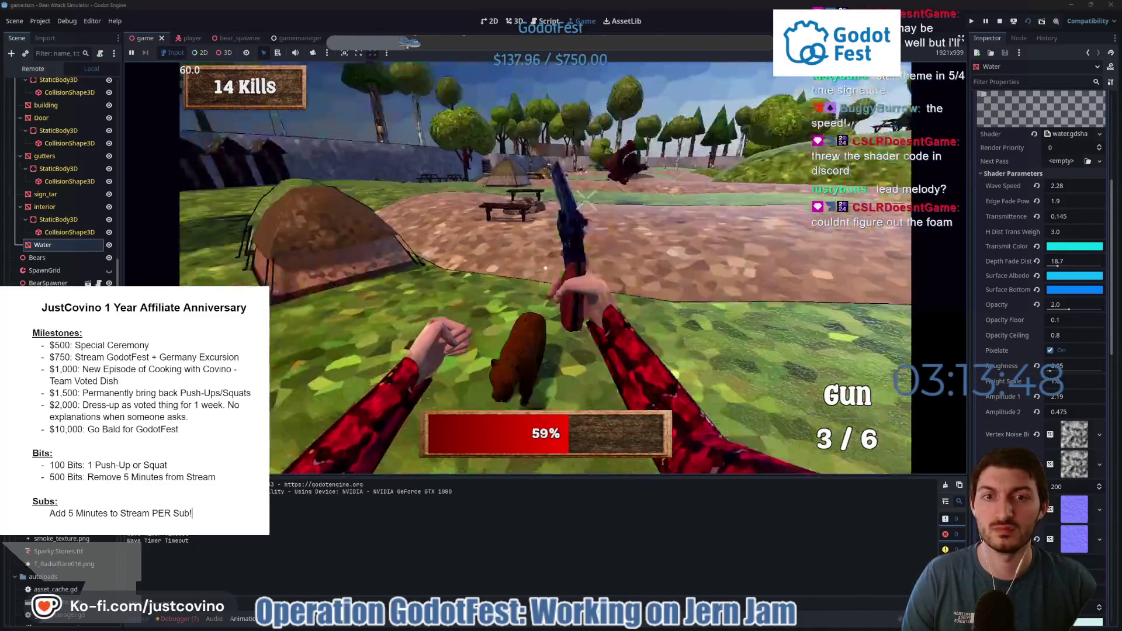
click(545, 269)
click(545, 268)
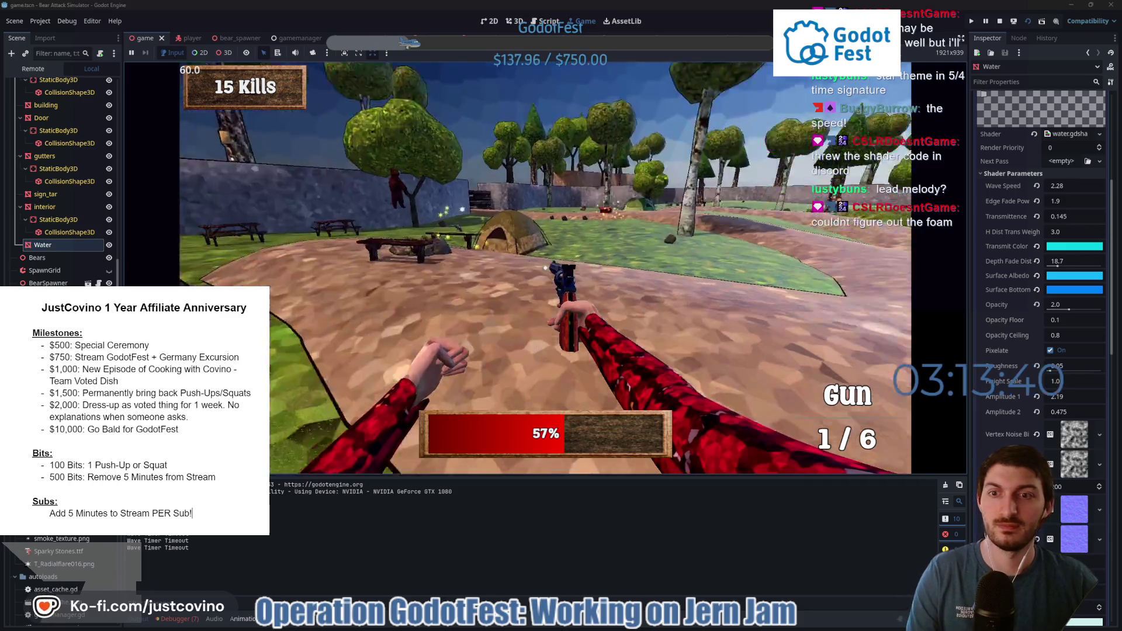
key(w)
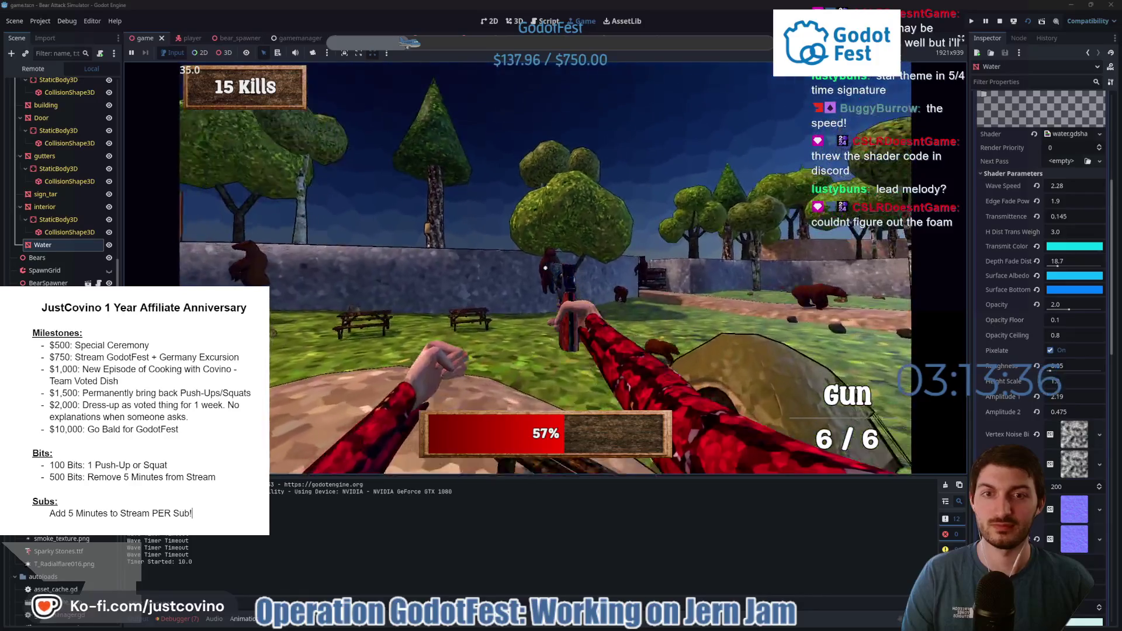
Shoot two more bears, then return from the Kill Report to the menu and start a new round.
click(545, 268)
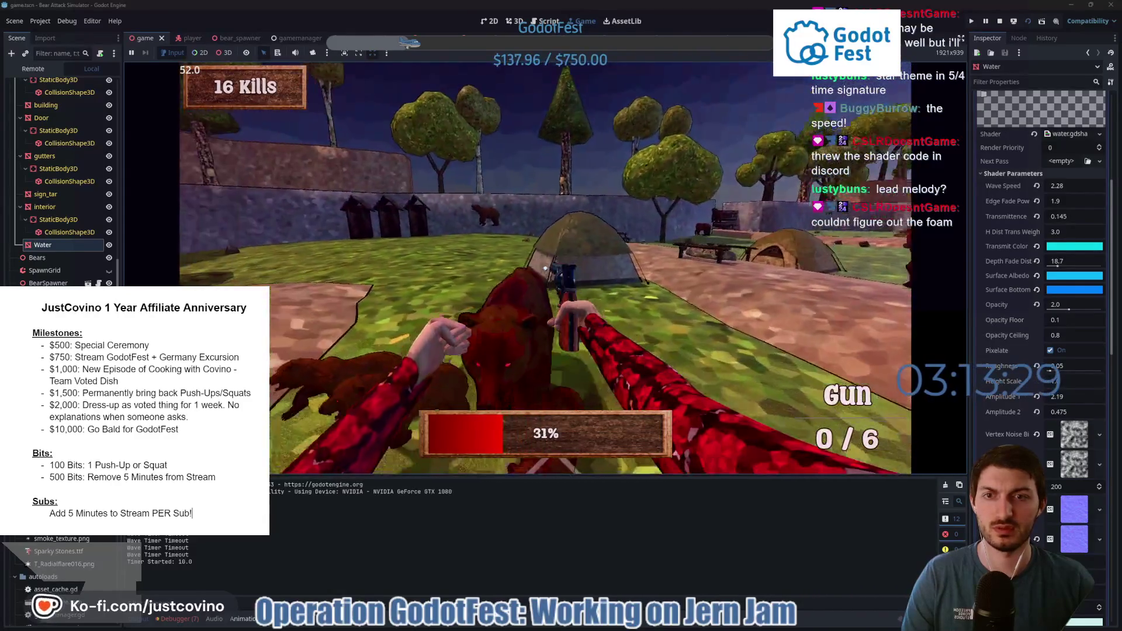
click(545, 268)
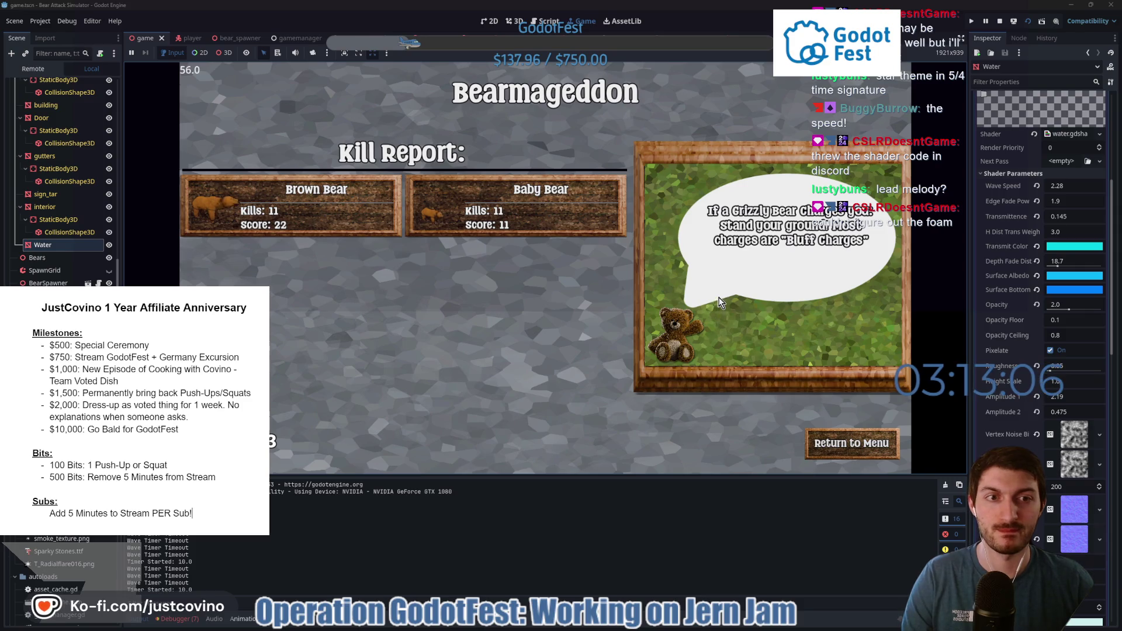
click(844, 445)
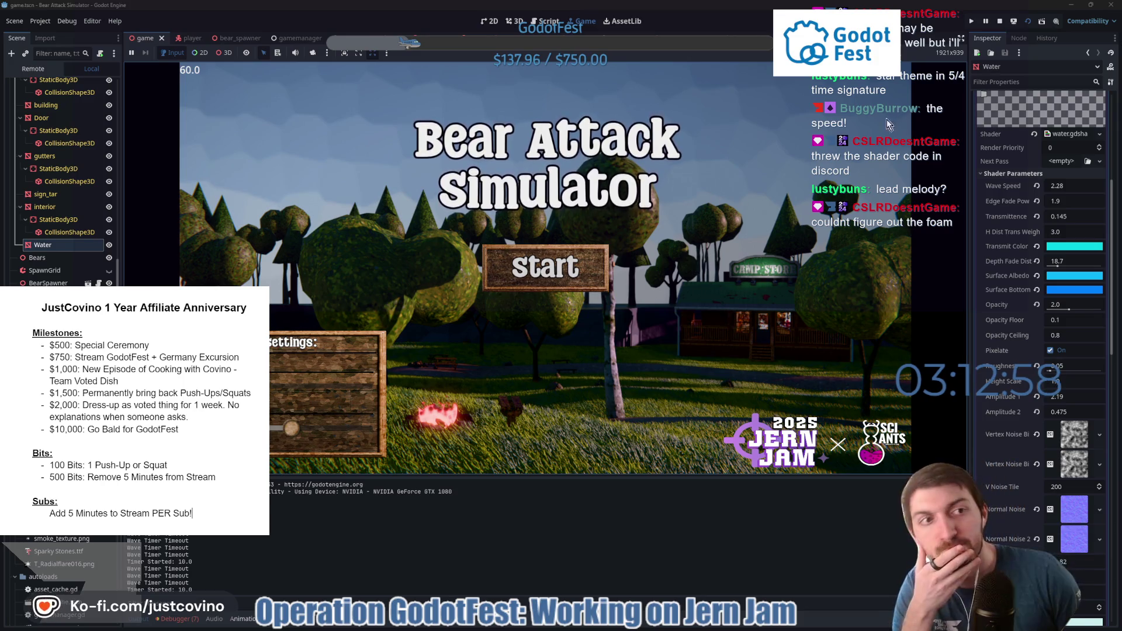
click(530, 276)
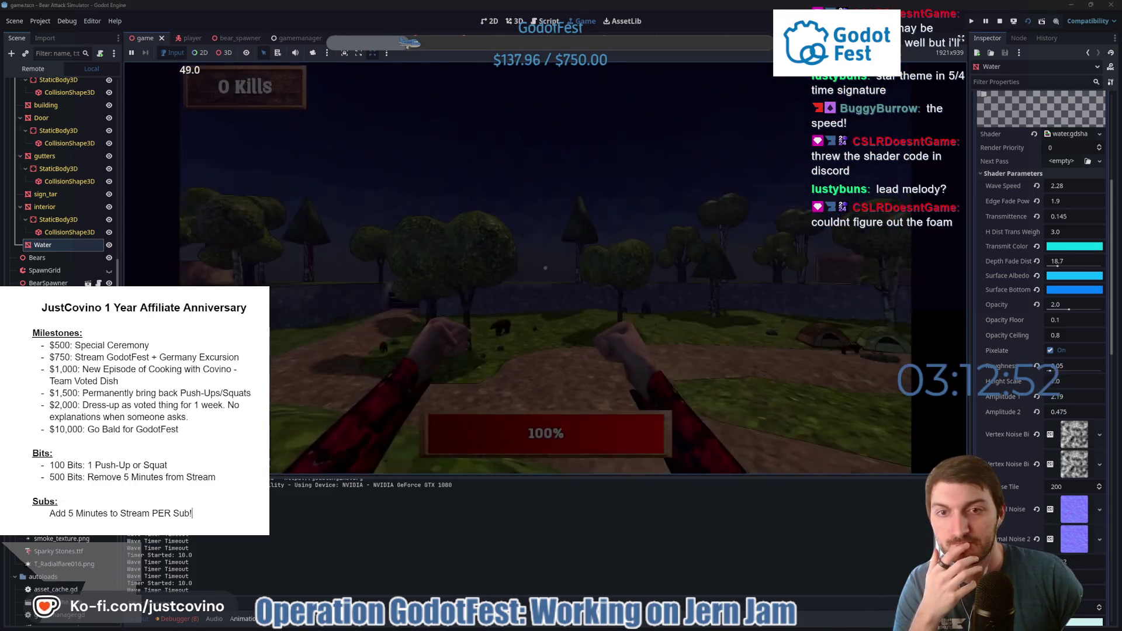
Walk toward the pond, punch the attacking group of bears, then stop the game with F8.
key(w)
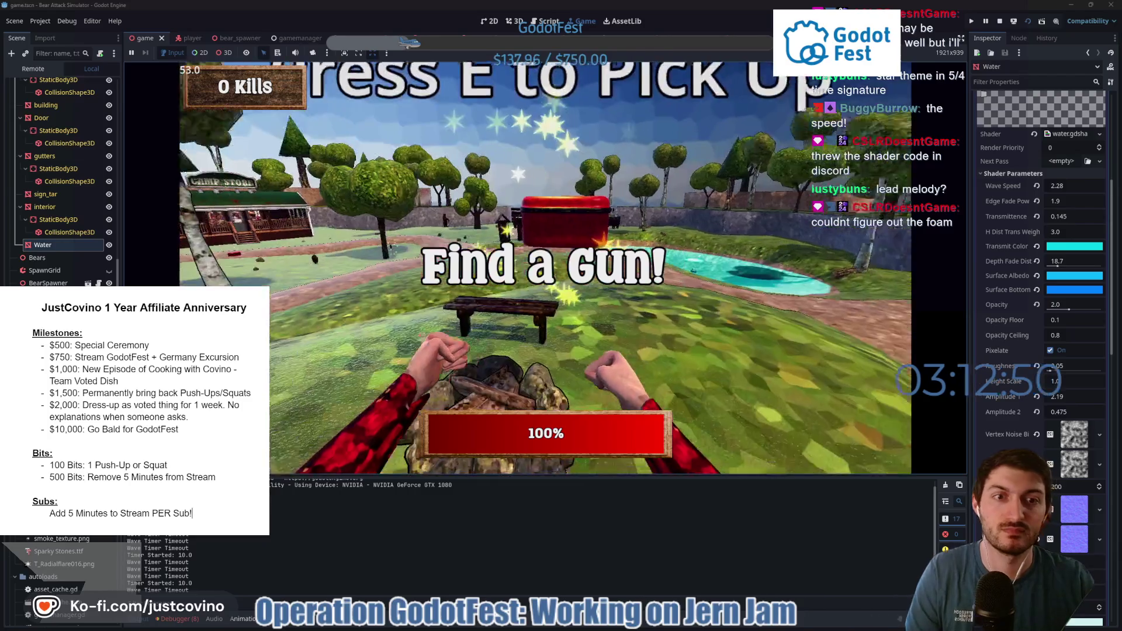
key(e)
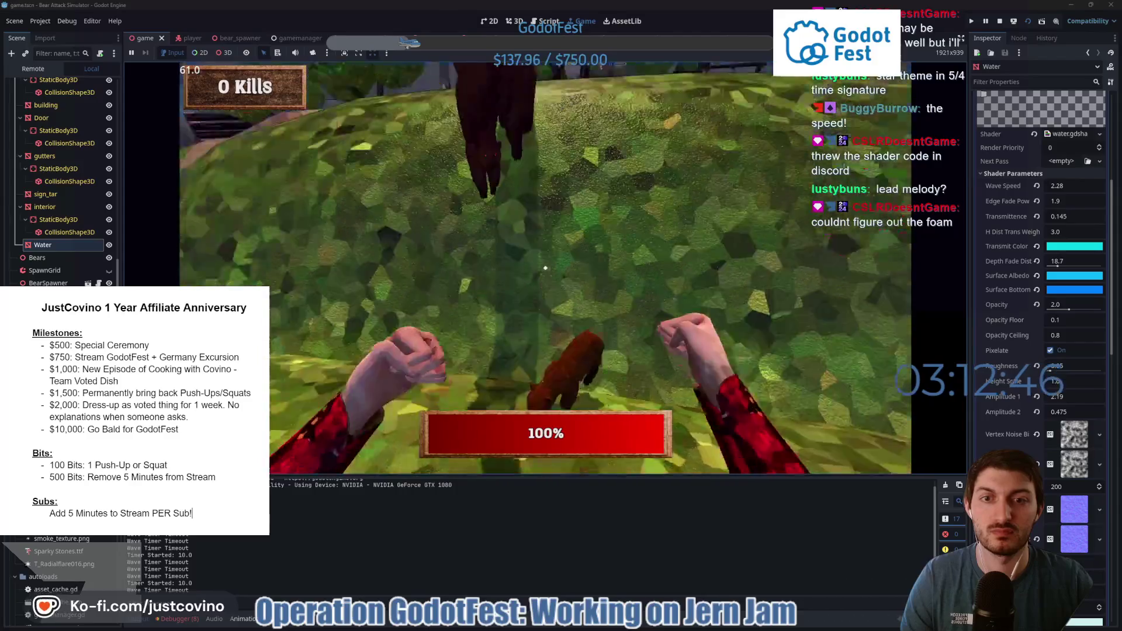
click(545, 267)
click(545, 267)
click(545, 268)
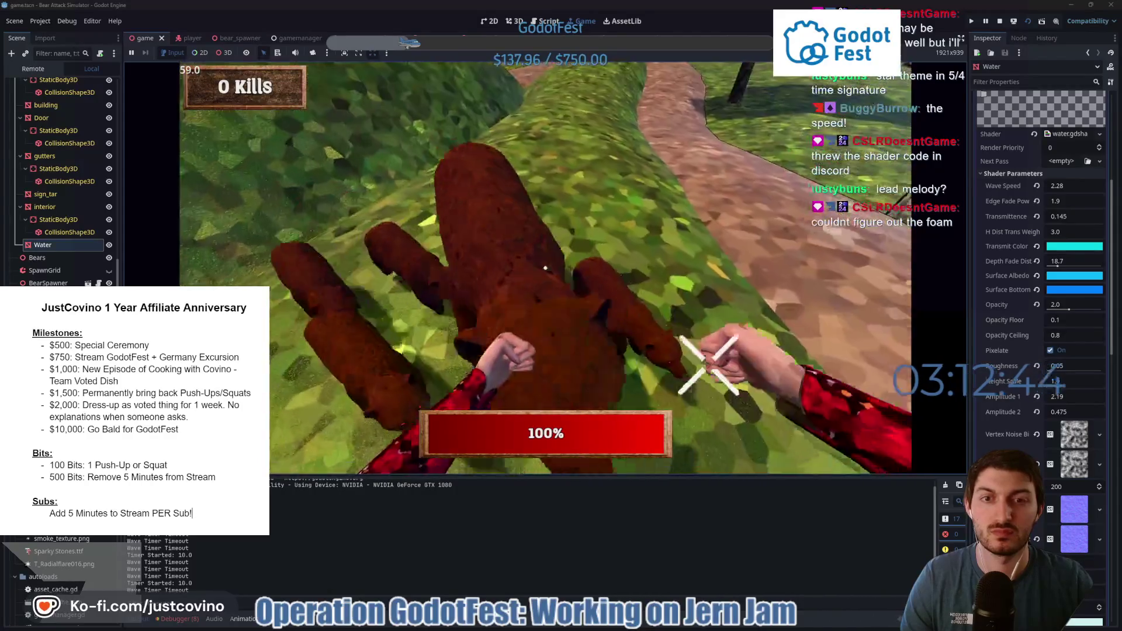
click(545, 268)
click(545, 268)
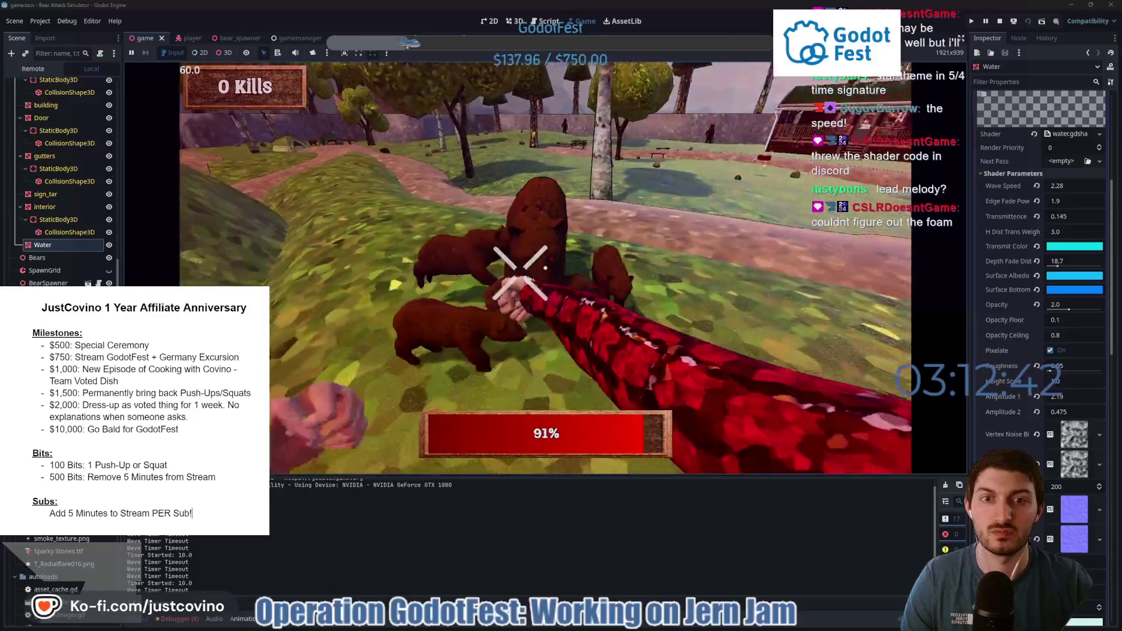
click(545, 268)
click(545, 267)
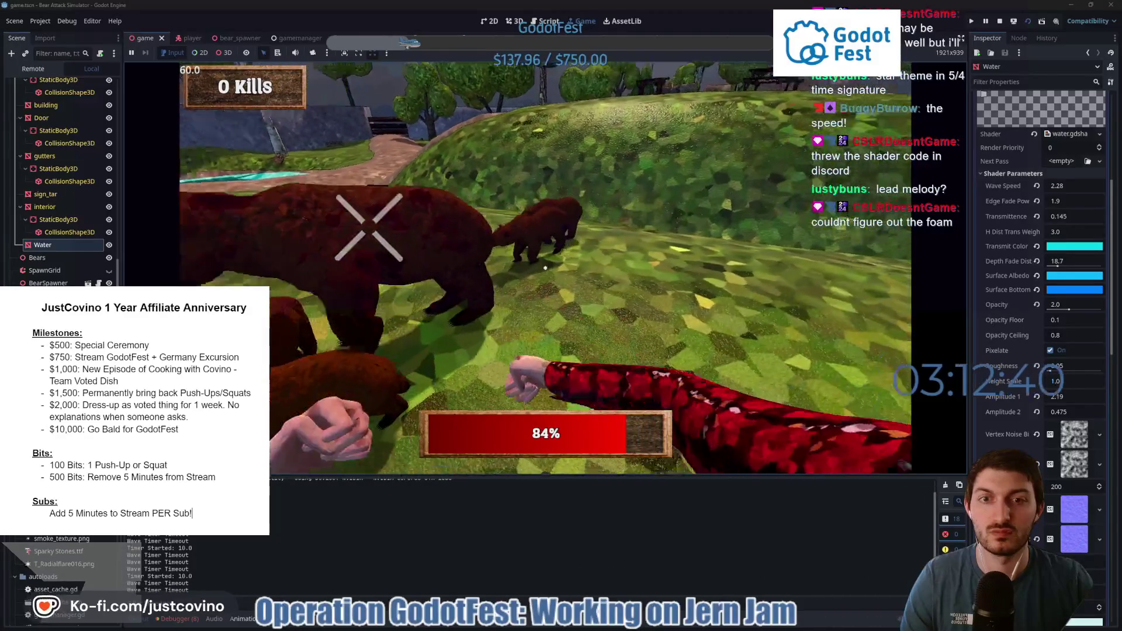
click(545, 268)
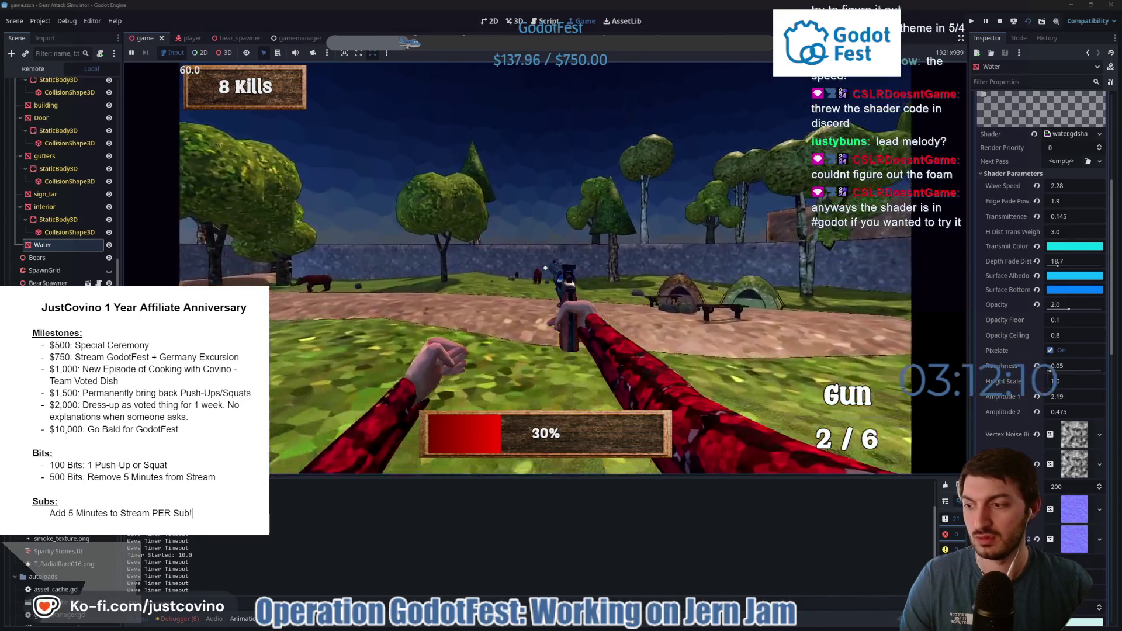
key(F8)
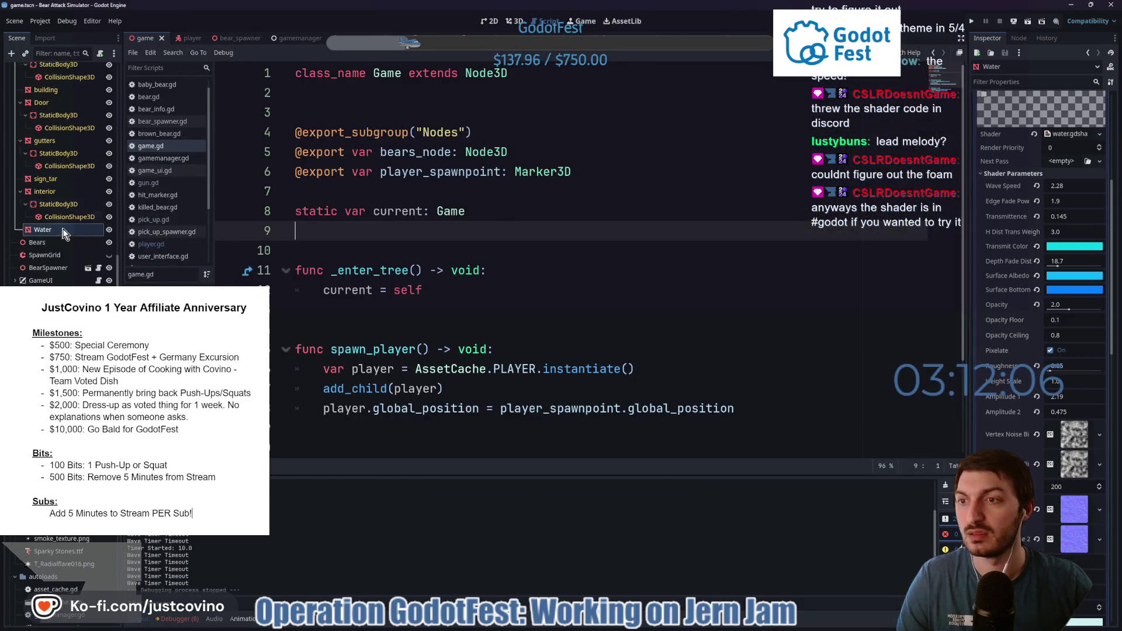
In the 3D view, open water.gdshader, paste the replacement shader code and save it.
click(513, 21)
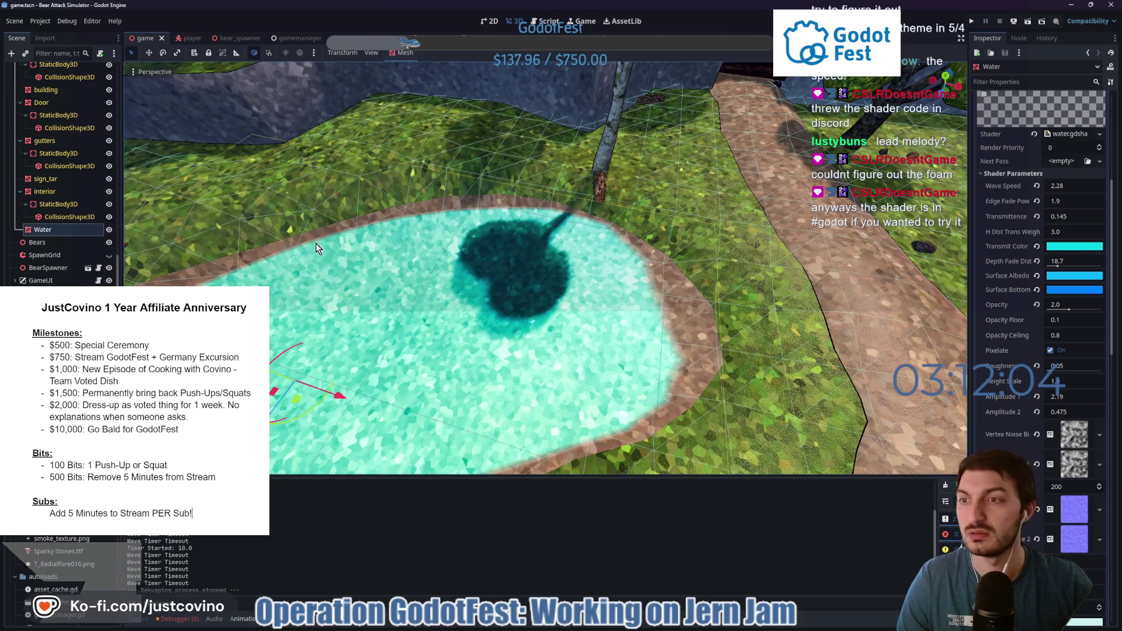
scroll(1053, 258, up, 5)
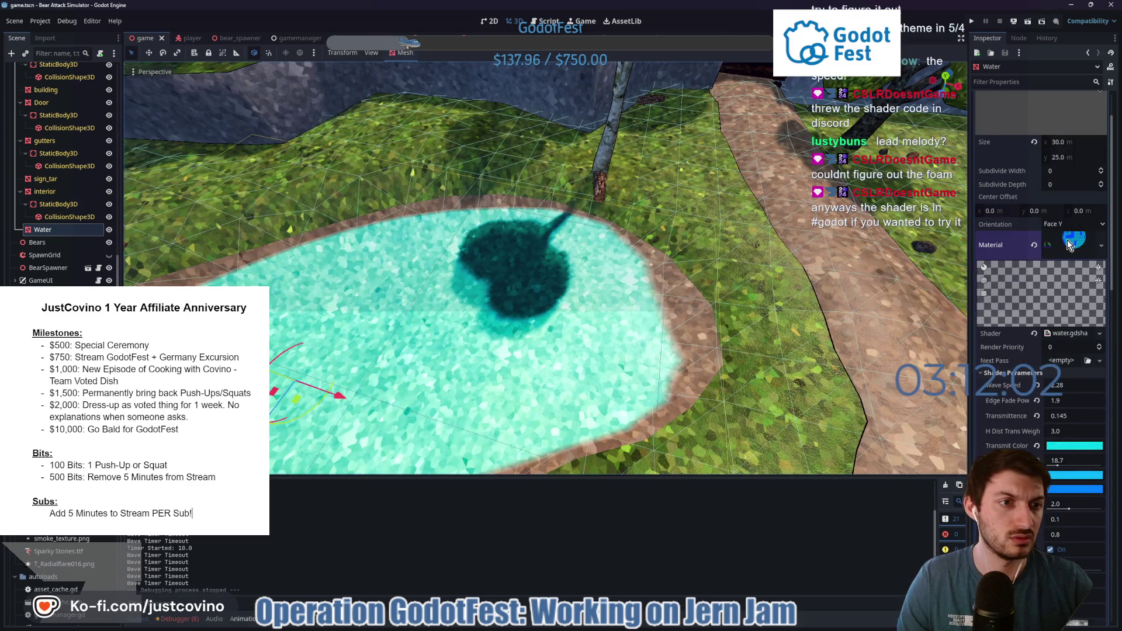
click(1060, 334)
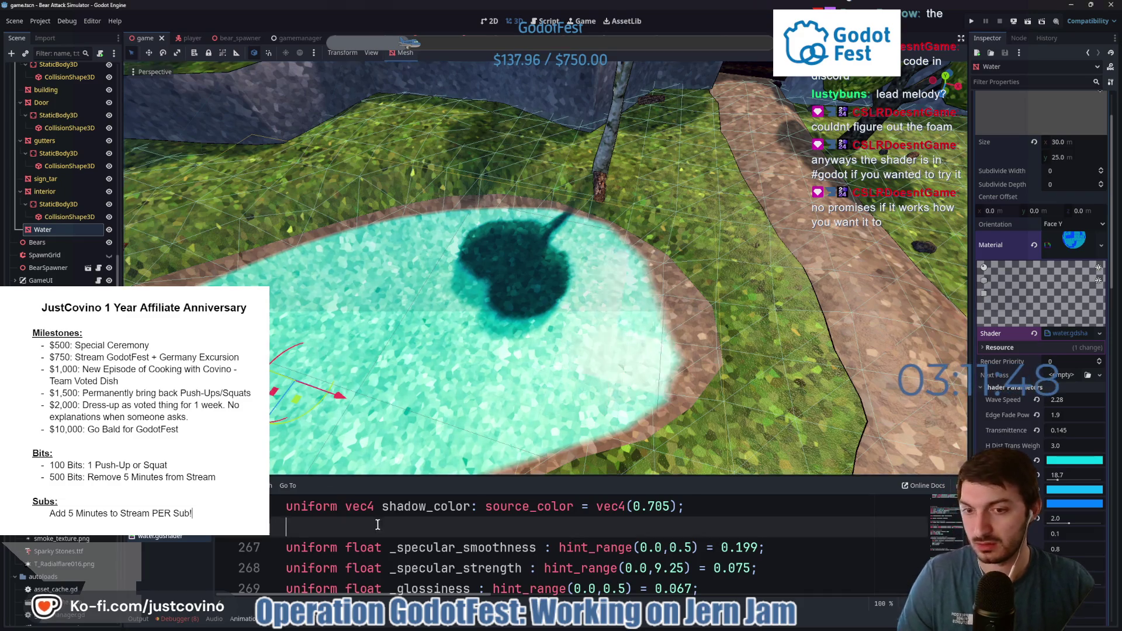
scroll(384, 522, down, 10)
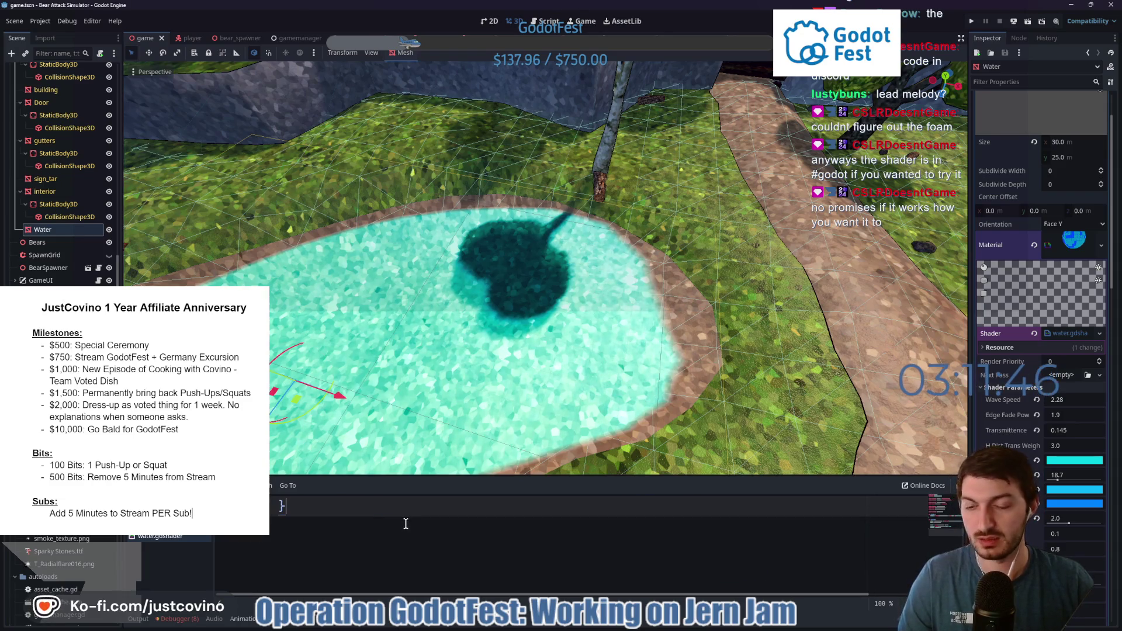
key(ctrl+v)
key(ctrl+s)
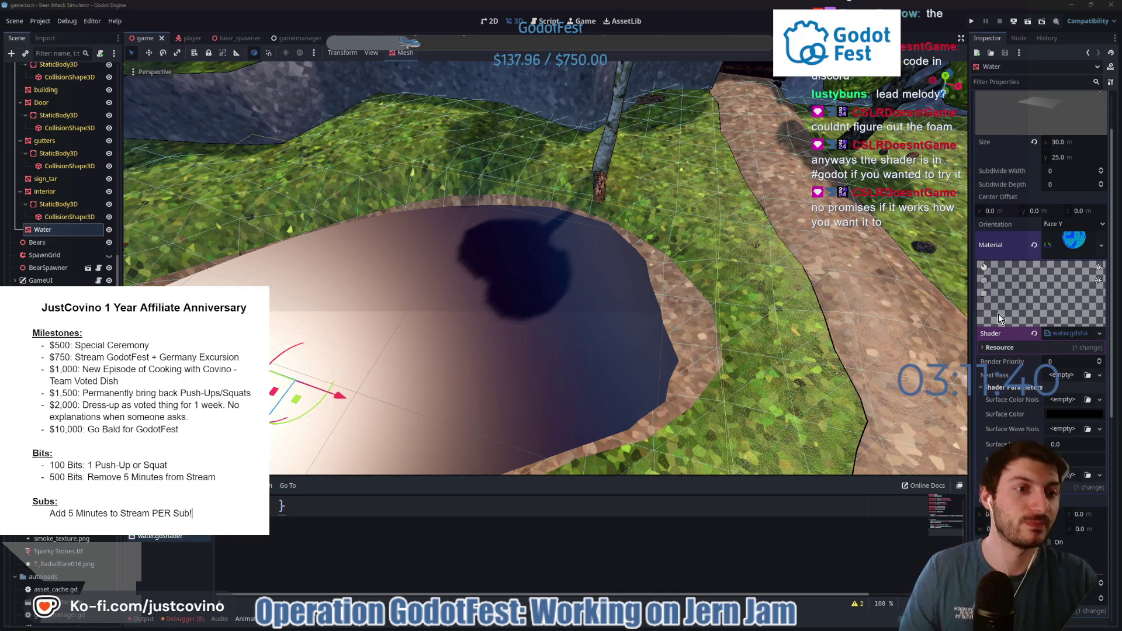
Set the water's Surface Color to a saturated, slightly darkened teal blue (hue 195).
click(1060, 415)
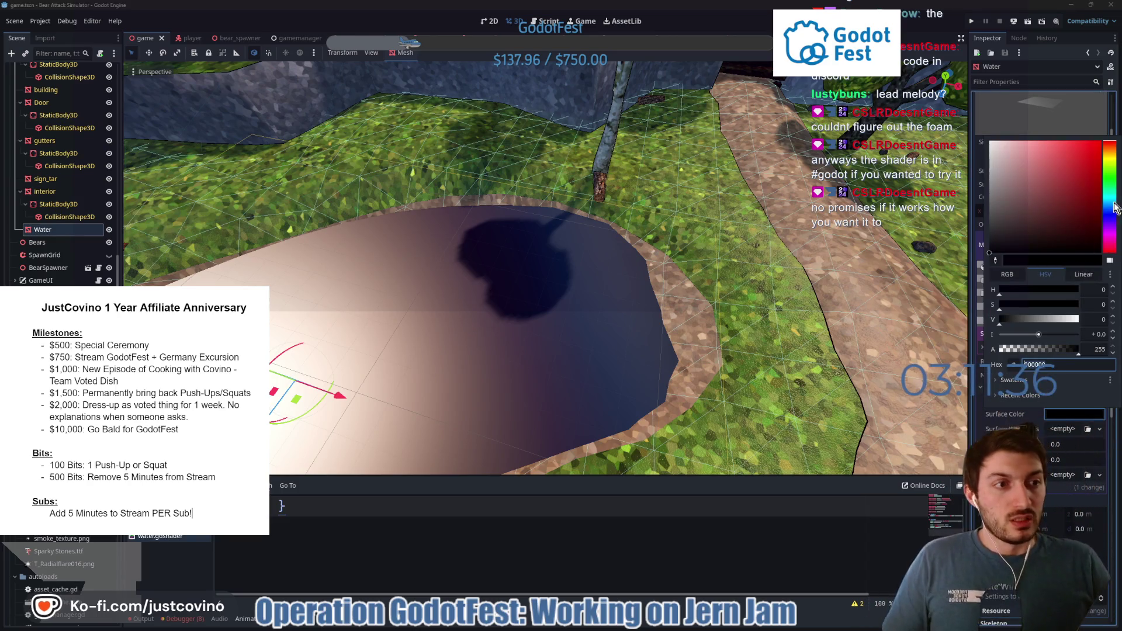
click(1112, 207)
click(1078, 193)
click(1085, 184)
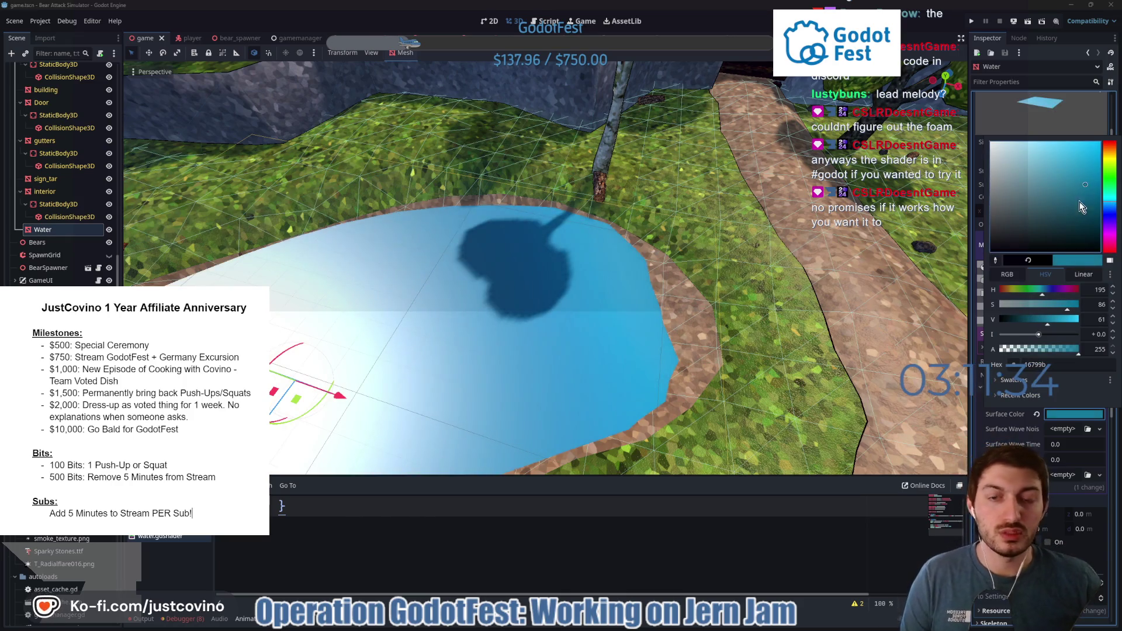
mouse_move(1078, 185)
mouse_down()
mouse_move(1069, 172)
mouse_move(1100, 186)
mouse_up()
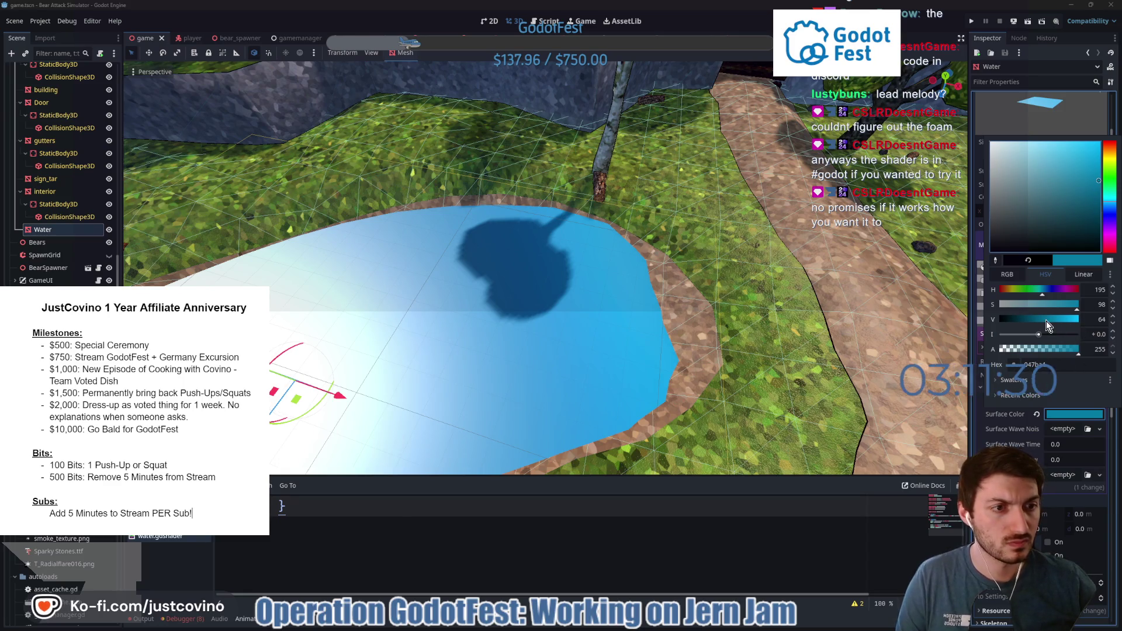
click(1044, 321)
click(1062, 415)
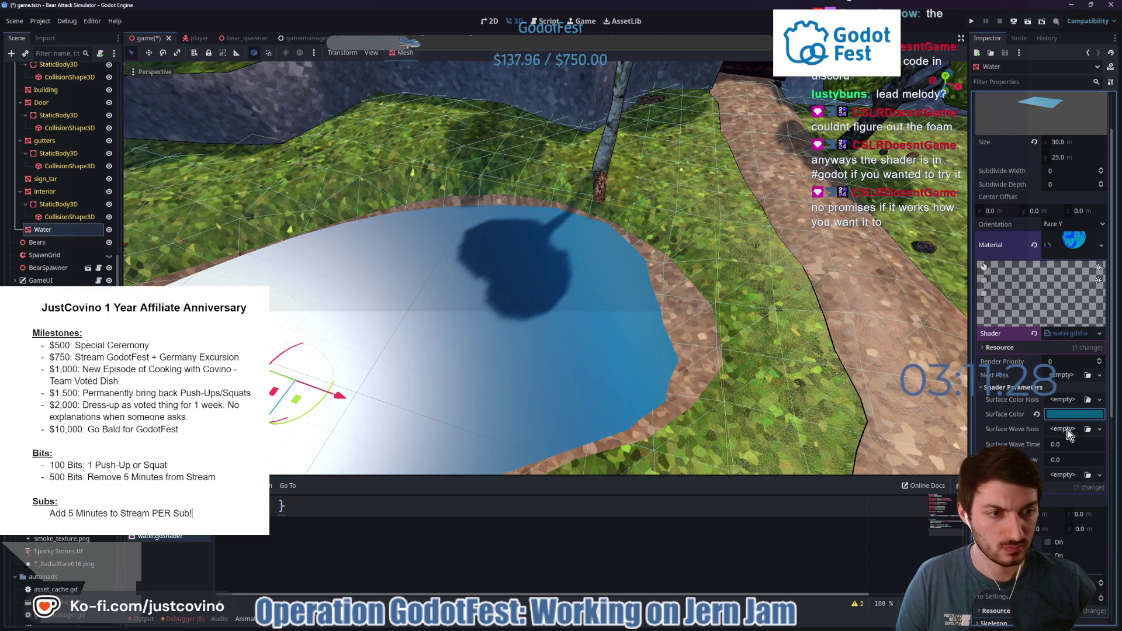
click(1054, 402)
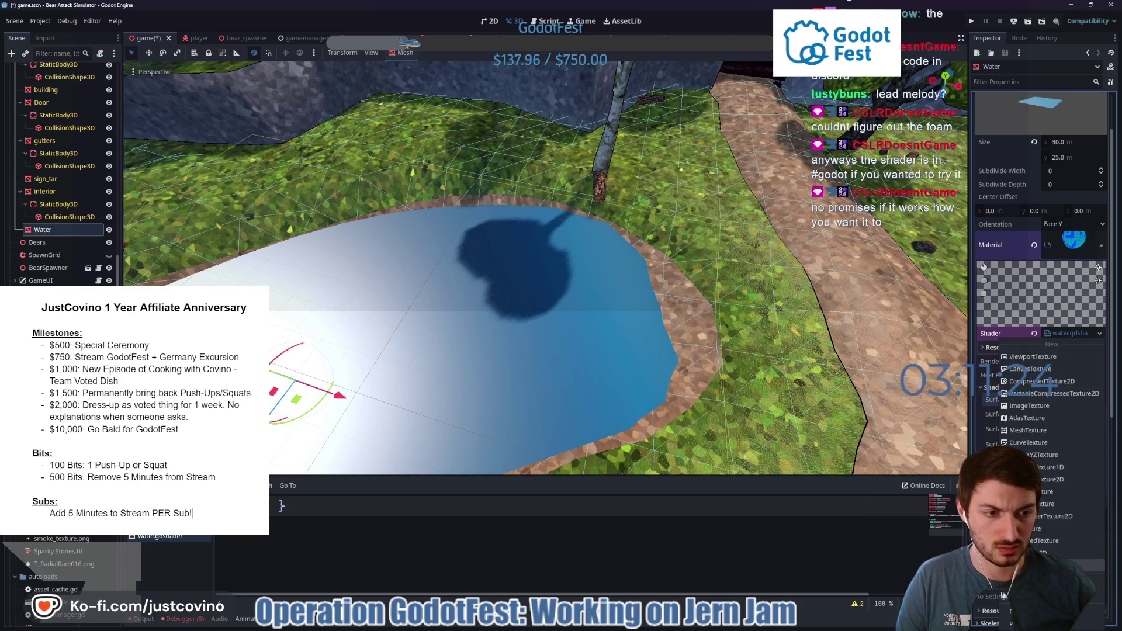
Assign Surface Color Noise a NoiseTexture2D with a new FastNoiseLite set to Perlin.
click(1047, 551)
click(1061, 399)
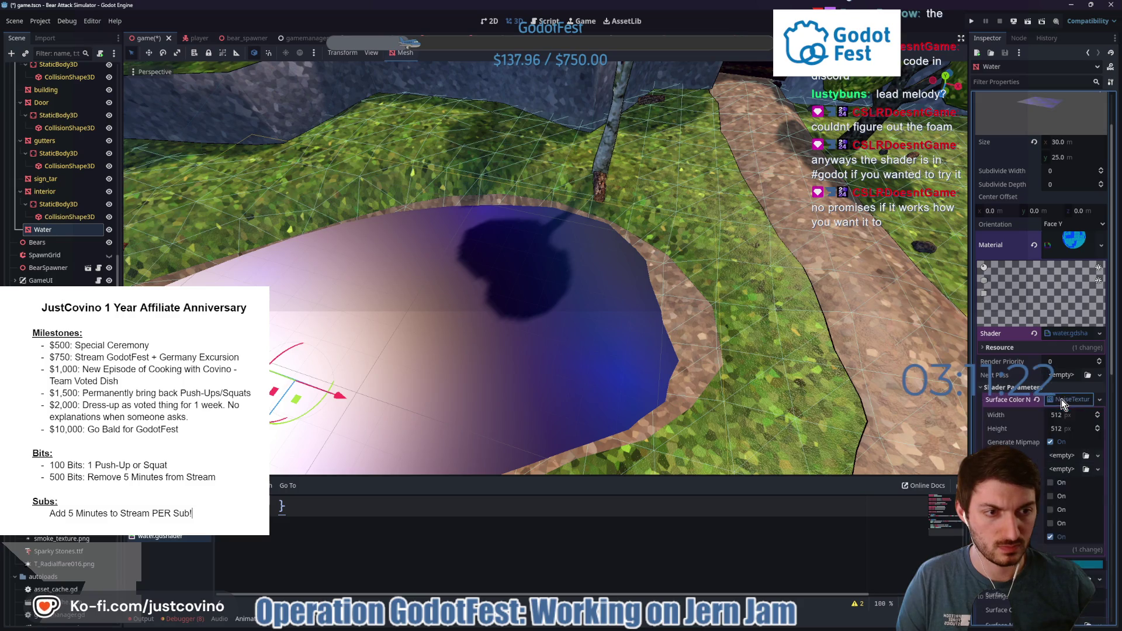
click(1057, 458)
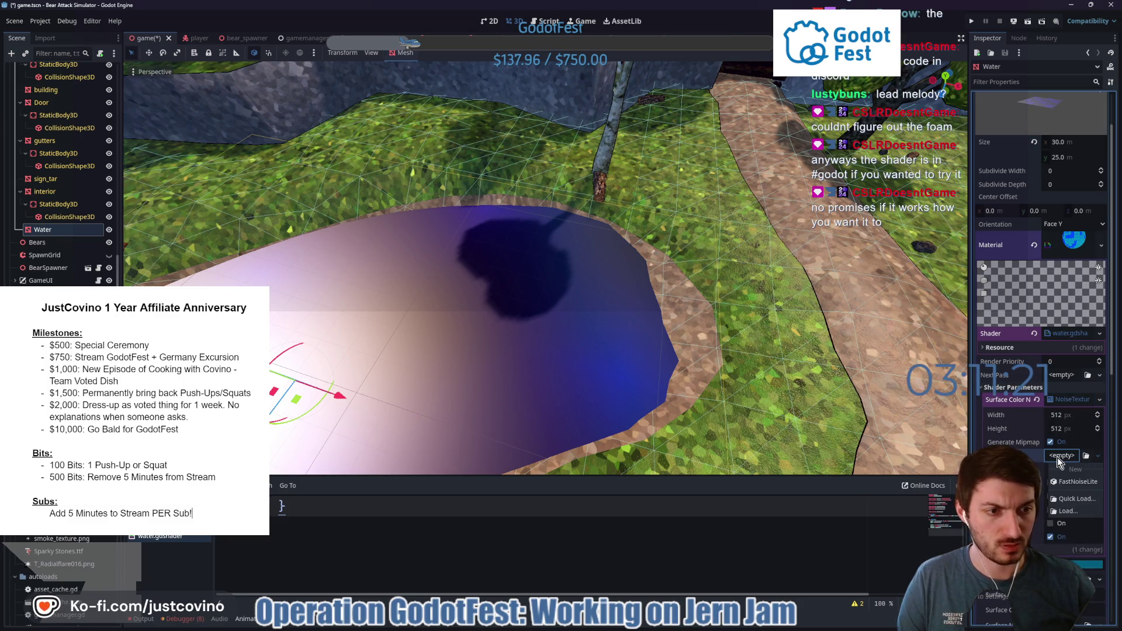
click(1071, 485)
key(f)
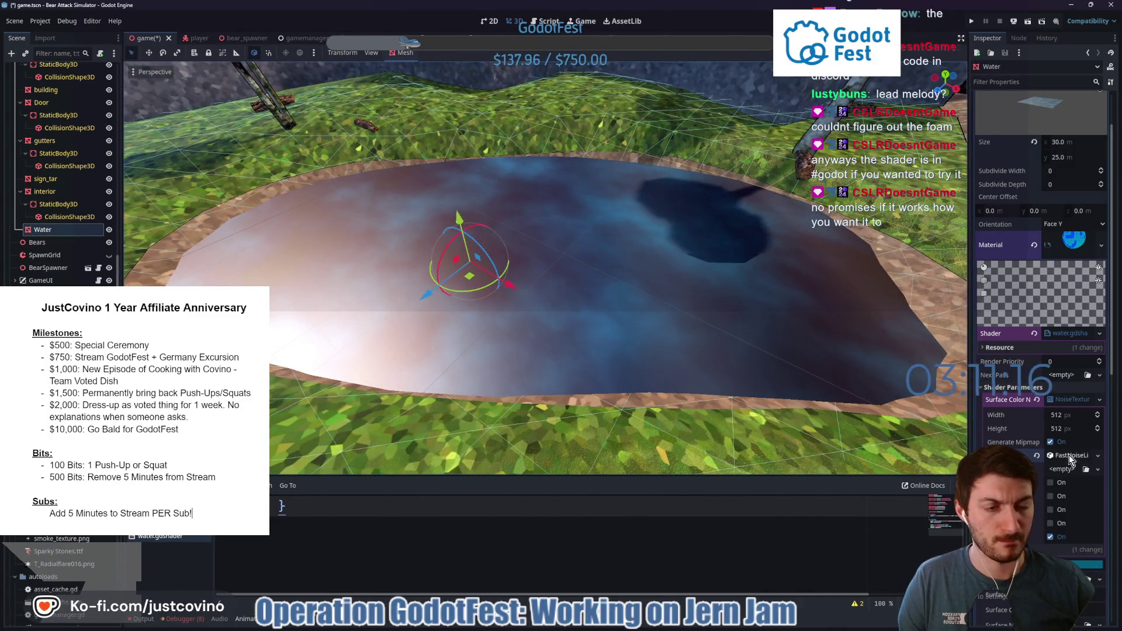
click(1065, 455)
scroll(1045, 489, down, 3)
click(1064, 404)
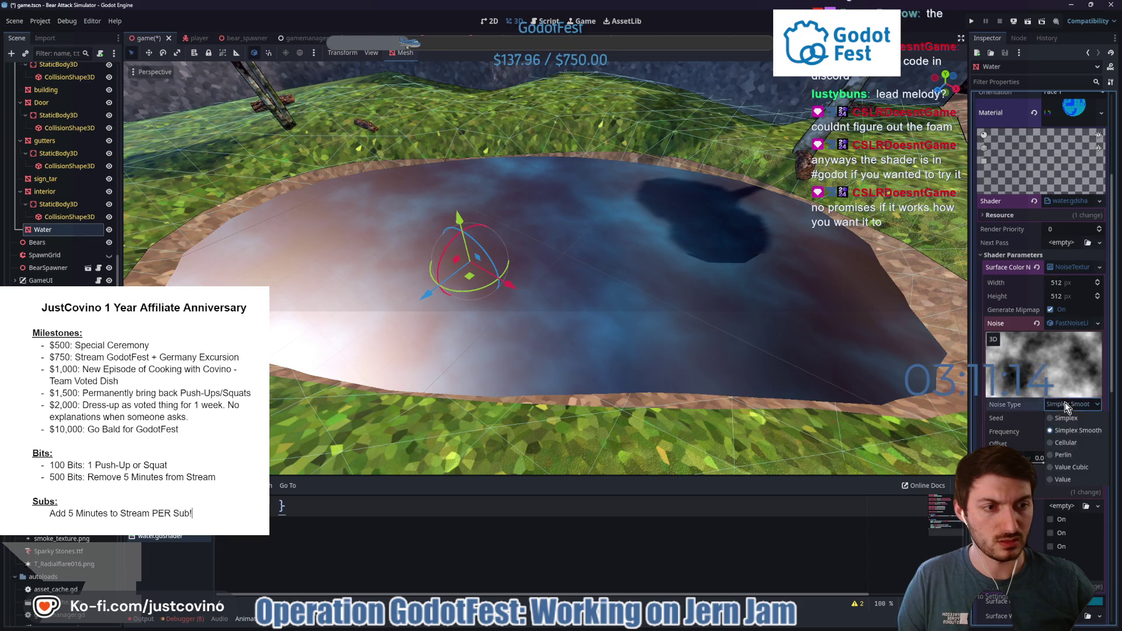
click(1063, 454)
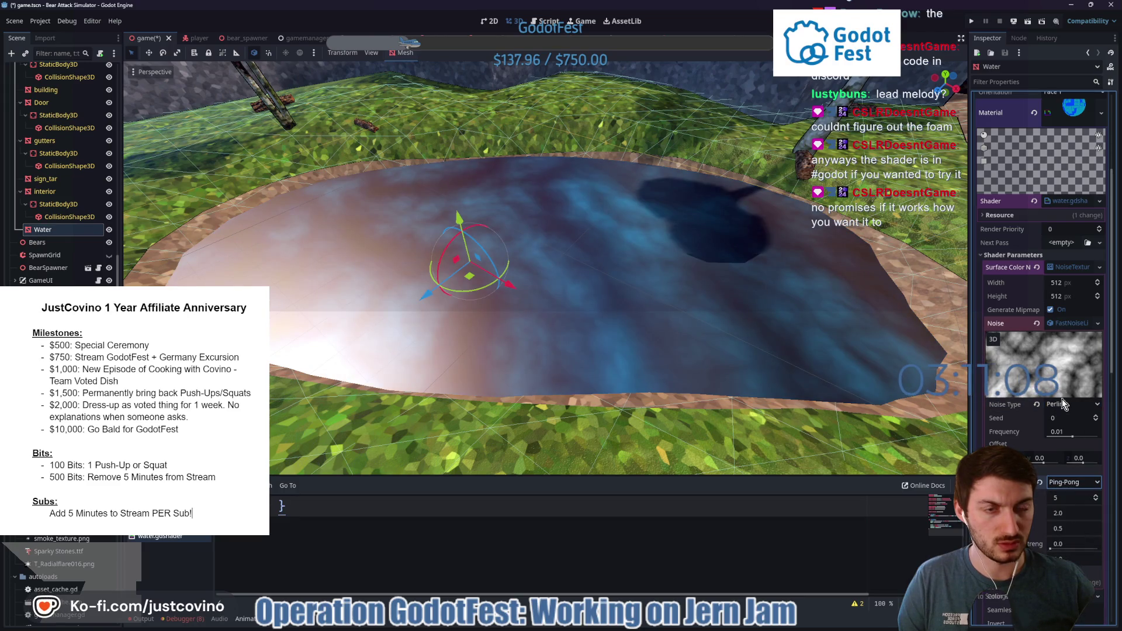
Make the colour noise texture a seamless normal map generated in 3D space.
click(1065, 268)
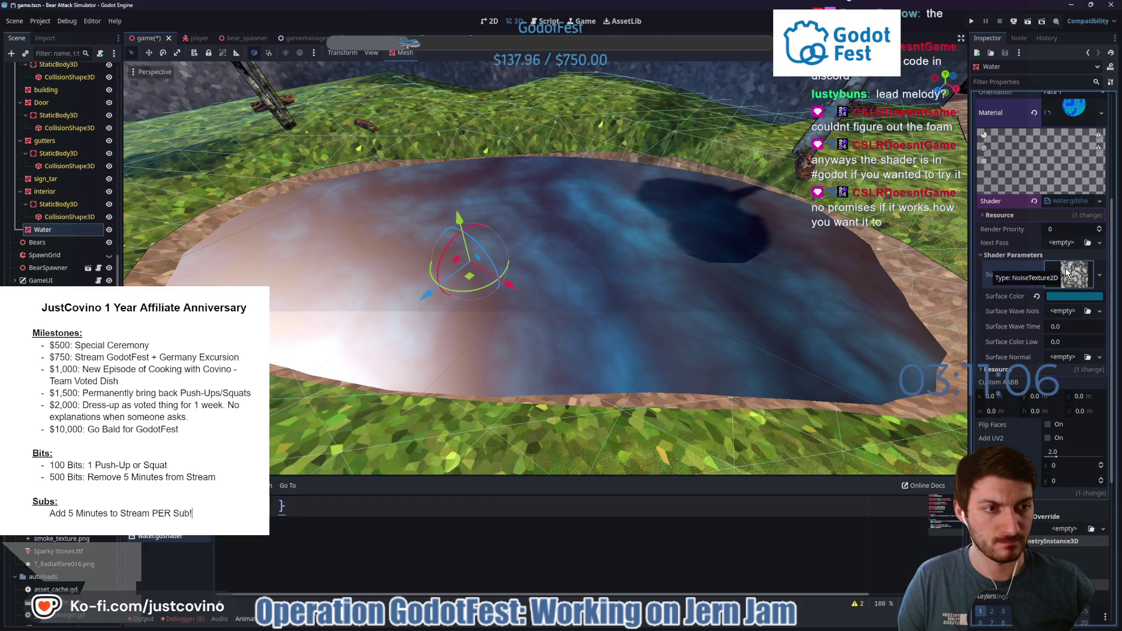
click(1066, 271)
scroll(1071, 315, down, 5)
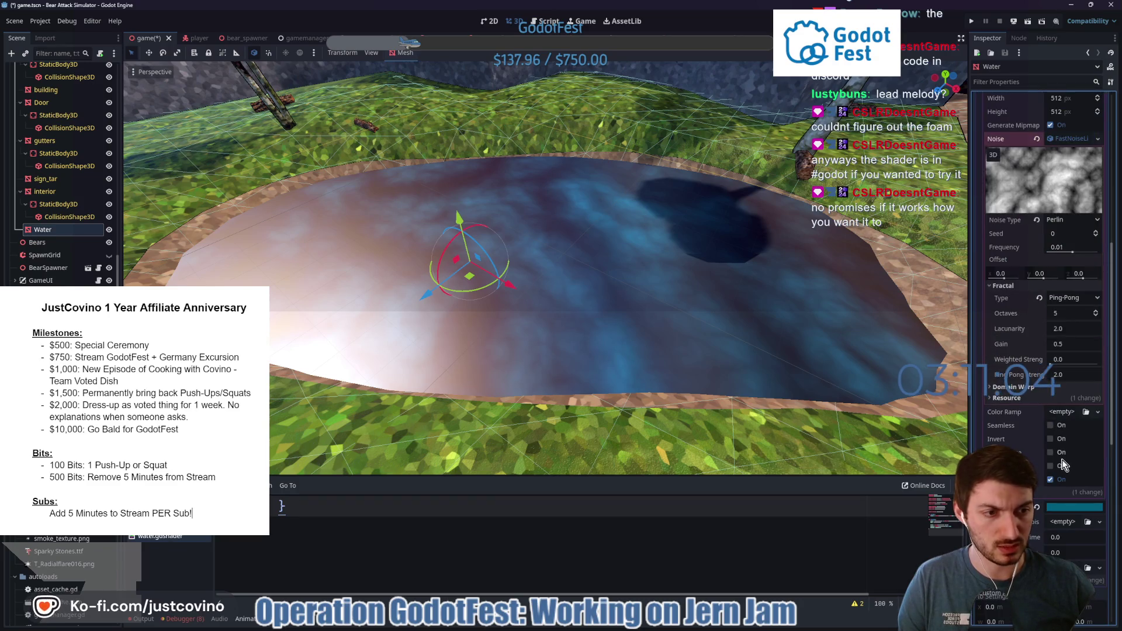
click(1050, 465)
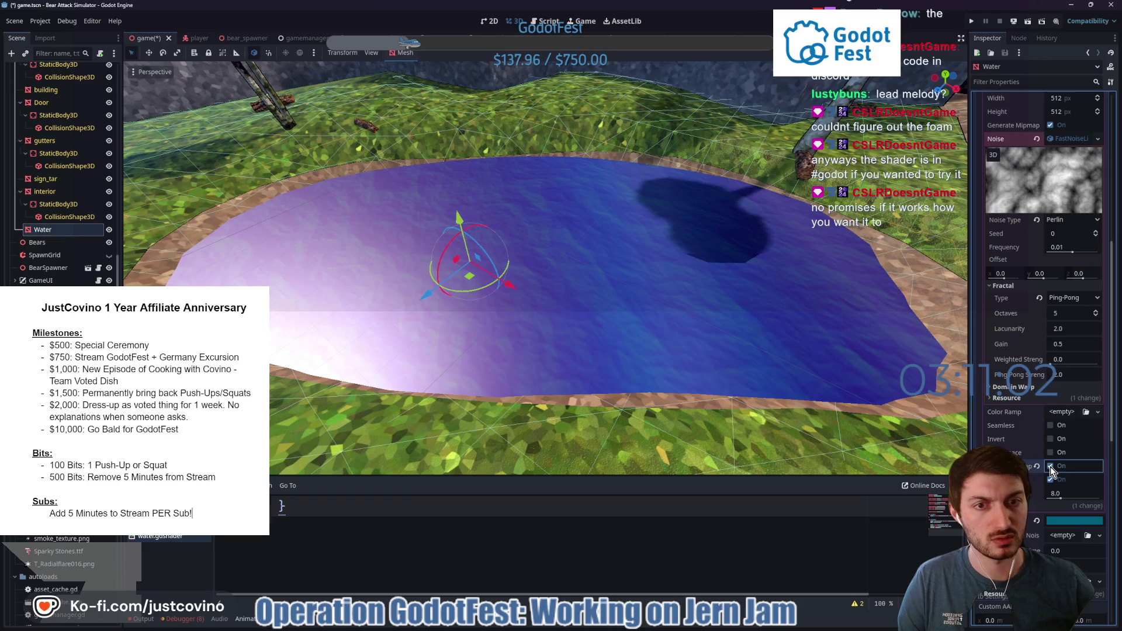
click(1050, 452)
click(1051, 426)
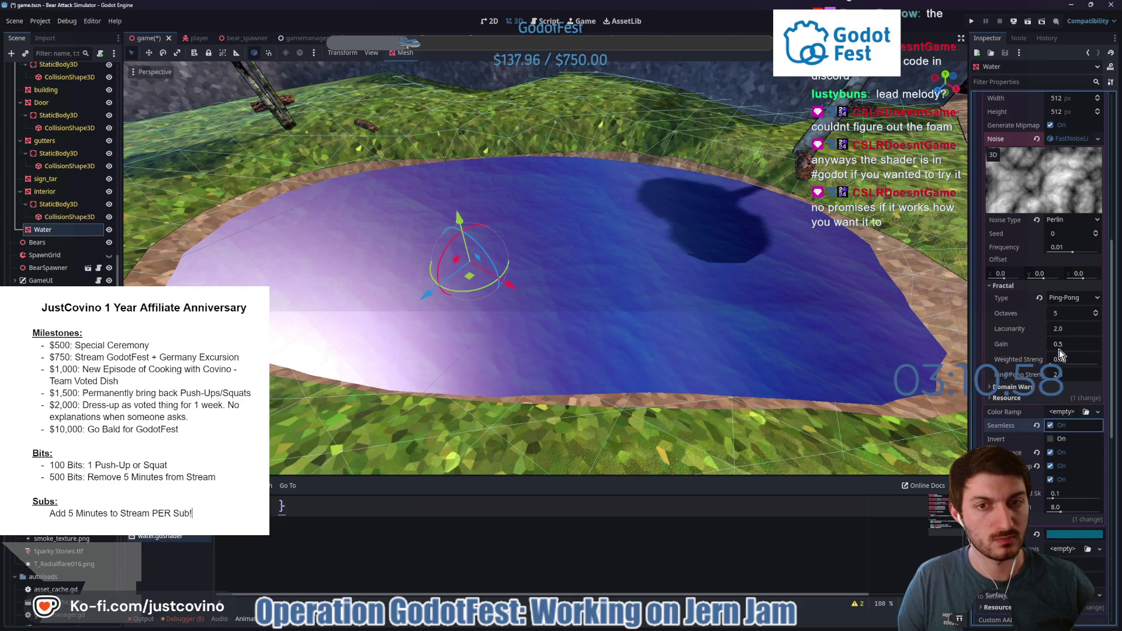
click(1069, 139)
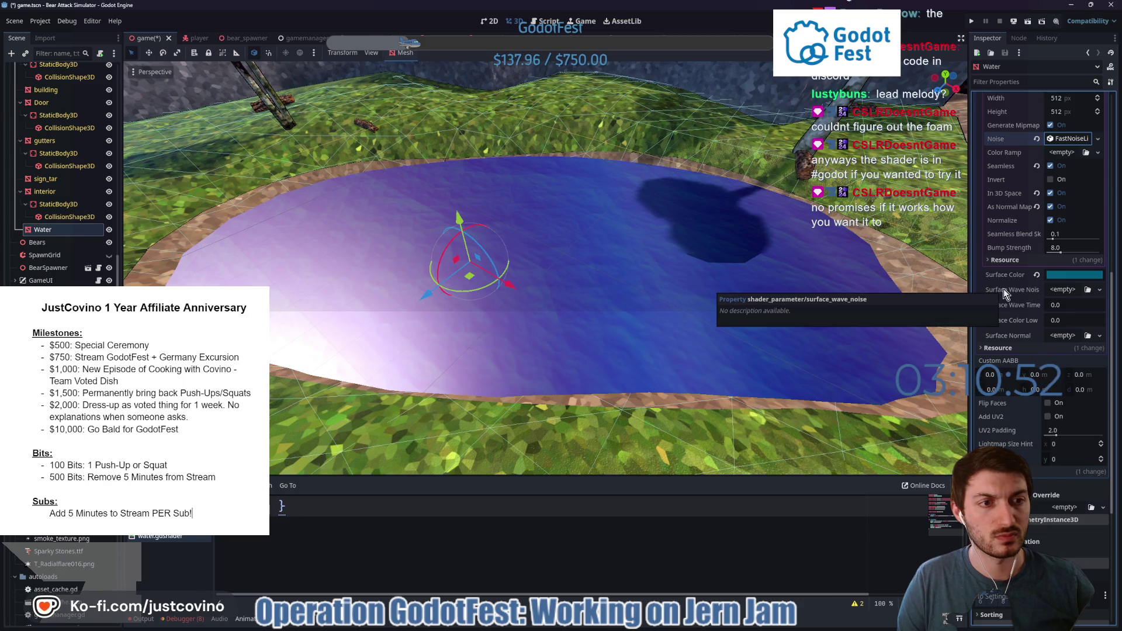
Give Surface Wave Noise a seamless, 3D FastNoiseLite texture with frequency 0.0189.
click(1062, 290)
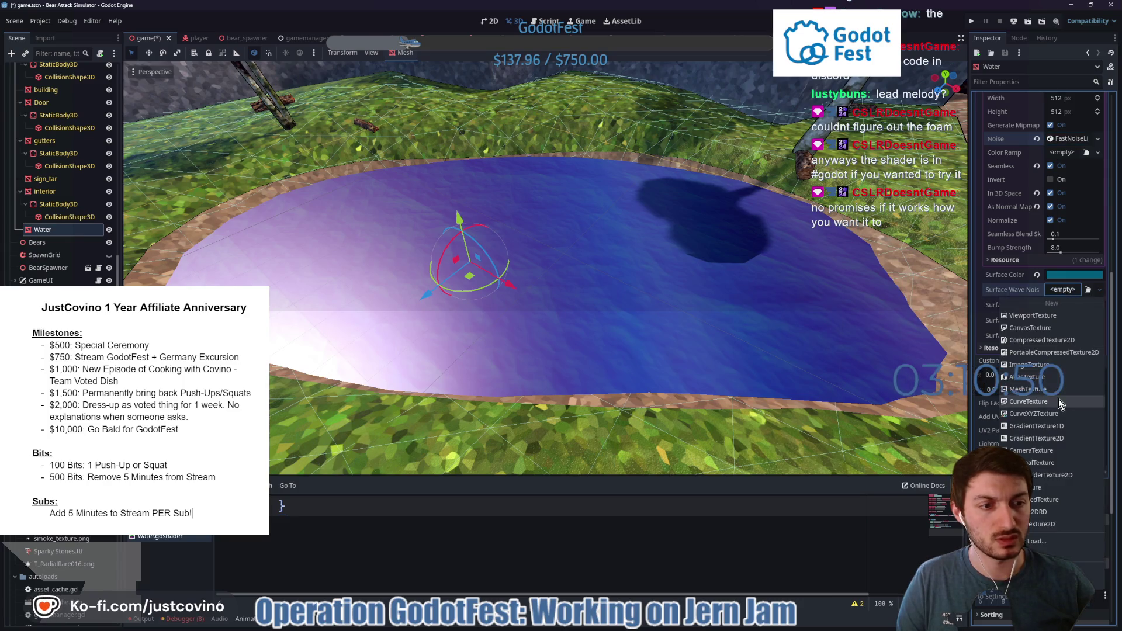
click(1043, 526)
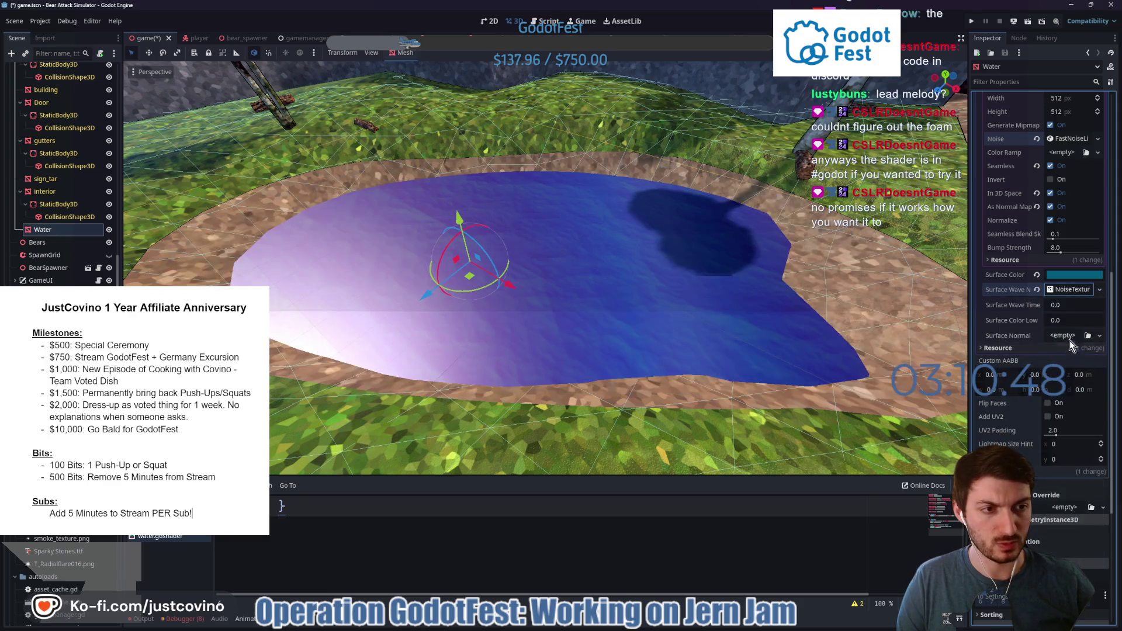
click(1065, 290)
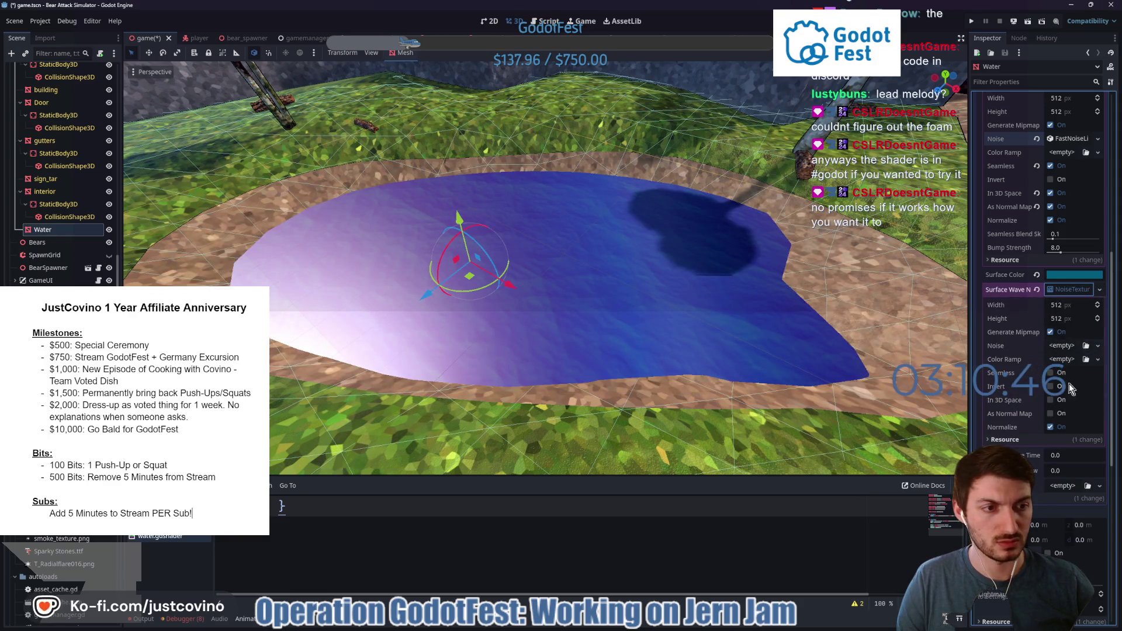
click(1055, 349)
click(1060, 370)
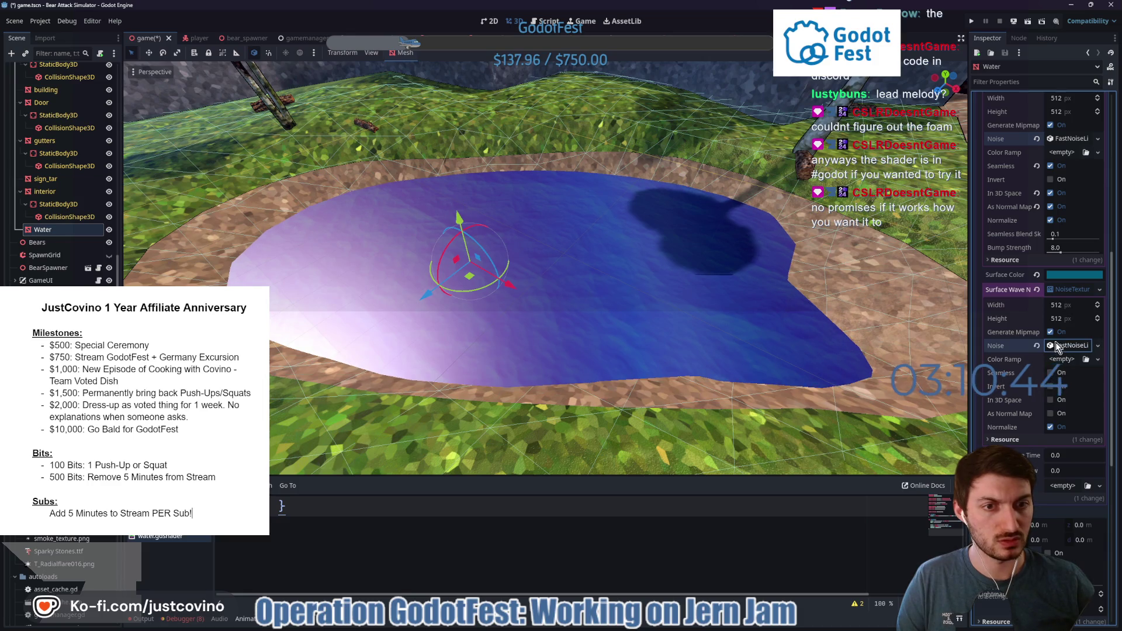
click(1053, 343)
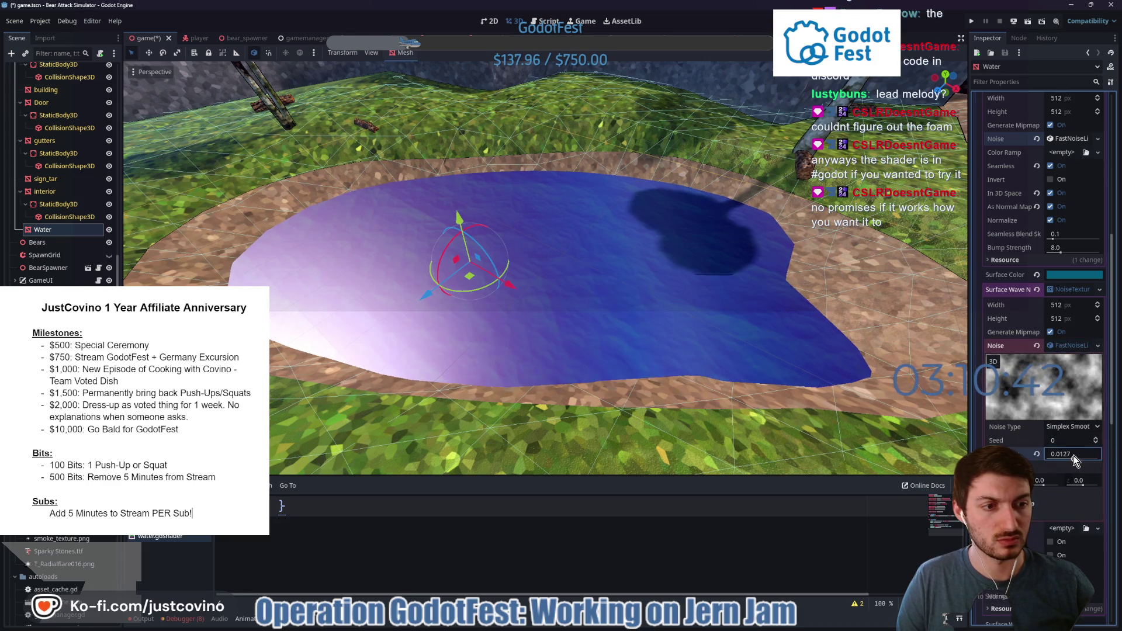
drag(1074, 456, 1077, 461)
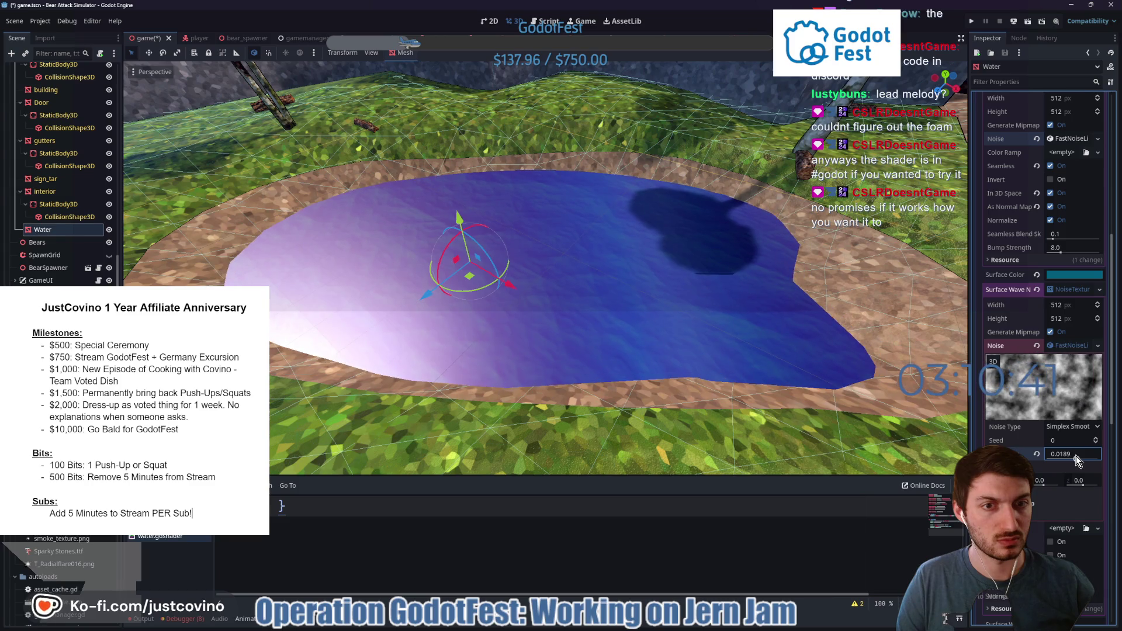
click(1068, 345)
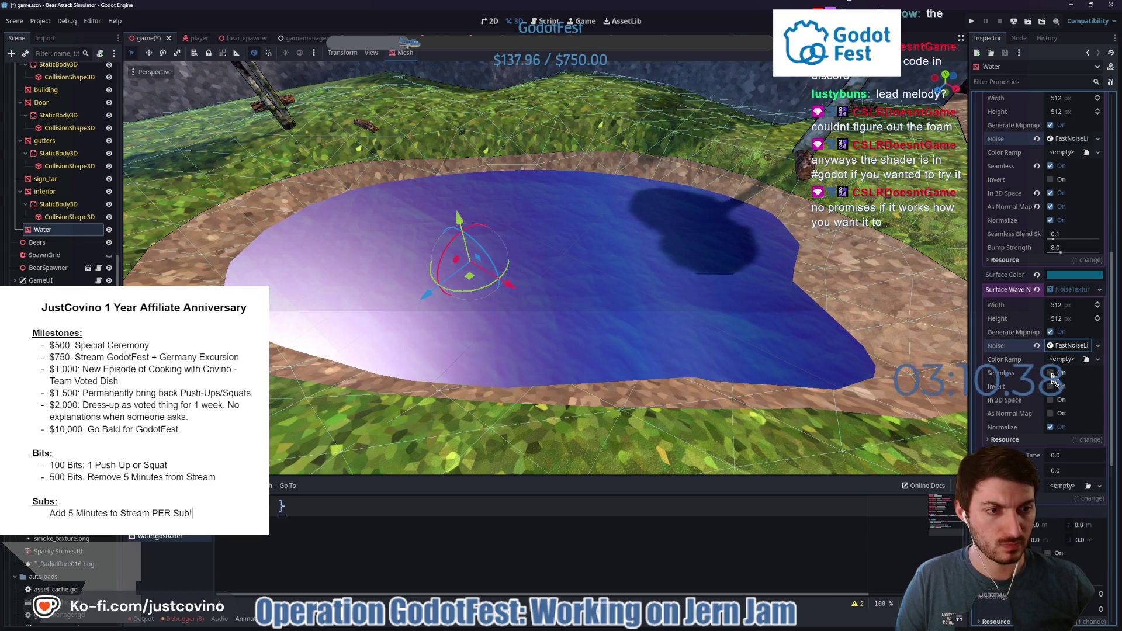
click(1051, 374)
click(1050, 400)
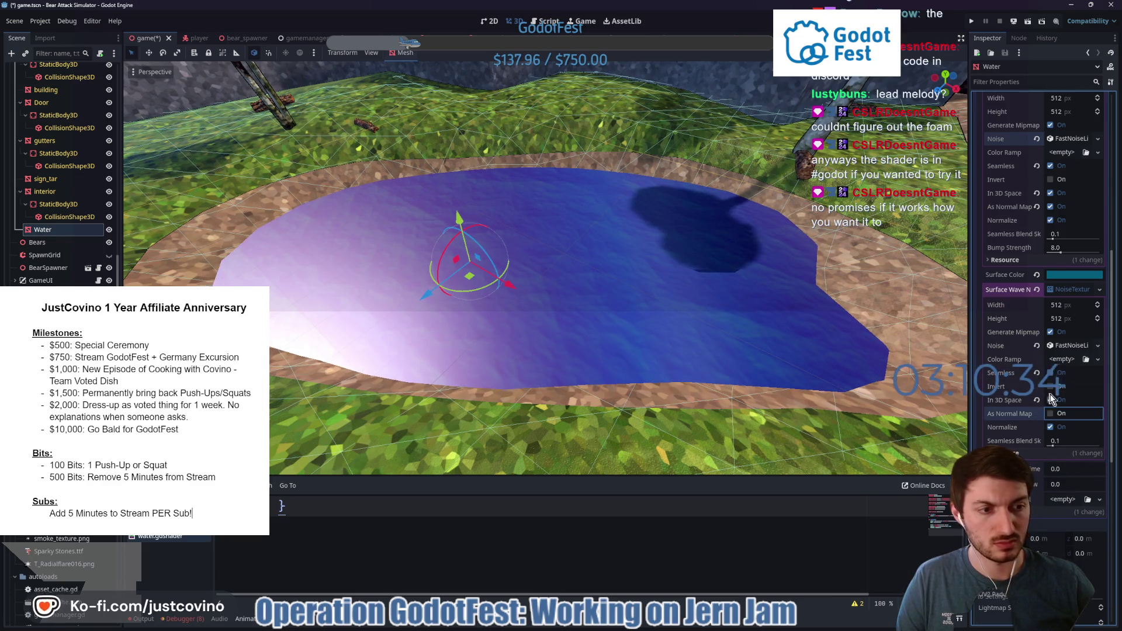
click(1065, 289)
Set Surface Wave Time to 0.5 and Surface Color Low to about 0.495.
drag(1058, 323, 1066, 323)
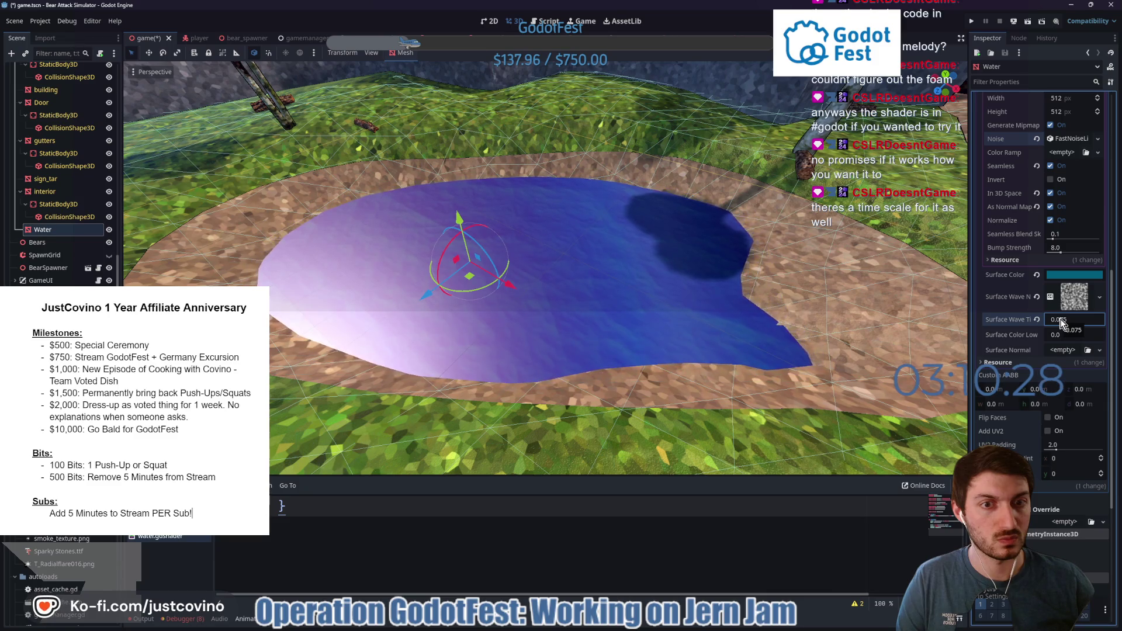
drag(1058, 337, 1081, 338)
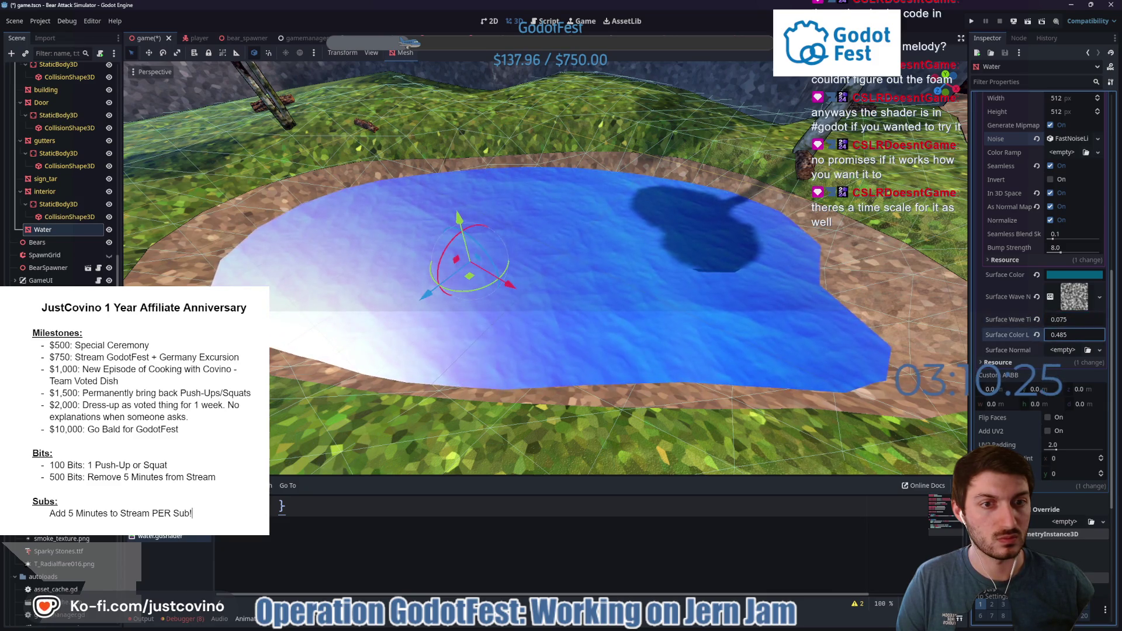
click(1058, 319)
text(2.85)
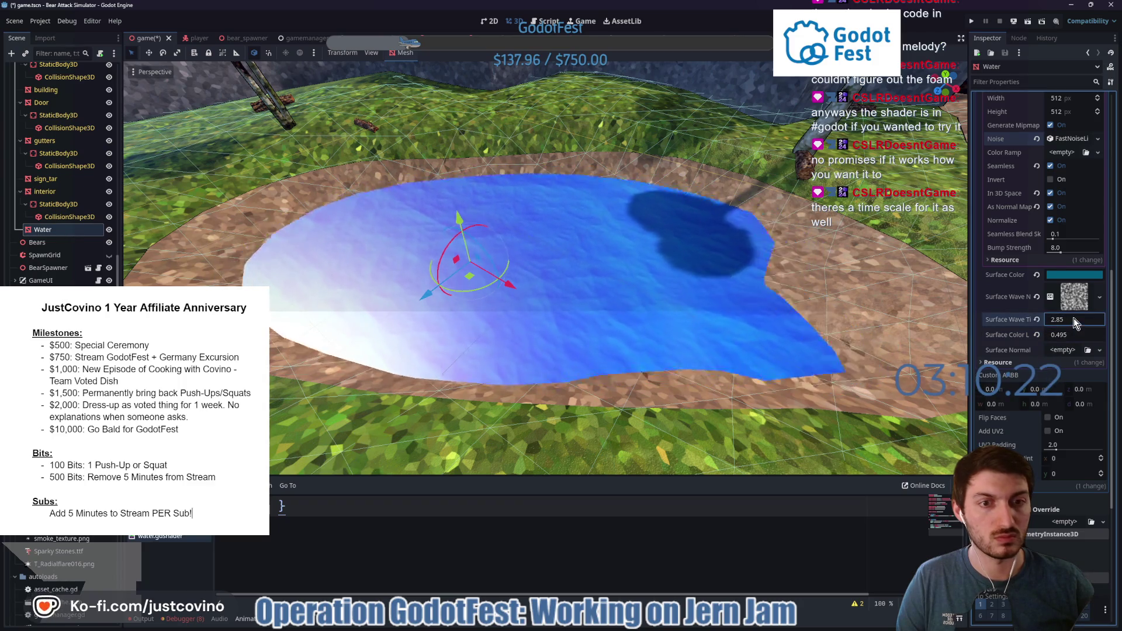
key(BackSpace)
key(BackSpace)
key(BackSpace)
text(0.5)
scroll(1067, 276, up, 5)
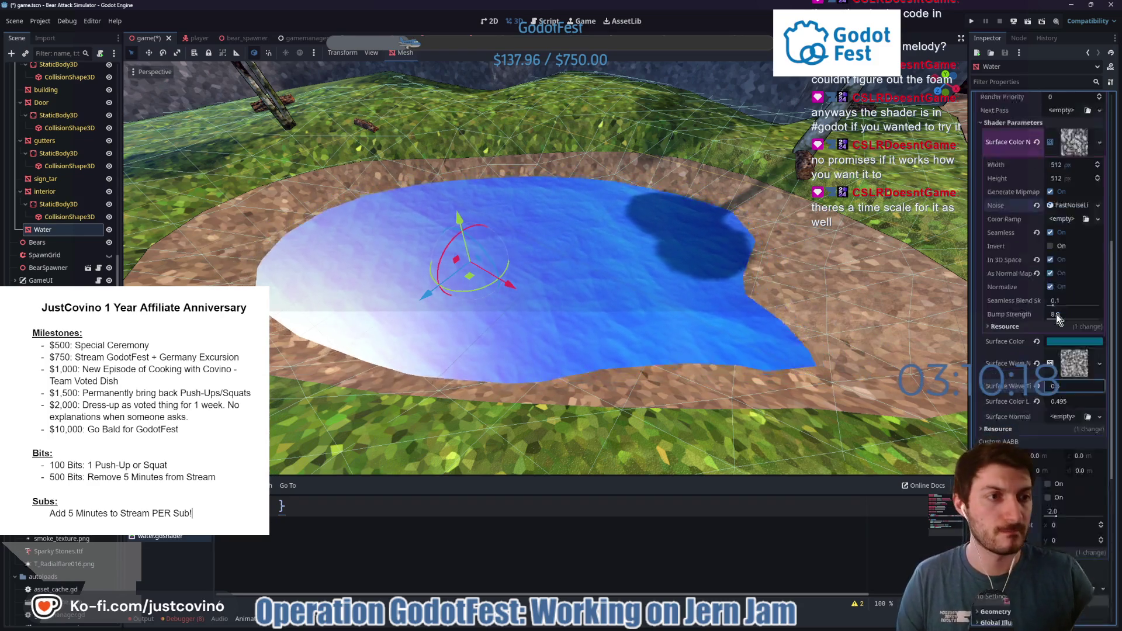
Untick As Normal Map on the Surface Color Noise texture for a mottled blue-grey surface.
click(1072, 204)
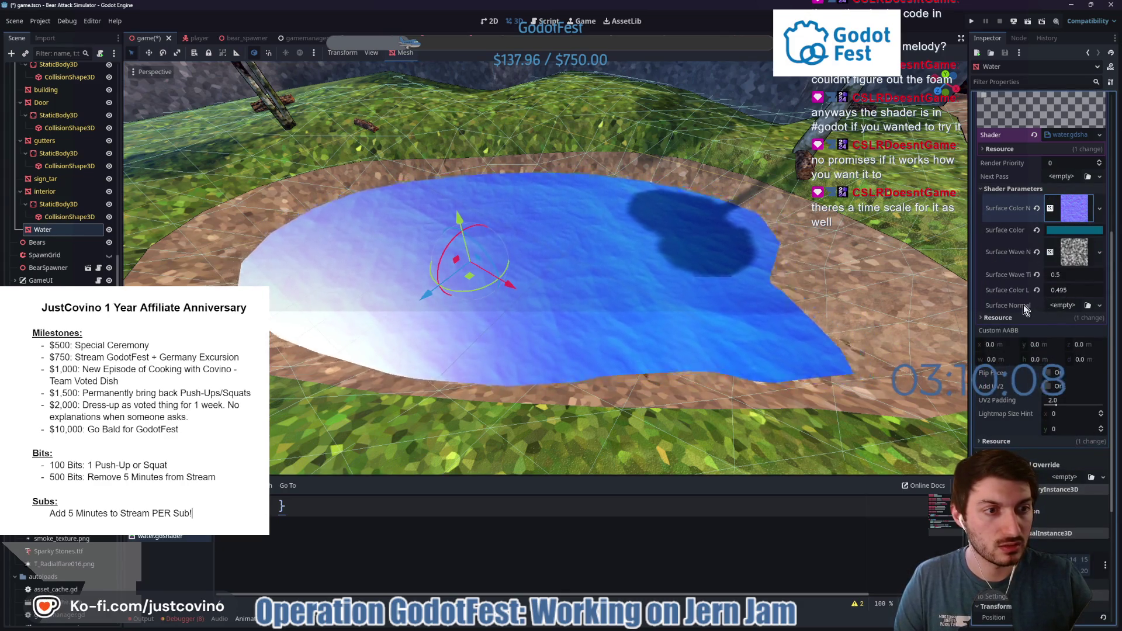
click(1062, 306)
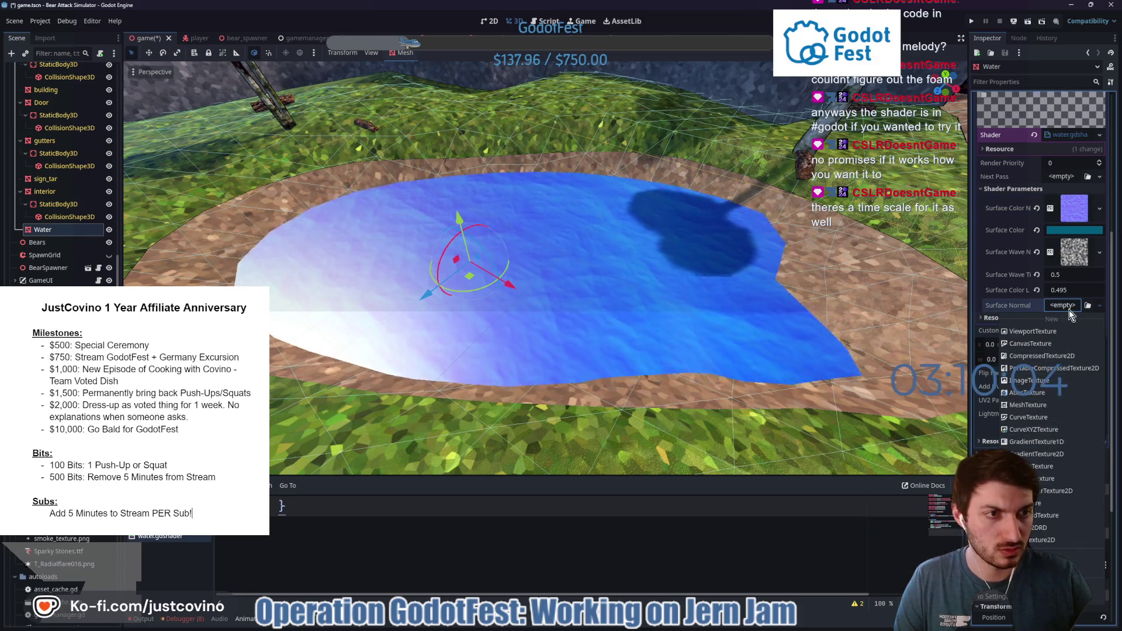
click(1067, 205)
click(1067, 205)
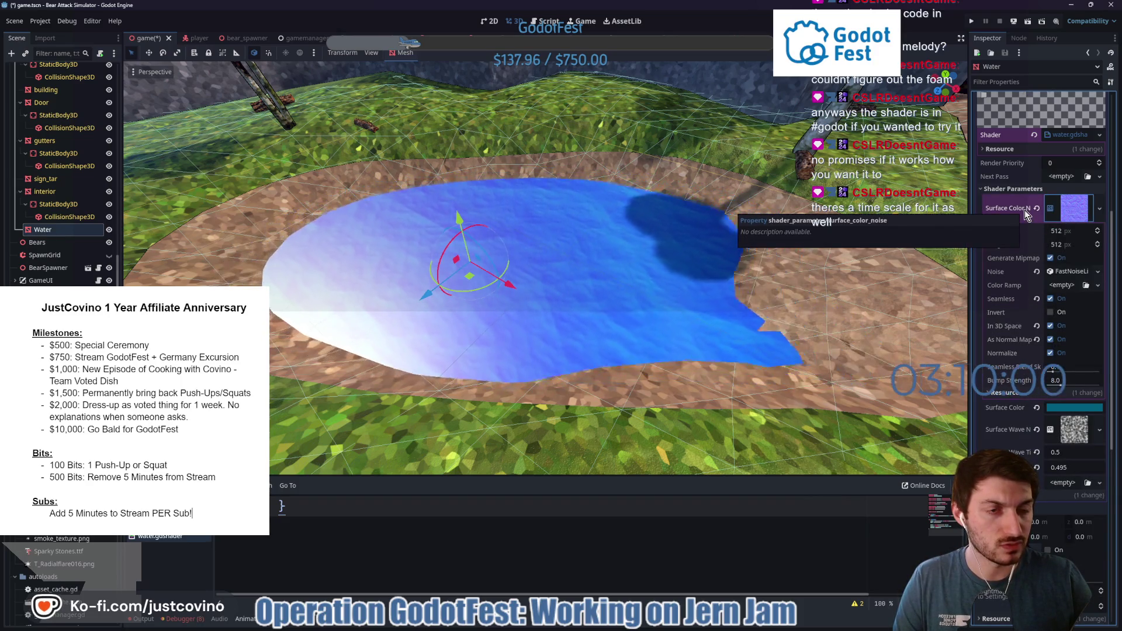
click(1051, 340)
click(1078, 211)
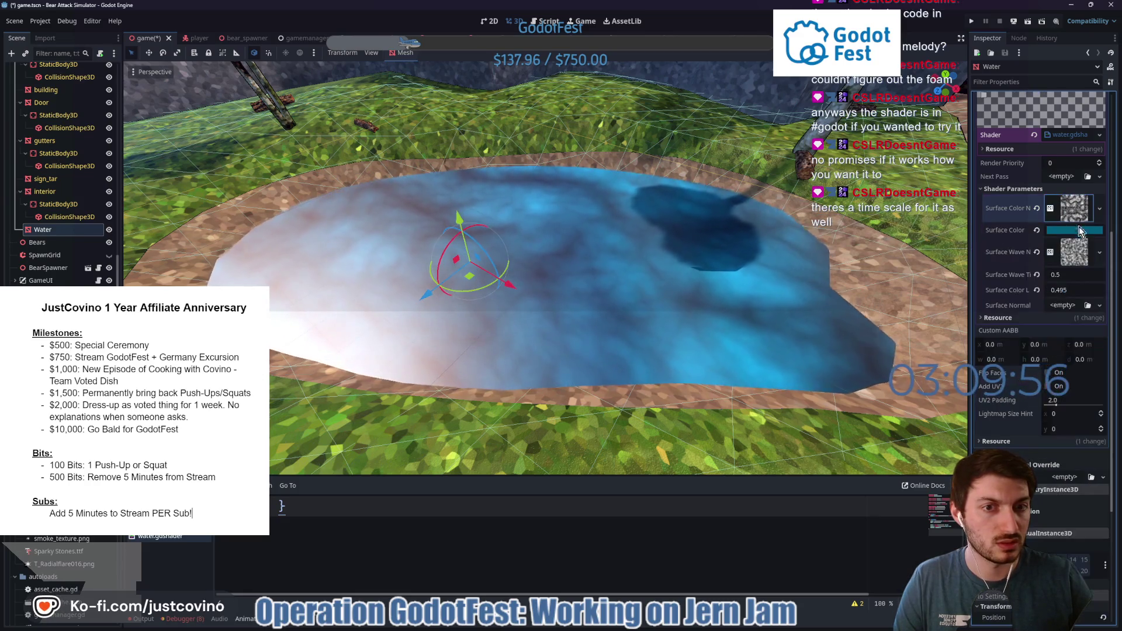
Give Surface Normal a new normal-mapped NoiseTexture with a FastNoiseLite generator.
click(1061, 303)
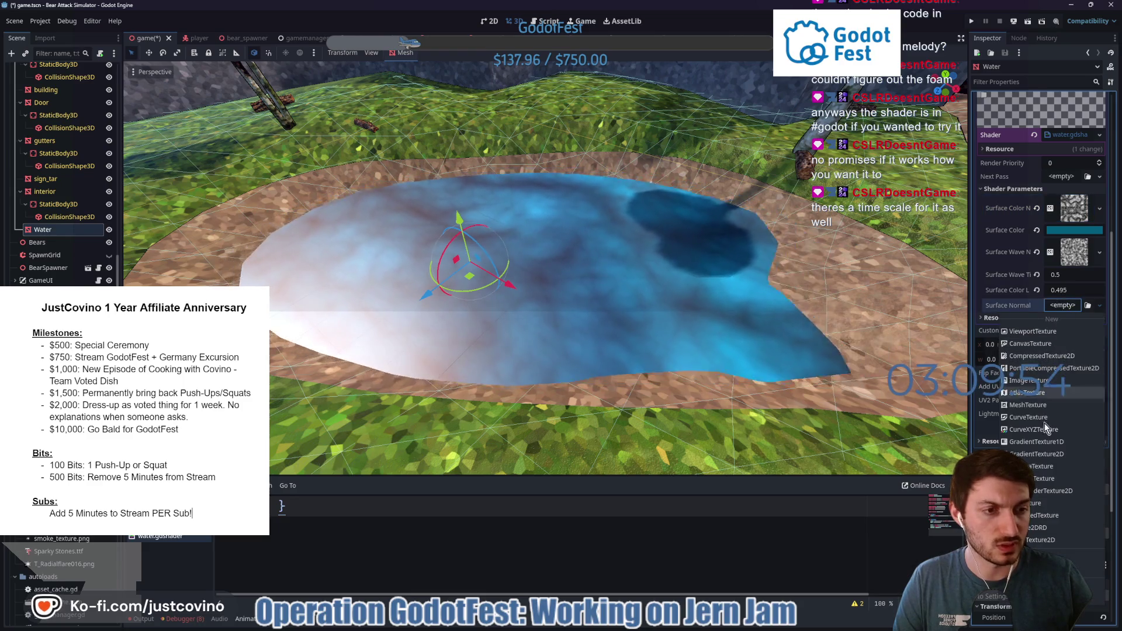
click(1043, 423)
click(1069, 304)
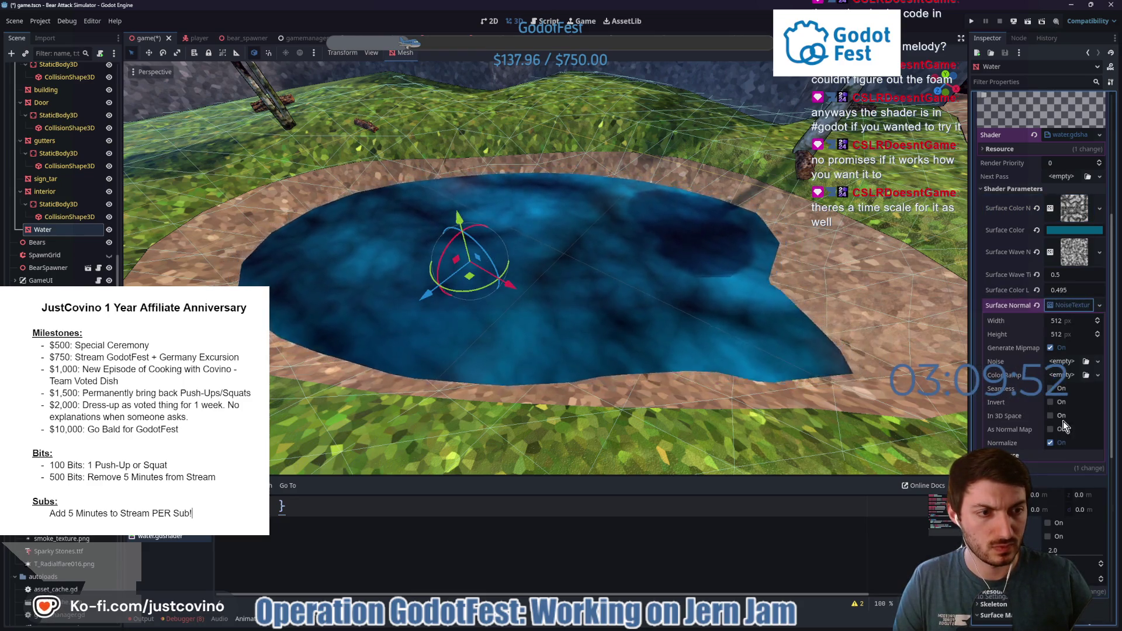
click(1050, 428)
click(1060, 361)
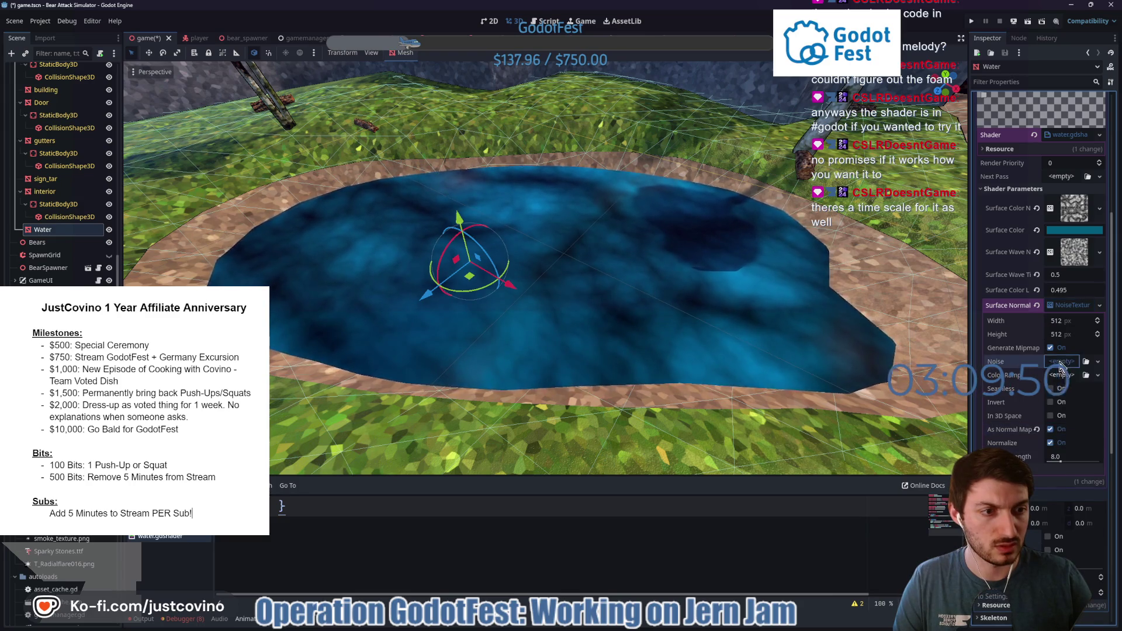
click(1070, 384)
click(1067, 361)
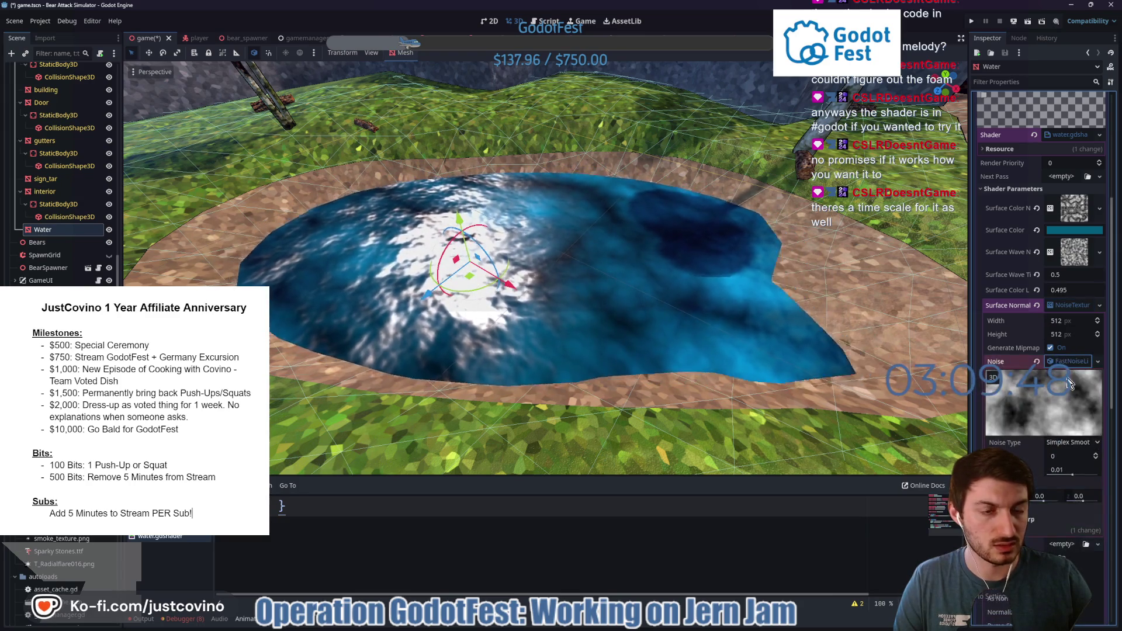
Set the normal noise to Perlin with Ping-Pong fractal and frequency lowered to 0.0051.
click(1063, 442)
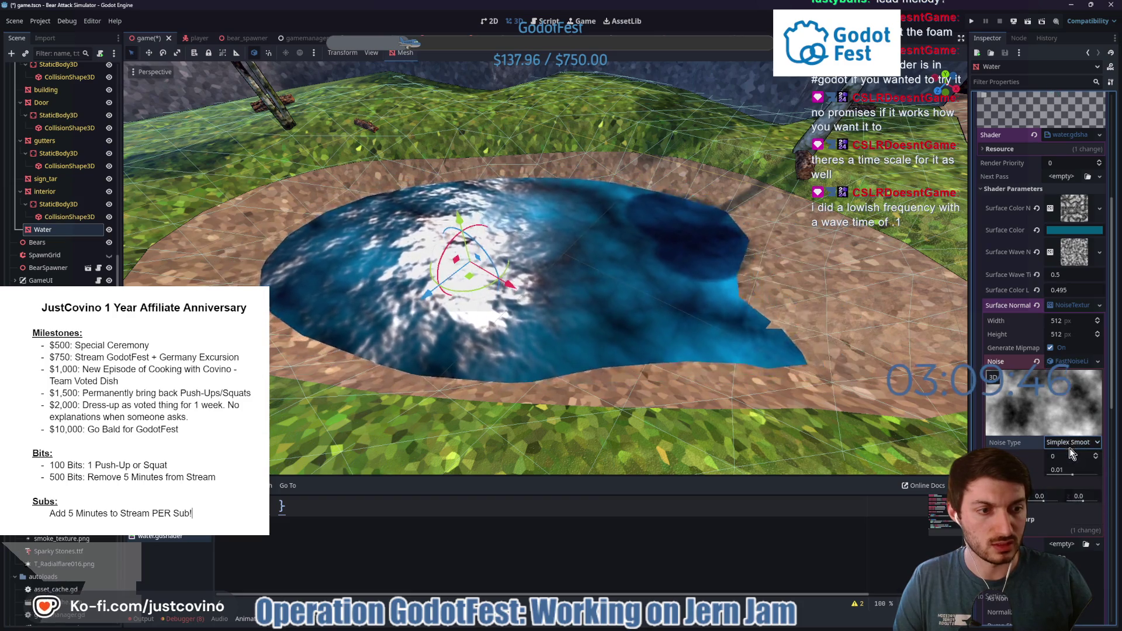
click(1067, 494)
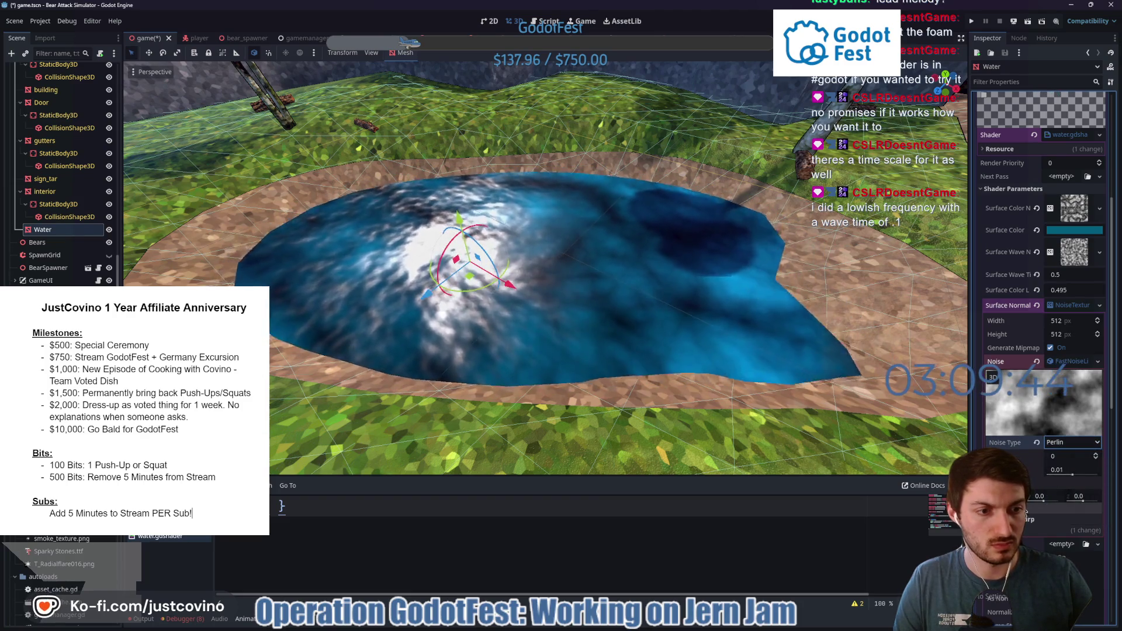
click(1069, 570)
text(55)
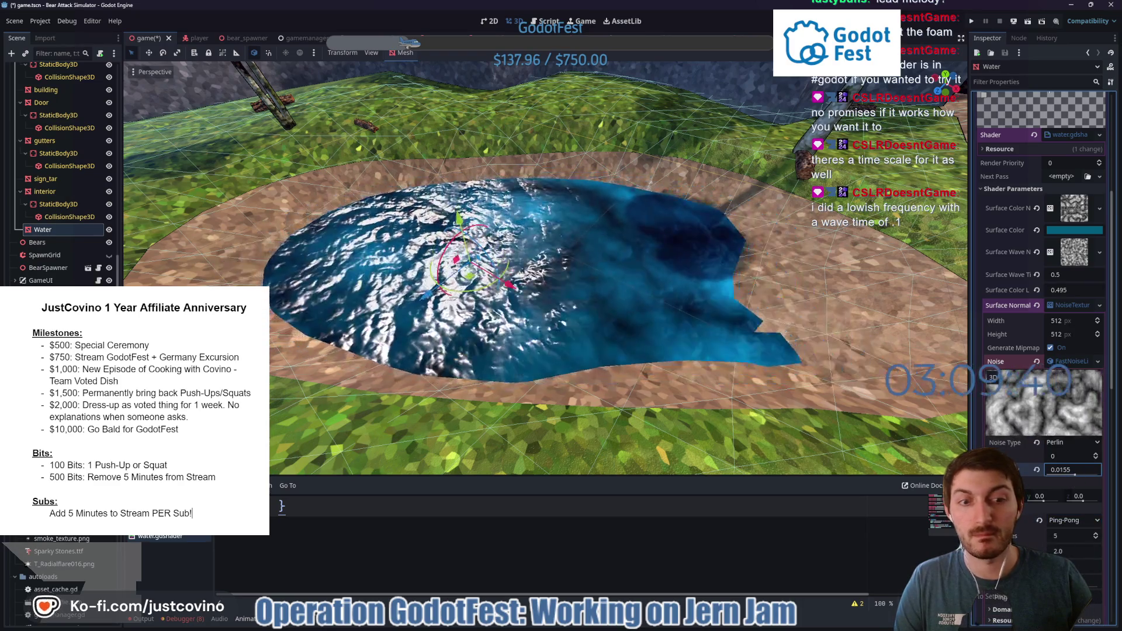
drag(1075, 475, 1081, 456)
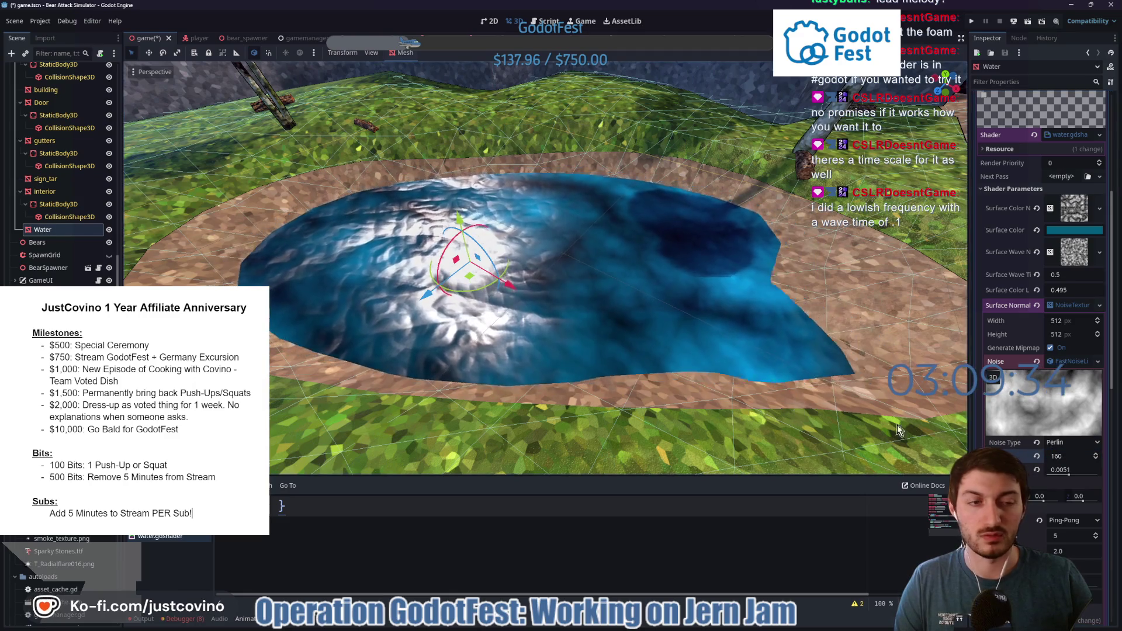
drag(817, 380, 759, 304)
drag(584, 263, 491, 239)
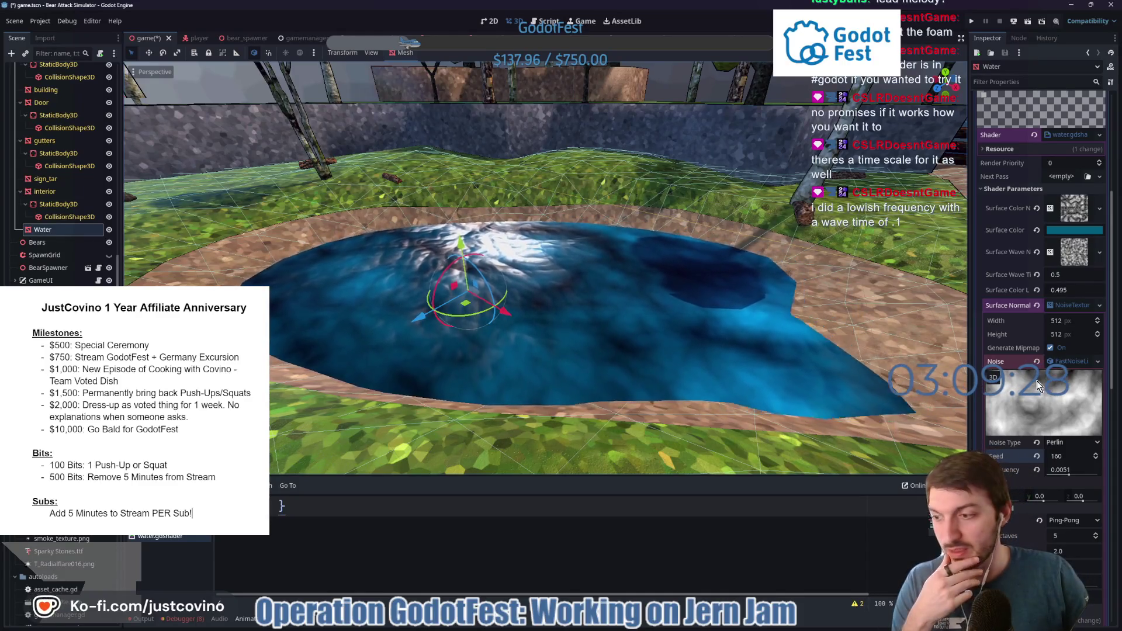
click(1066, 275)
Set wave time to 0.1, Surface Color Low to 1.08, and normal noise lacunarity to 1.805.
text(0.1)
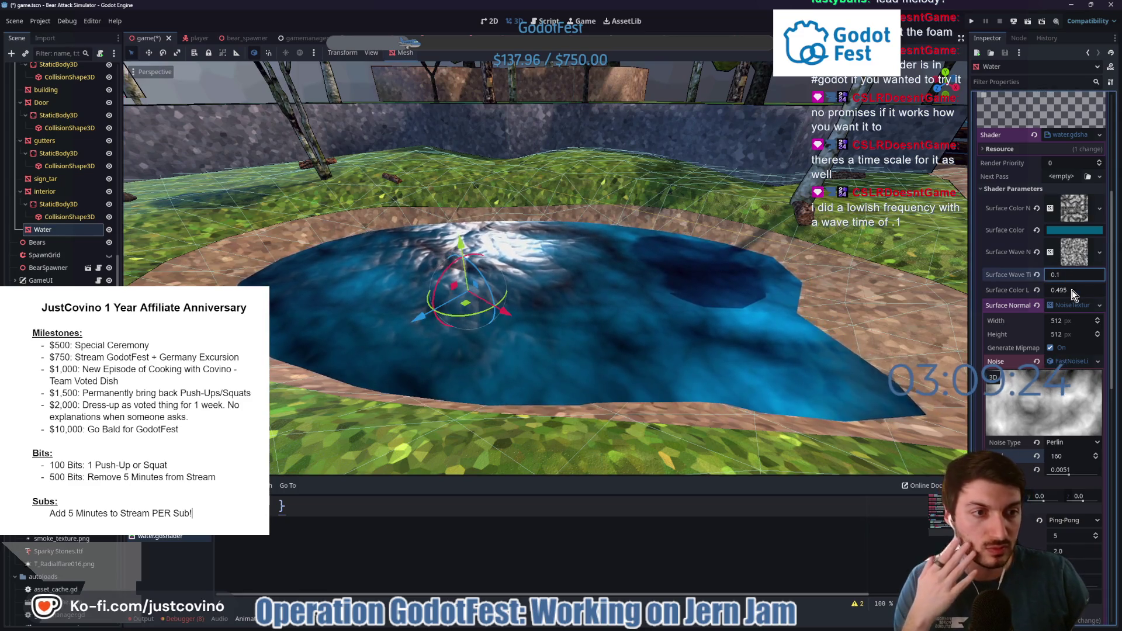
click(1074, 290)
text(0.795)
key(Return)
text(1.08)
key(Return)
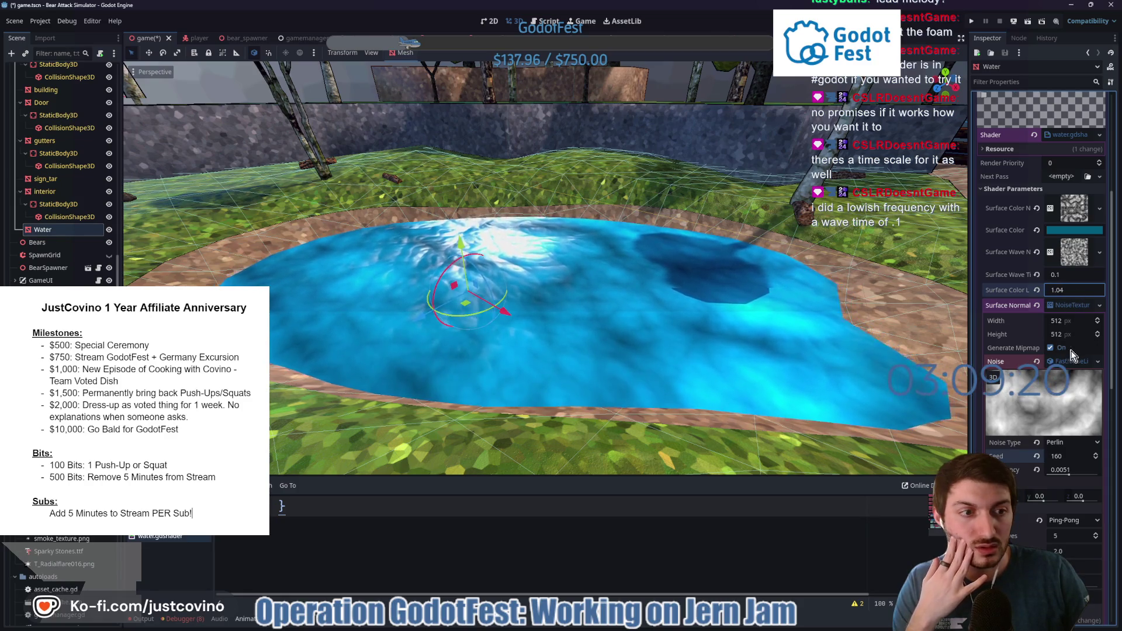
scroll(1065, 374, down, 3)
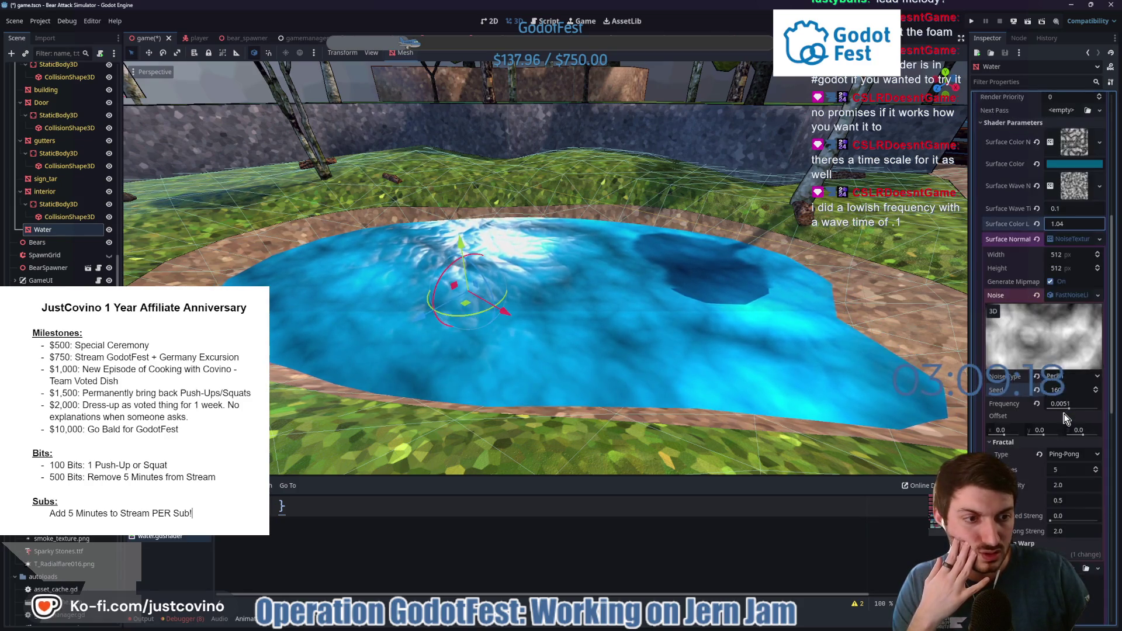
scroll(1071, 420, down, 2)
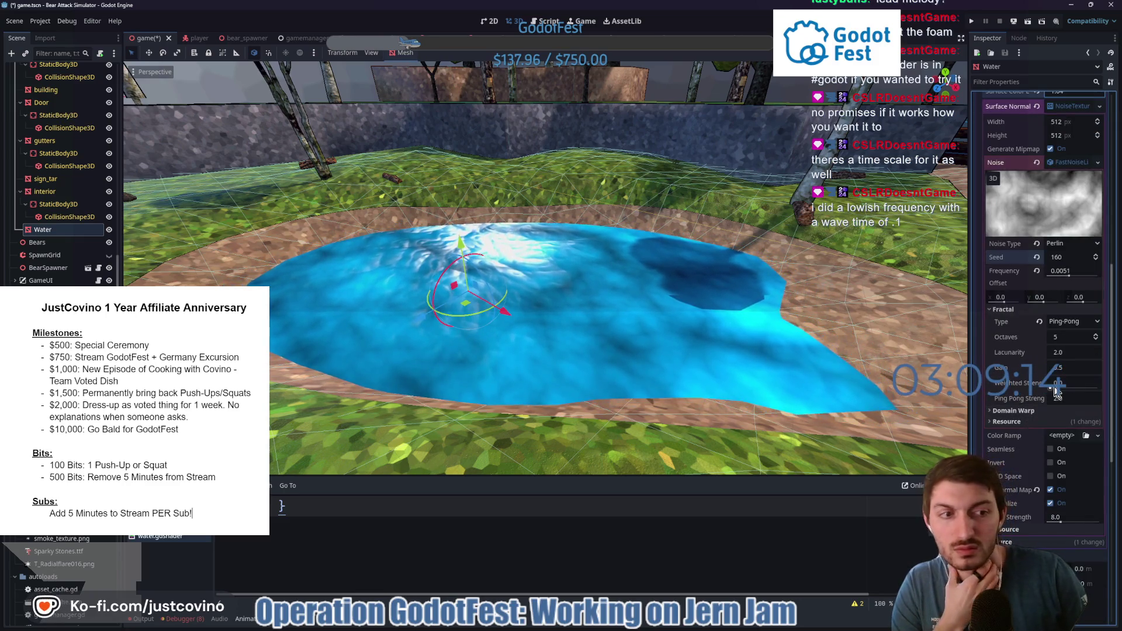
mouse_move(1062, 358)
mouse_down()
mouse_move(1090, 358)
mouse_move(1069, 357)
mouse_move(1049, 406)
mouse_up()
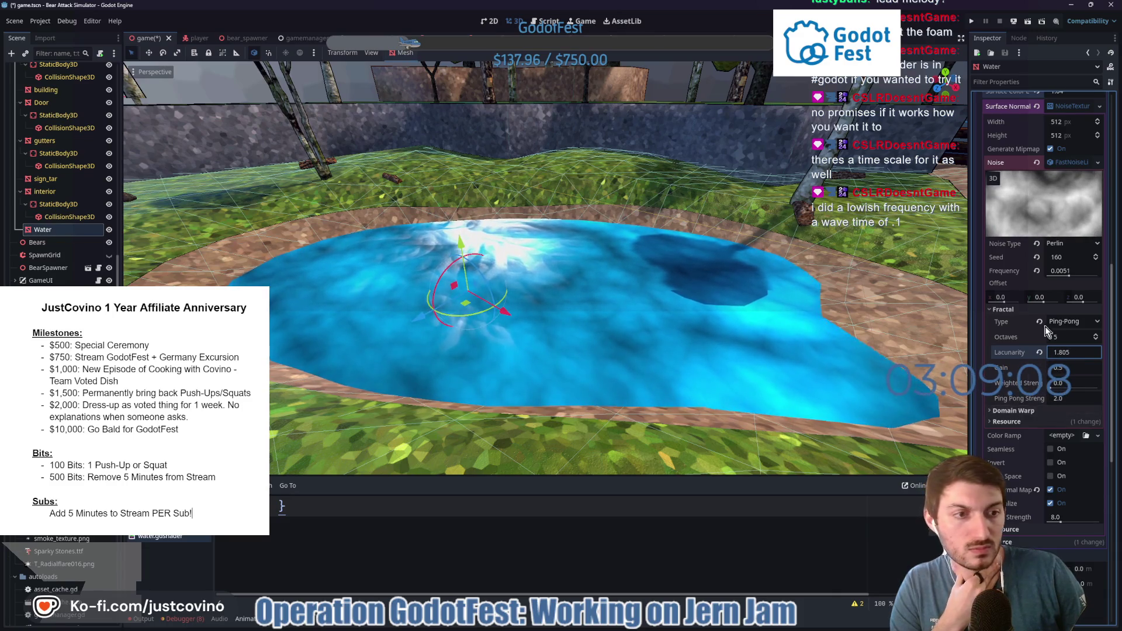
scroll(1064, 320, up, 3)
Lower the Surface Color alpha to 160 so the pond water turns semi-transparent.
click(1074, 164)
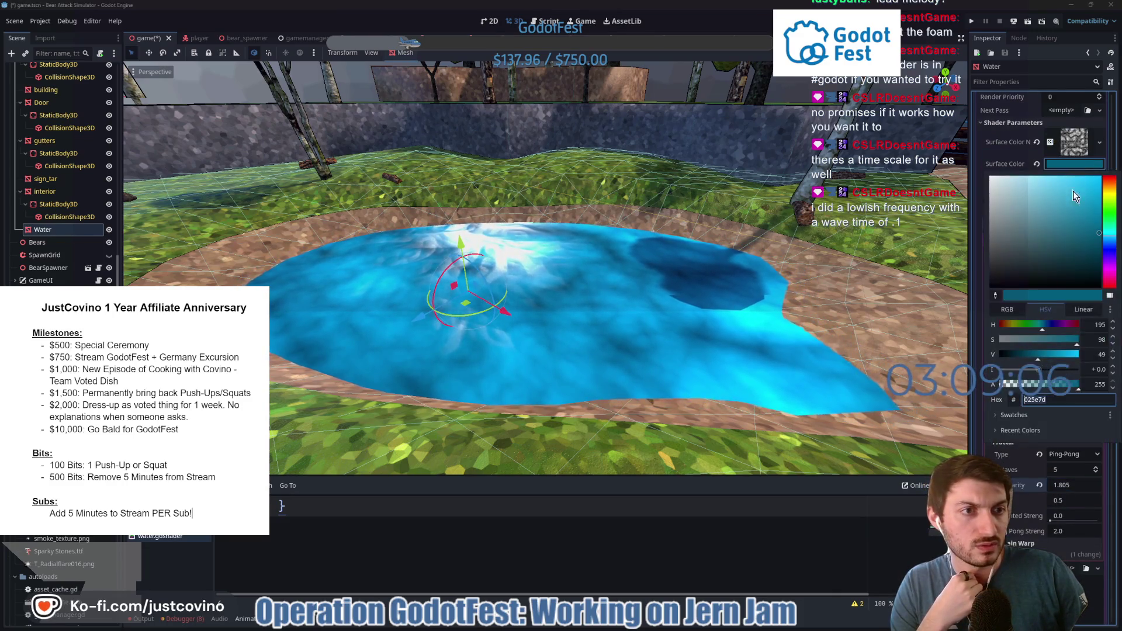
click(1052, 385)
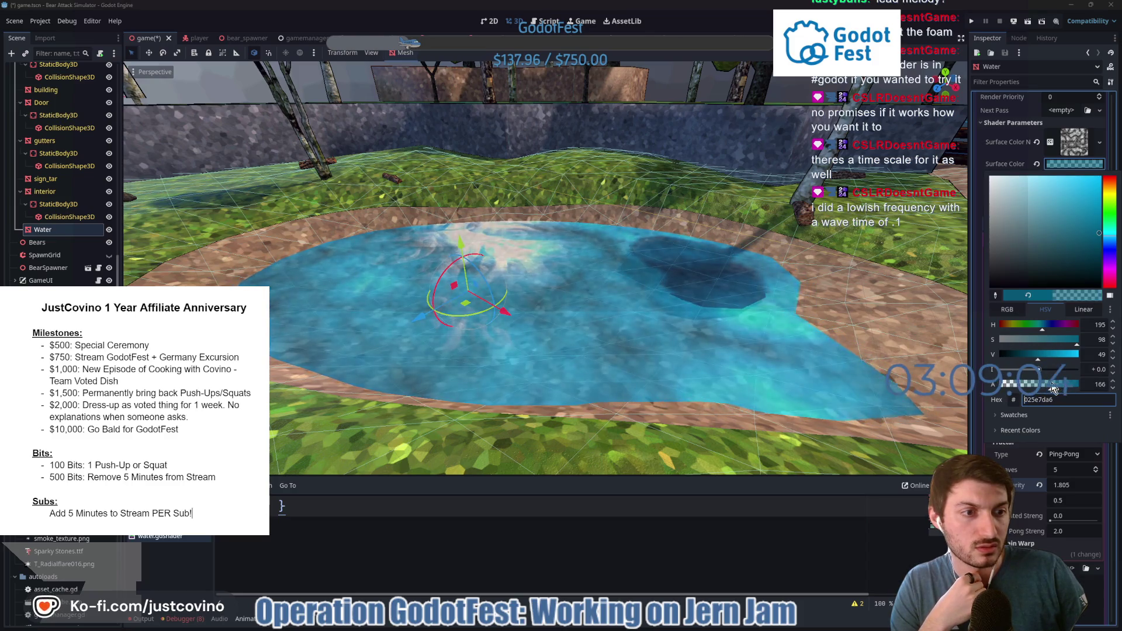
drag(1053, 388, 1059, 386)
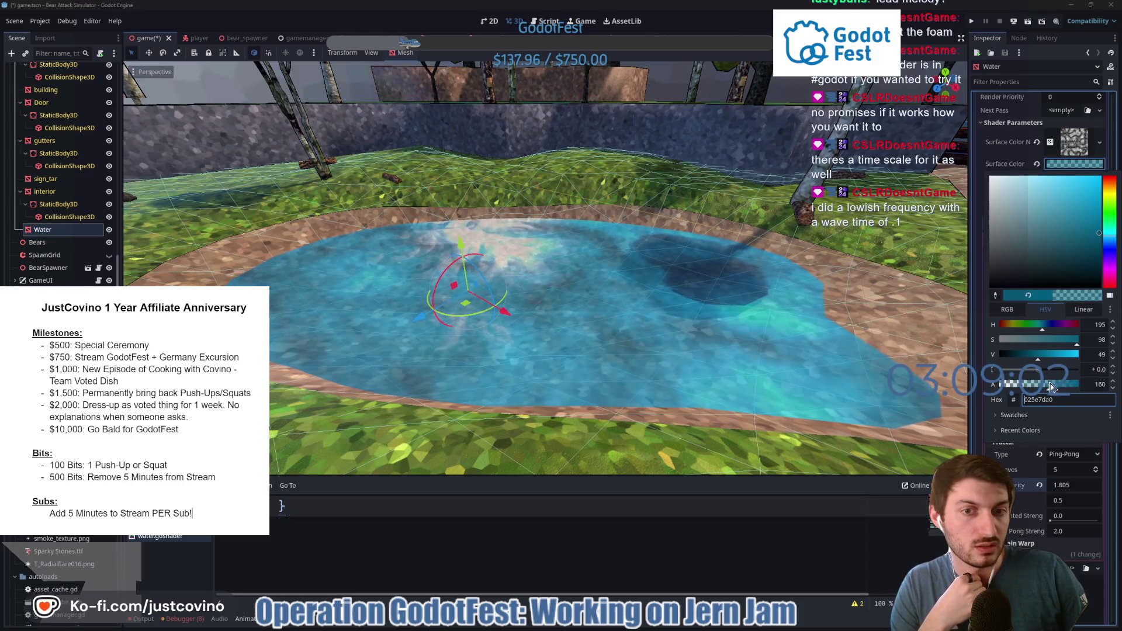
click(767, 358)
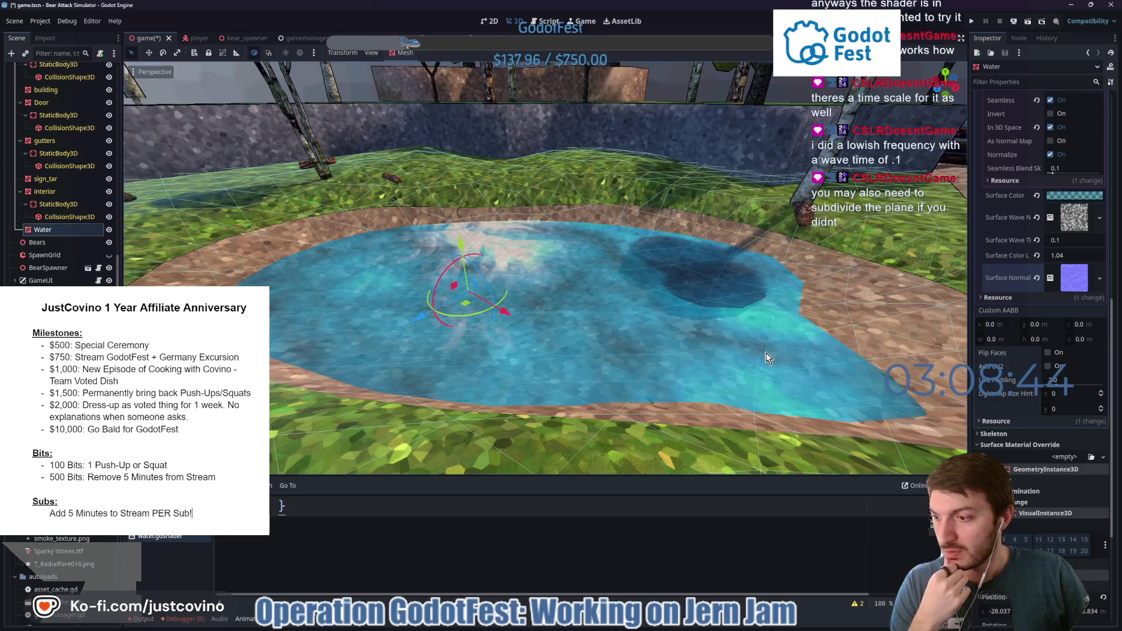
scroll(1052, 280, up, 10)
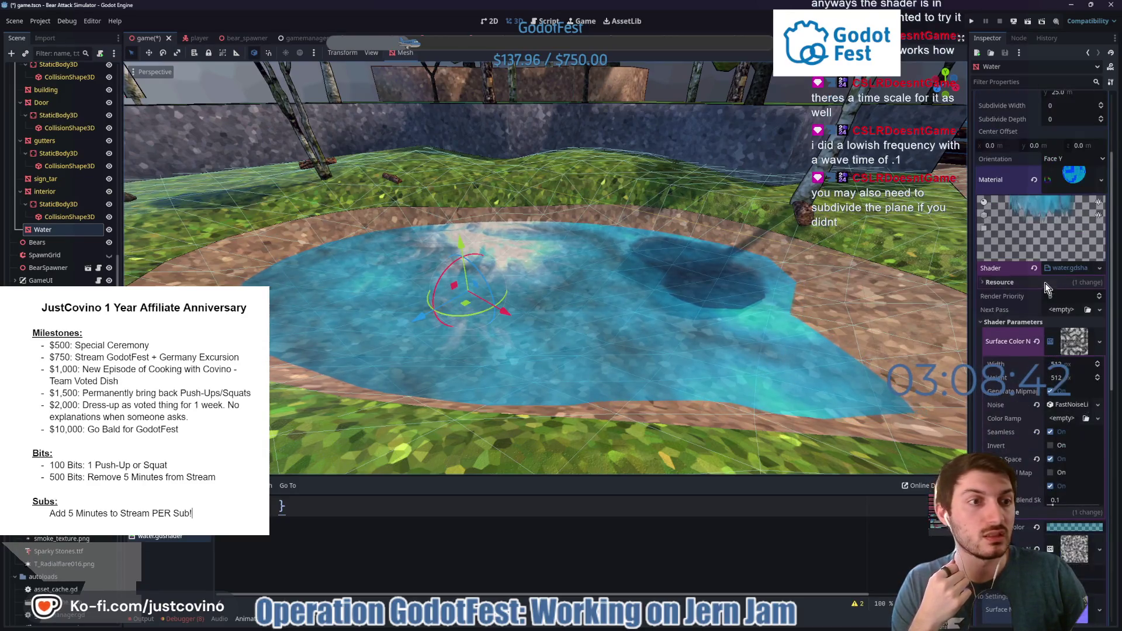
Try subdividing the Water plane mesh at 4, then 32, in width and depth.
click(1071, 235)
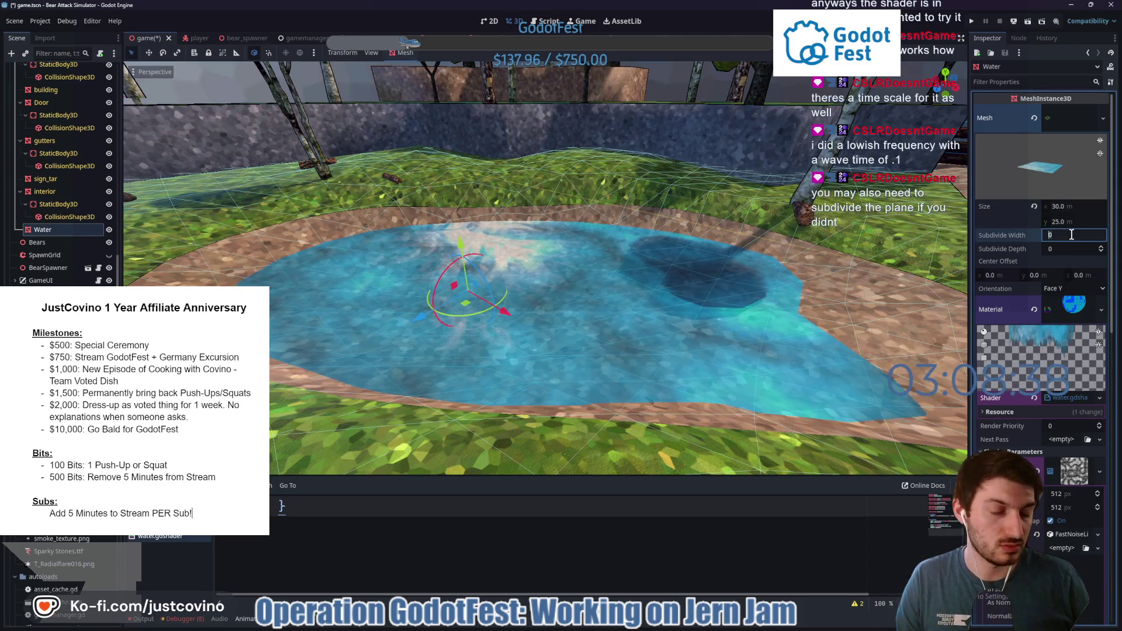
text(4)
key(Tab)
text(4)
key(Return)
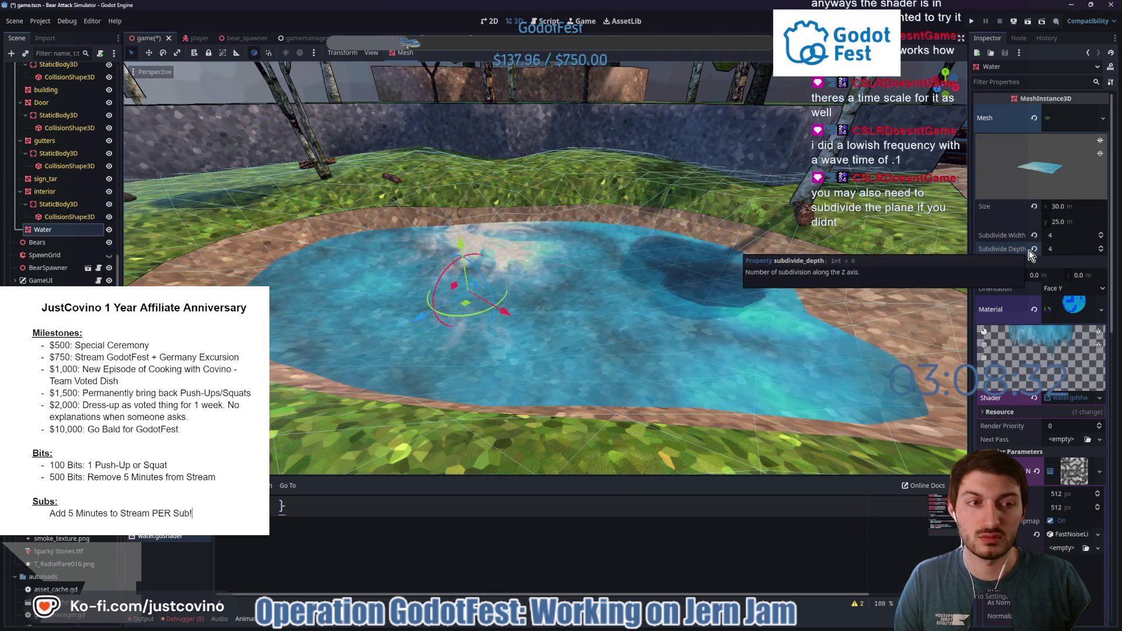
click(1059, 236)
text(32)
key(Tab)
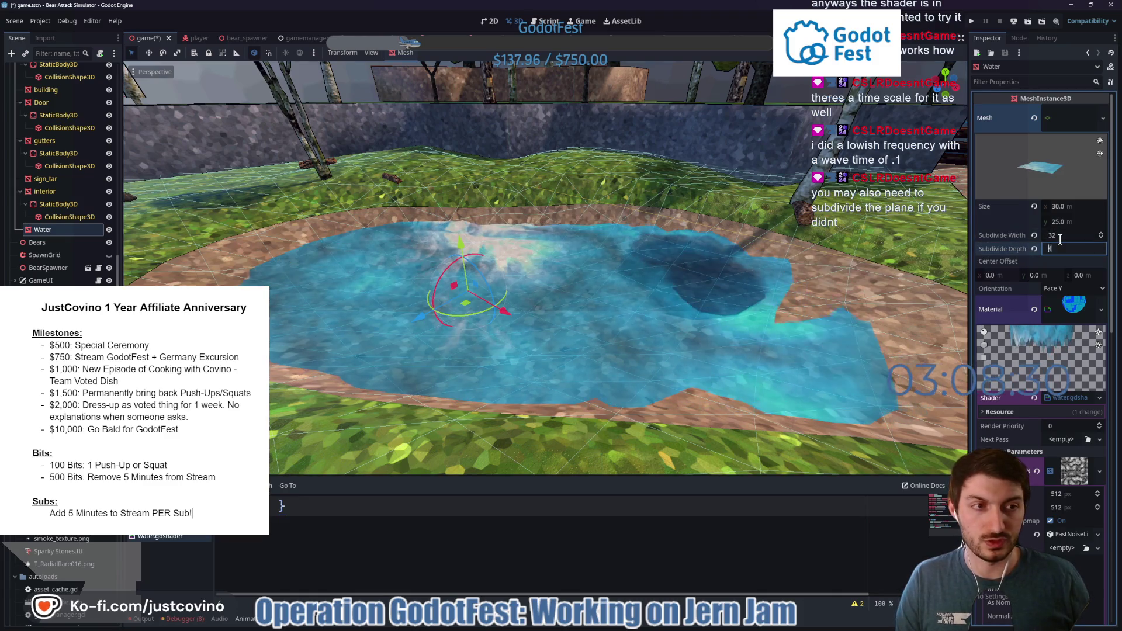
text(2)
key(Return)
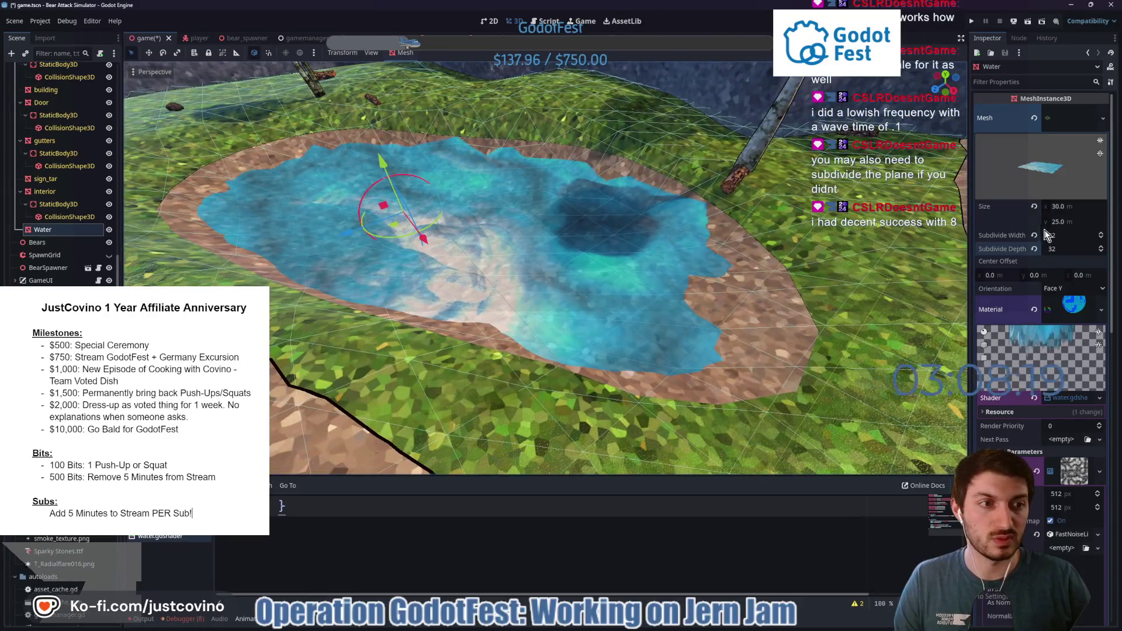
Settle on 12 by 12 subdivisions and bring the Shader Parameters into view.
click(1054, 236)
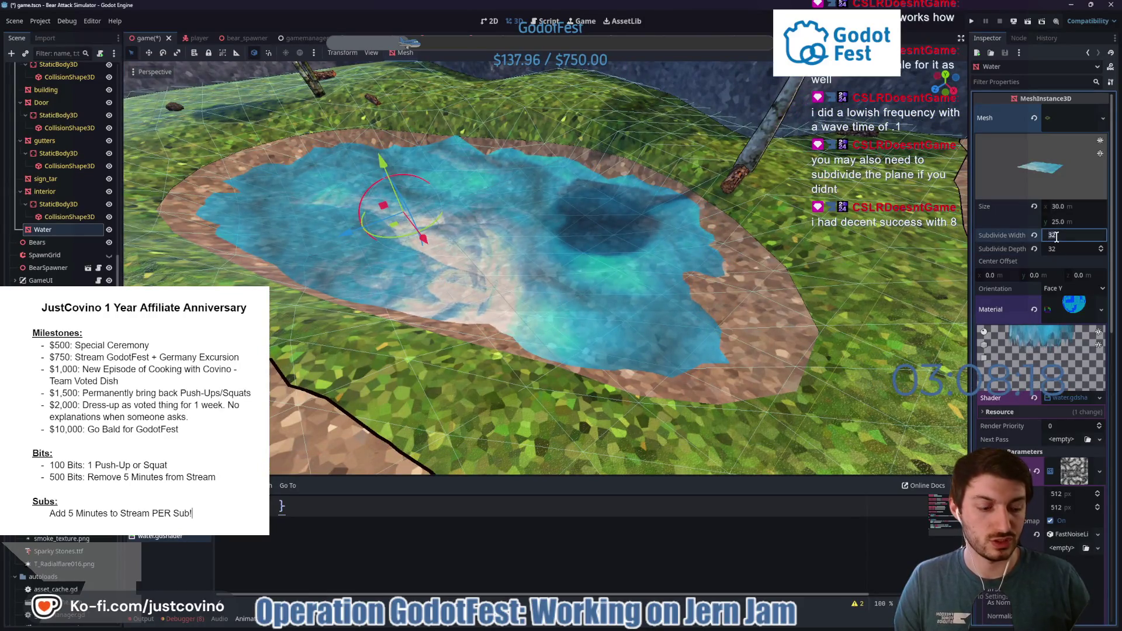
text(12)
key(Tab)
text(12)
key(Return)
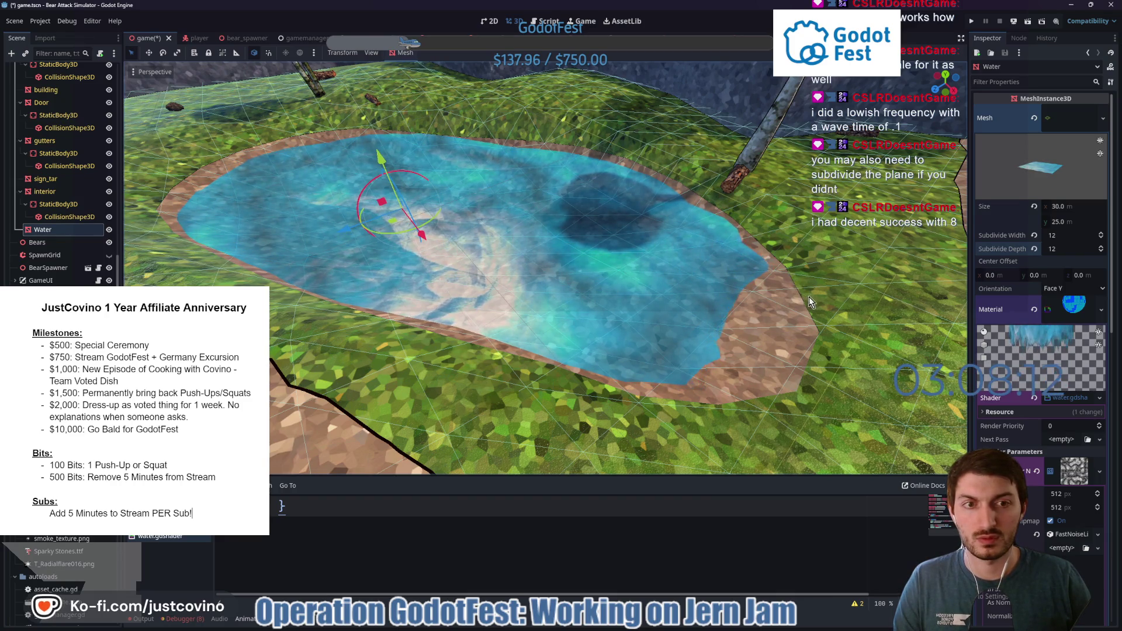
click(1074, 315)
click(1072, 314)
scroll(1072, 315, down, 4)
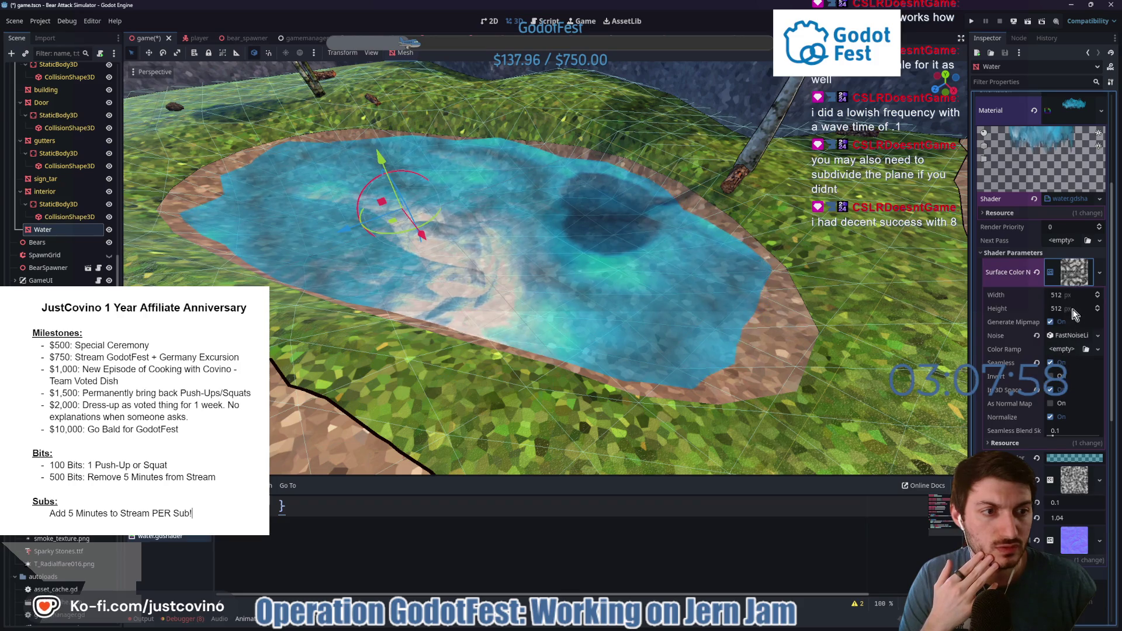
Give the Surface Color Noise a 0.001 frequency, Perlin noise type and seed 545.
click(1069, 335)
mouse_move(1064, 444)
mouse_down()
mouse_move(1078, 447)
mouse_move(1056, 447)
mouse_up()
text(0.001)
key(Return)
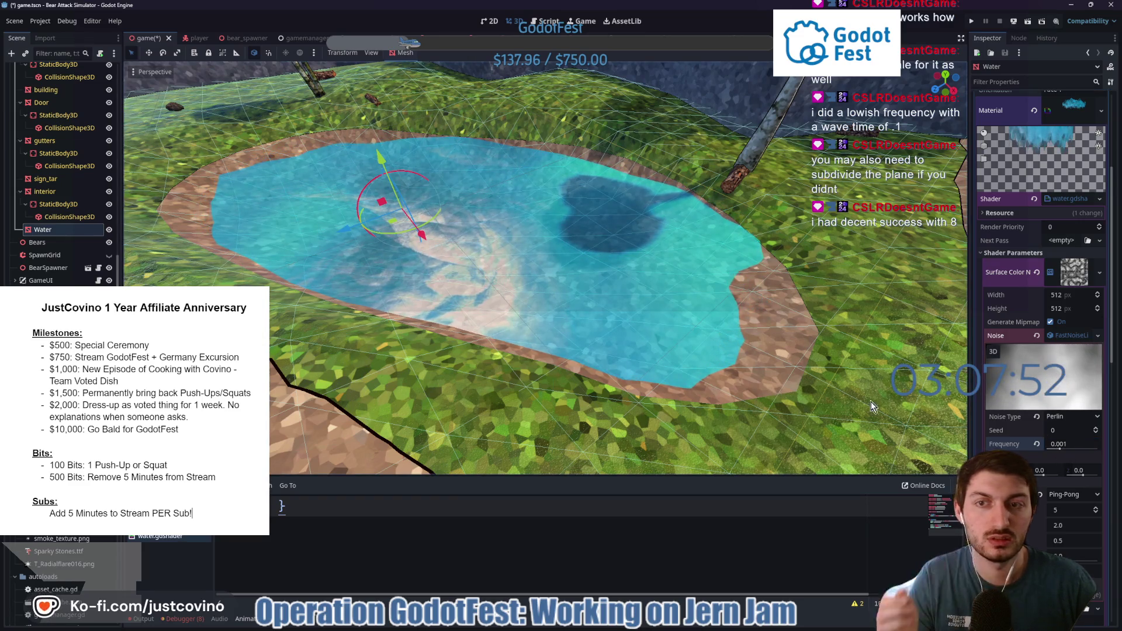
click(1057, 415)
click(1055, 466)
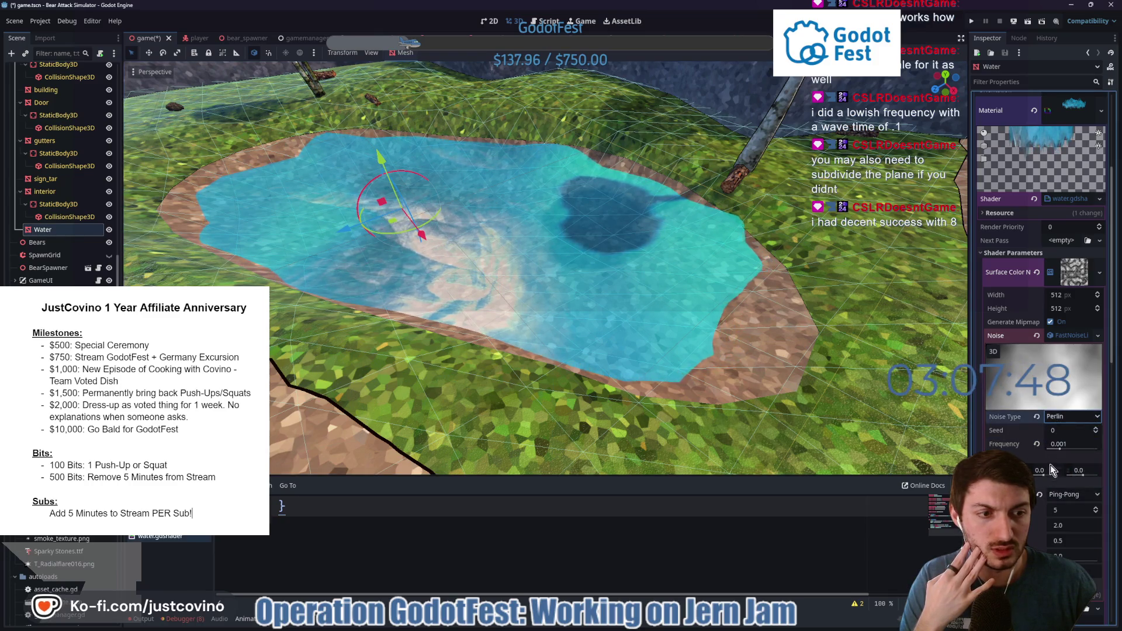
mouse_move(1058, 445)
mouse_down()
mouse_move(1086, 430)
mouse_move(1051, 447)
mouse_move(1099, 451)
mouse_up()
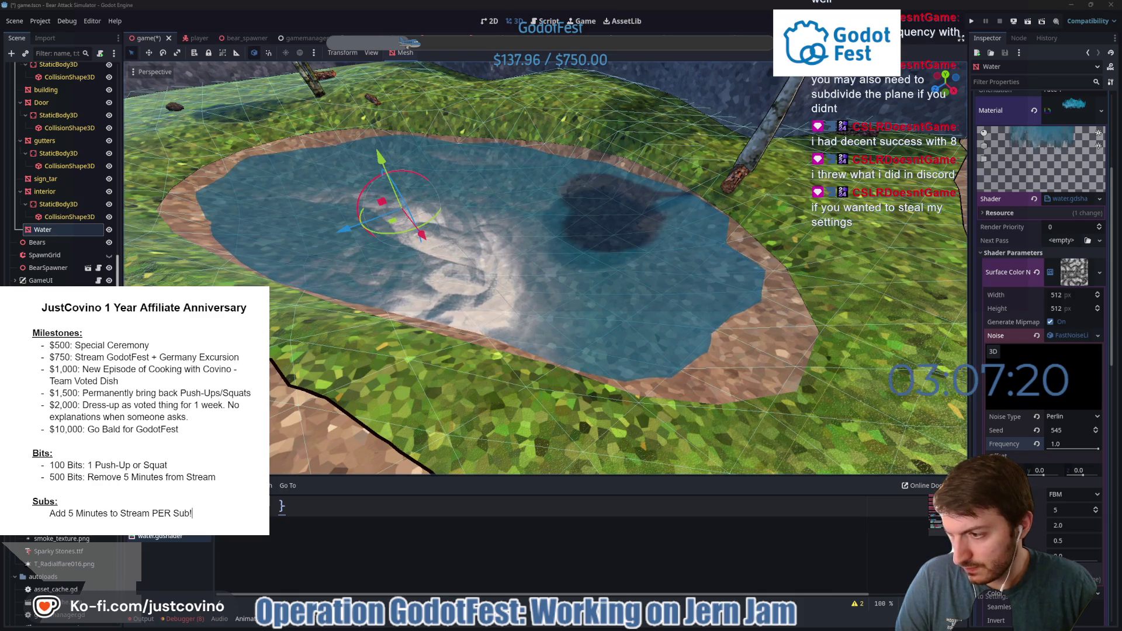
Try Surface Color L at 3.75, make the surface colour more opaque, then settle on 0.375.
click(1067, 275)
click(1069, 353)
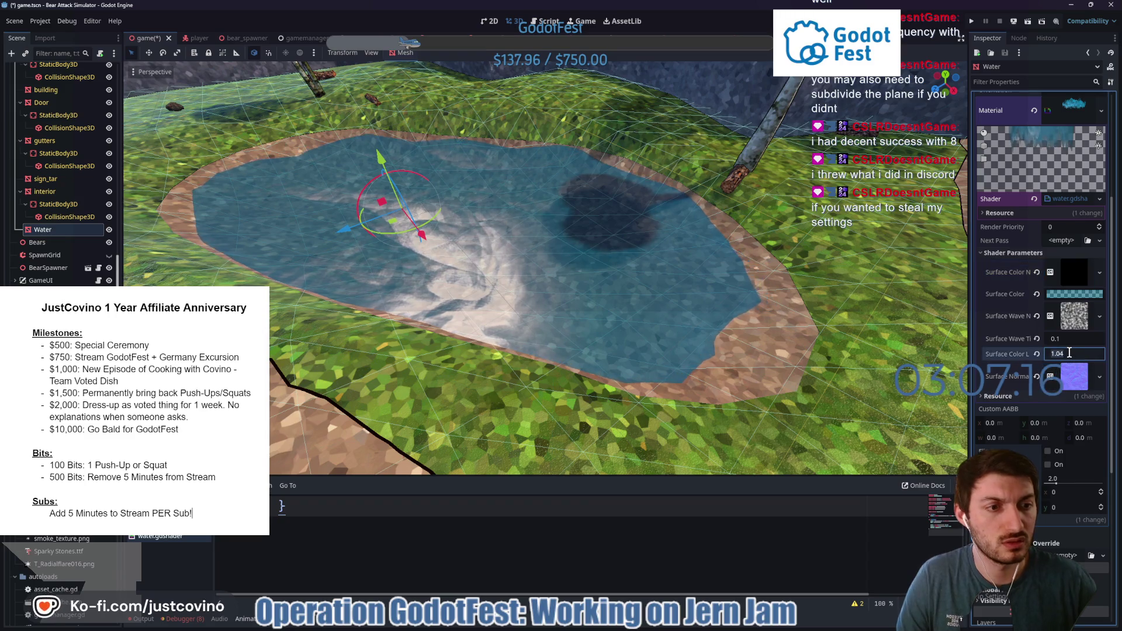
text(3.75)
key(Return)
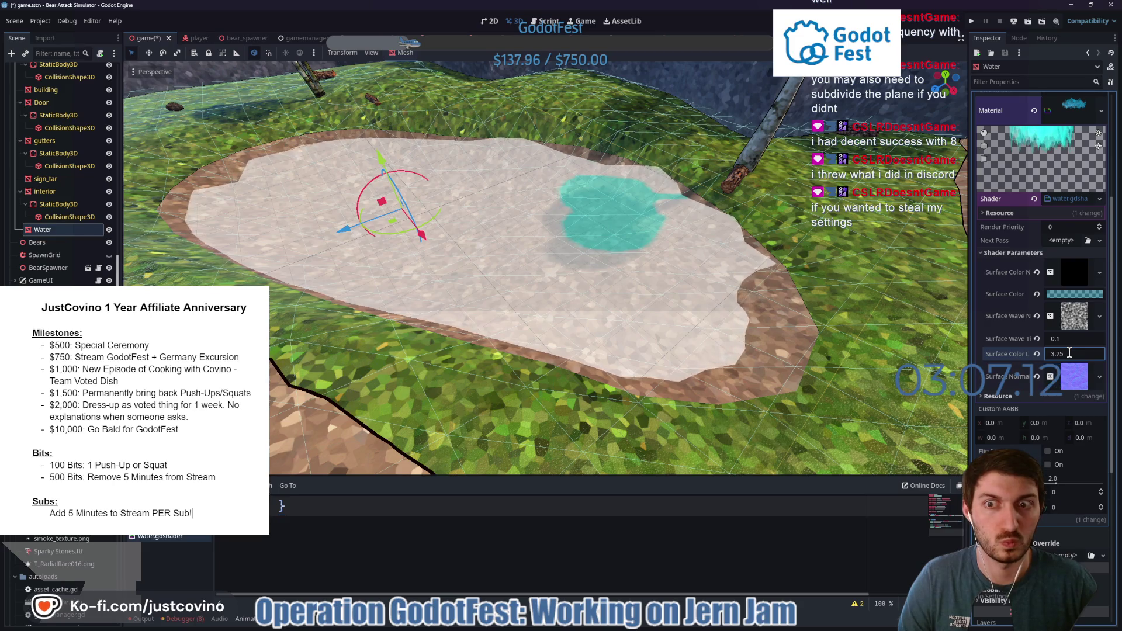
click(1071, 294)
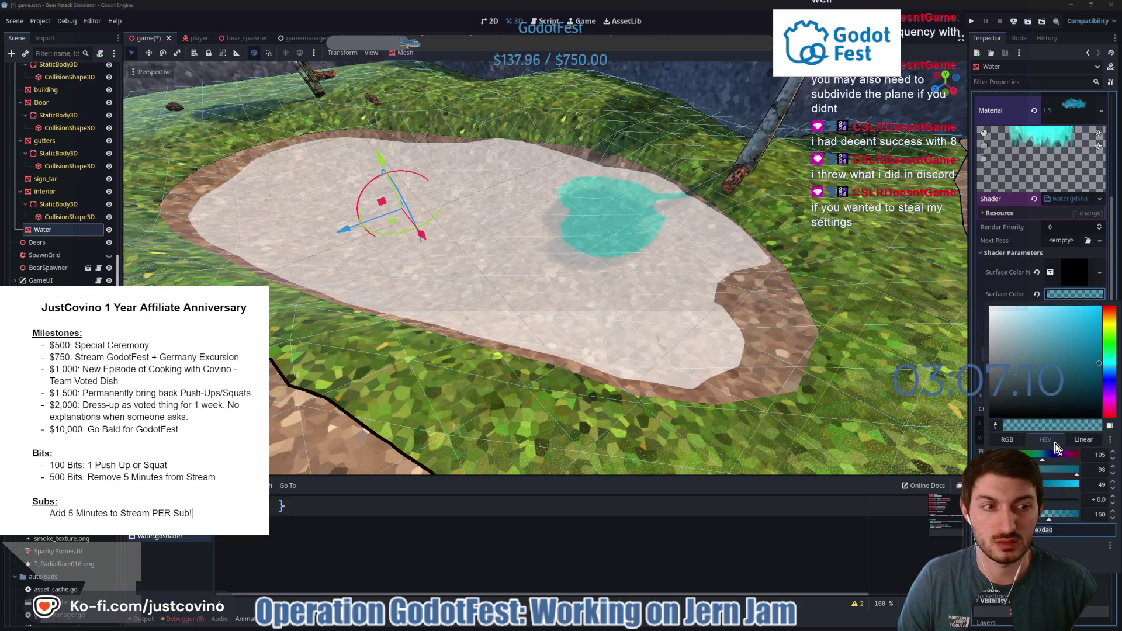
mouse_move(1050, 519)
mouse_down()
mouse_move(1069, 522)
mouse_move(1053, 521)
mouse_up()
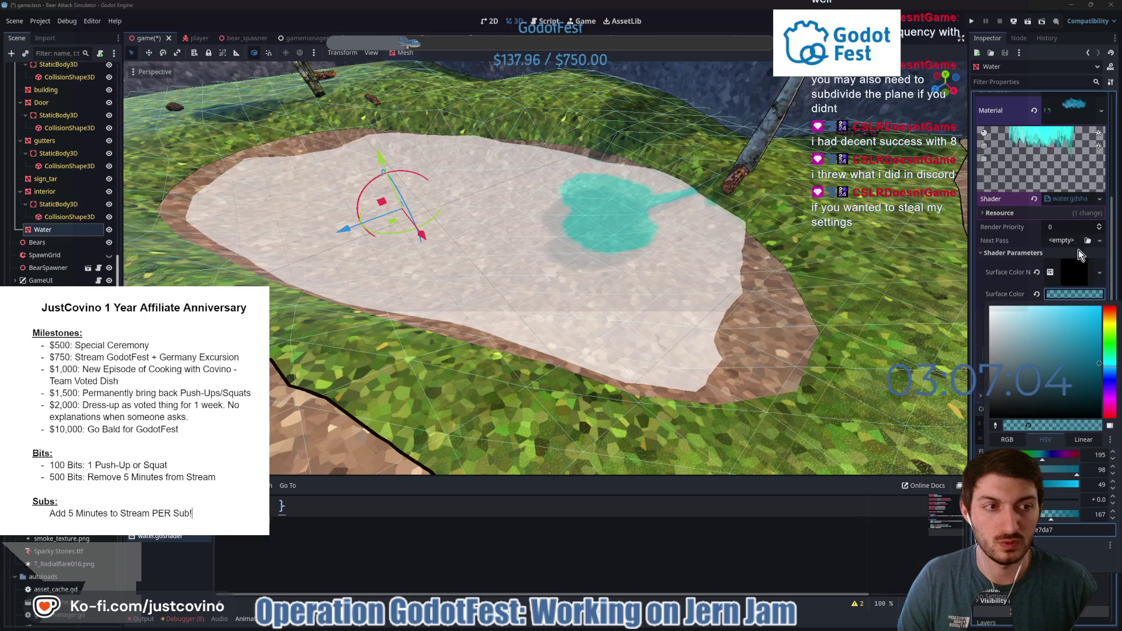
click(1081, 299)
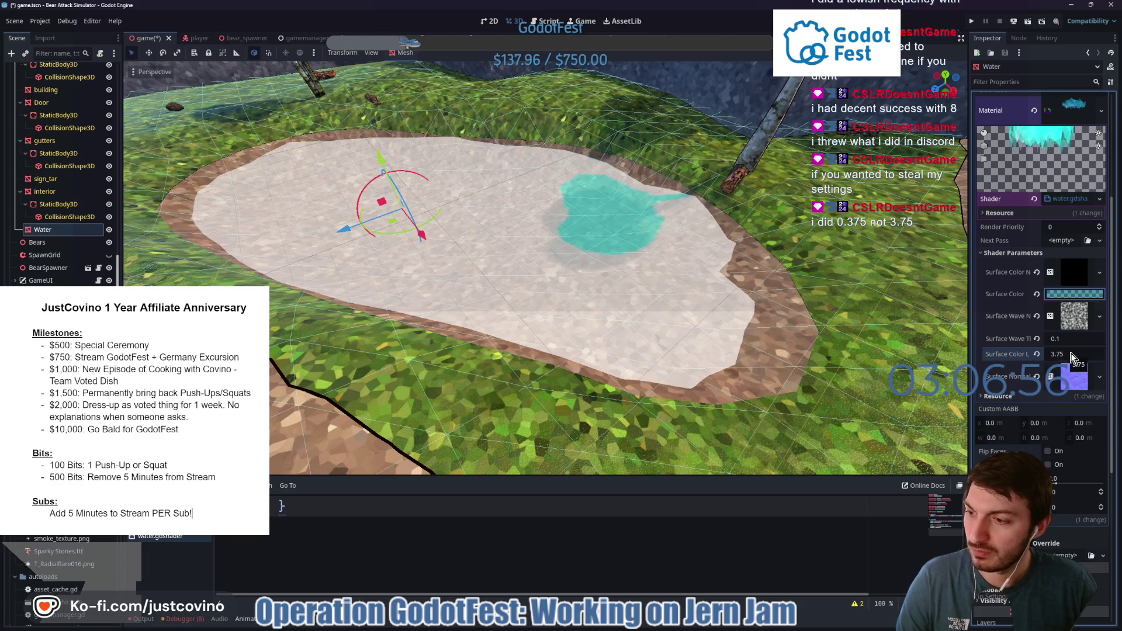
text(5)
key(Return)
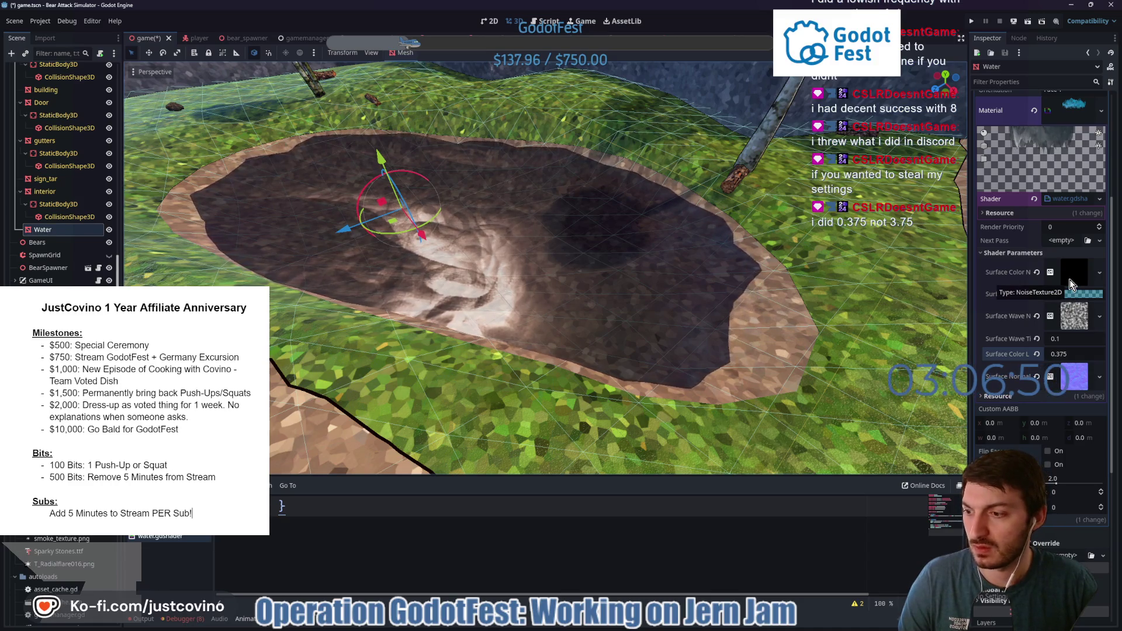
click(1077, 272)
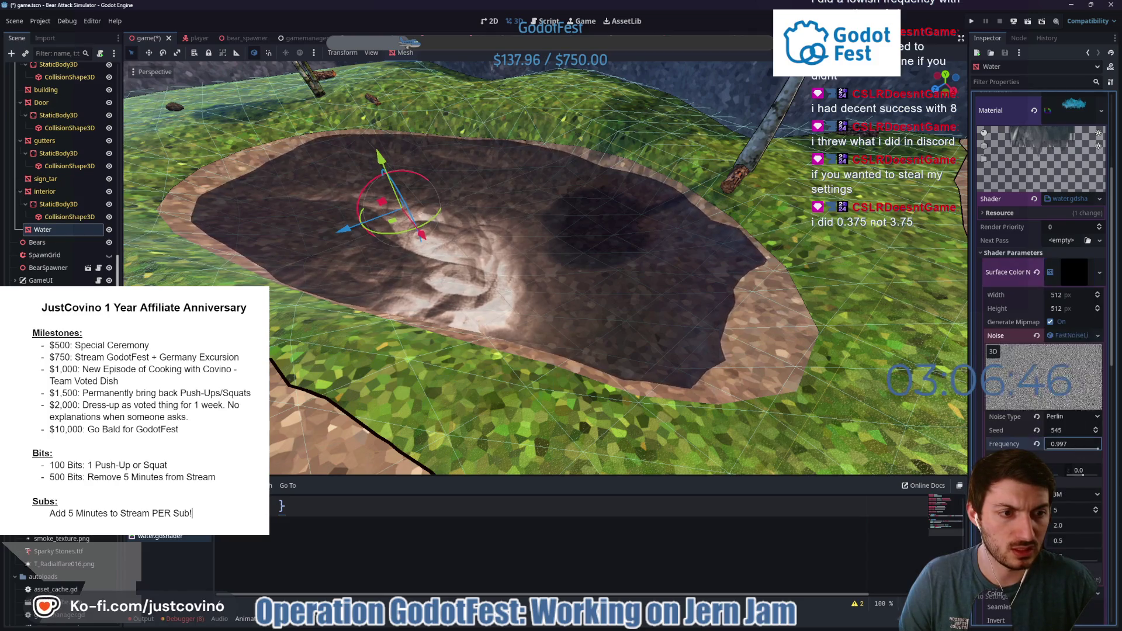
Lower the colour noise frequency and apply a brighter blue water surface colour.
drag(1074, 443, 1036, 444)
text(0.0145)
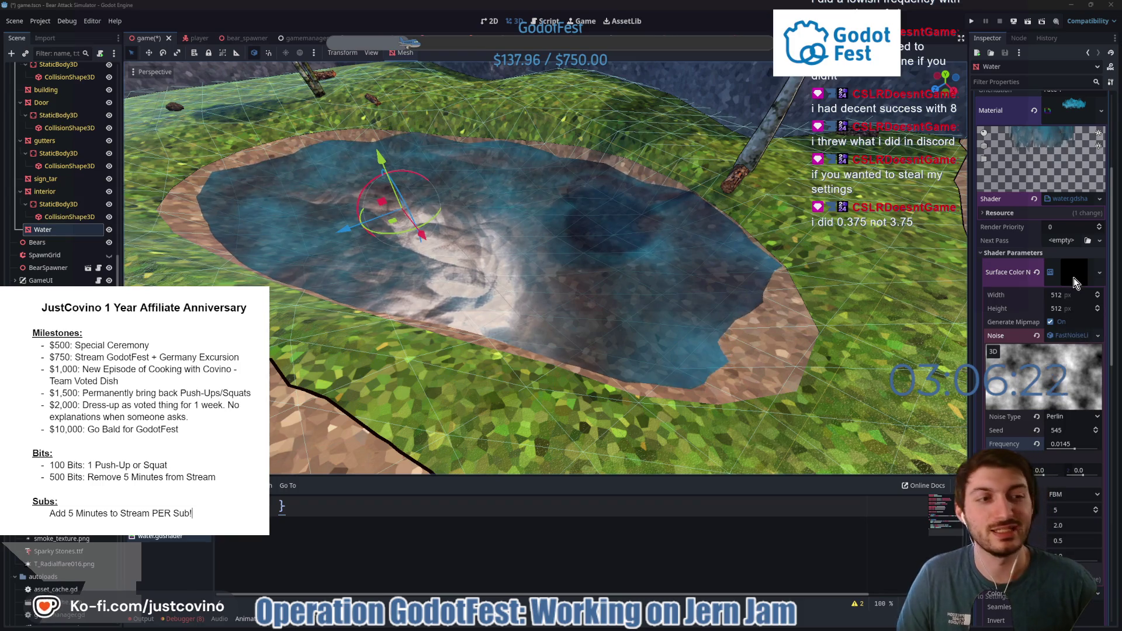
click(1073, 273)
click(1059, 293)
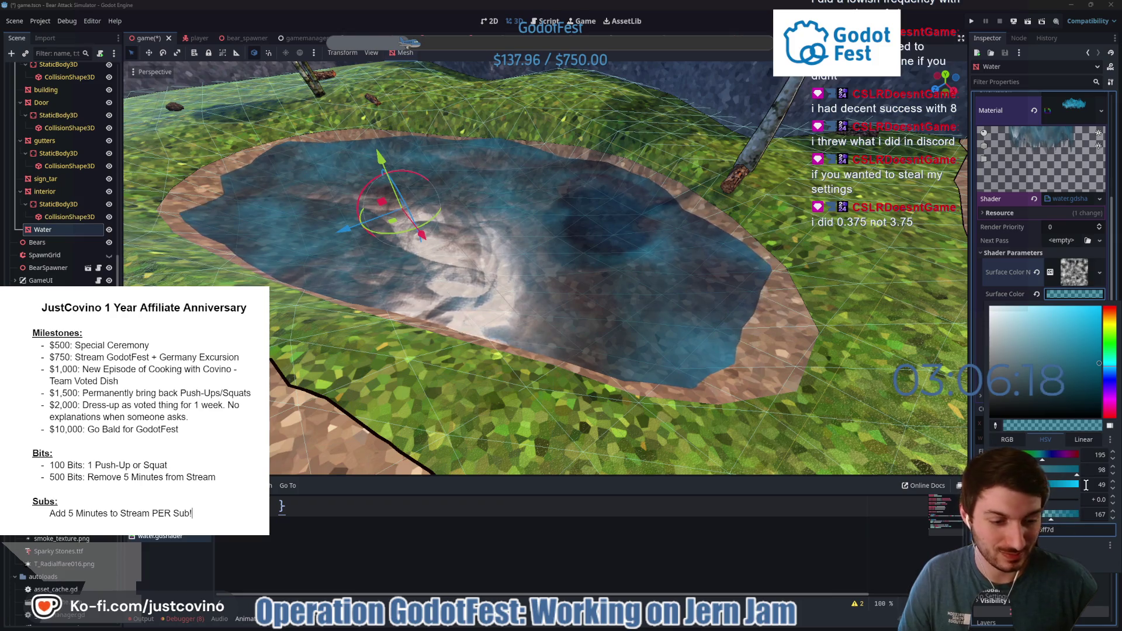
click(801, 350)
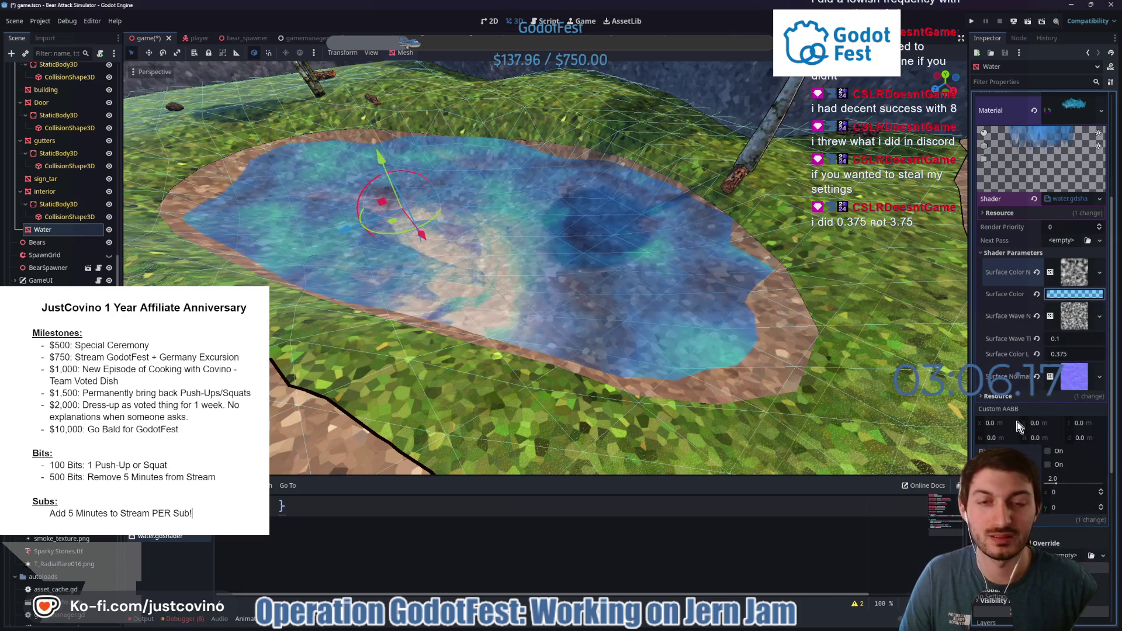
Switch the colour noise to Simplex Smooth with frequency 0.003, then about 0.0185.
click(1078, 272)
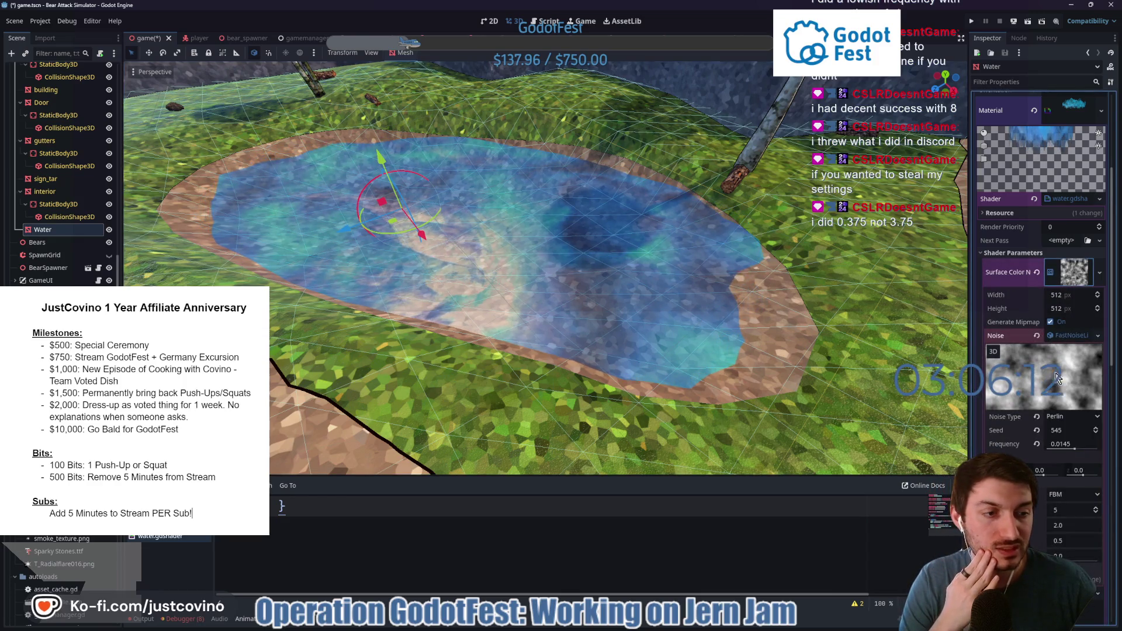
click(1063, 418)
click(1067, 447)
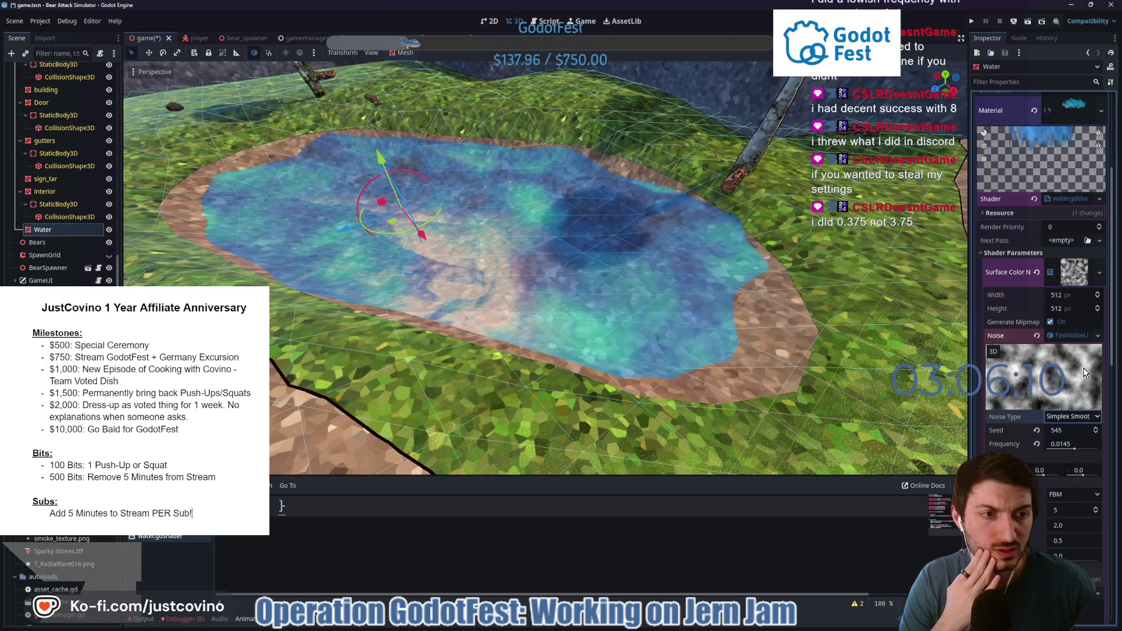
click(1070, 446)
text(0.003)
key(Return)
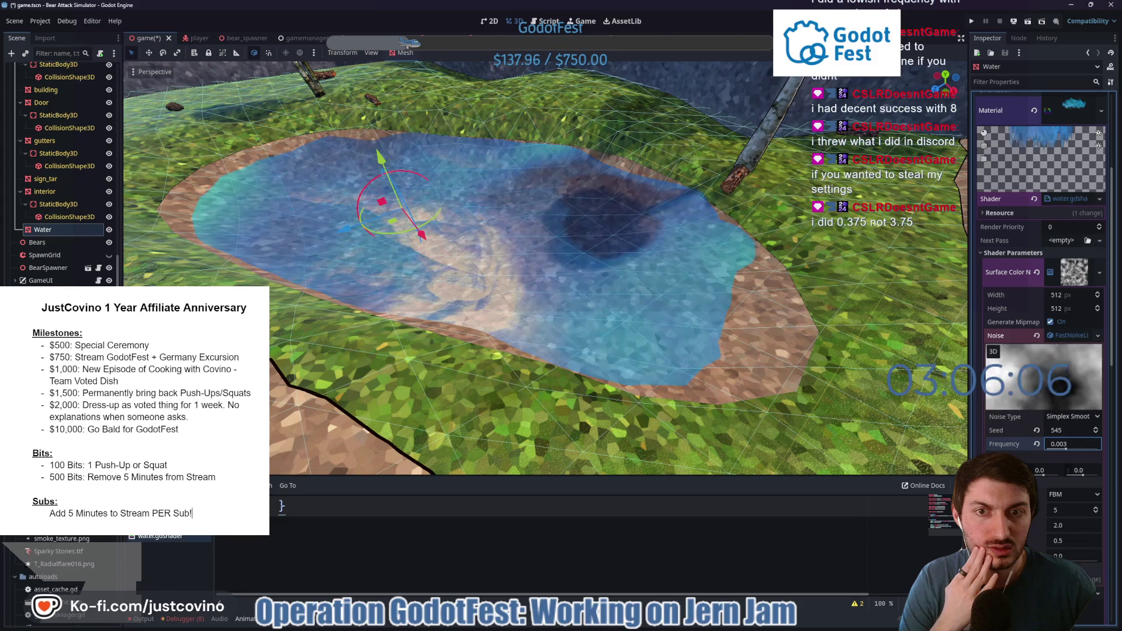
drag(1075, 444, 1098, 443)
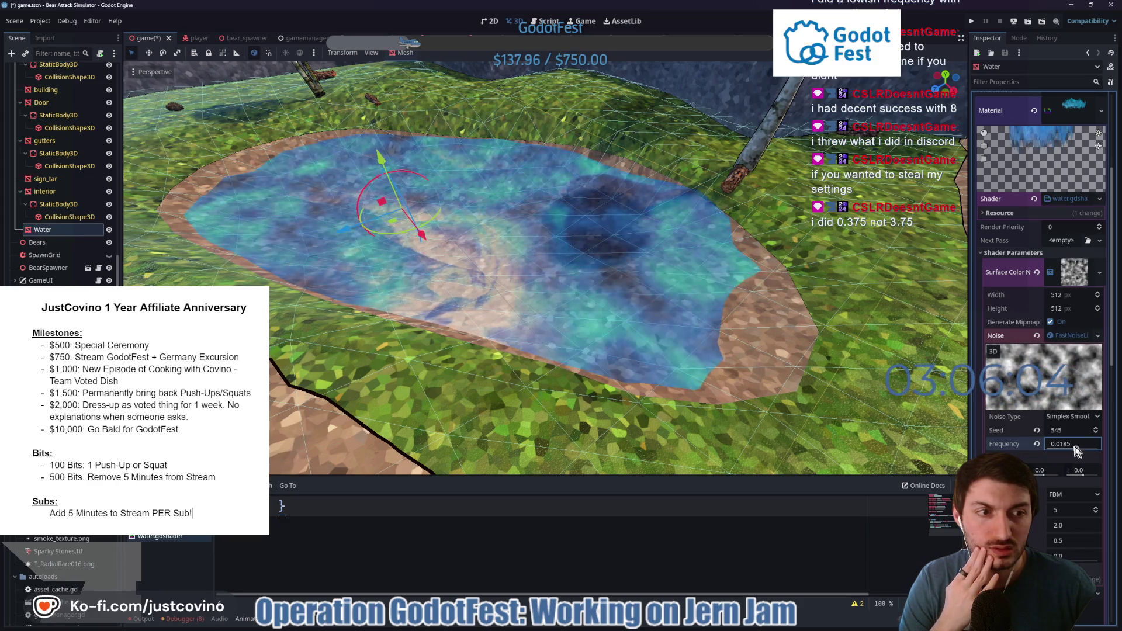
scroll(1056, 450, down, 2)
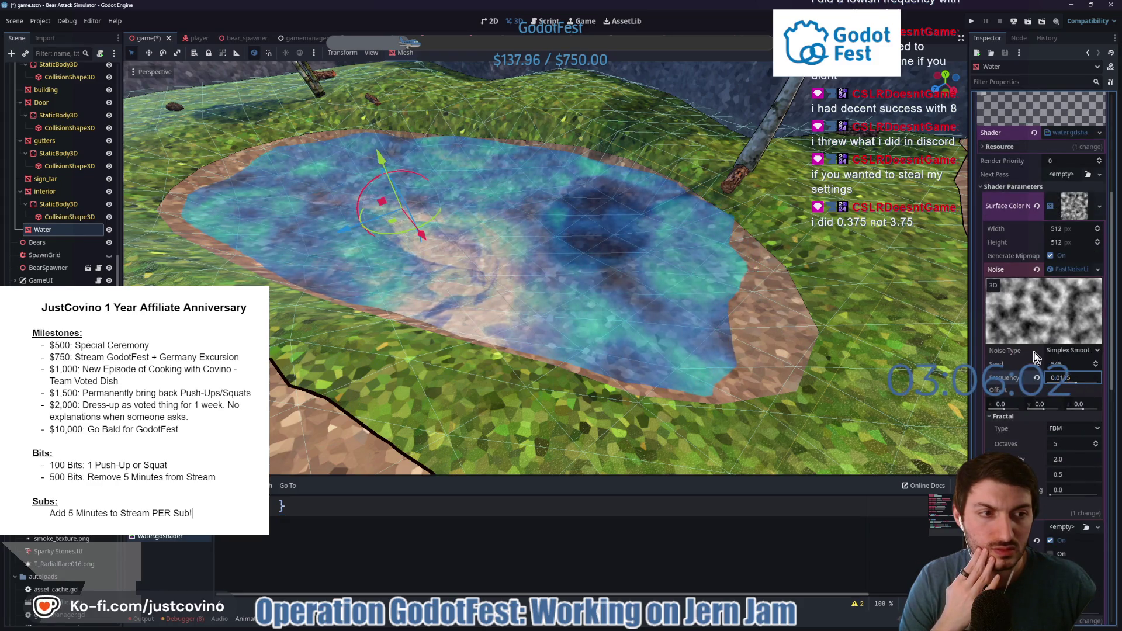
Clear the noise, untick In 3D Space and Normalize, and remove the Surface Color Noise texture.
click(1037, 269)
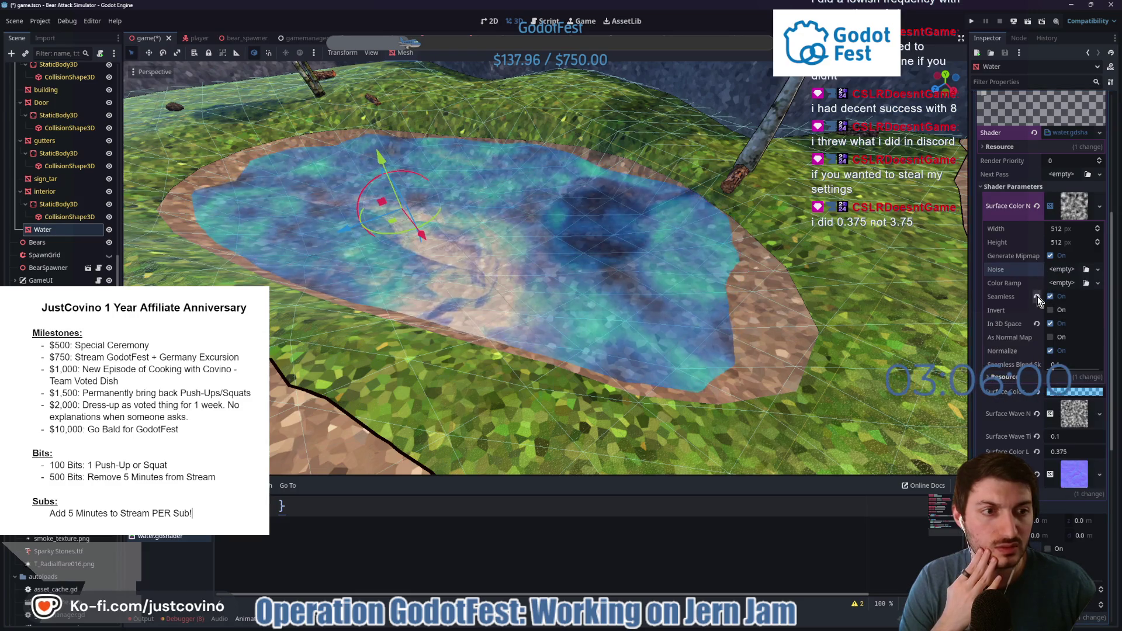
click(1049, 324)
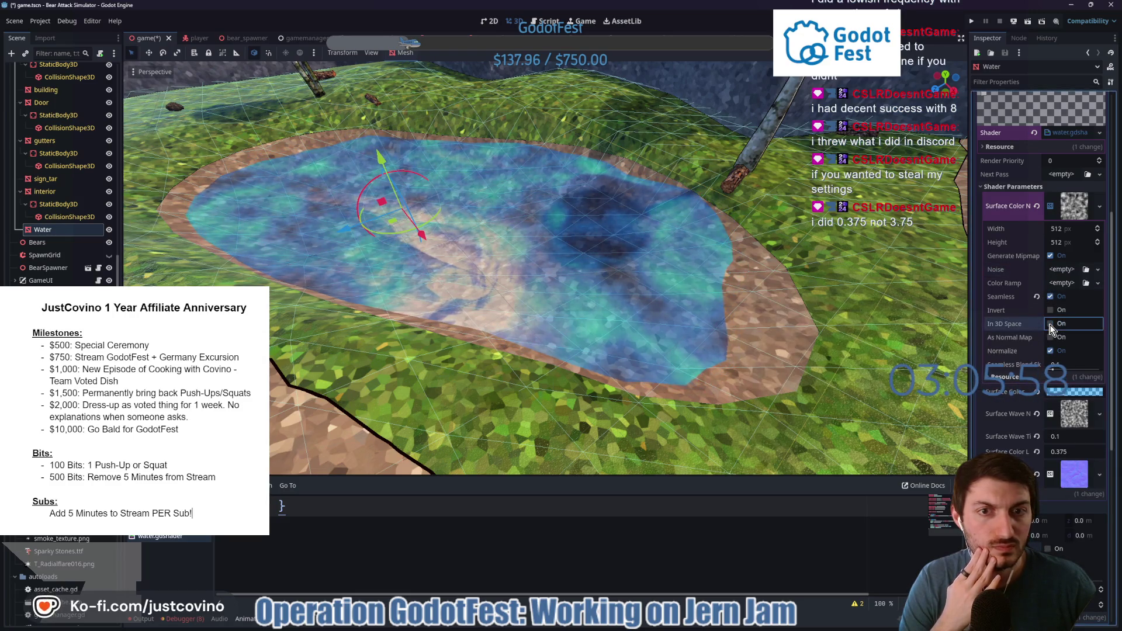
click(1050, 351)
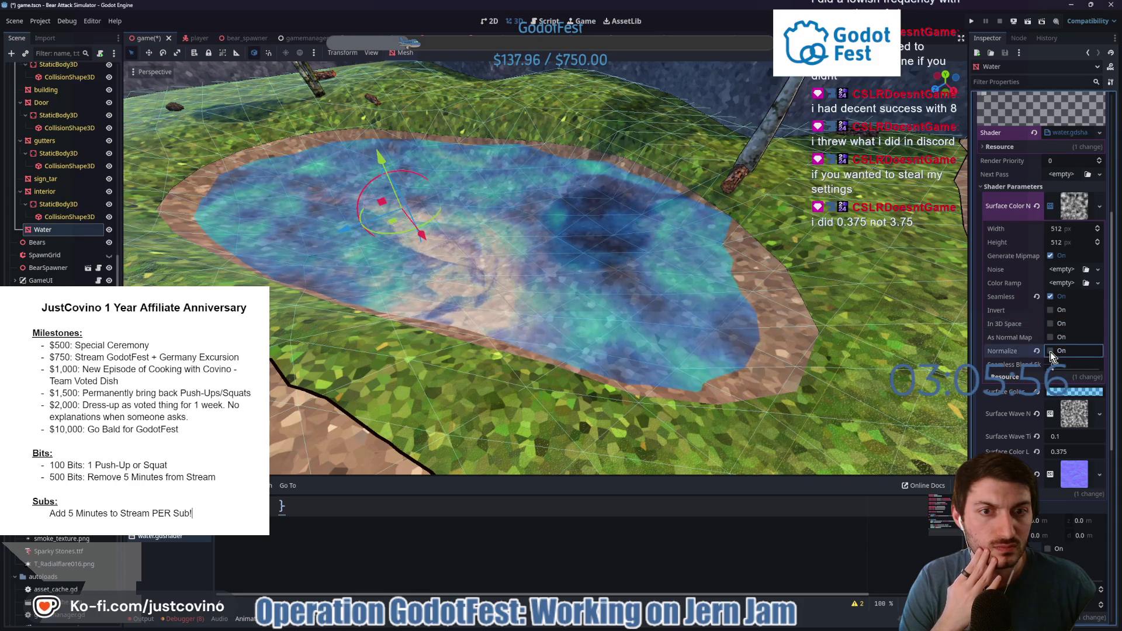
click(1037, 206)
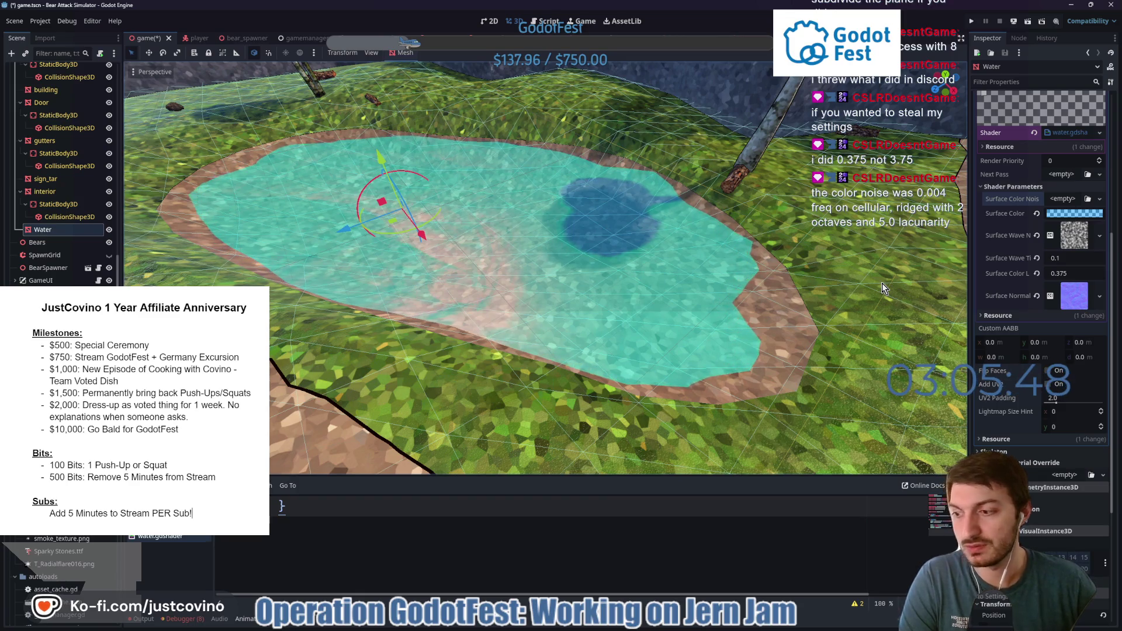
Add a new NoiseTexture2D with a new Cellular FastNoiseLite at frequency 0.004.
click(1062, 199)
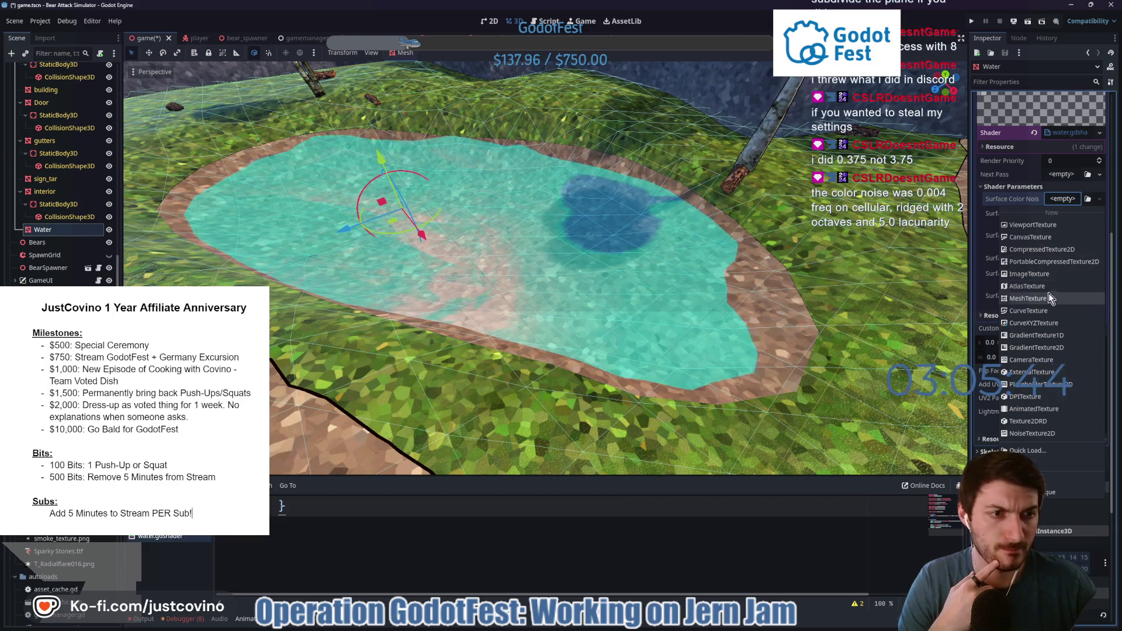
click(1044, 433)
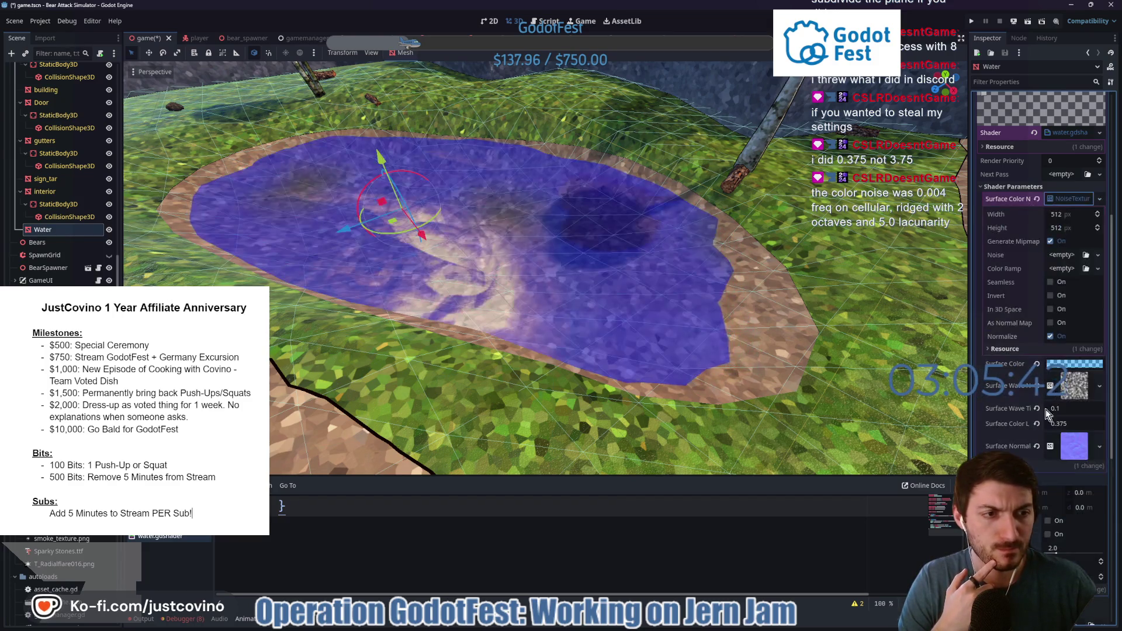
click(1059, 255)
click(1070, 281)
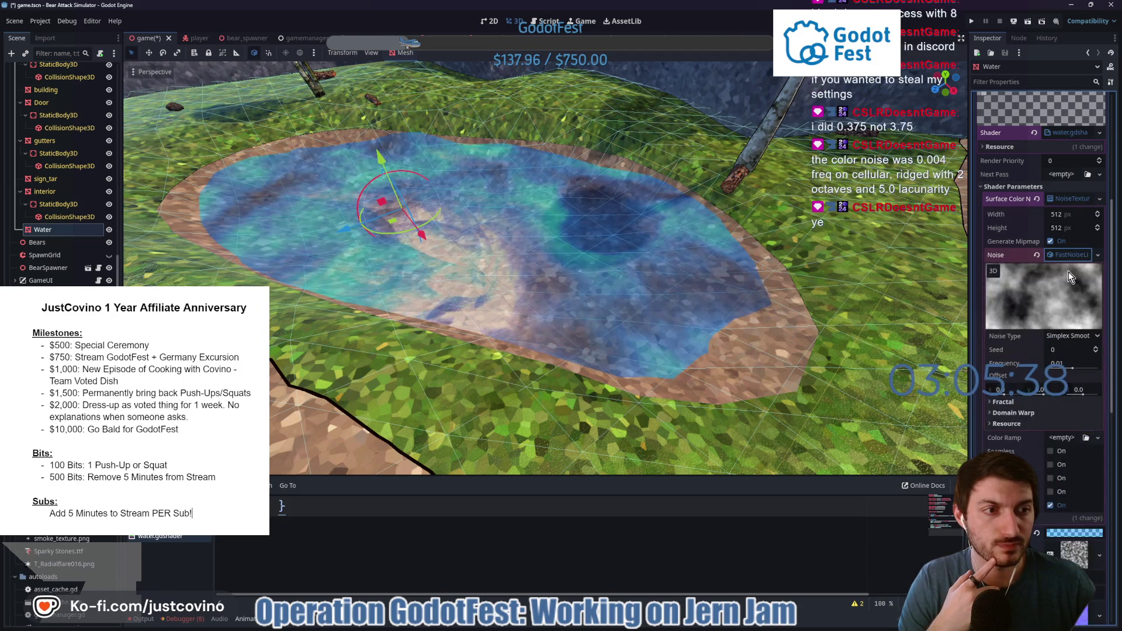
click(1062, 336)
click(1067, 374)
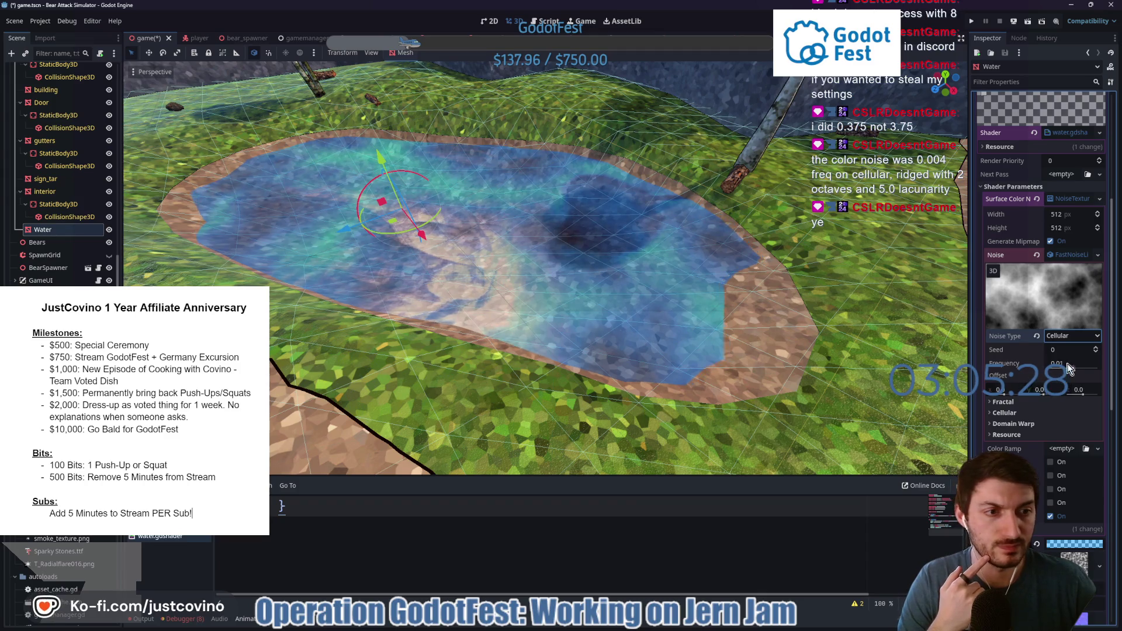
click(1067, 363)
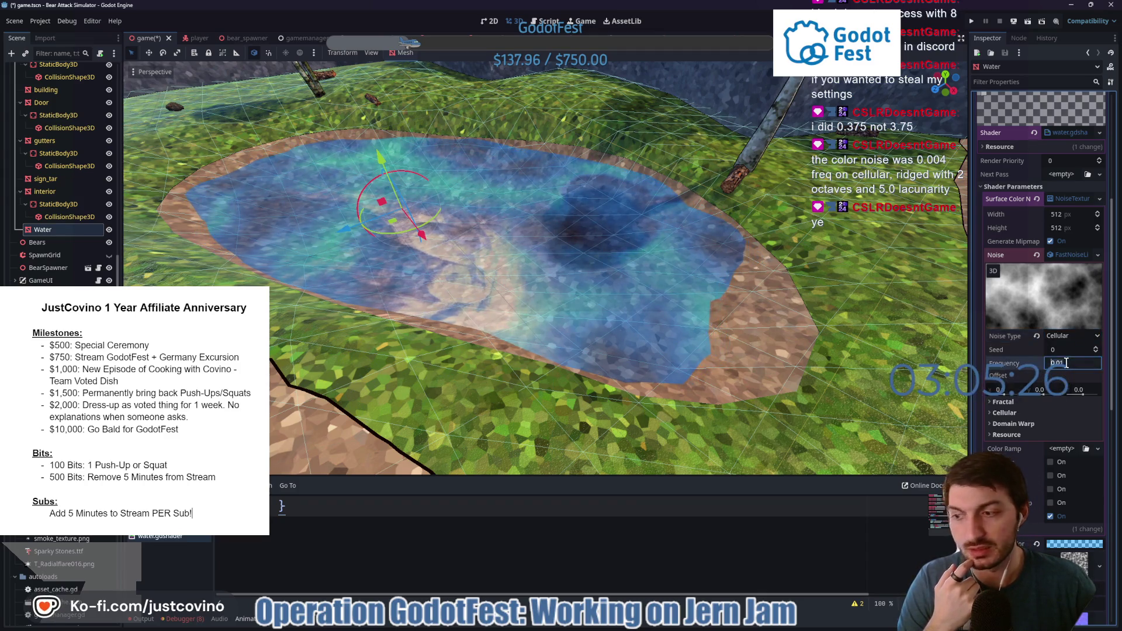
text(0.004)
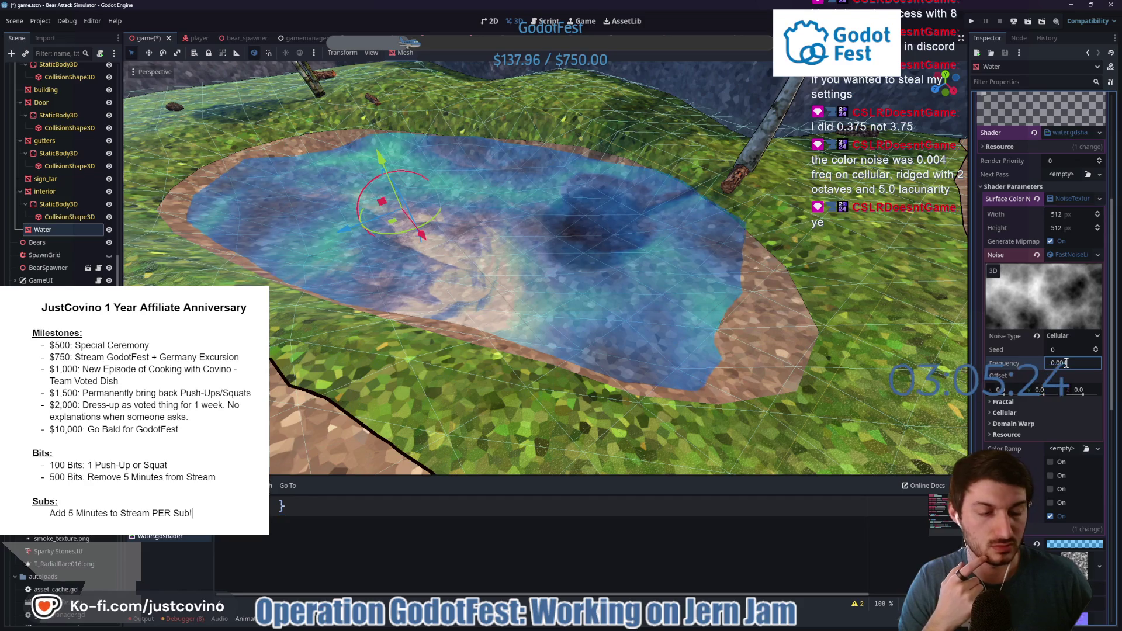
key(Return)
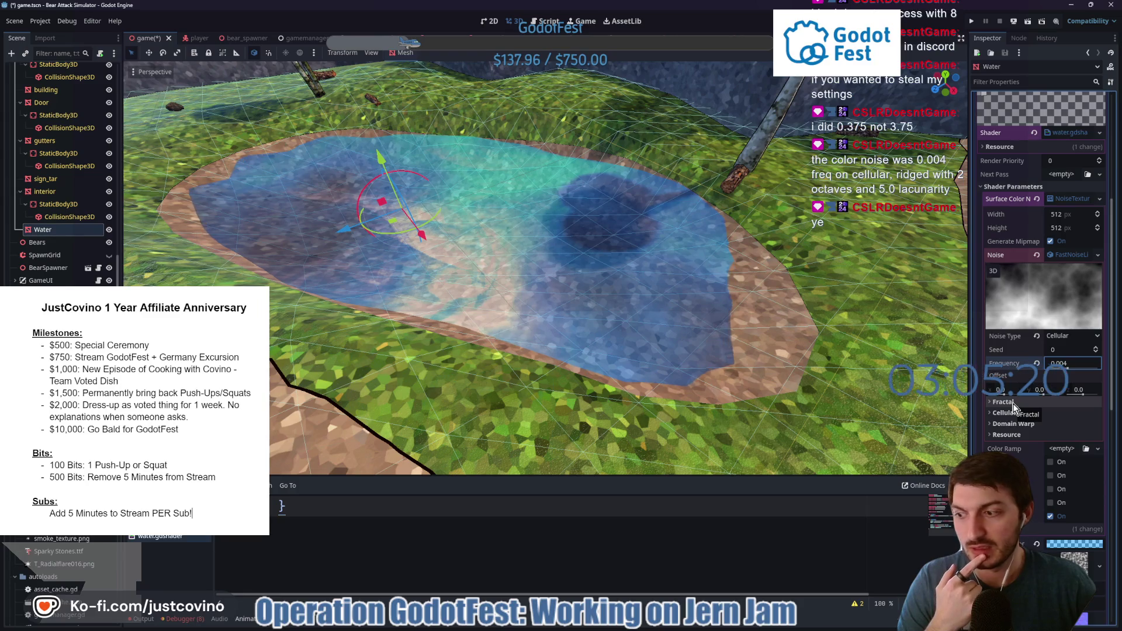
Set the noise fractal to Ridged with 2 octaves and lacunarity 5.0.
click(1002, 402)
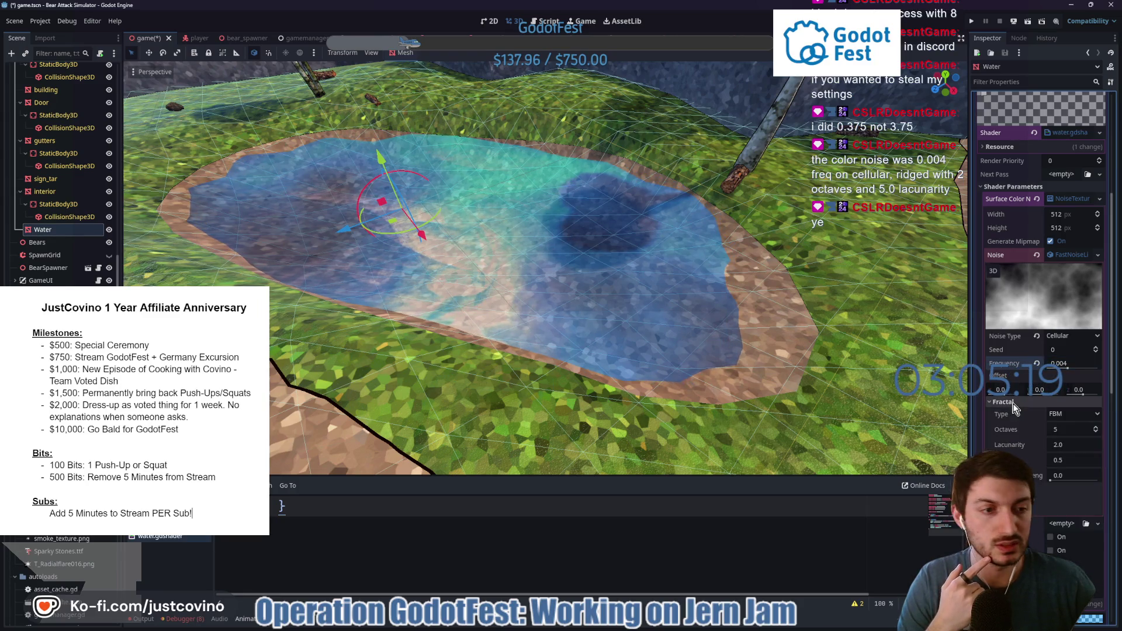
click(1073, 428)
text(2)
key(Return)
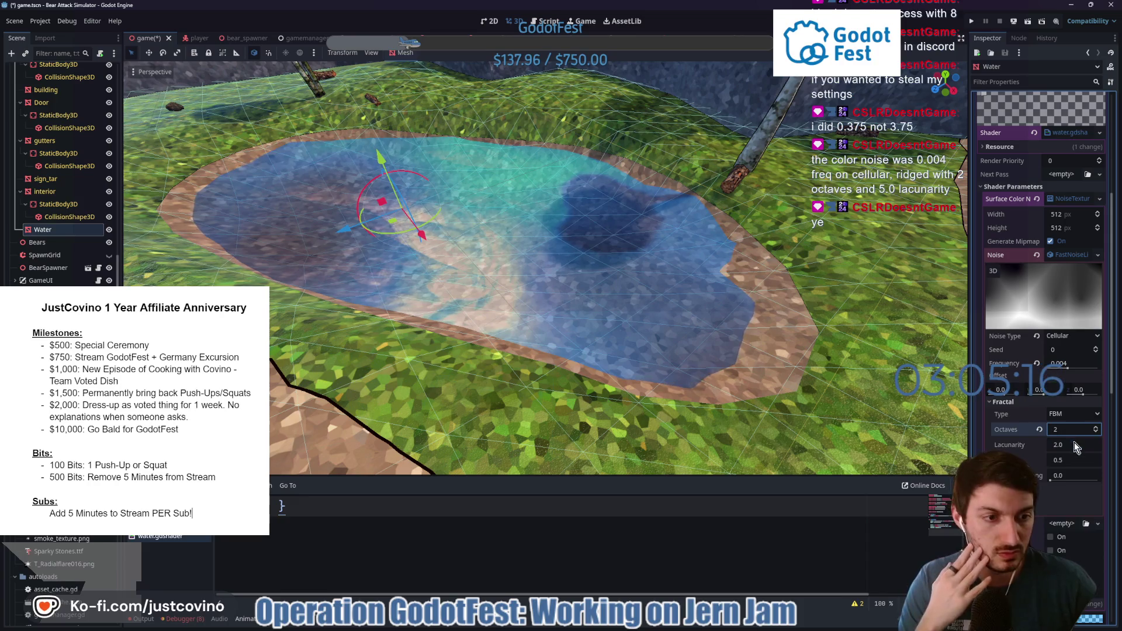
click(1074, 444)
text(5)
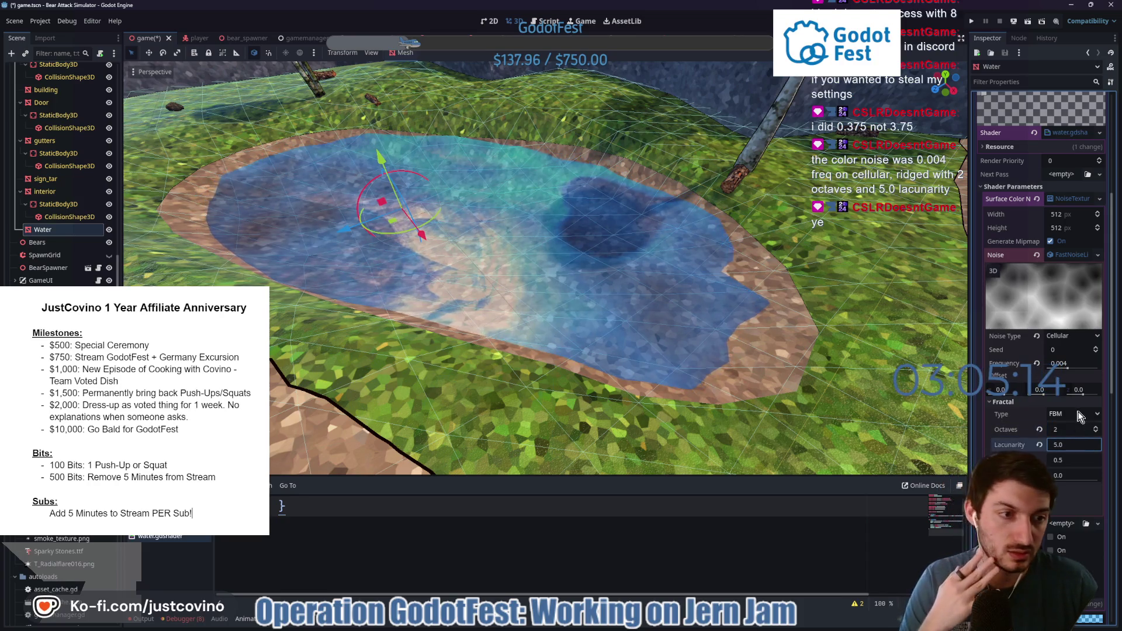
click(1076, 413)
click(1067, 452)
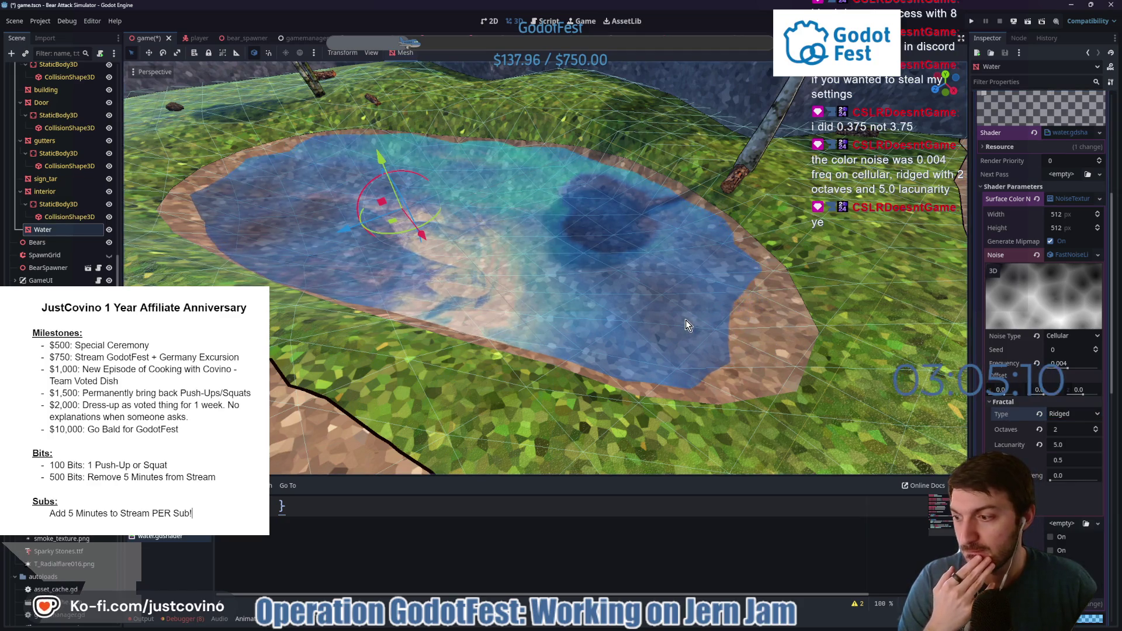
scroll(700, 306, up, 3)
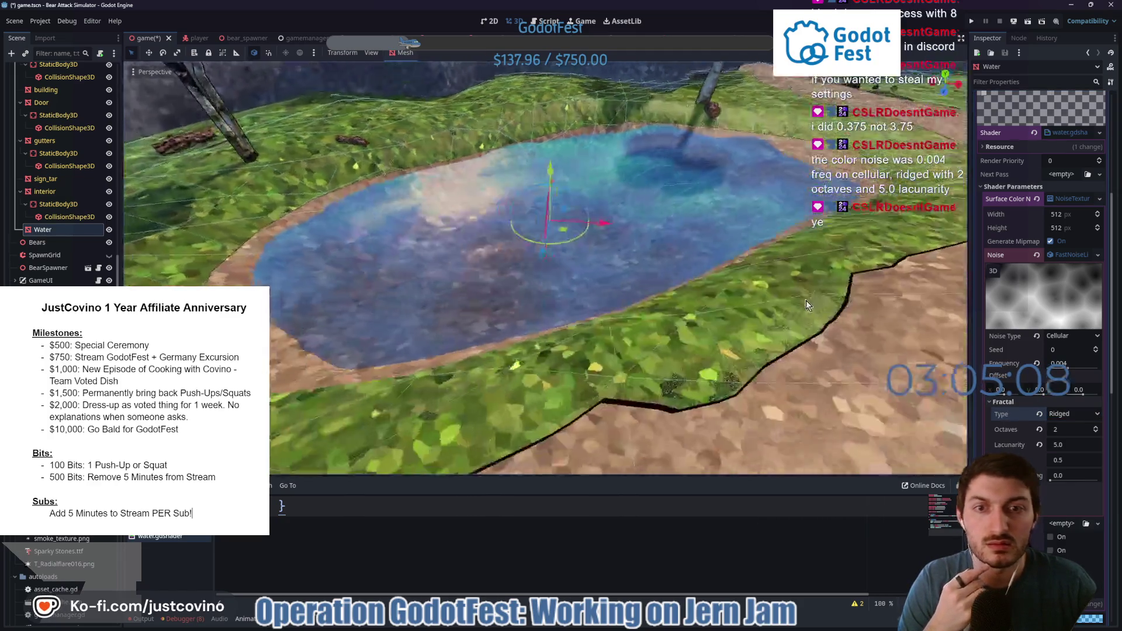
Make the Surface Wave Noise Perlin with seed 210 and frequency 0.0222.
scroll(765, 333, down, 3)
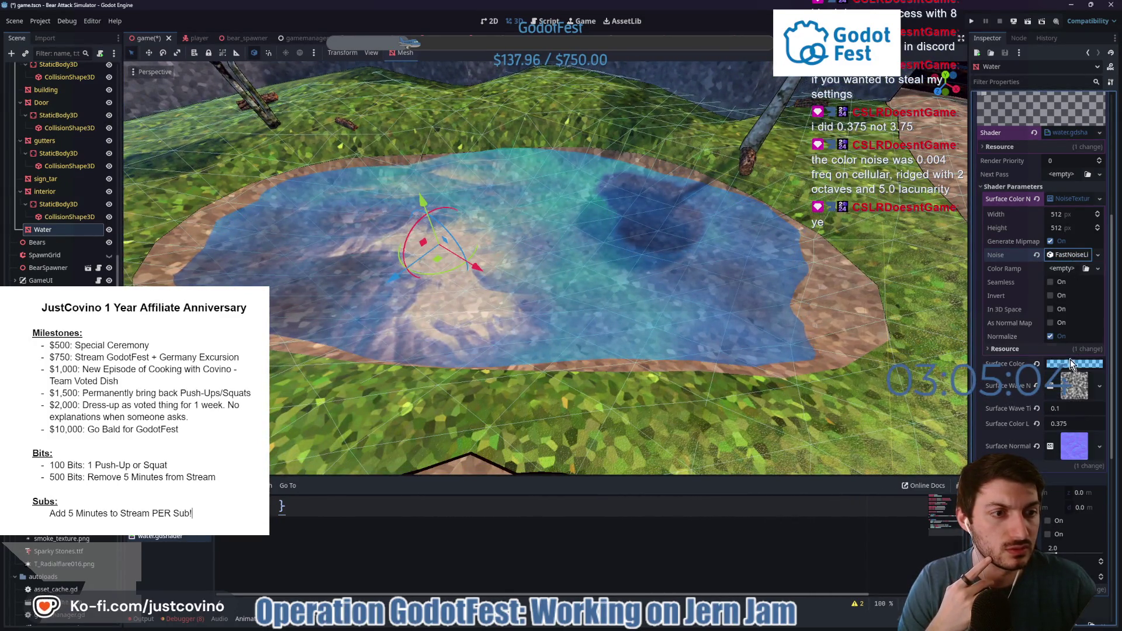
click(1074, 382)
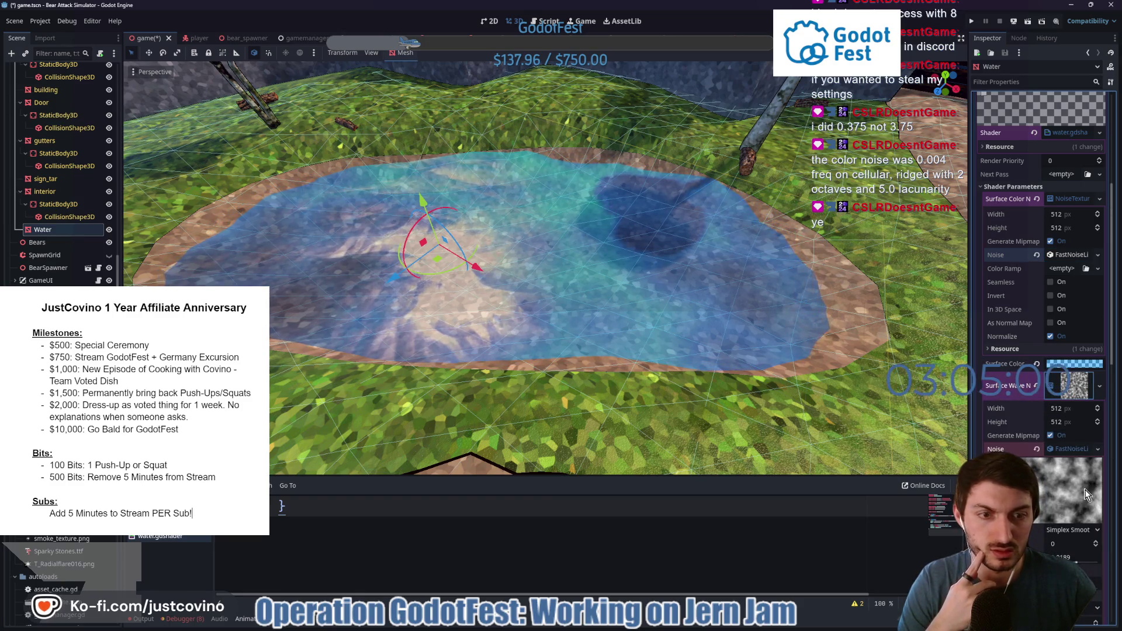
mouse_move(1075, 557)
mouse_down()
mouse_move(1052, 557)
mouse_move(1077, 562)
mouse_up()
click(1072, 529)
click(1069, 581)
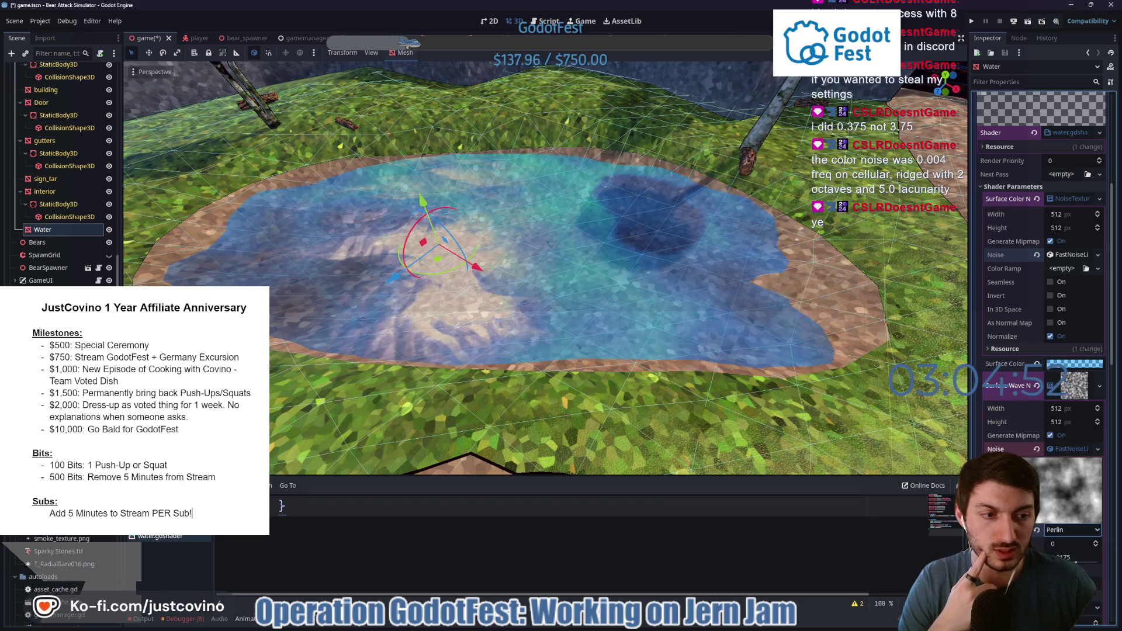
scroll(1055, 517, down, 3)
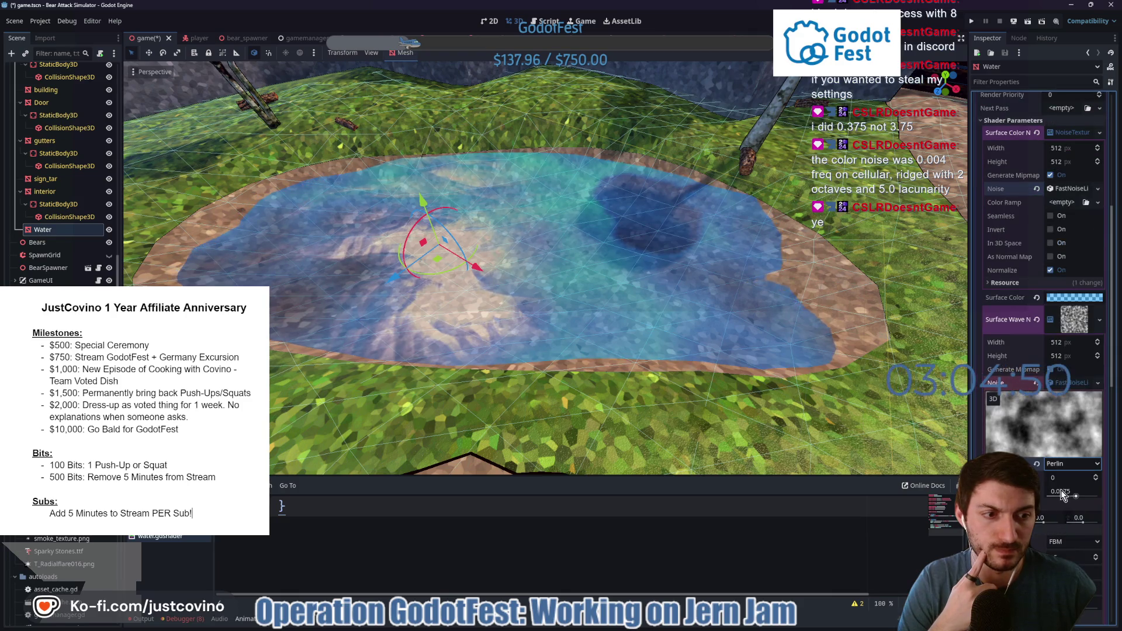
drag(1058, 482, 1093, 483)
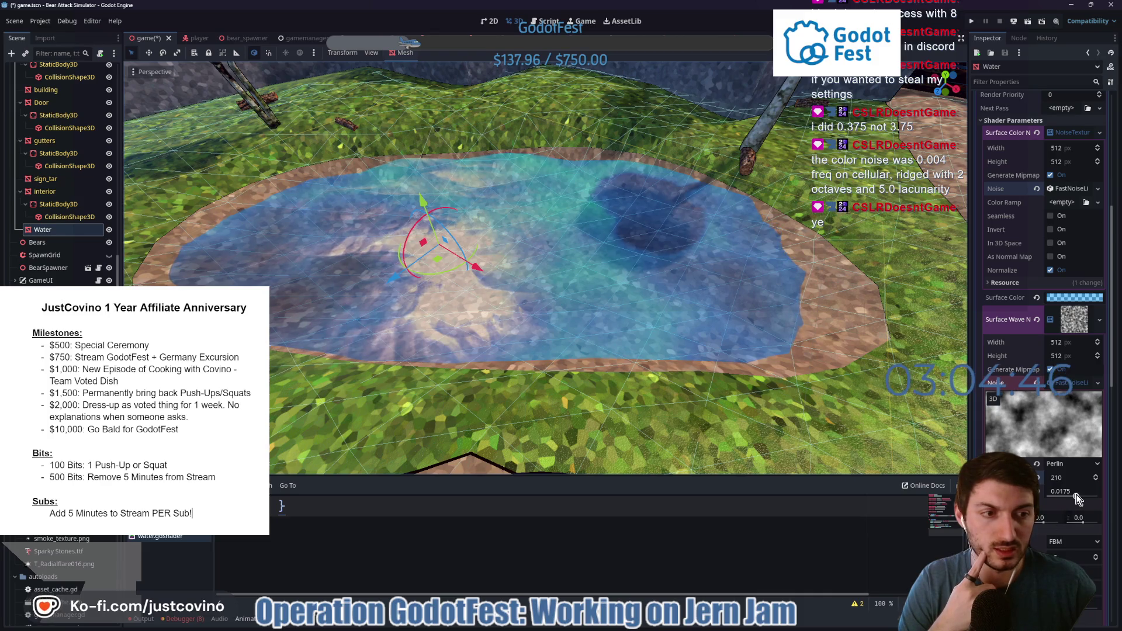
drag(1061, 491, 1078, 491)
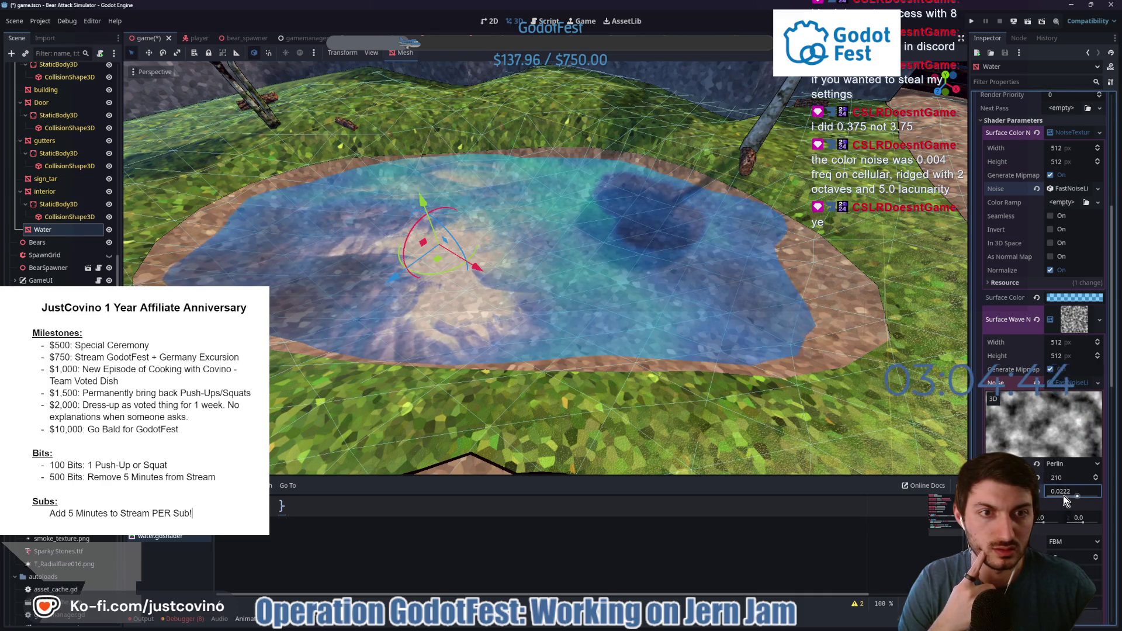
mouse_move(904, 416)
mouse_down()
mouse_move(797, 415)
mouse_move(920, 397)
mouse_move(826, 352)
mouse_up()
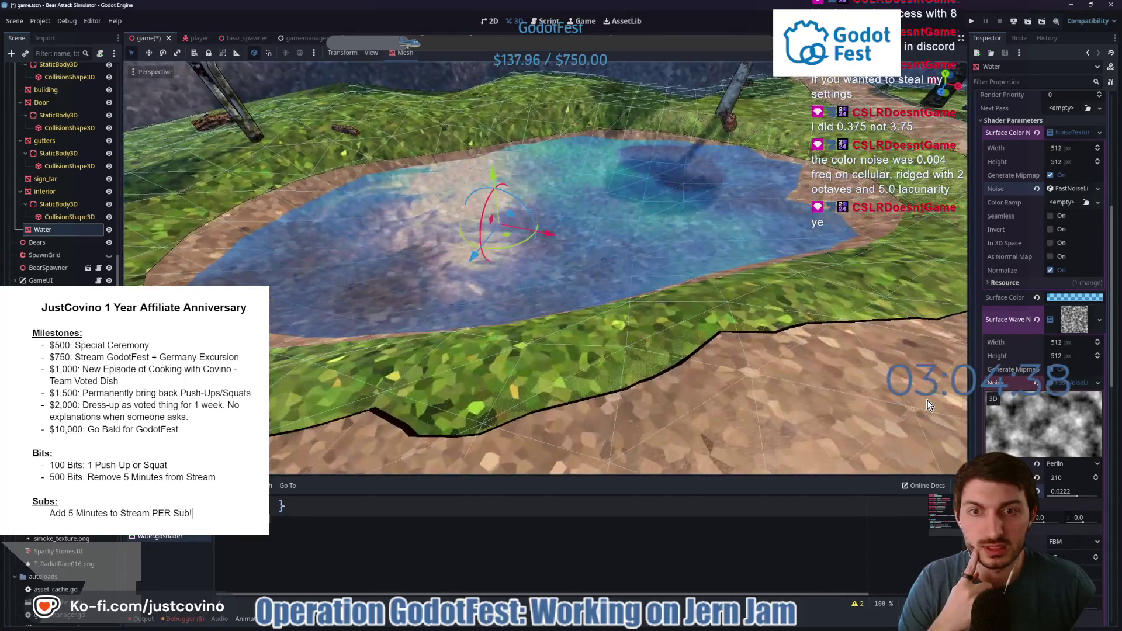
Set the surface normal noise frequency to 0.007, lower it further, and switch to Simplex Smooth.
click(1066, 325)
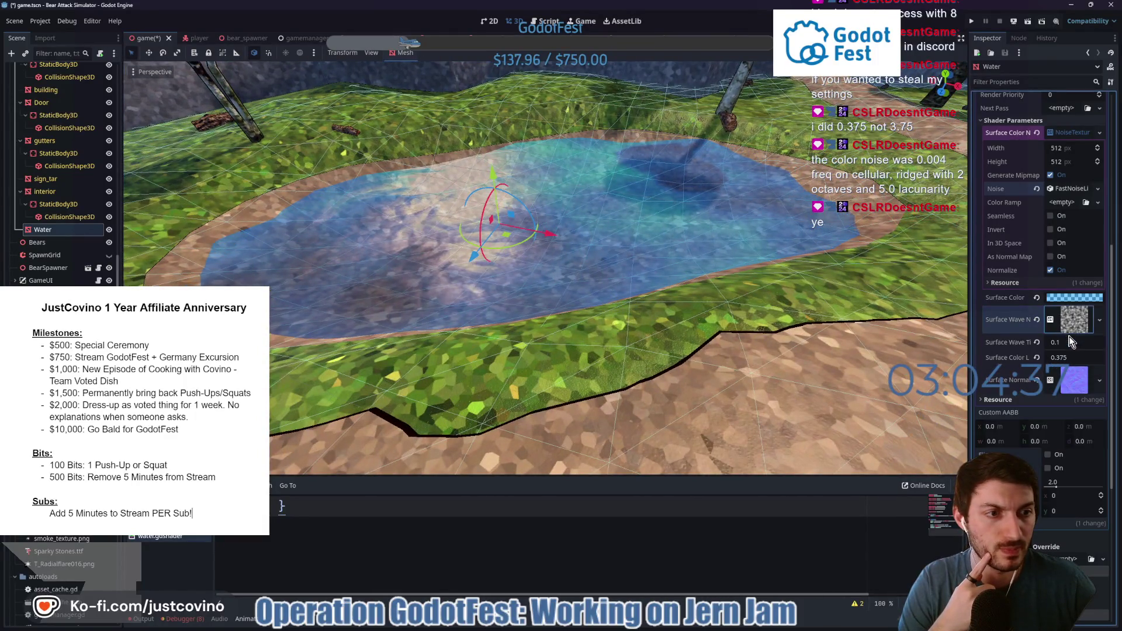
click(1073, 380)
click(1069, 444)
scroll(1059, 416, down, 3)
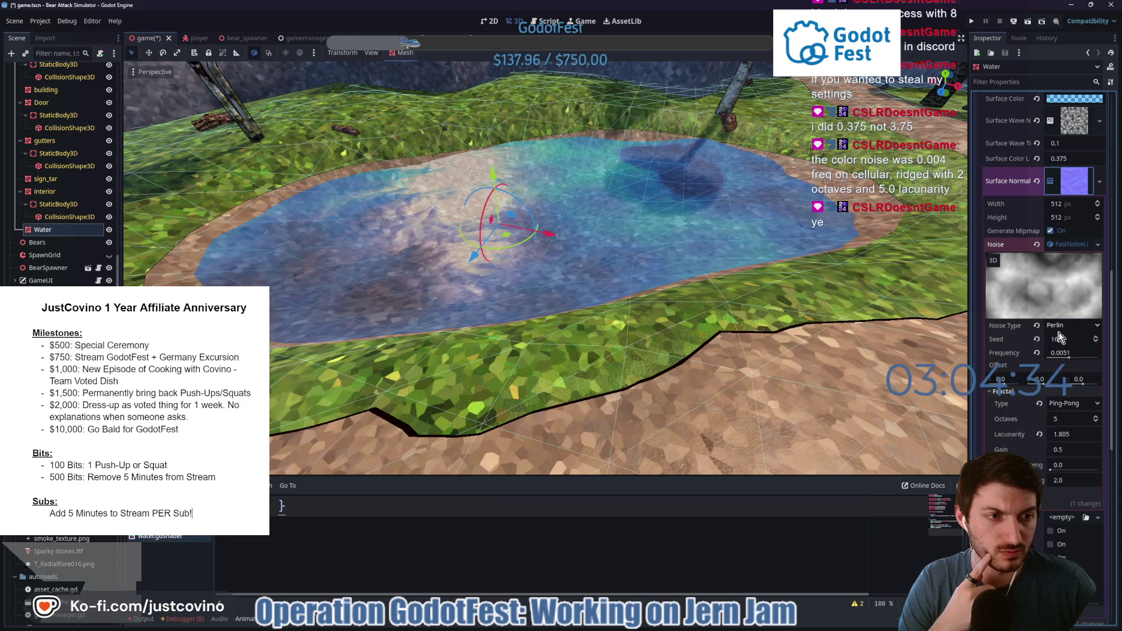
click(1067, 353)
text(0.007)
key(Return)
drag(1072, 357, 1065, 359)
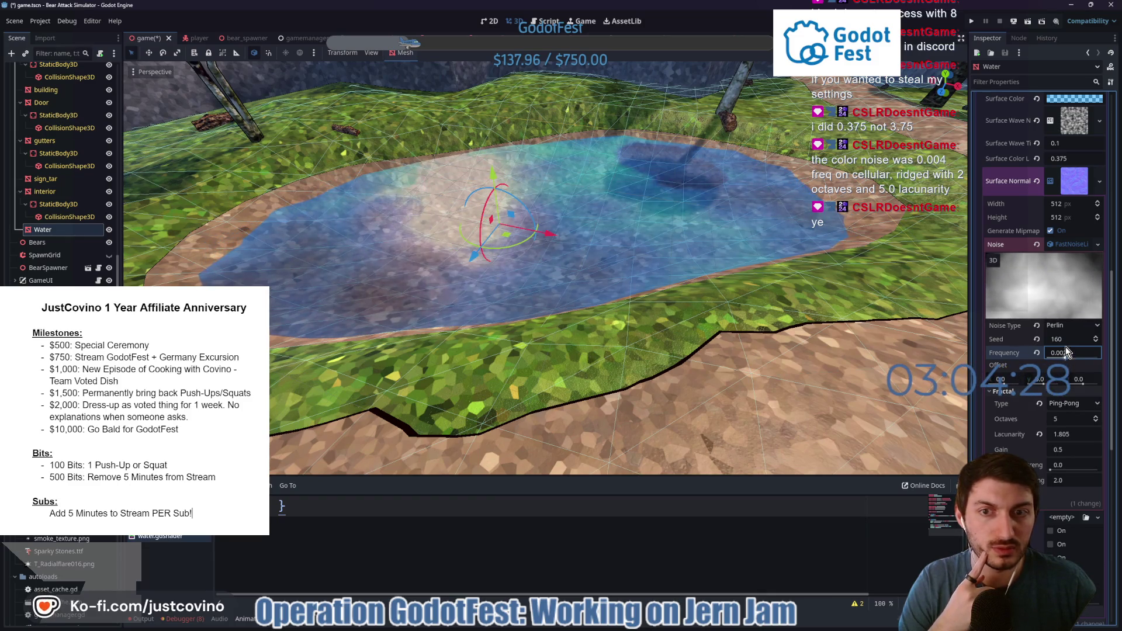
click(1064, 329)
click(1066, 340)
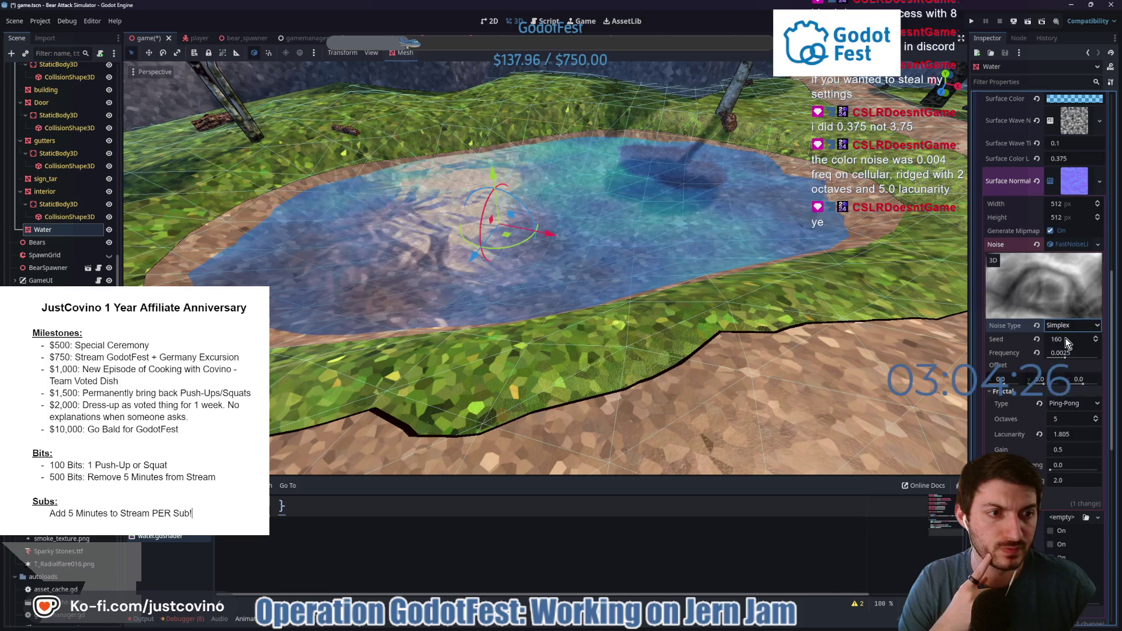
click(1063, 324)
click(1068, 352)
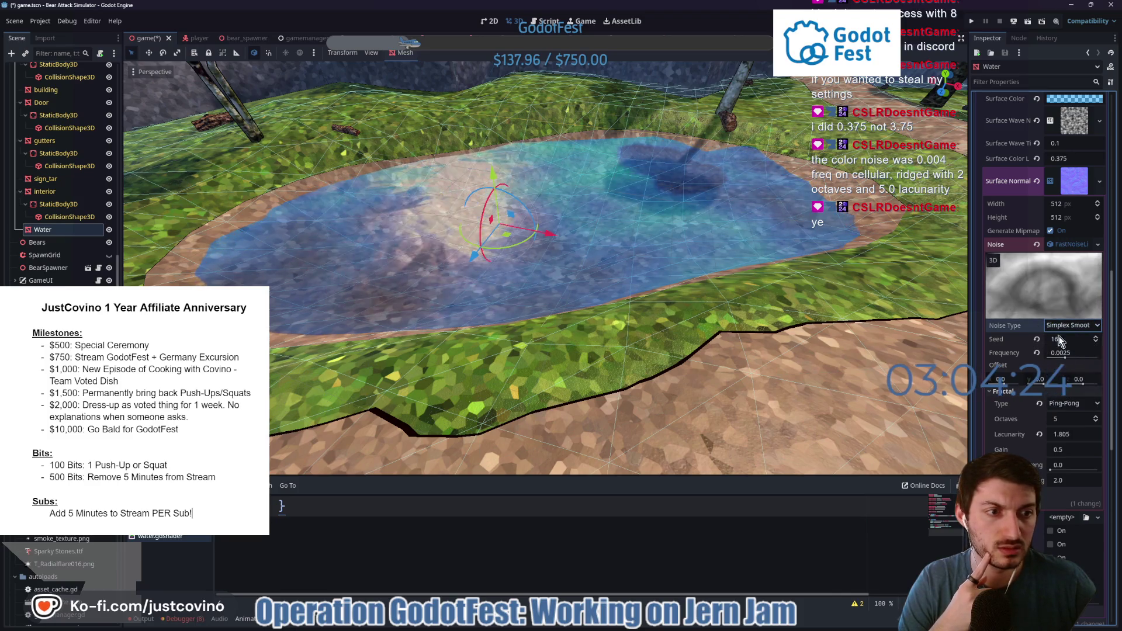
Replace the surface normal with a new seamless, 3D, normal-map NoiseTexture2D using a new FastNoiseLite.
click(1038, 180)
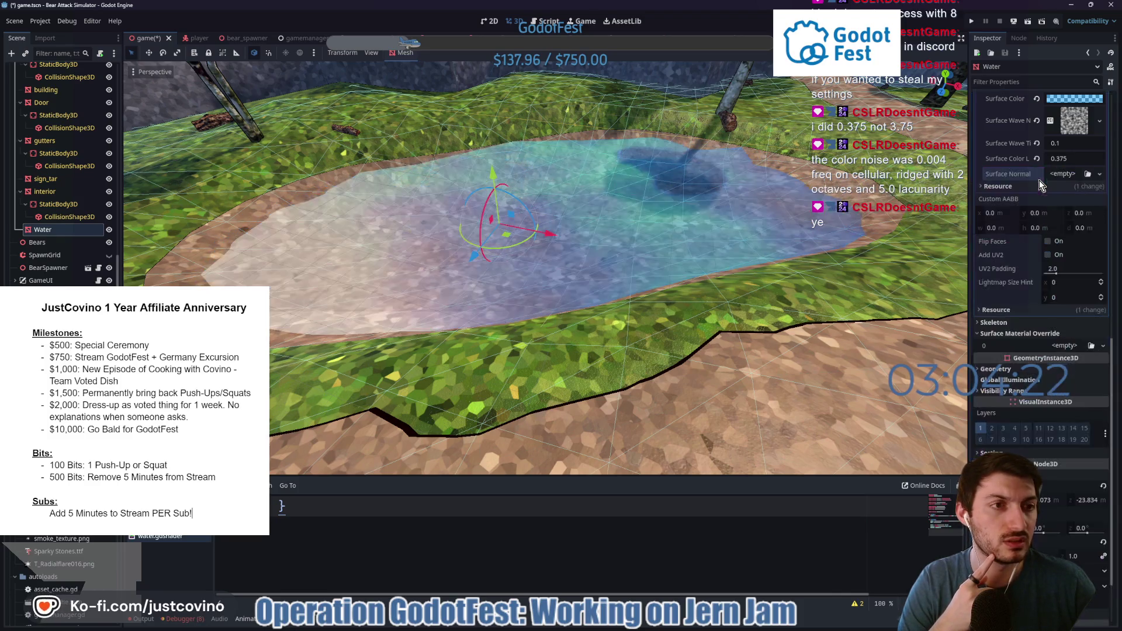
click(1061, 175)
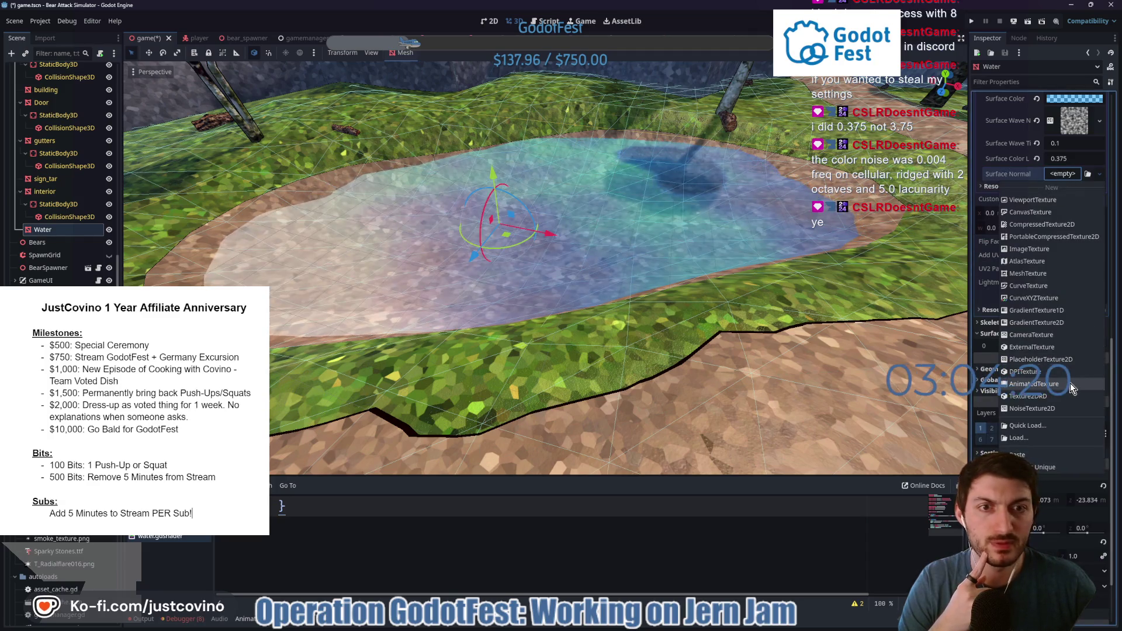
click(1038, 408)
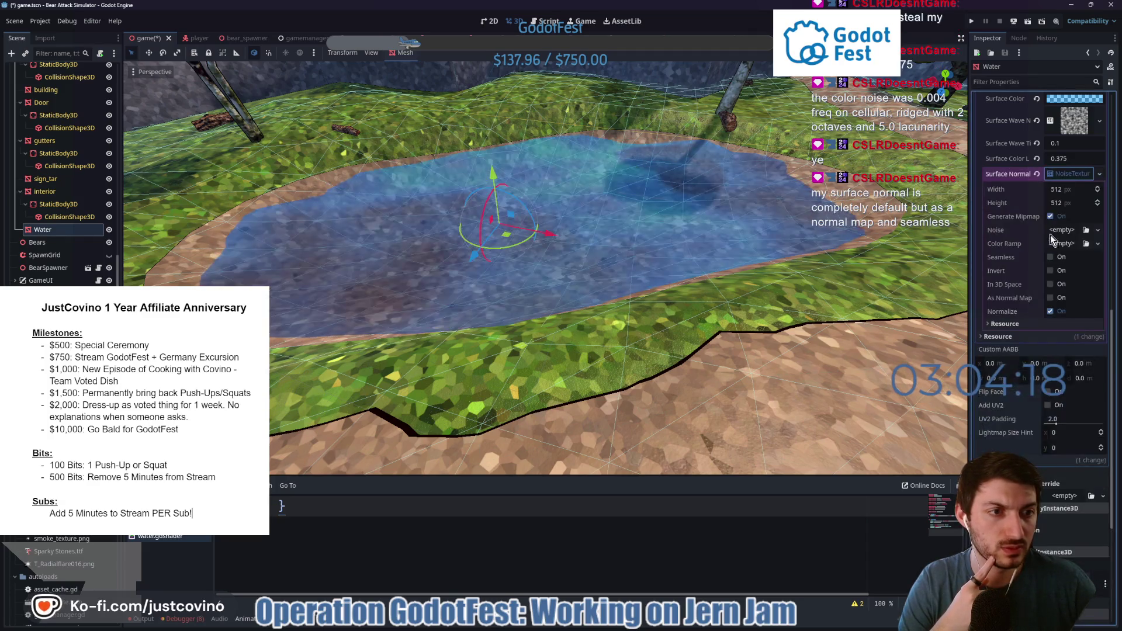
click(1059, 229)
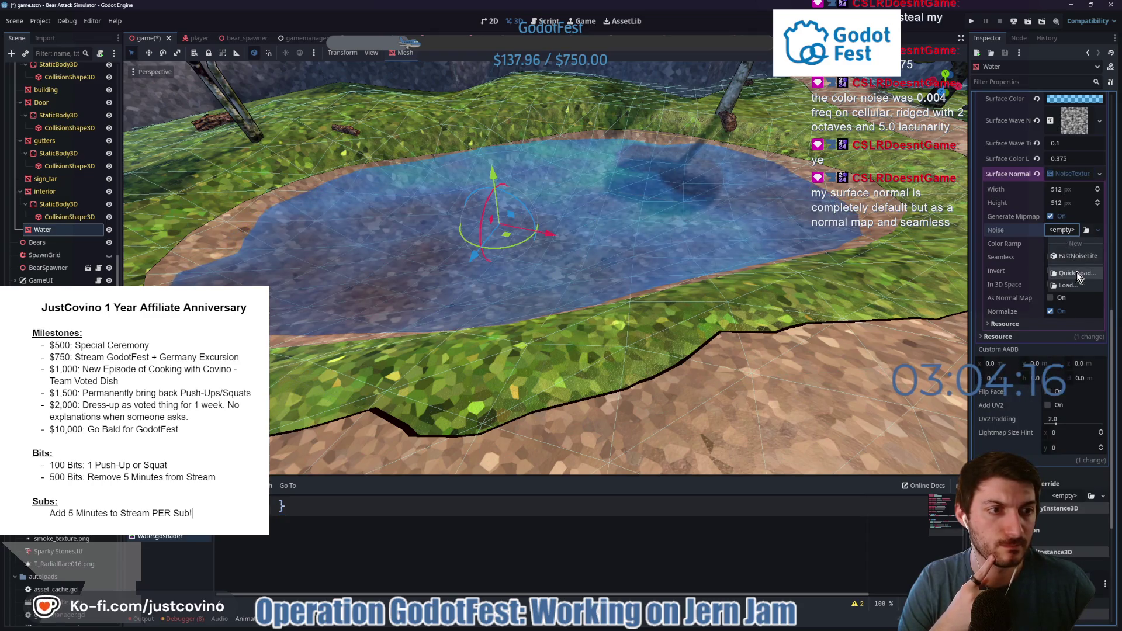
click(1072, 240)
click(1062, 232)
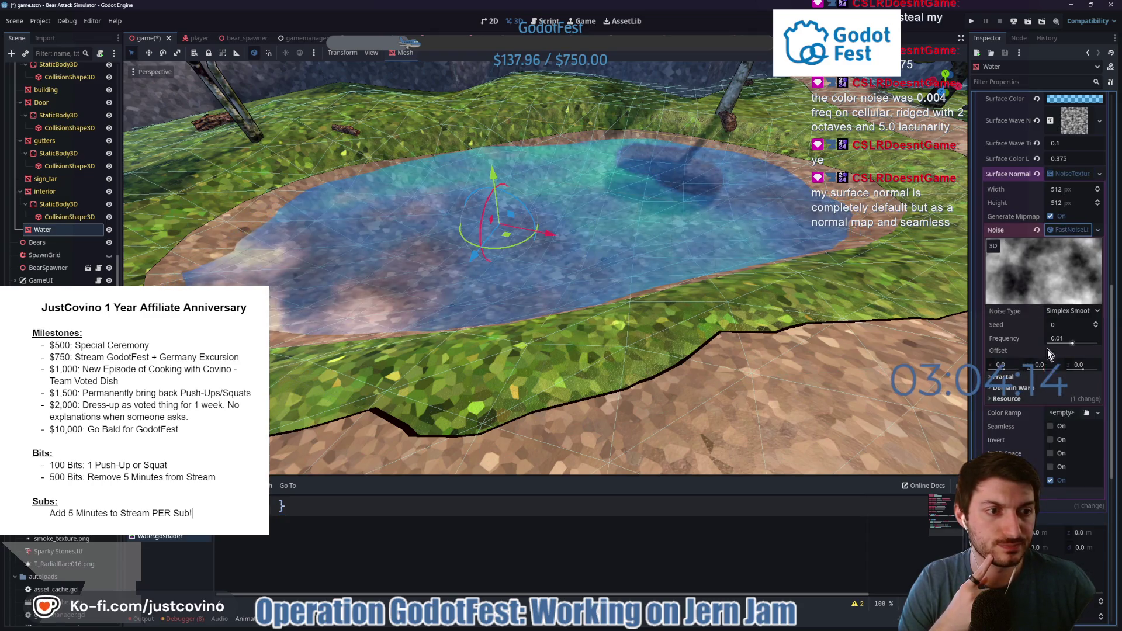
click(1060, 234)
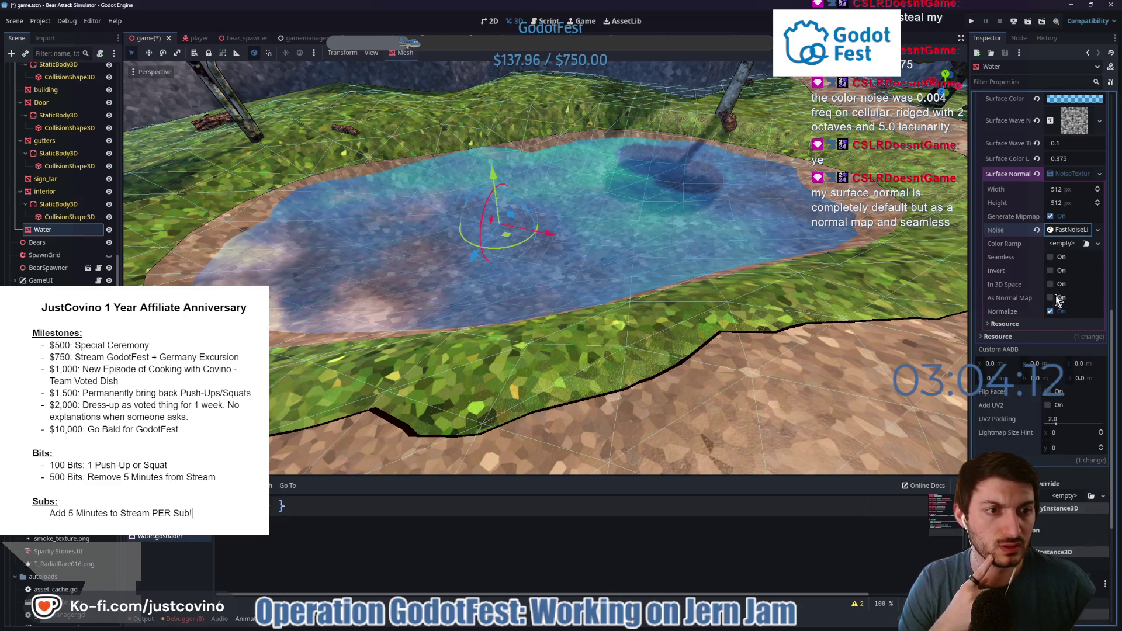
click(1056, 297)
click(1050, 285)
click(1049, 258)
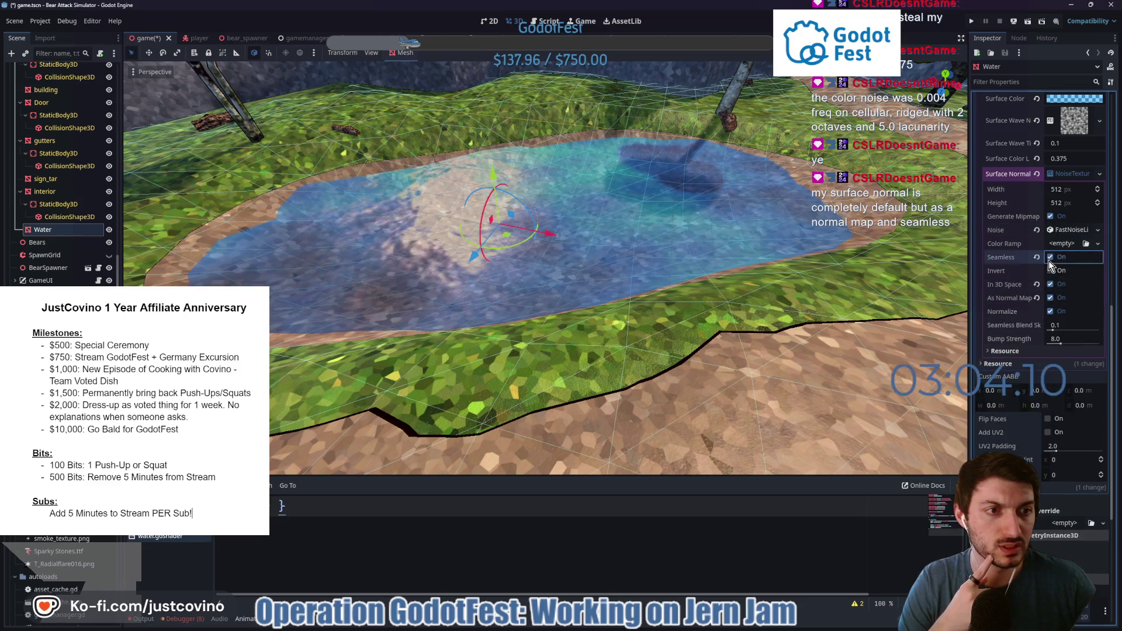
click(1064, 229)
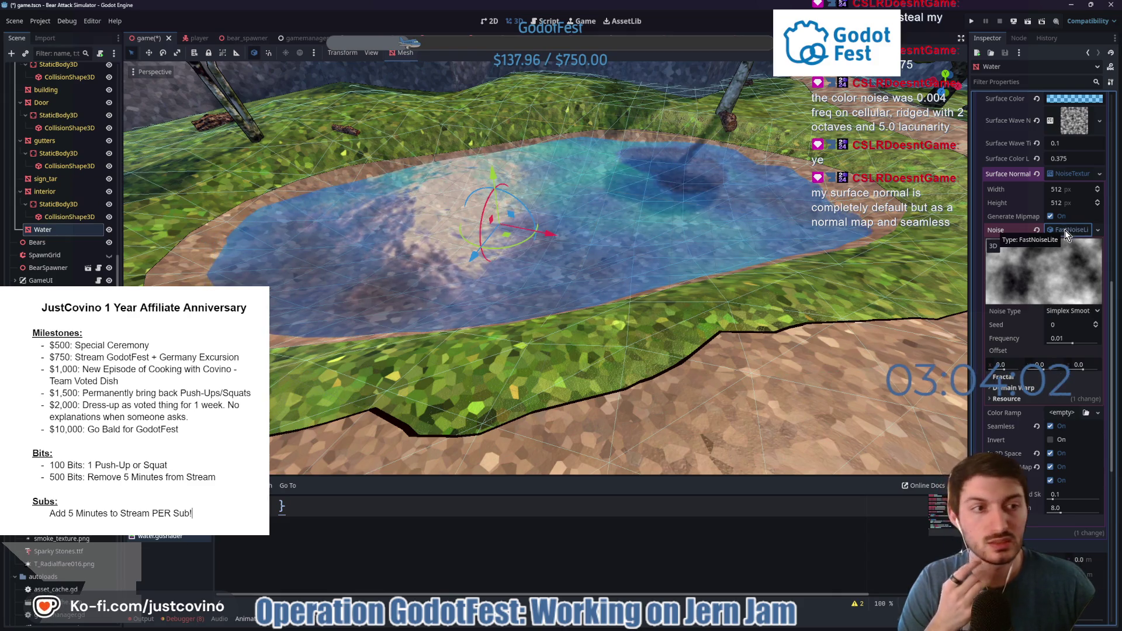
Set the surface normal noise seed to 190 and frame the pond closer.
mouse_move(674, 325)
mouse_down()
mouse_move(703, 327)
mouse_move(600, 336)
mouse_move(646, 334)
mouse_up()
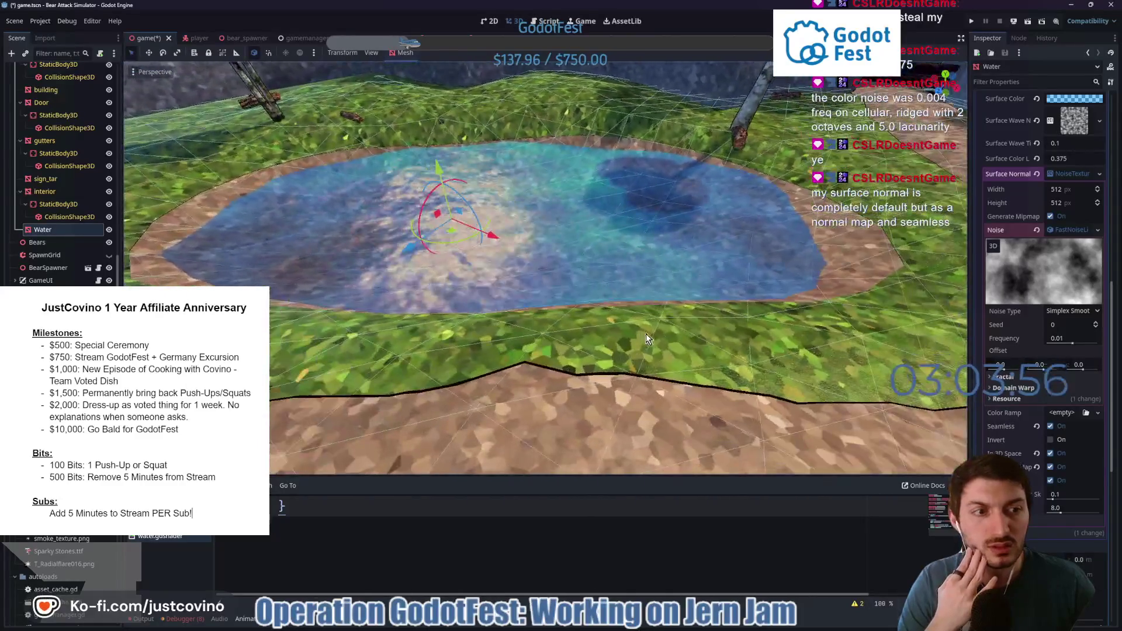
mouse_move(1057, 326)
mouse_down()
mouse_move(1090, 346)
mouse_move(1056, 344)
mouse_up()
scroll(707, 320, down, 5)
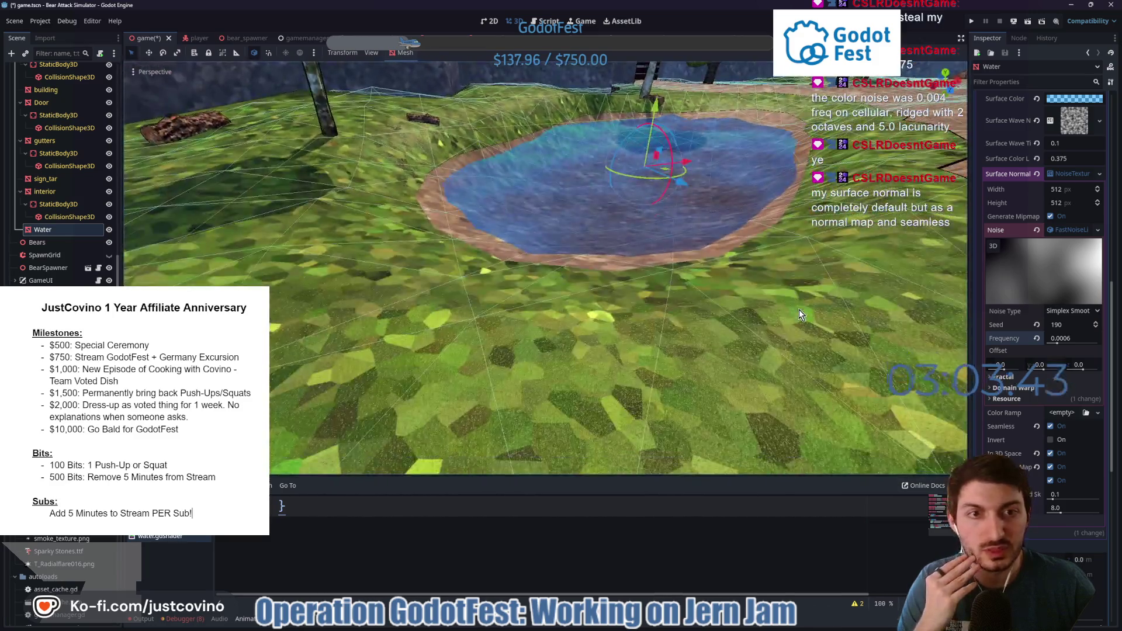
scroll(798, 309, up, 3)
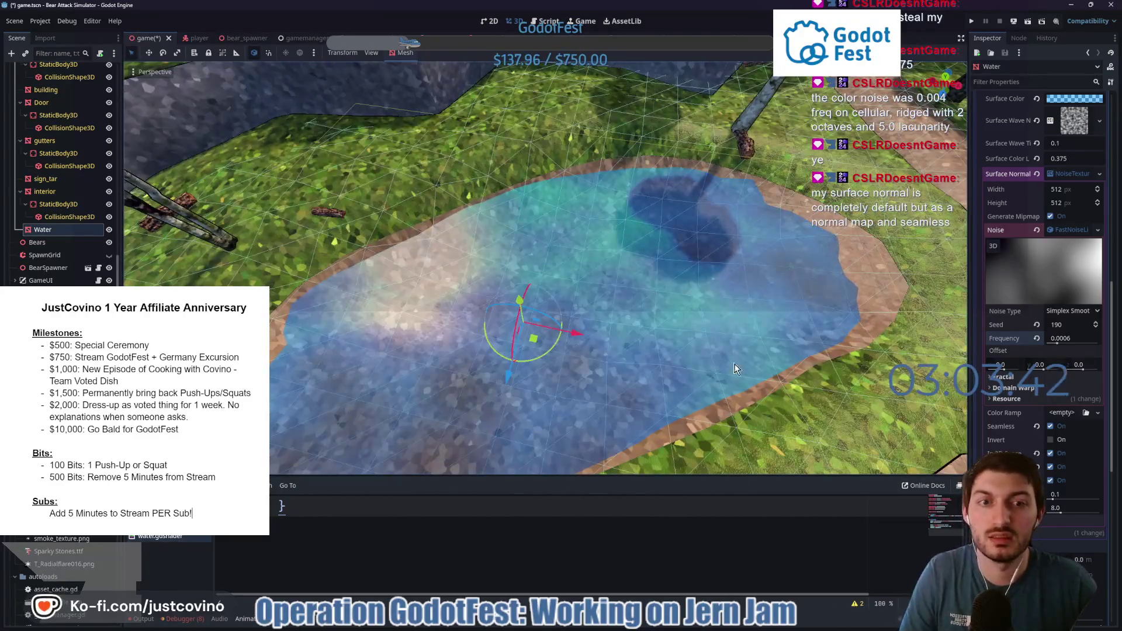
drag(801, 327, 657, 304)
mouse_move(485, 309)
mouse_down()
mouse_move(673, 307)
mouse_move(615, 311)
mouse_move(522, 136)
mouse_up()
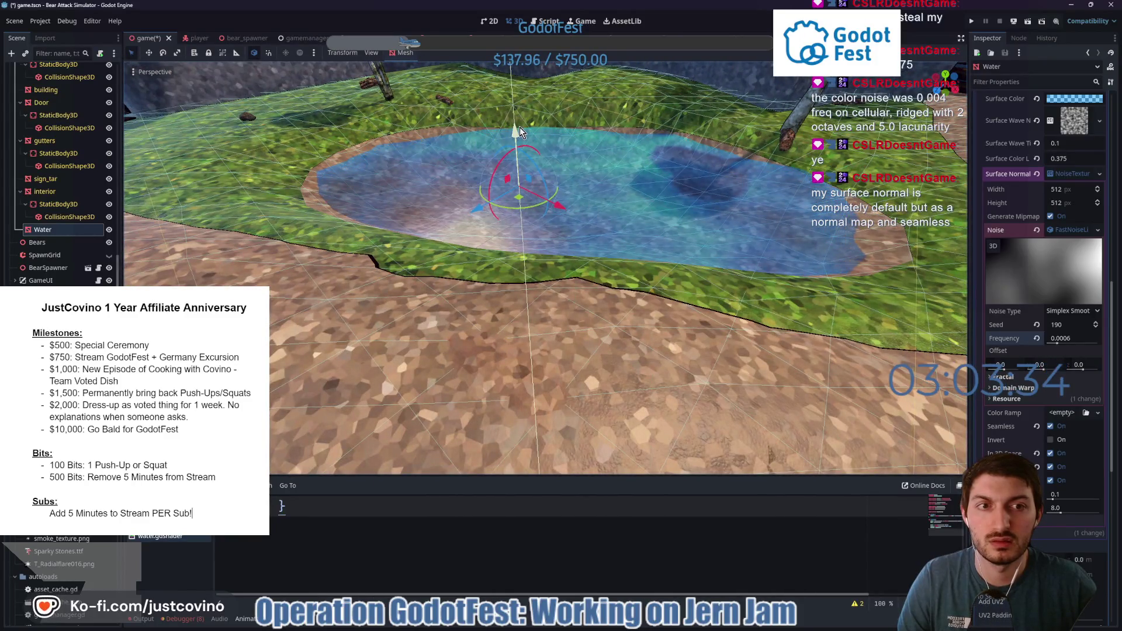
drag(839, 241, 964, 219)
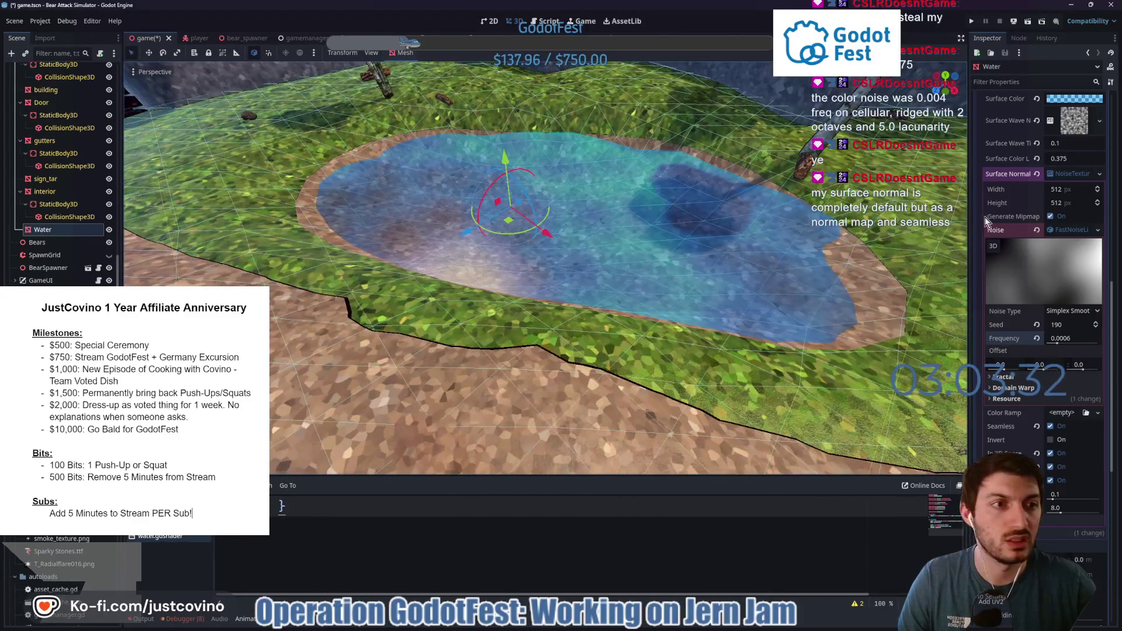
click(1063, 174)
Switch the wave noise to Simplex Smooth at a frequency of 0.0053.
click(1073, 129)
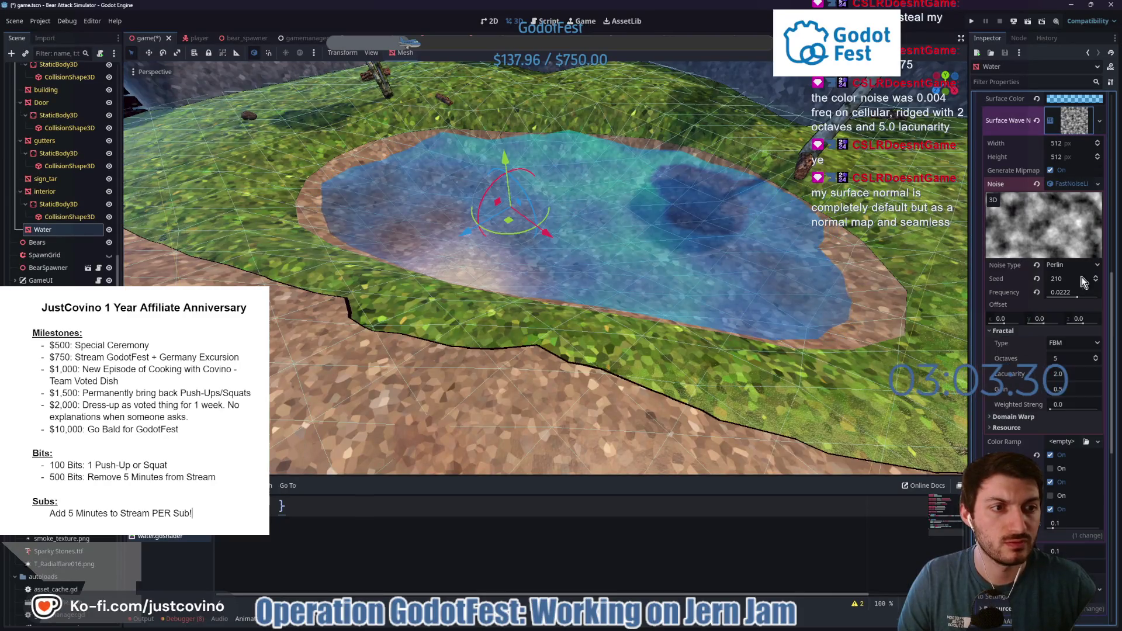
drag(1076, 301, 1079, 300)
text(0.033)
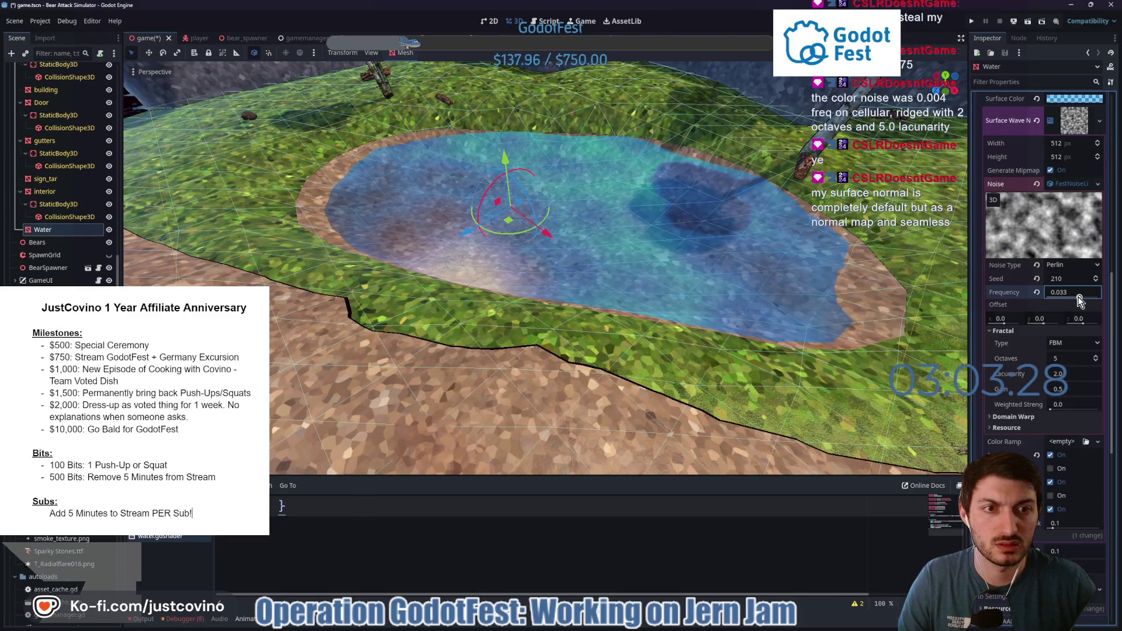
click(1061, 265)
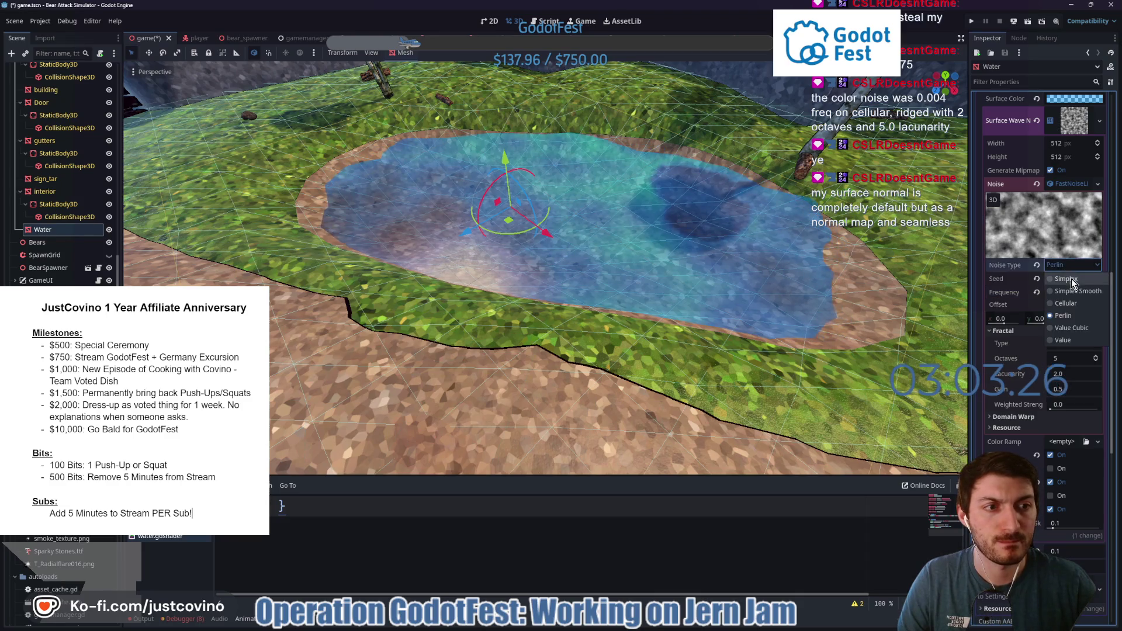
click(1068, 283)
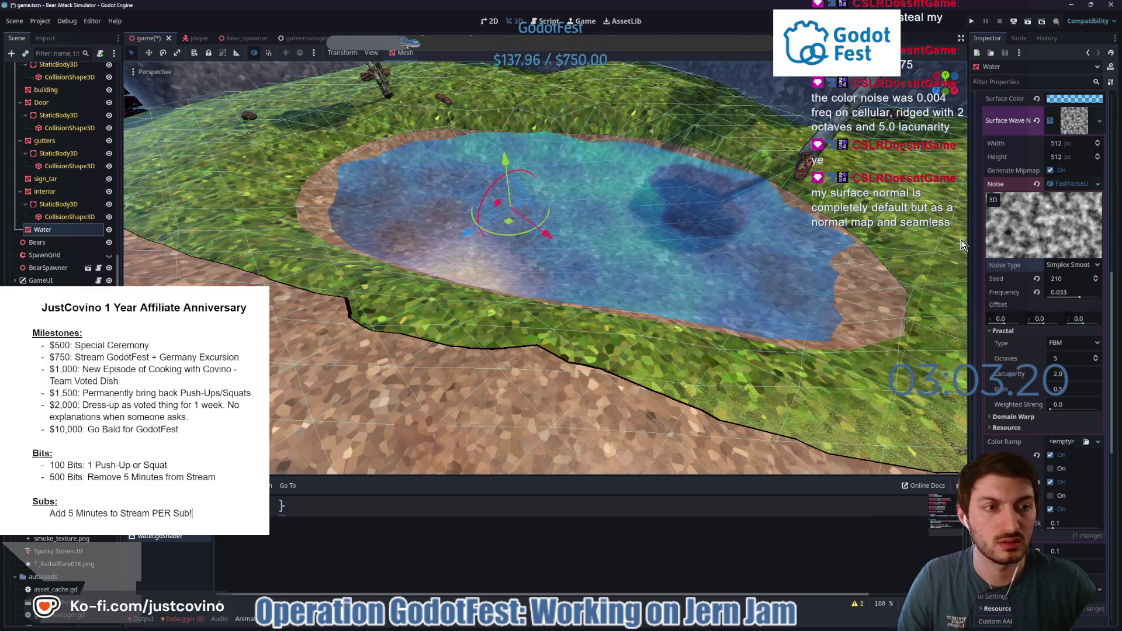
drag(1079, 300, 1067, 301)
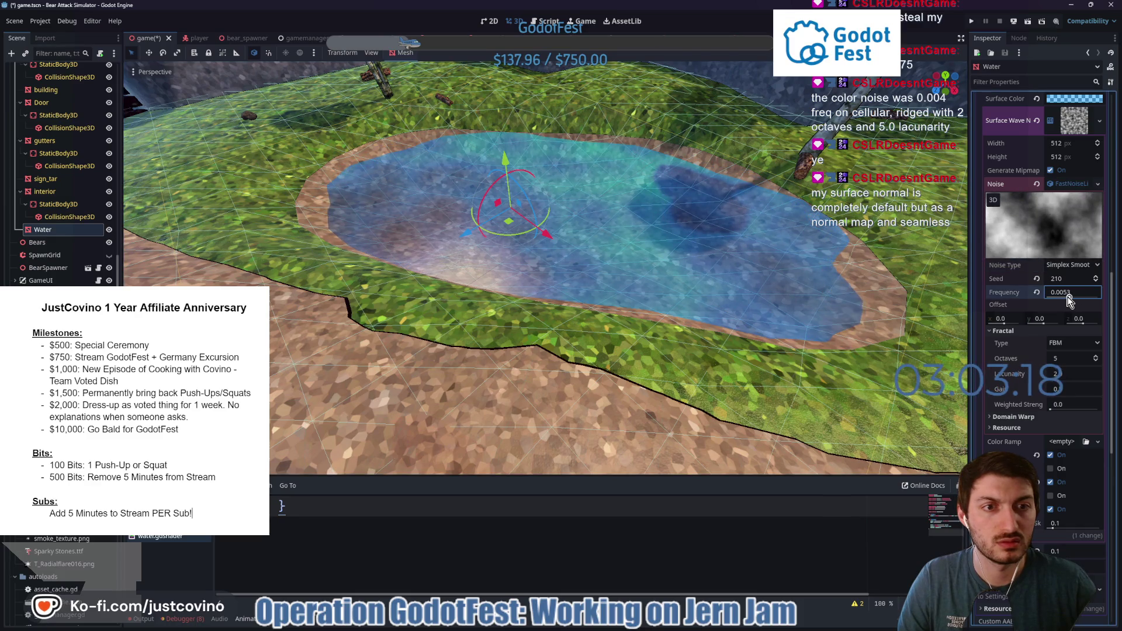
mouse_move(862, 262)
mouse_down()
mouse_move(722, 239)
mouse_move(697, 253)
mouse_move(678, 241)
mouse_move(816, 266)
mouse_up()
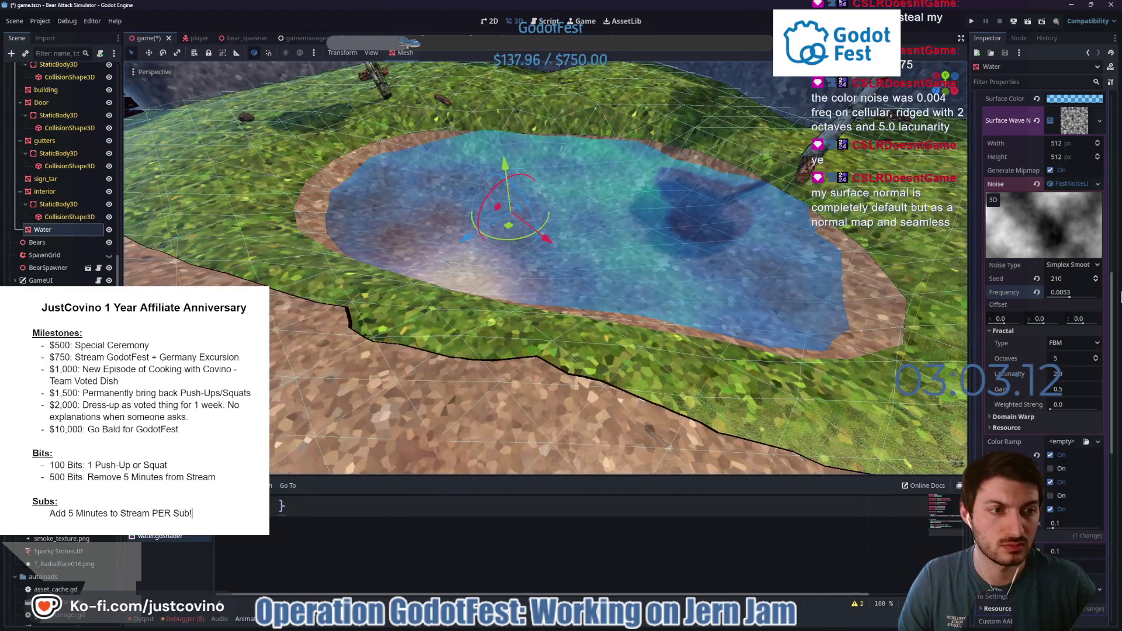
Try a Ping-Pong fractal with lacunarity about 2.34 and save the scene.
click(1078, 344)
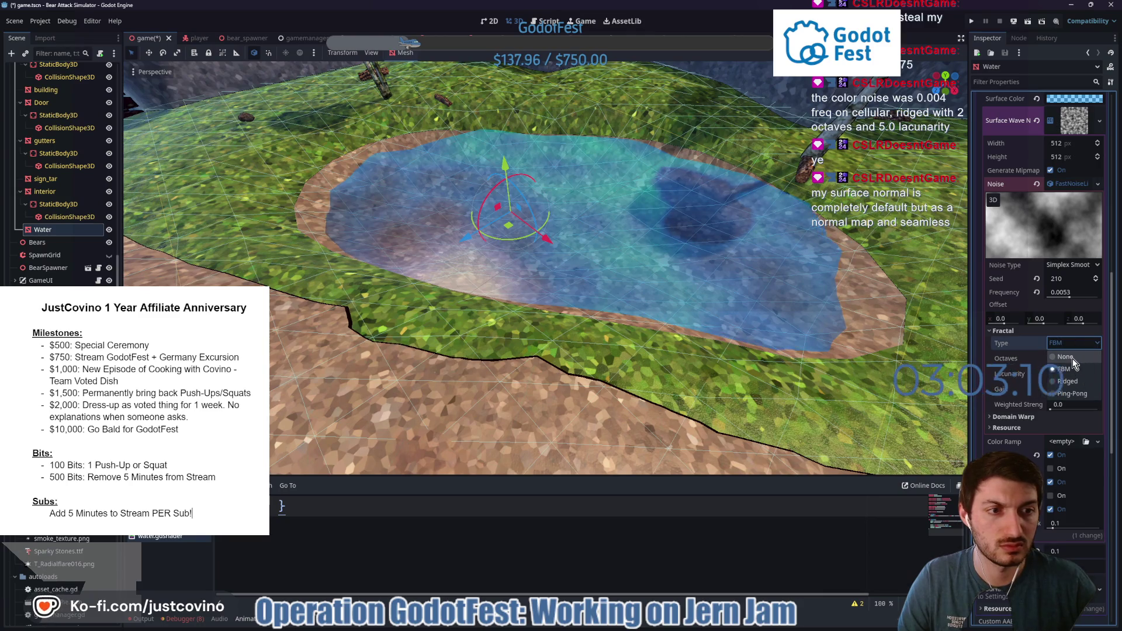
click(1071, 359)
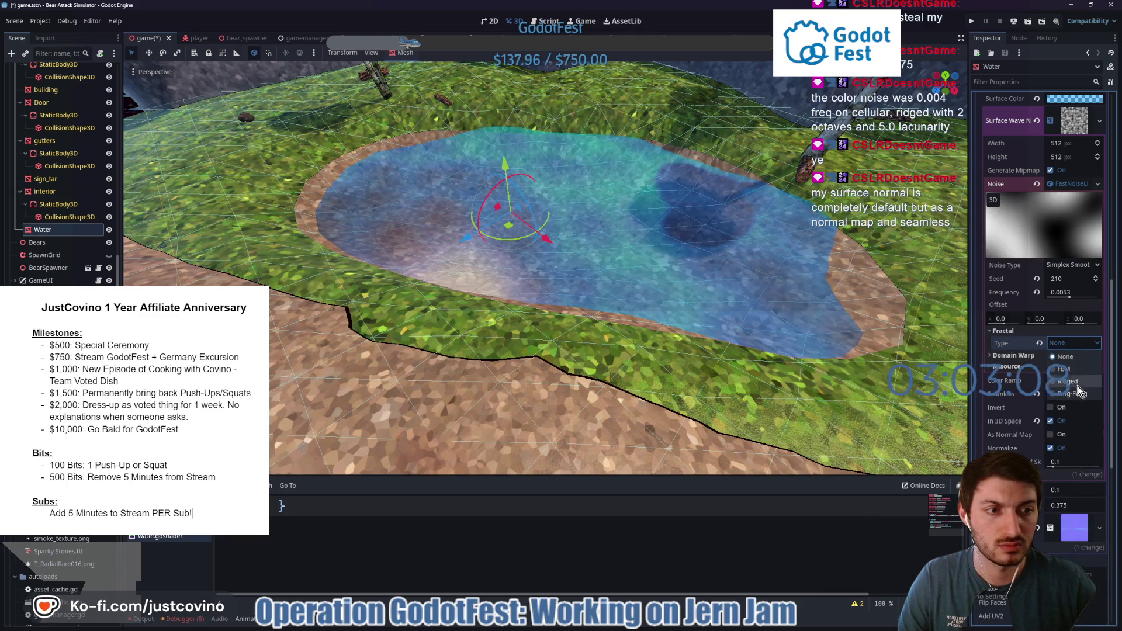
click(1077, 393)
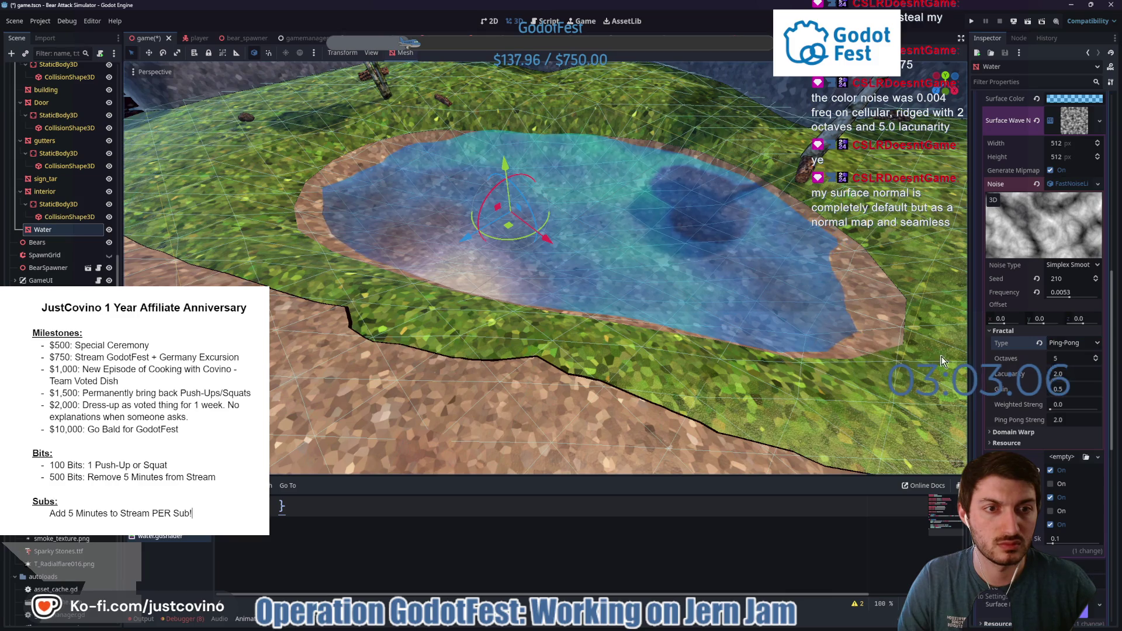
drag(1067, 380, 1095, 380)
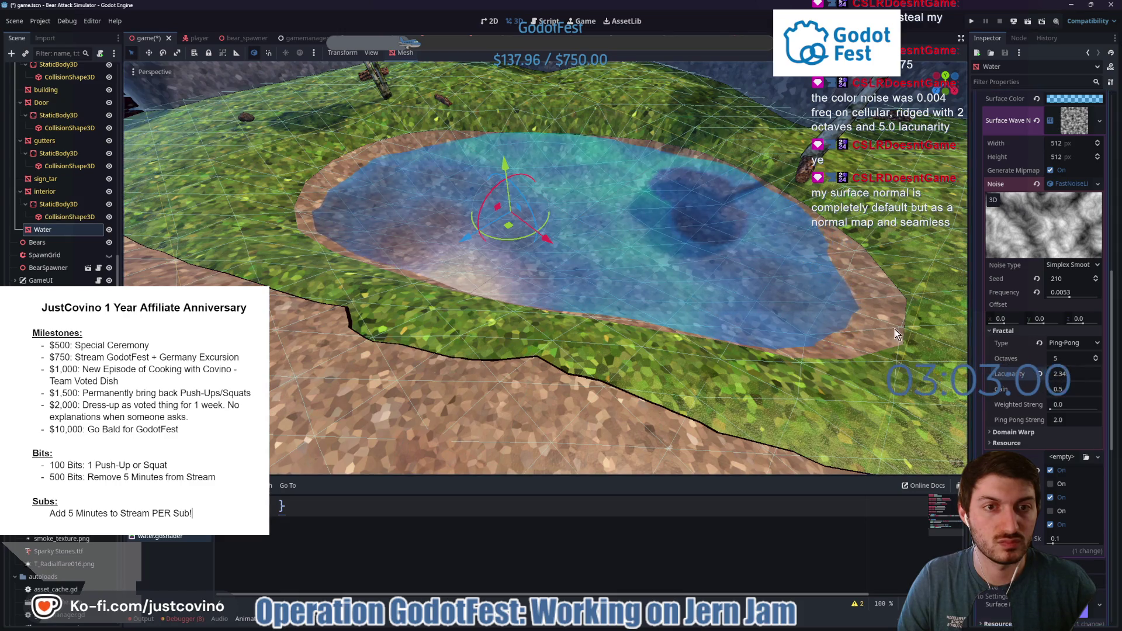
drag(891, 333, 780, 320)
key(ctrl+s)
Switch the fractal type to FBM then Ridged, and clear the Surface Wave Noise texture.
scroll(619, 317, down, 5)
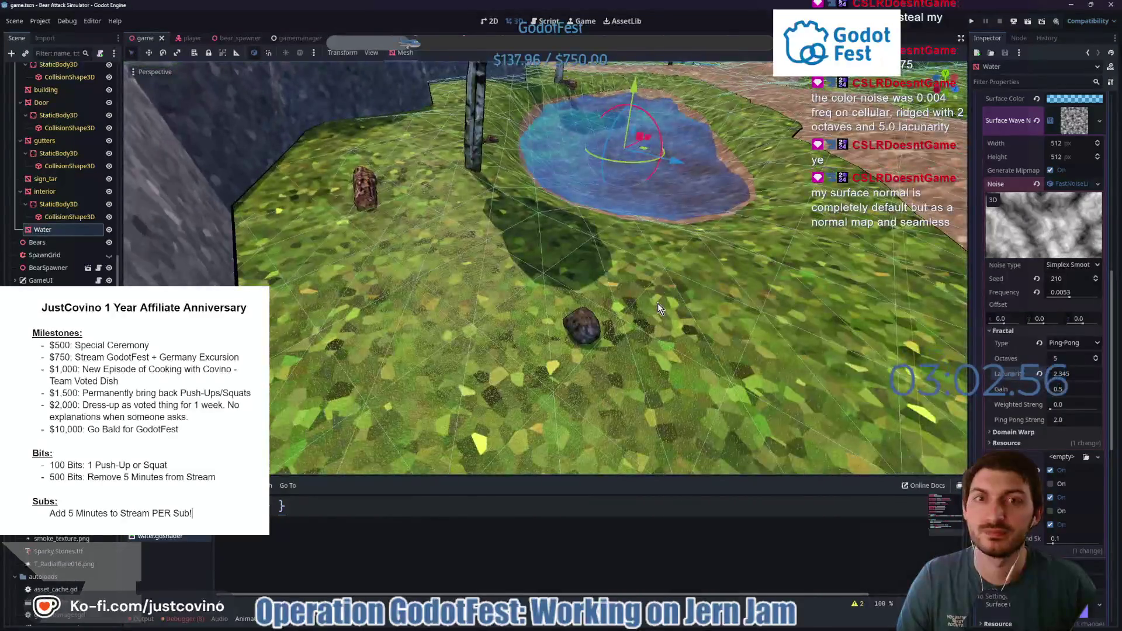
scroll(649, 310, up, 5)
mouse_move(596, 315)
mouse_down()
mouse_move(545, 320)
mouse_move(580, 327)
mouse_up()
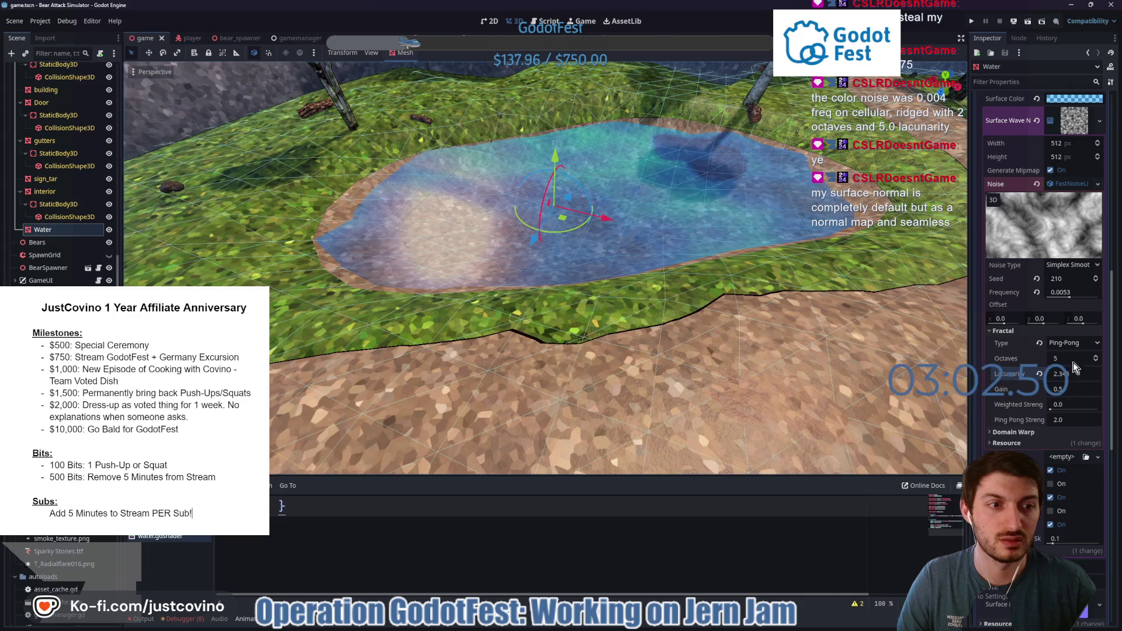
click(1077, 347)
click(1040, 338)
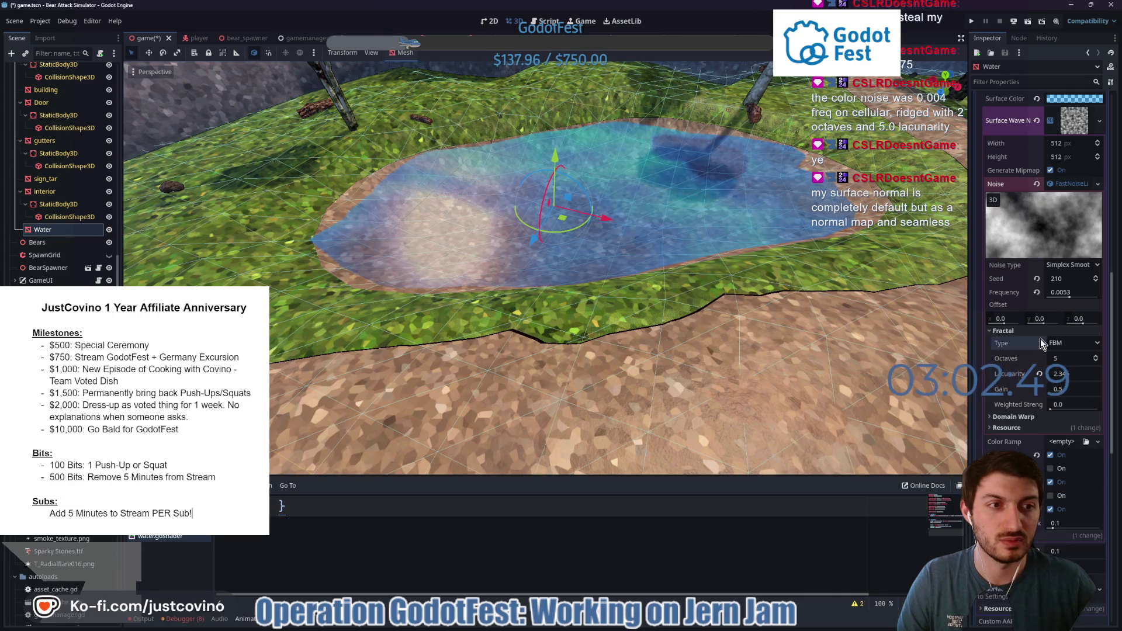
click(1071, 347)
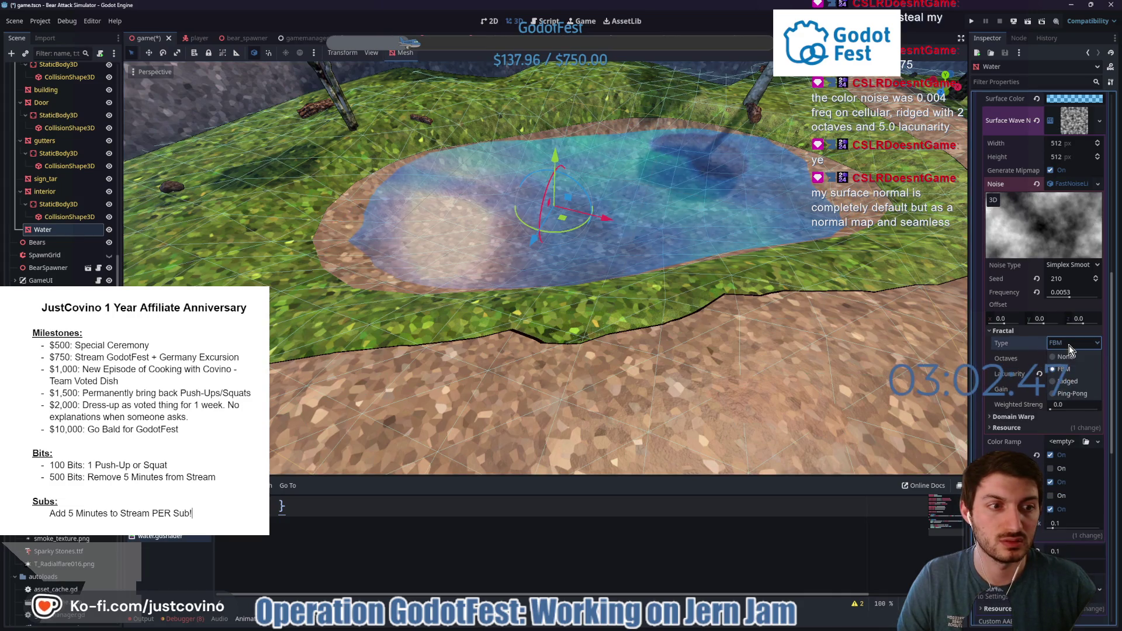
click(1075, 383)
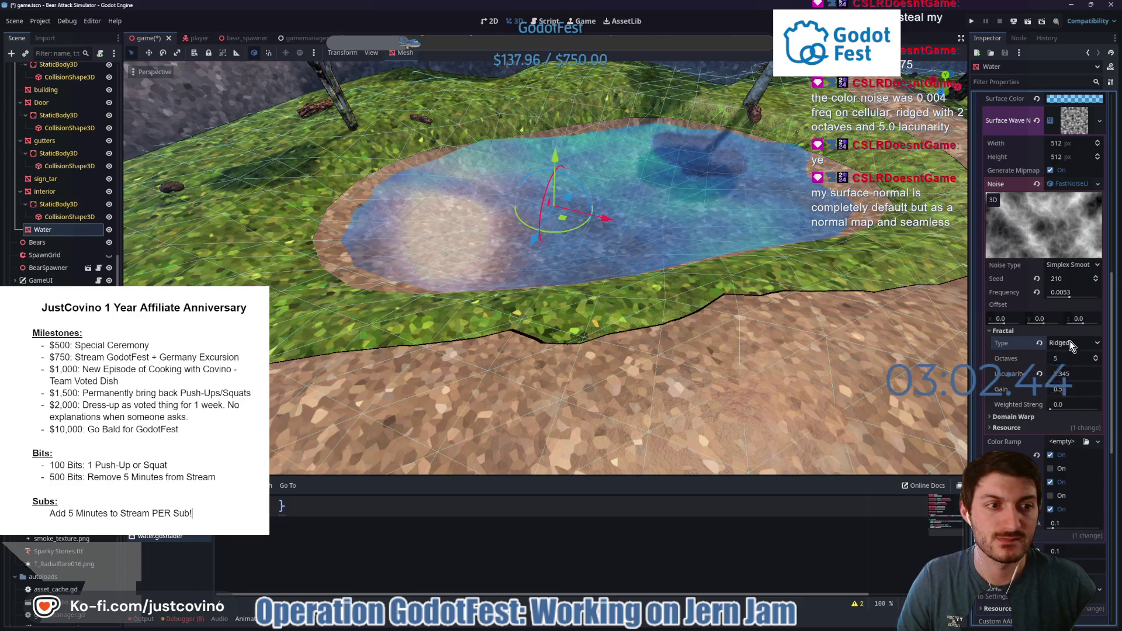
click(1035, 121)
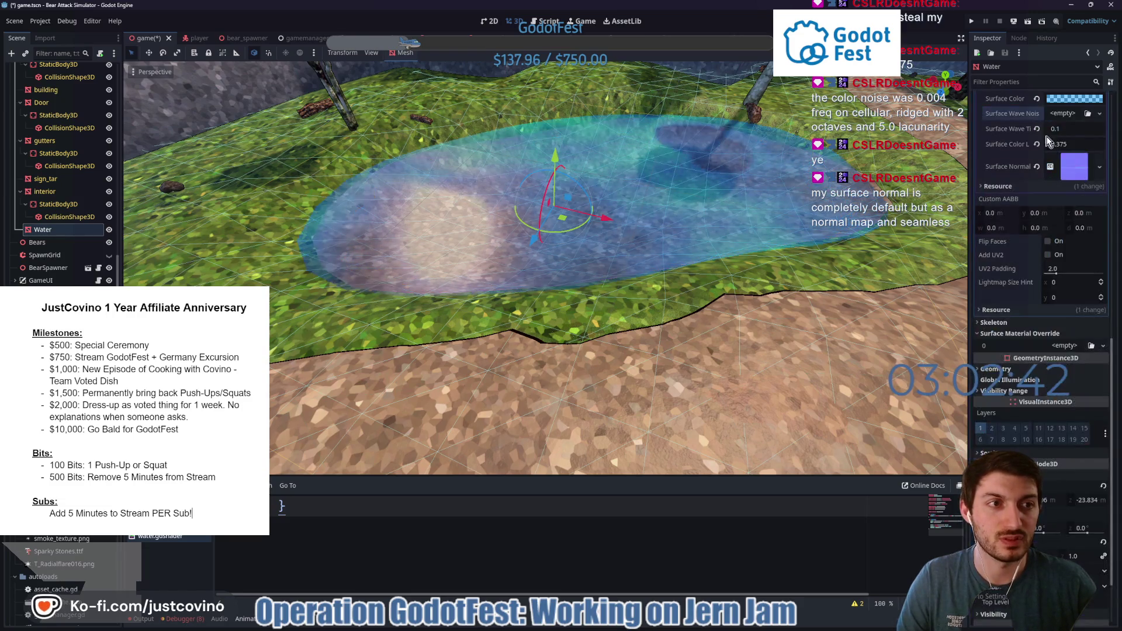
Lower the water plane along its Y axis.
click(1062, 113)
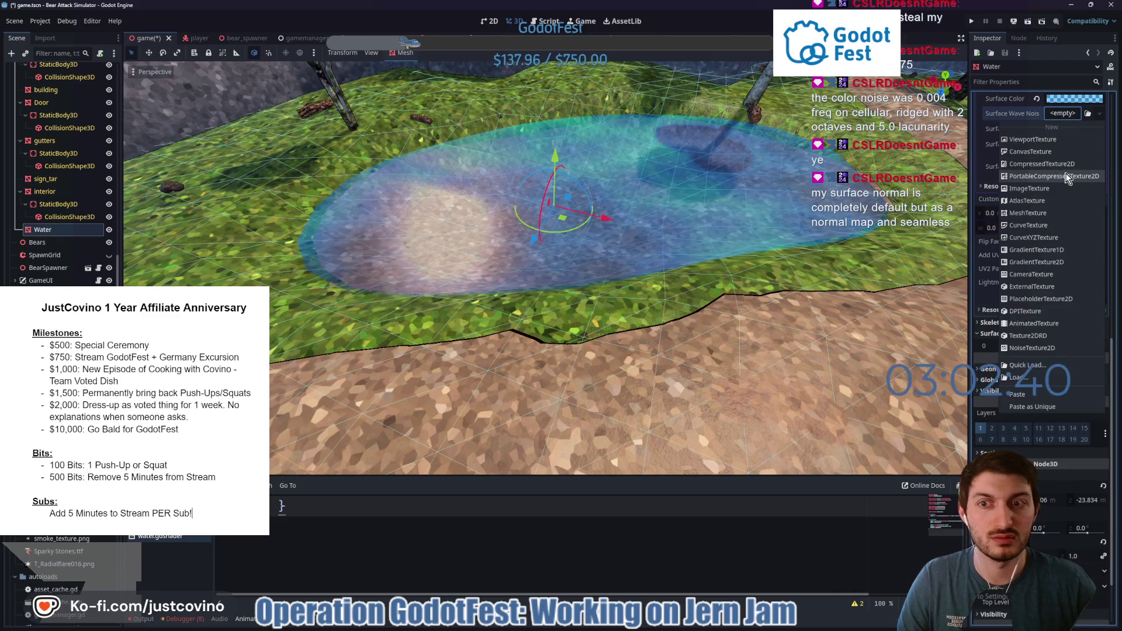
drag(790, 245, 759, 270)
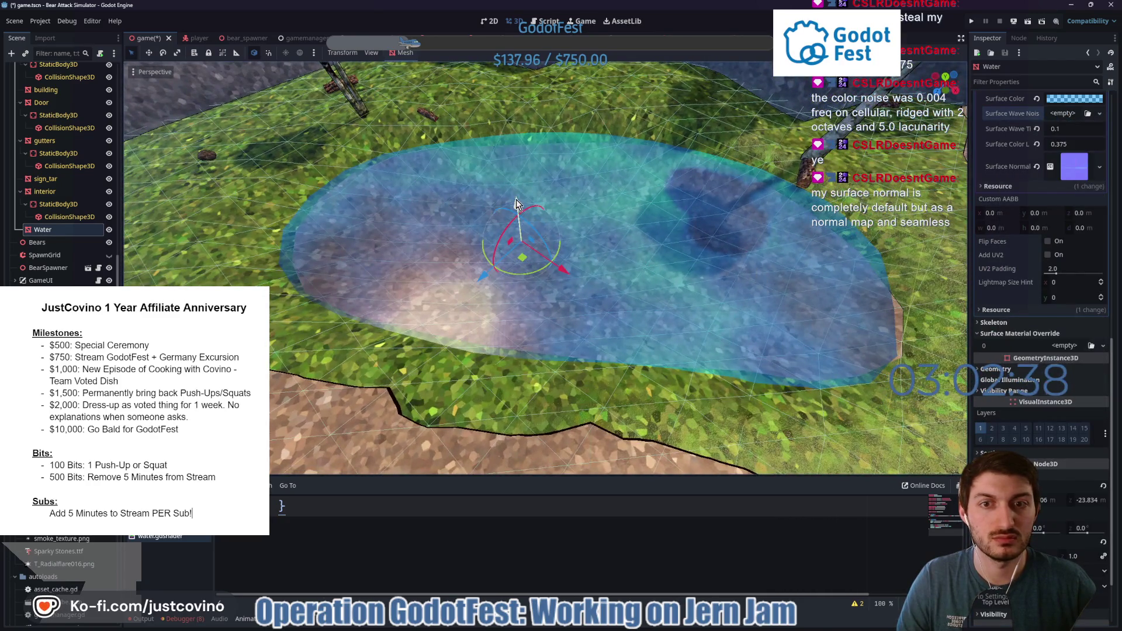
drag(516, 204, 518, 210)
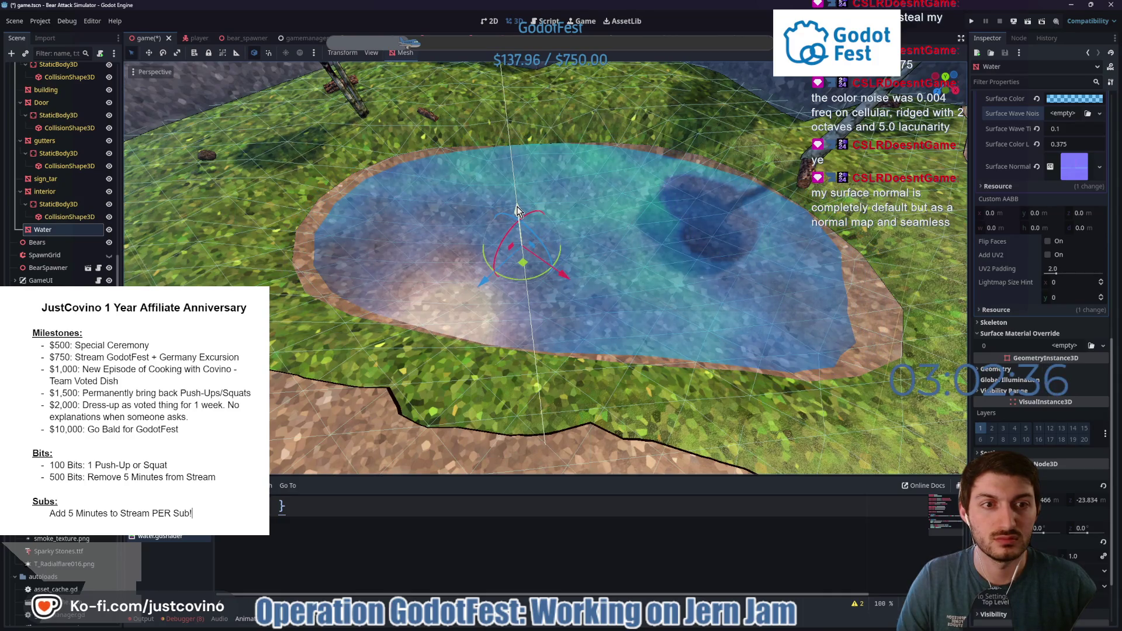
mouse_move(759, 245)
mouse_down()
mouse_move(663, 222)
mouse_move(745, 228)
mouse_up()
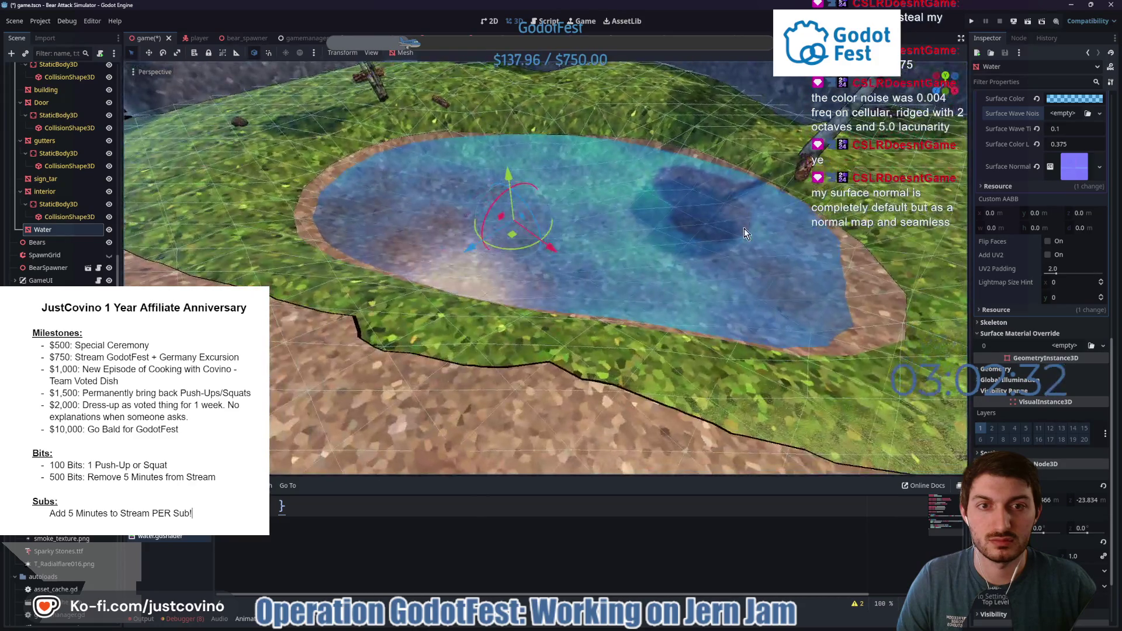
Give the wave noise a seamless 3D NoiseTexture2D with a new FastNoiseLite source, expanded.
click(1059, 114)
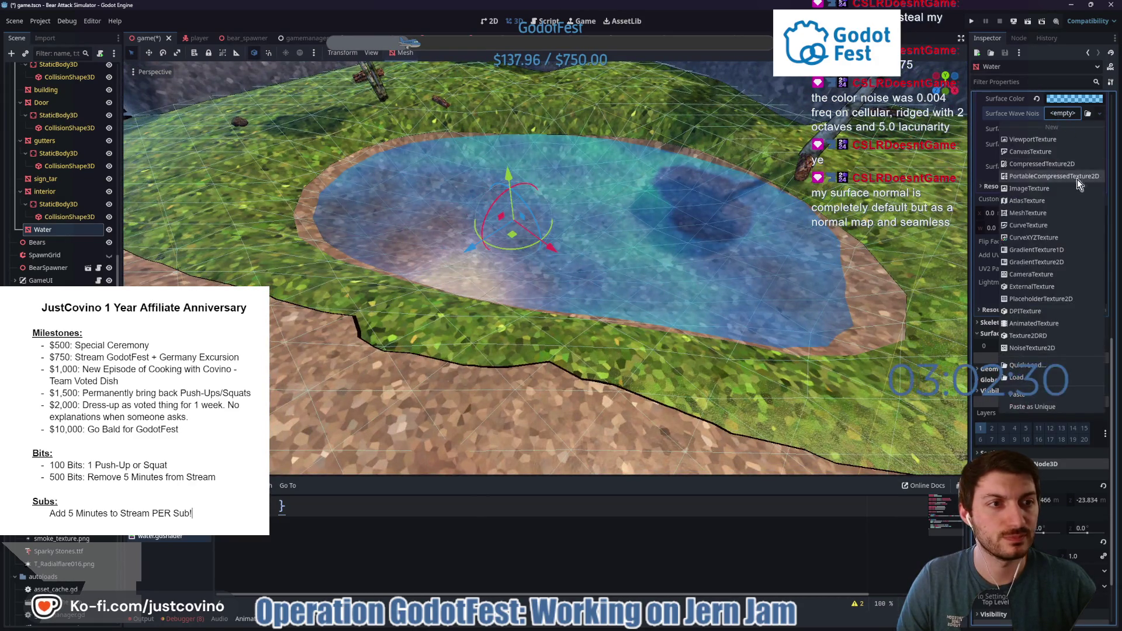
click(1057, 348)
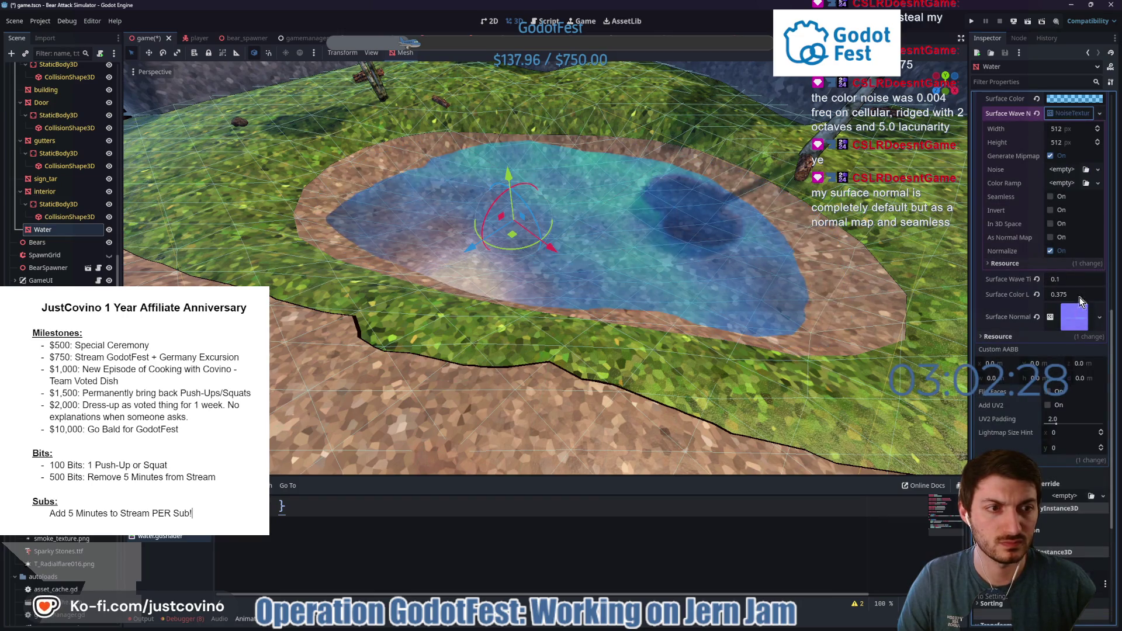
click(1050, 224)
click(1050, 197)
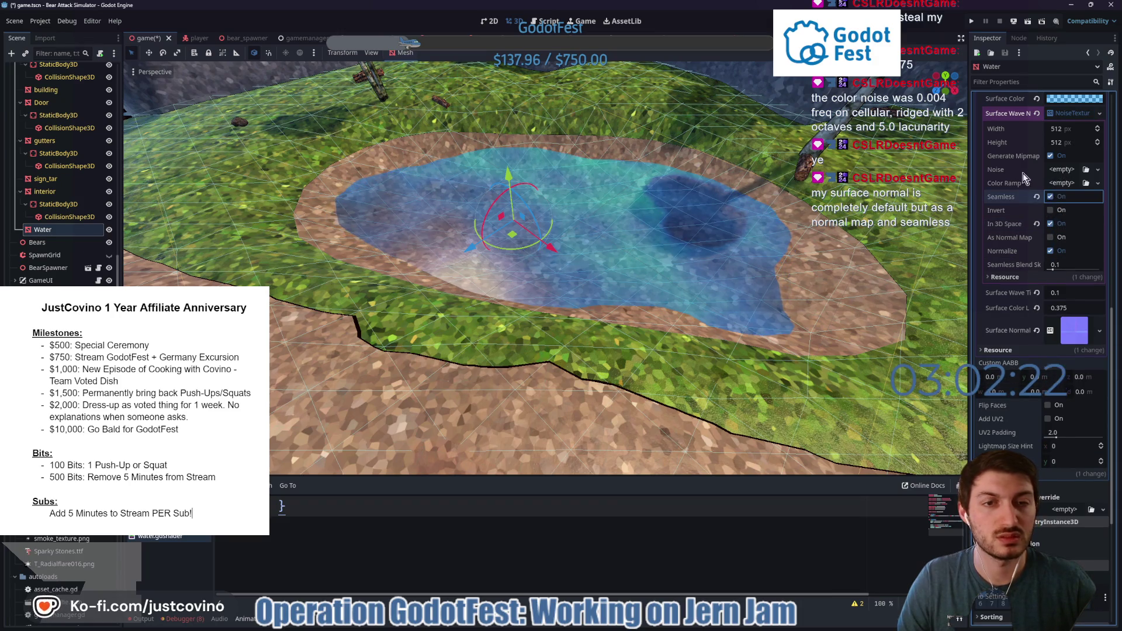
click(1059, 170)
click(1072, 198)
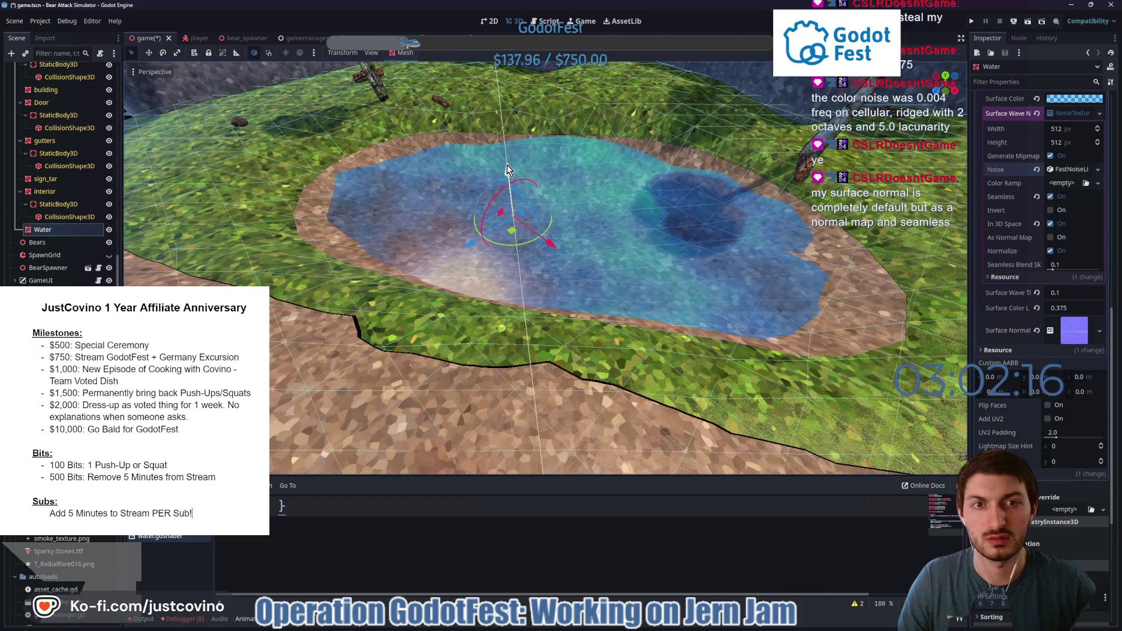
mouse_move(799, 228)
mouse_down()
mouse_move(719, 217)
mouse_move(826, 225)
mouse_up()
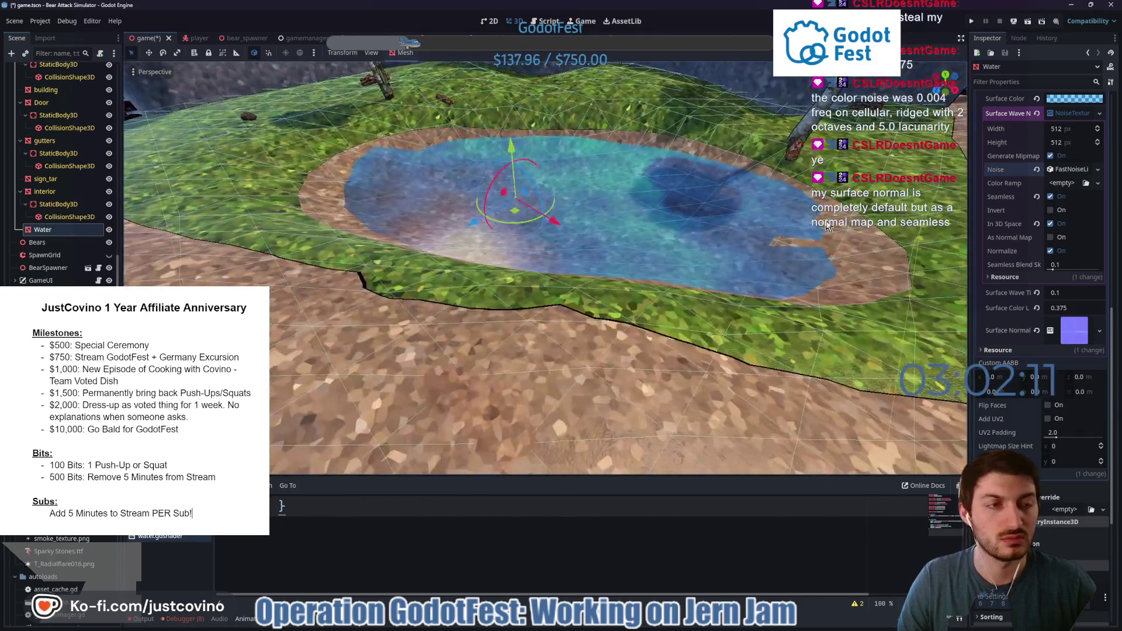
click(1061, 170)
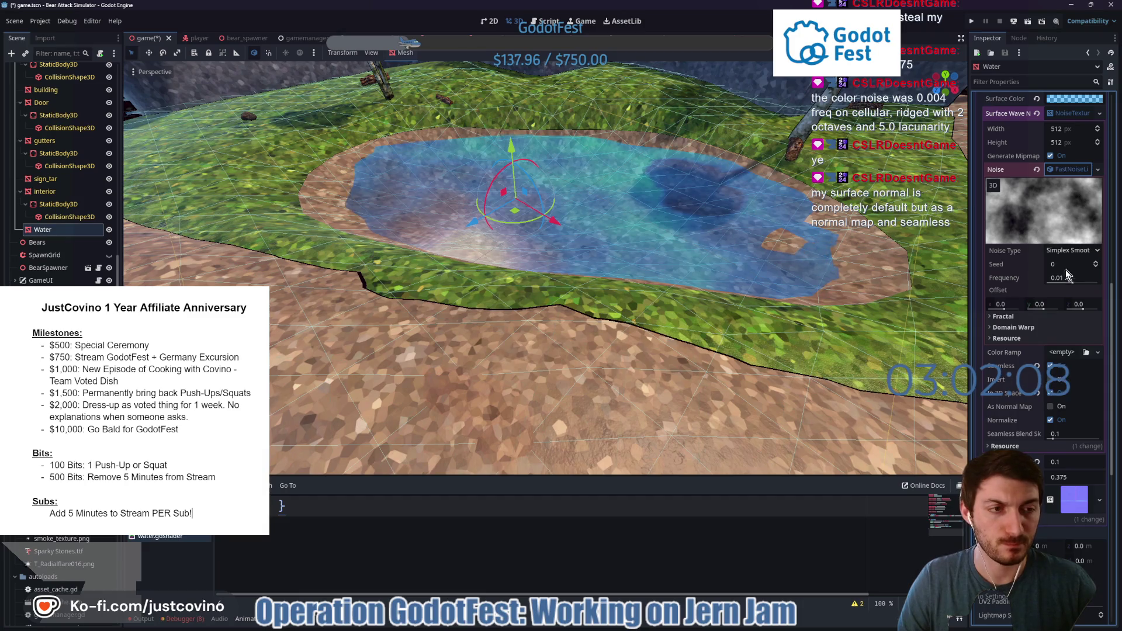
Set the wave noise seed to 210, nudge the water plane along Z, and drag the noise frequency very low.
drag(1058, 272, 1087, 272)
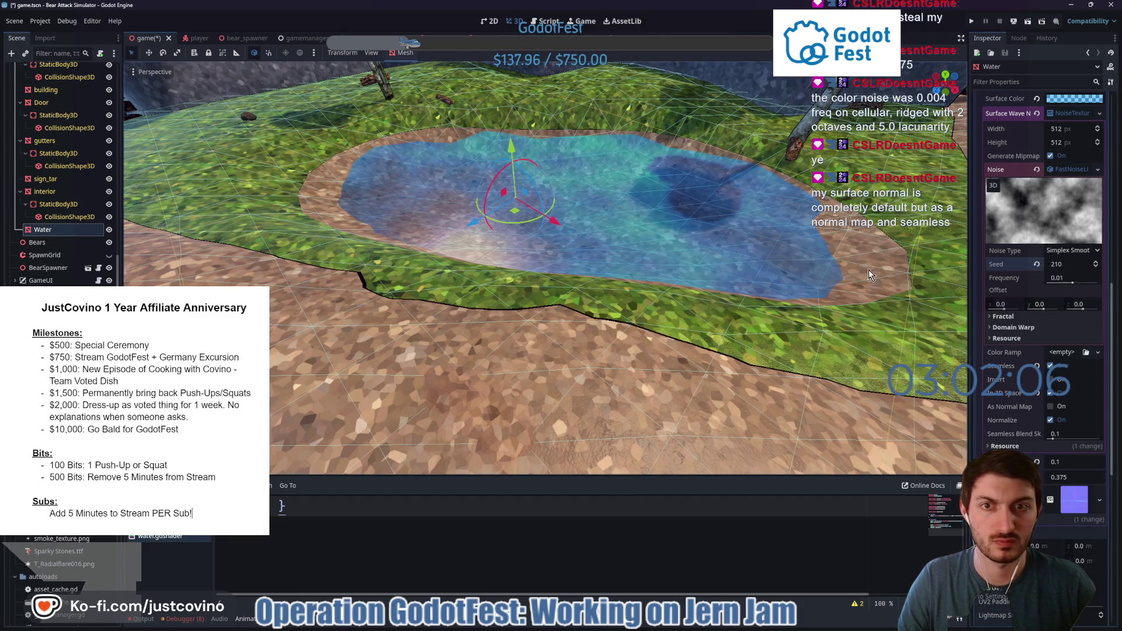
drag(818, 295, 656, 286)
mouse_move(481, 219)
mouse_down()
mouse_move(805, 264)
mouse_move(662, 247)
mouse_up()
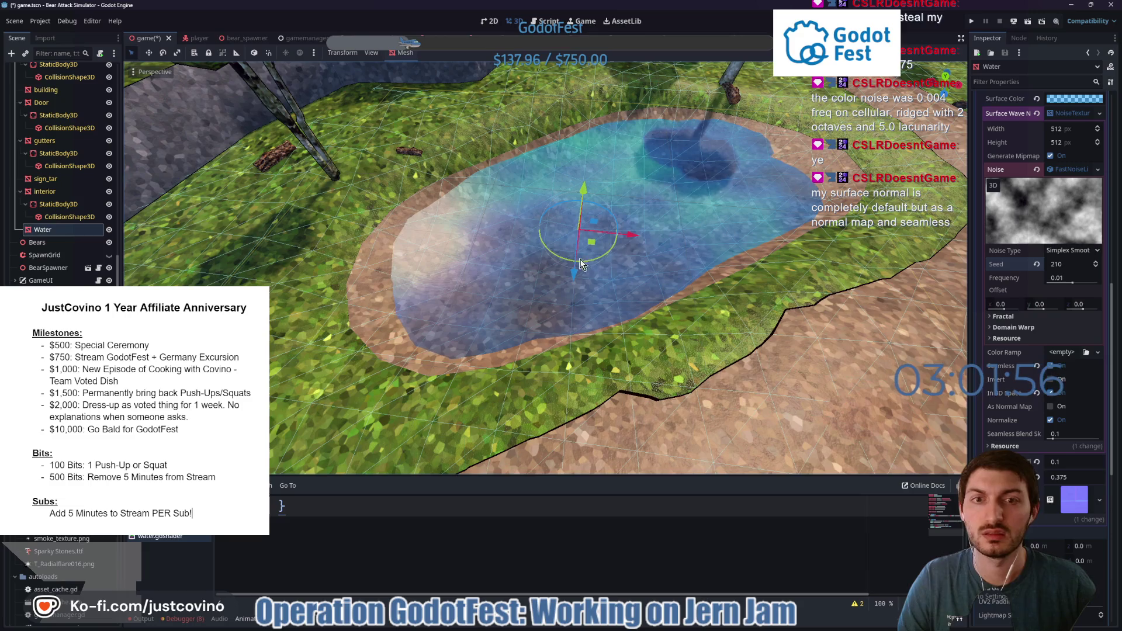
drag(574, 273, 570, 298)
mouse_move(645, 294)
mouse_down()
mouse_move(693, 271)
mouse_move(613, 260)
mouse_move(394, 184)
mouse_move(428, 153)
mouse_up()
drag(659, 233, 720, 229)
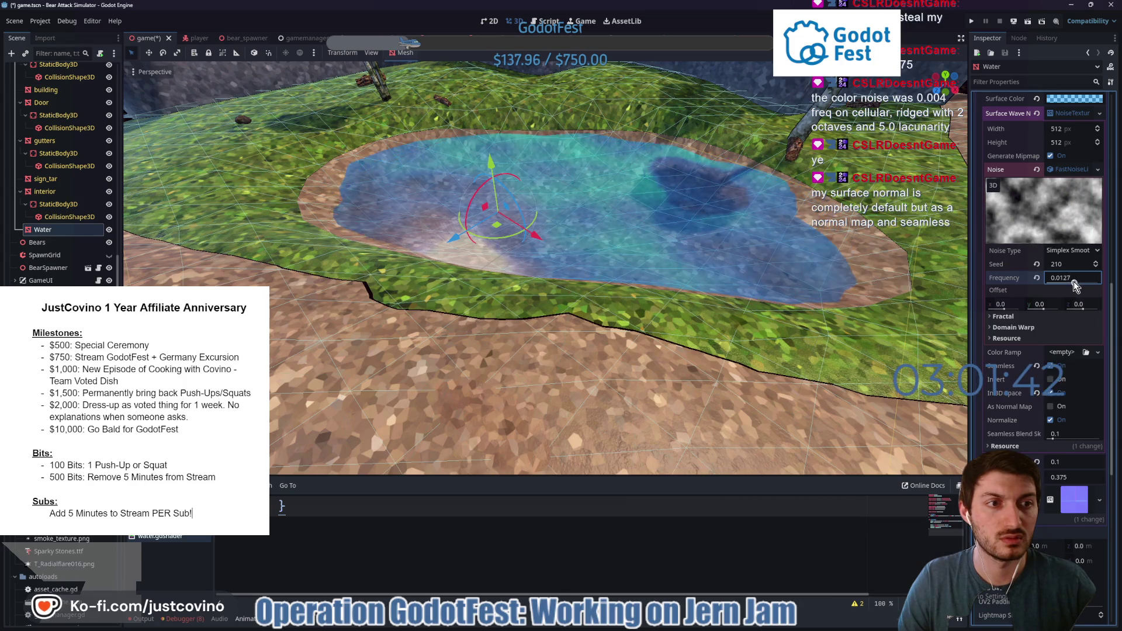
drag(1074, 282, 1064, 282)
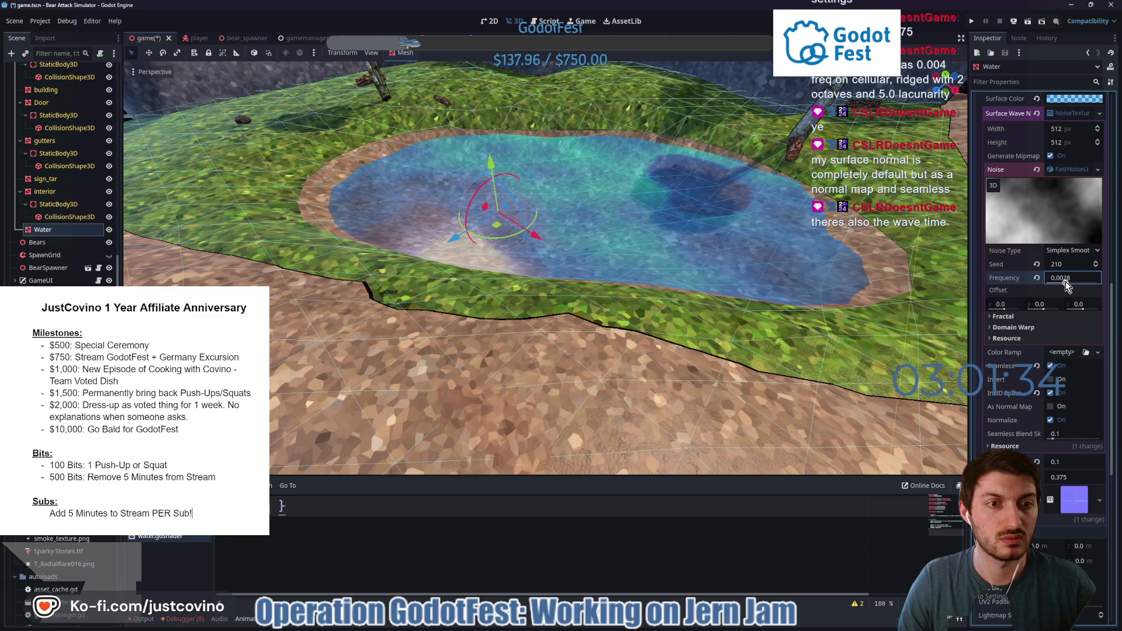
Browse the water material and wave noise settings in the Inspector, and lower the water plane slightly.
scroll(1052, 243, up, 5)
scroll(1054, 241, up, 5)
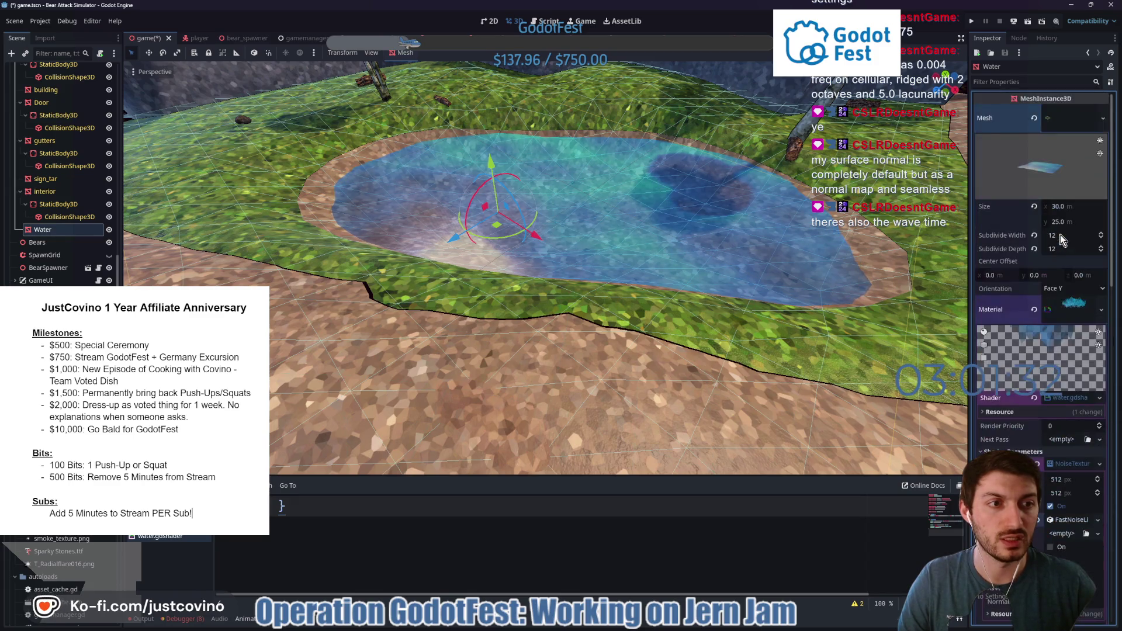
click(1068, 236)
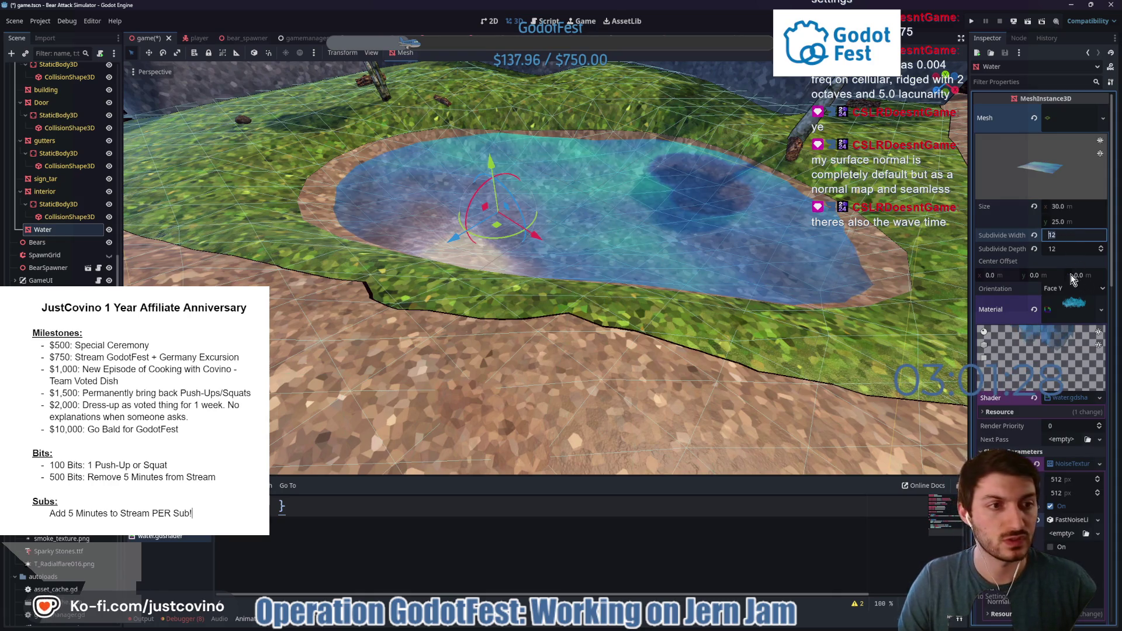
click(1078, 310)
scroll(1056, 301, down, 3)
scroll(1024, 265, up, 3)
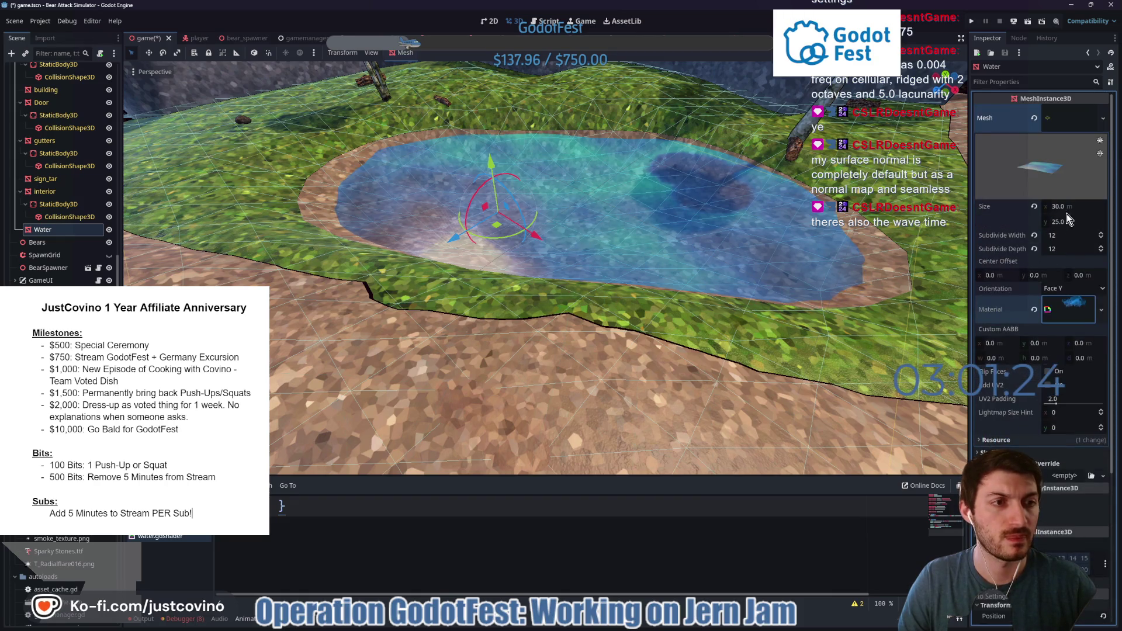
click(1075, 305)
scroll(1067, 233, down, 3)
click(1067, 208)
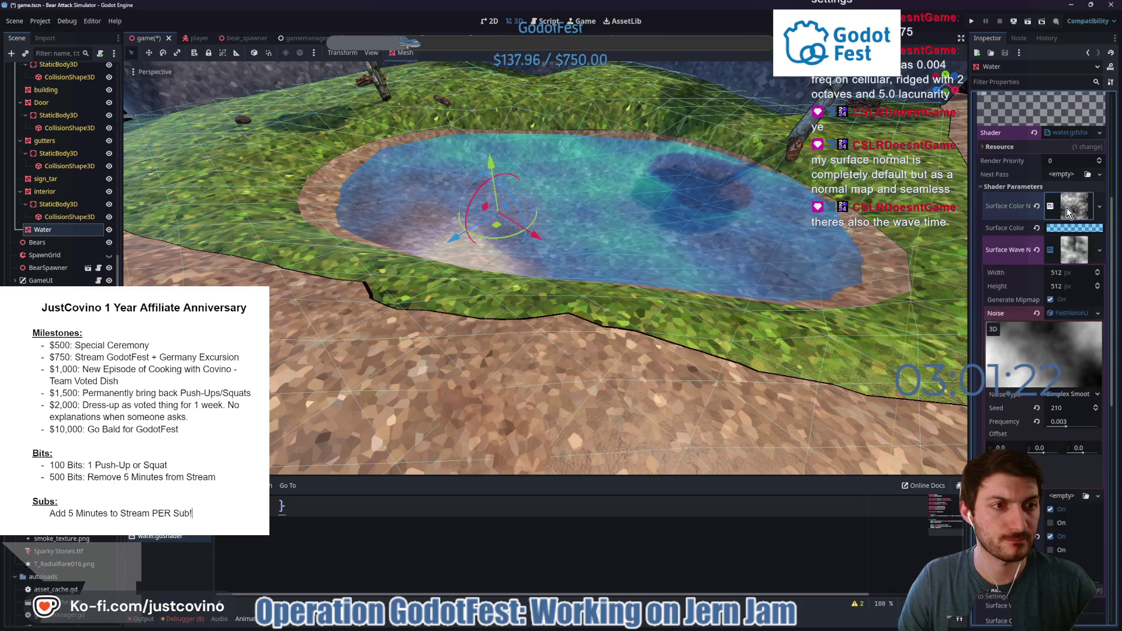
click(1075, 257)
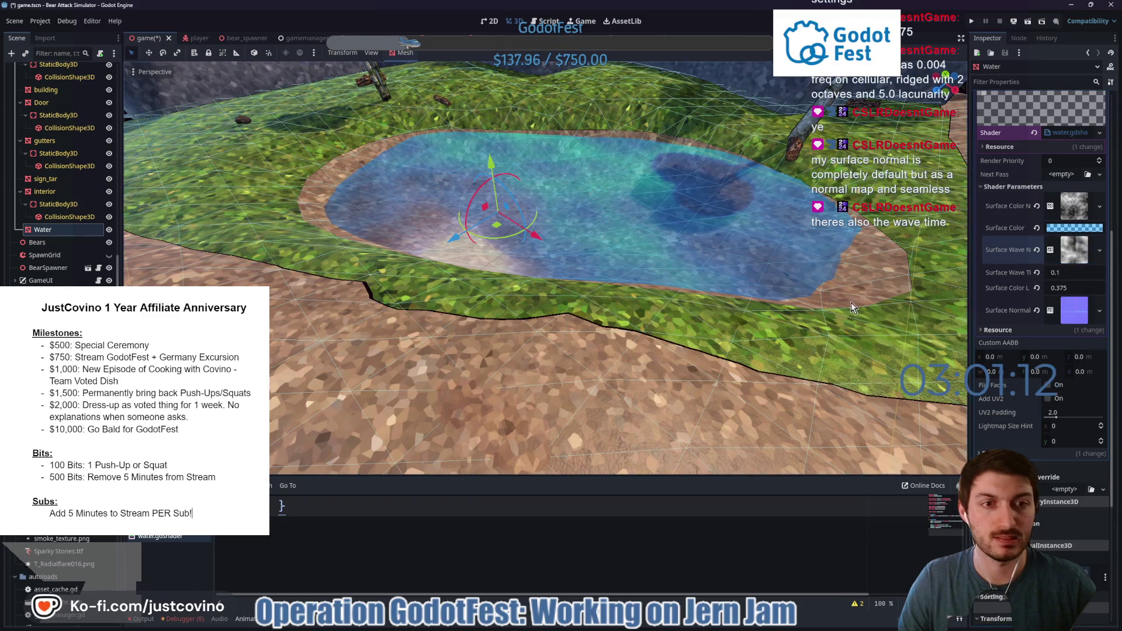
scroll(851, 302, up, 3)
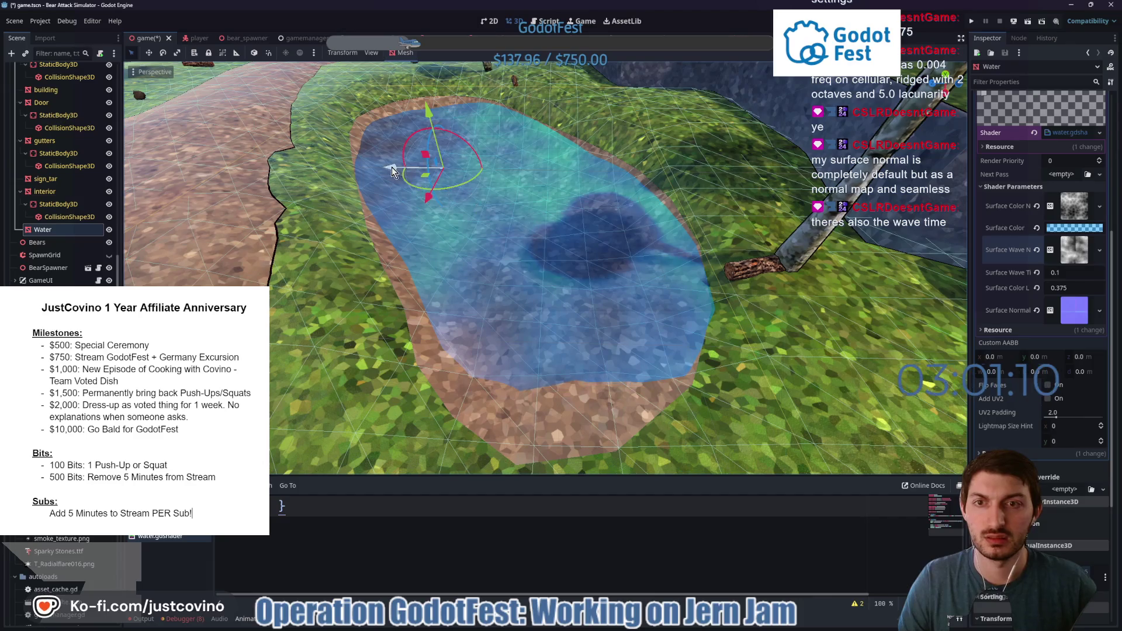
drag(424, 169, 450, 127)
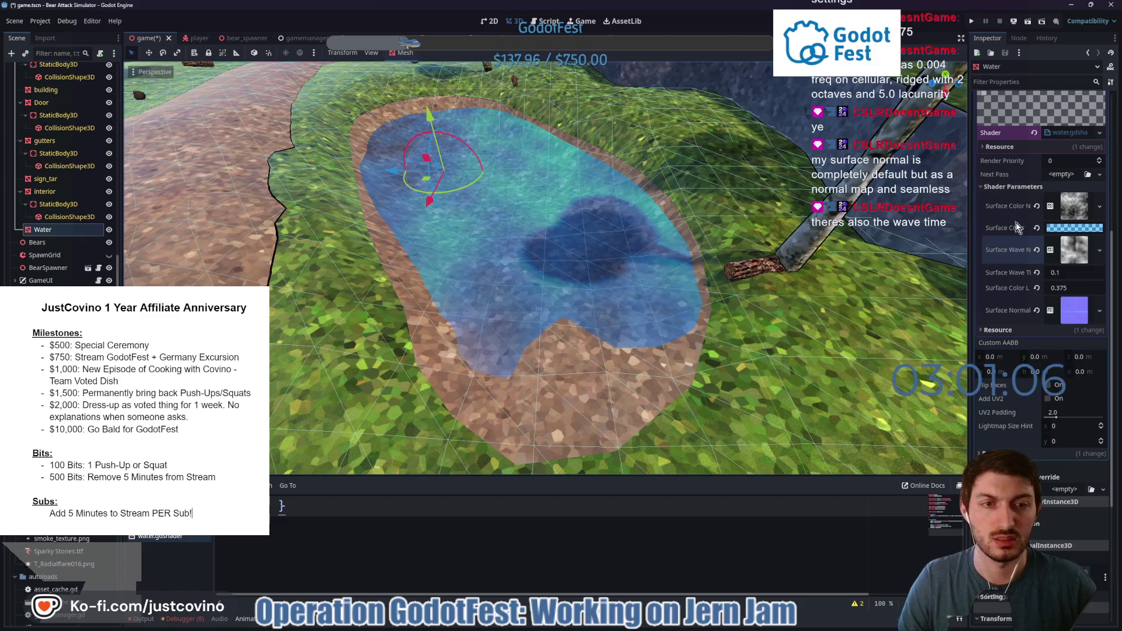
Set the plane's Subdivide Width and Depth to 24, then raise the water plane above the terrain.
scroll(1052, 379, up, 5)
click(1068, 236)
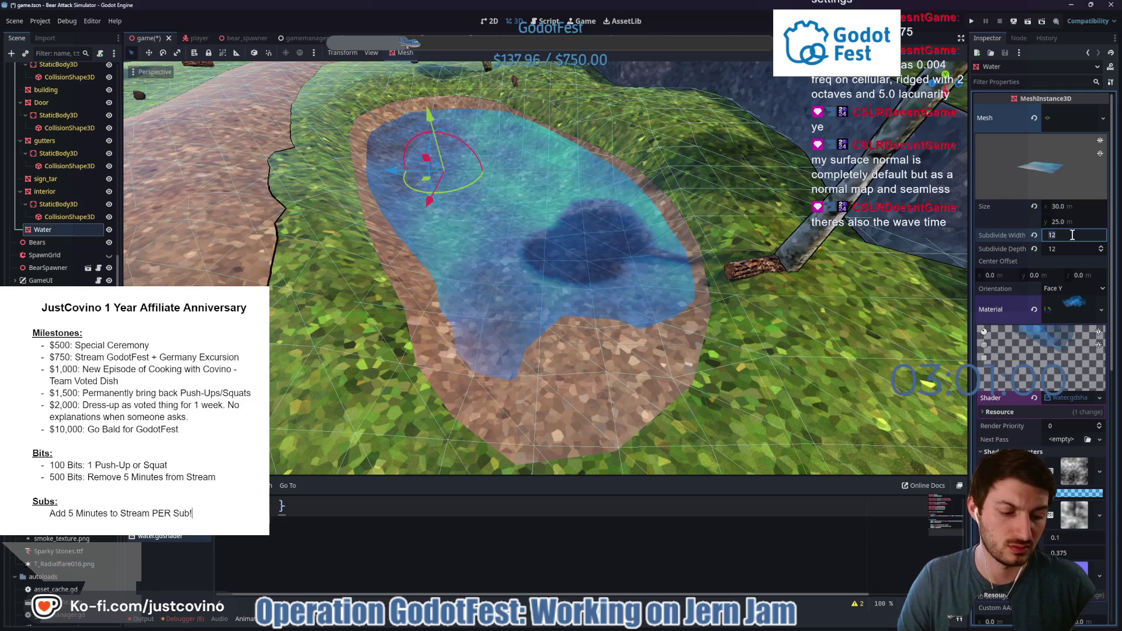
text(24)
key(Tab)
text(24)
key(Return)
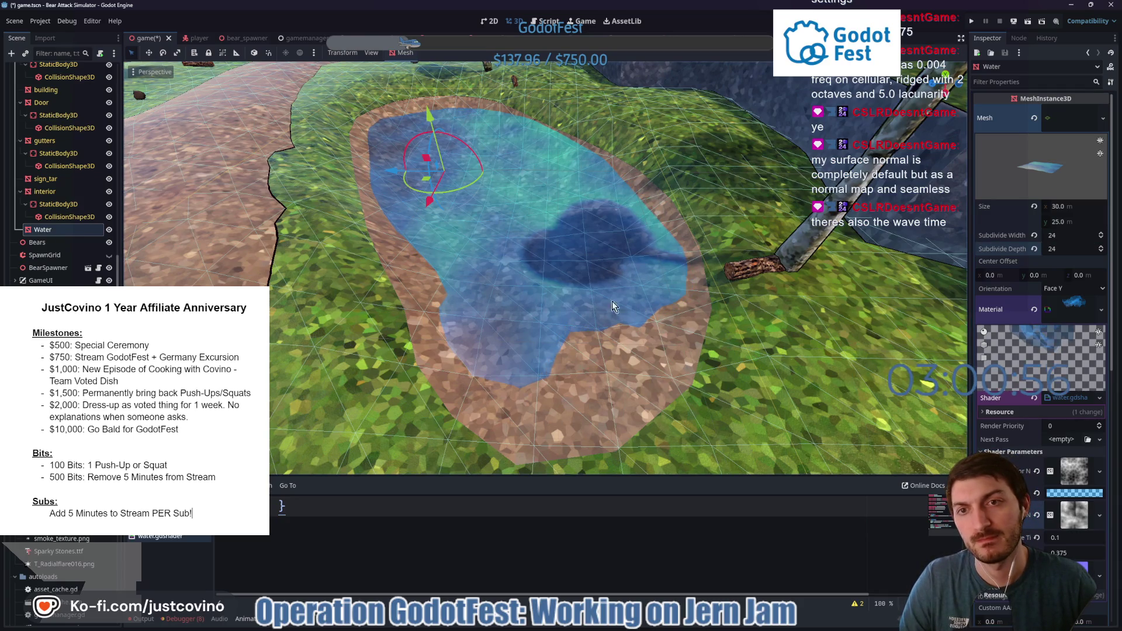
mouse_move(431, 120)
mouse_down()
mouse_move(425, 58)
mouse_move(415, 105)
mouse_move(643, 240)
mouse_up()
Move the water plane back over the pond, tilt it, and scroll the shader code to its uniforms.
mouse_move(547, 247)
mouse_down()
mouse_move(384, 338)
mouse_move(528, 303)
mouse_move(648, 324)
mouse_move(592, 318)
mouse_move(690, 224)
mouse_up()
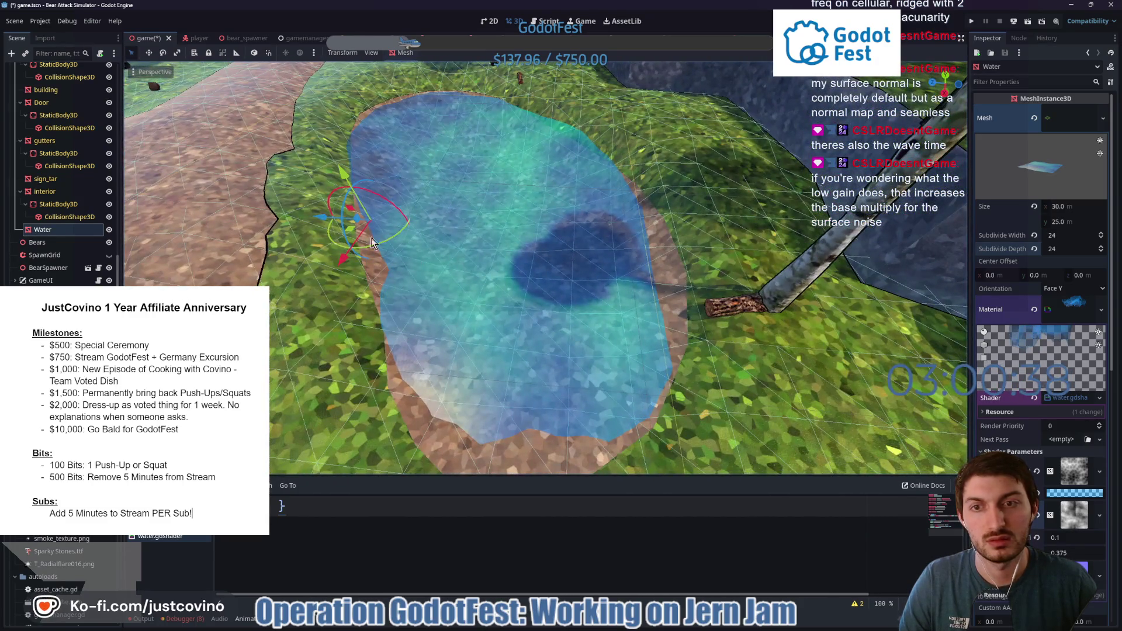
mouse_move(314, 215)
mouse_down()
mouse_move(355, 170)
mouse_move(368, 177)
mouse_up()
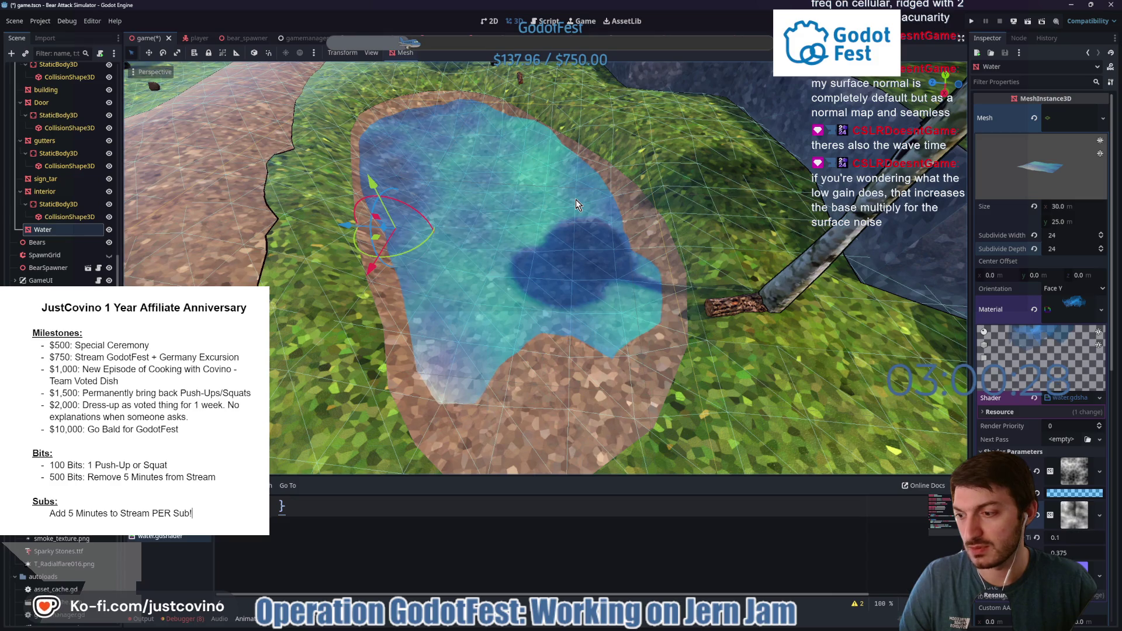
scroll(1066, 310, down, 5)
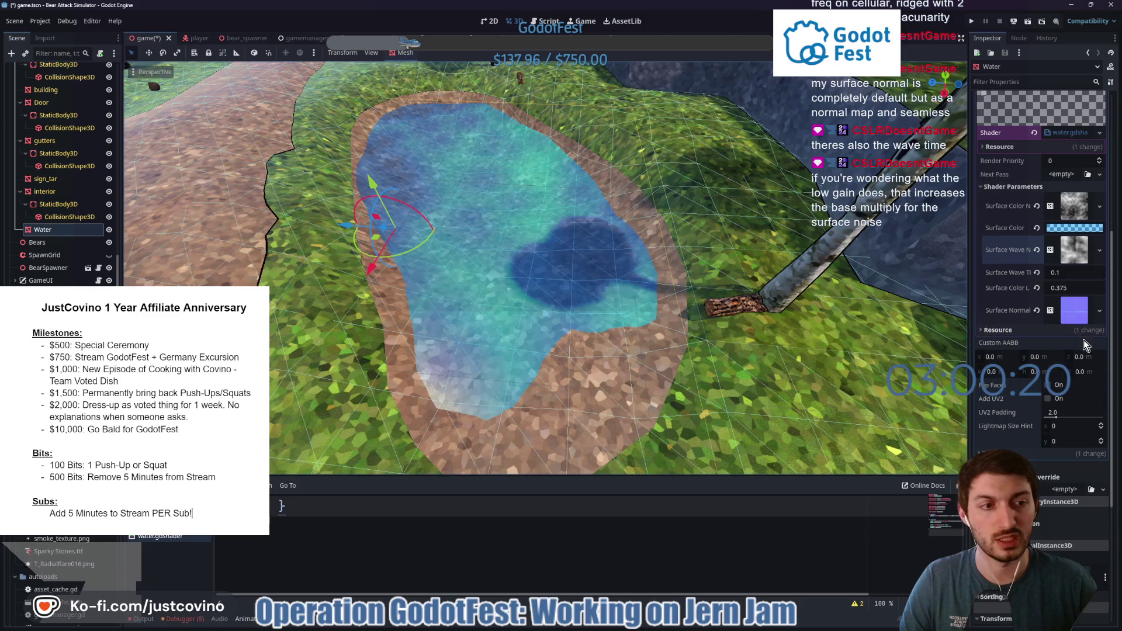
scroll(564, 528, up, 10)
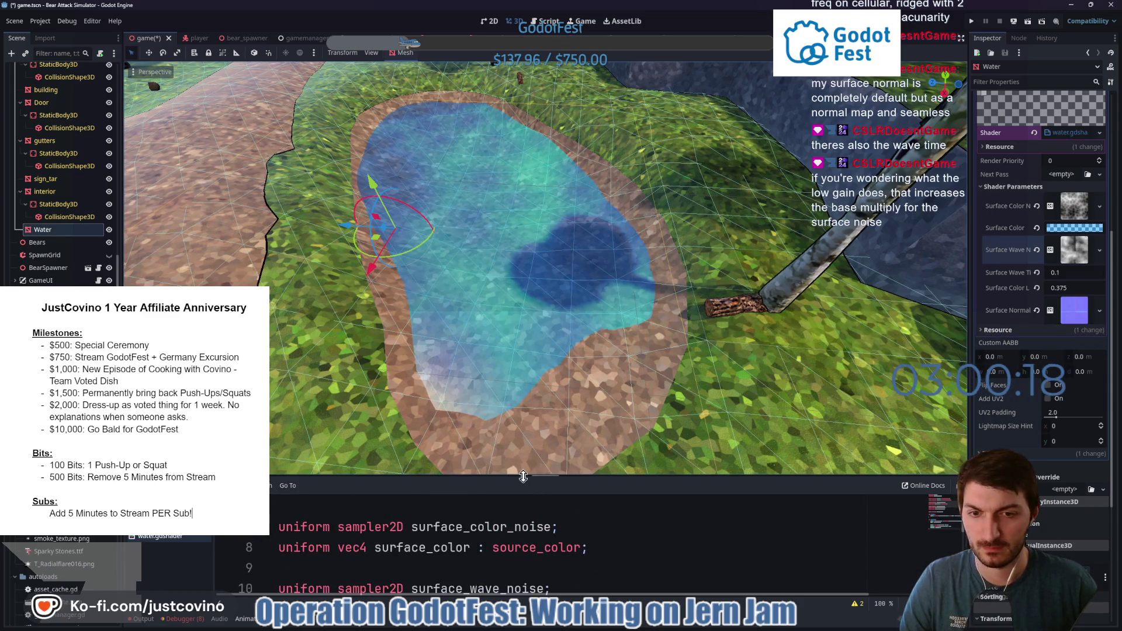
drag(523, 482, 526, 260)
scroll(539, 401, down, 2)
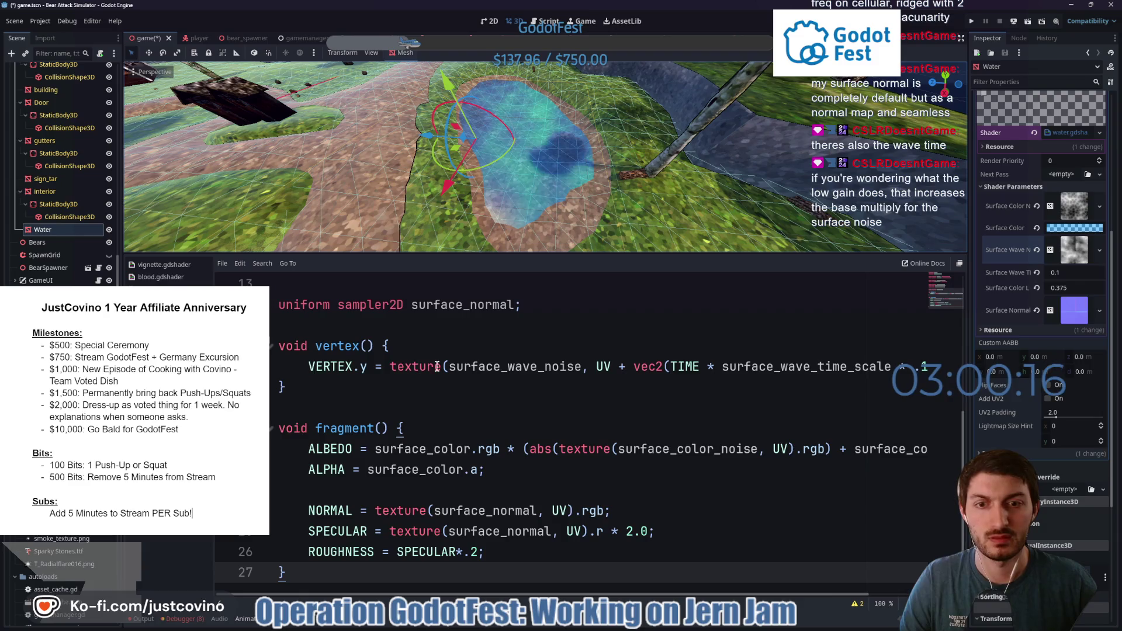
mouse_move(743, 368)
mouse_down()
mouse_move(929, 368)
mouse_move(928, 387)
mouse_move(281, 387)
mouse_up()
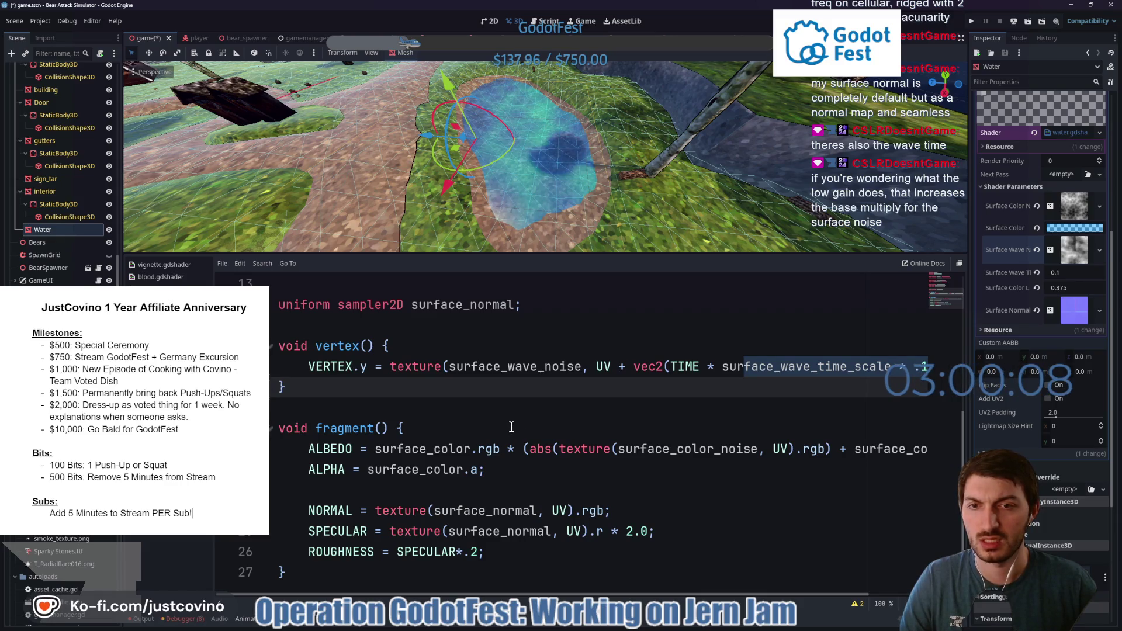
scroll(511, 425, up, 4)
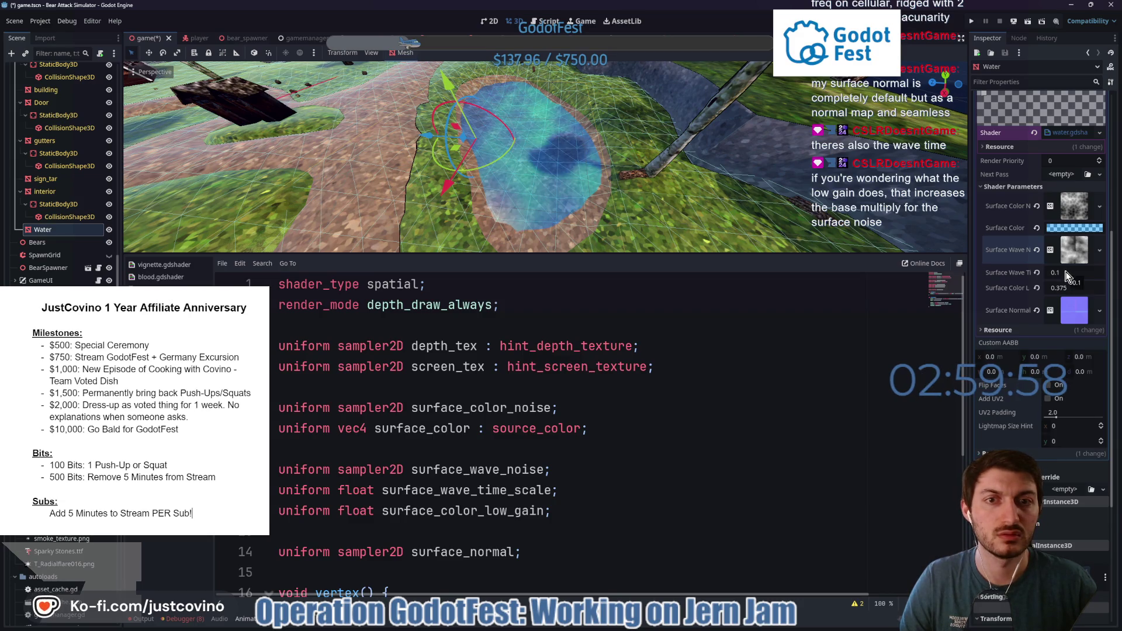
mouse_move(729, 255)
mouse_down()
mouse_move(711, 408)
mouse_move(766, 395)
mouse_up()
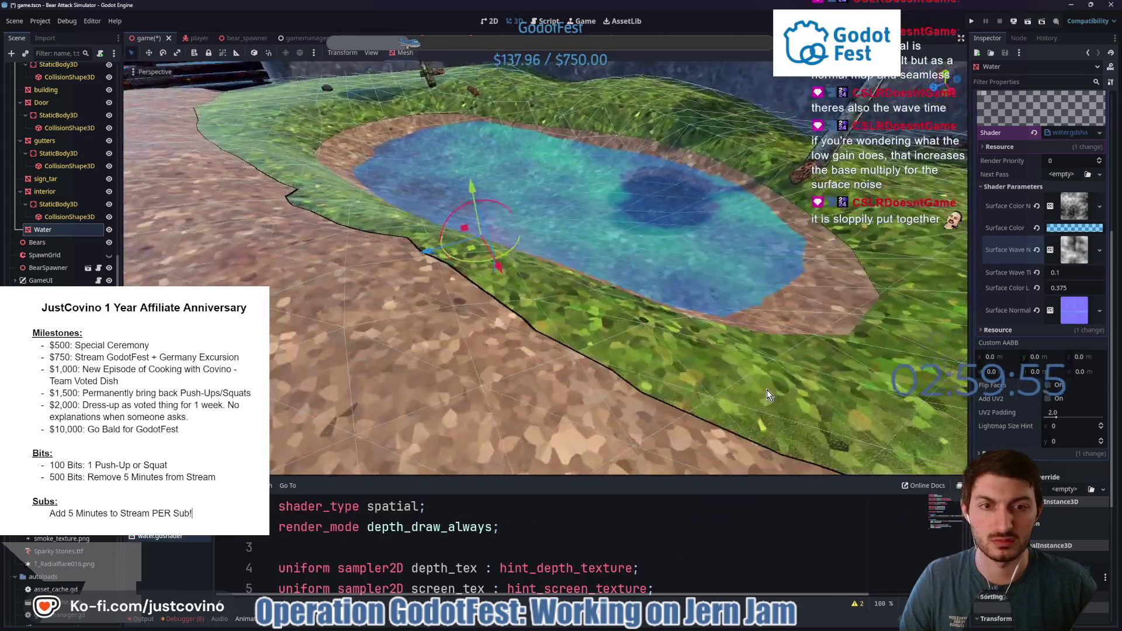
Set Surface Wave Time Scale to 0.2 and shift the water plane along its Y axis.
click(1066, 272)
text(0.2)
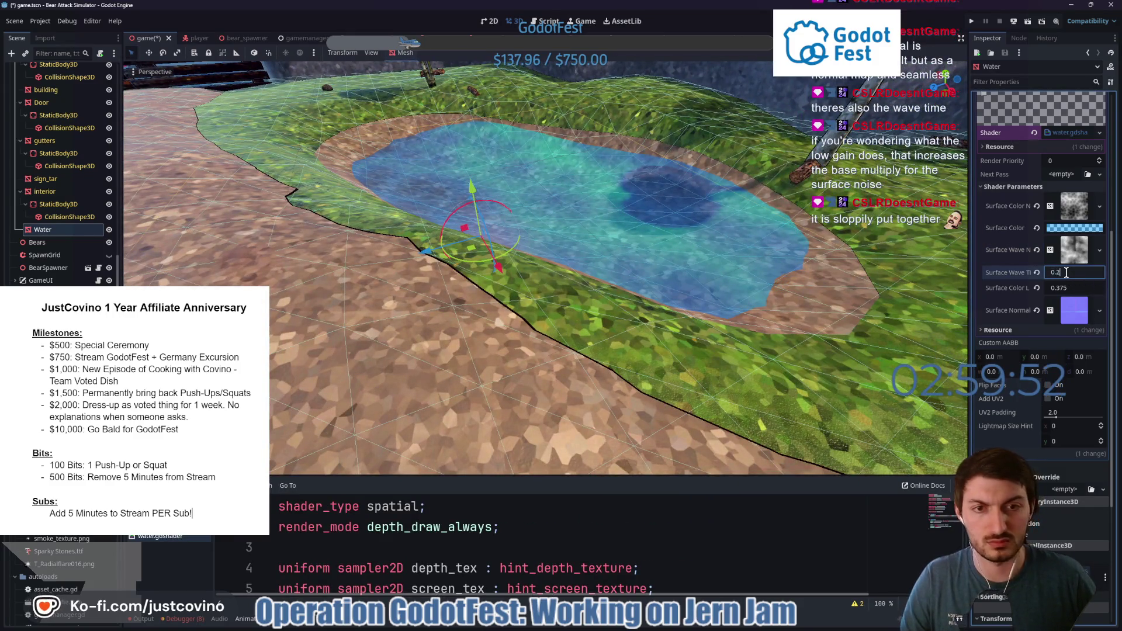
key(Return)
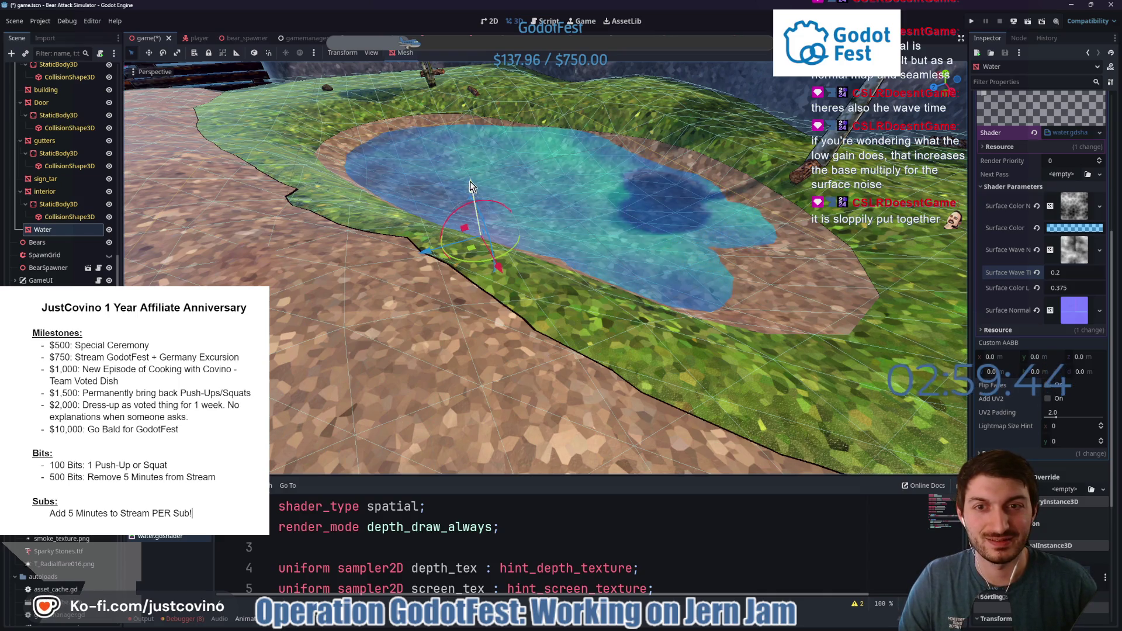
drag(469, 182, 751, 286)
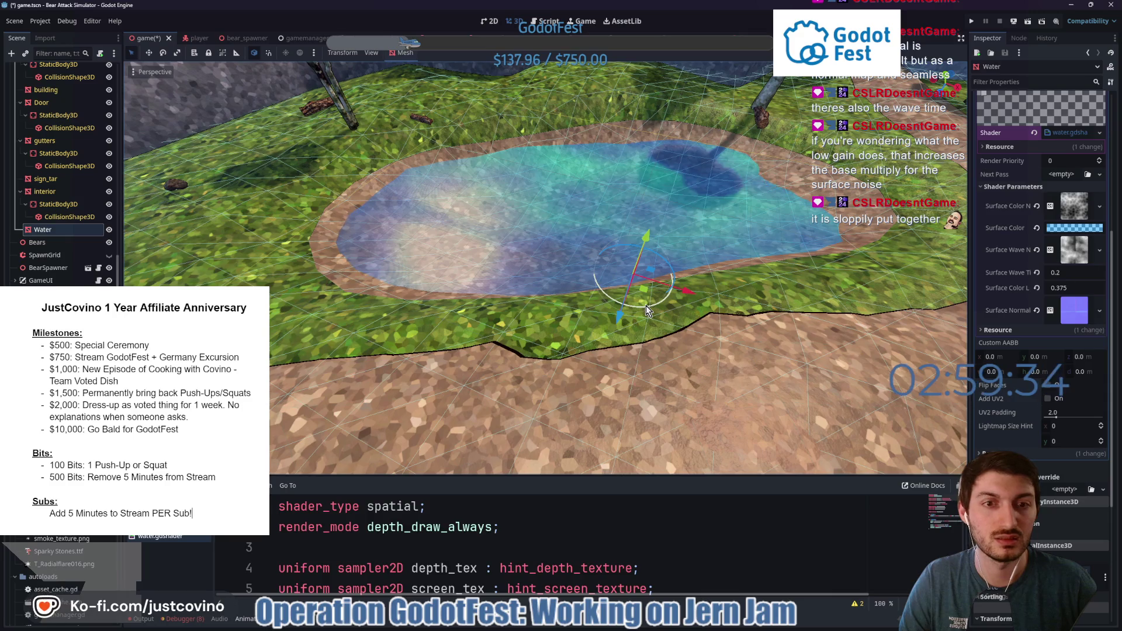
scroll(1020, 405, down, 5)
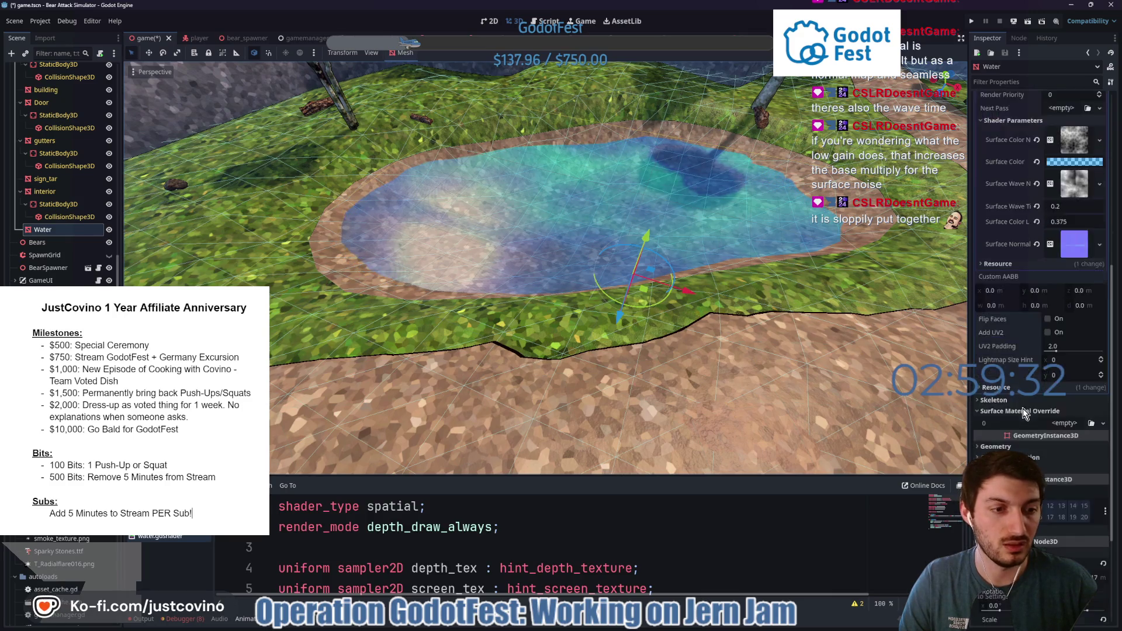
Reset the Water plane's Transform Rotation to 0.
scroll(1071, 488, down, 2)
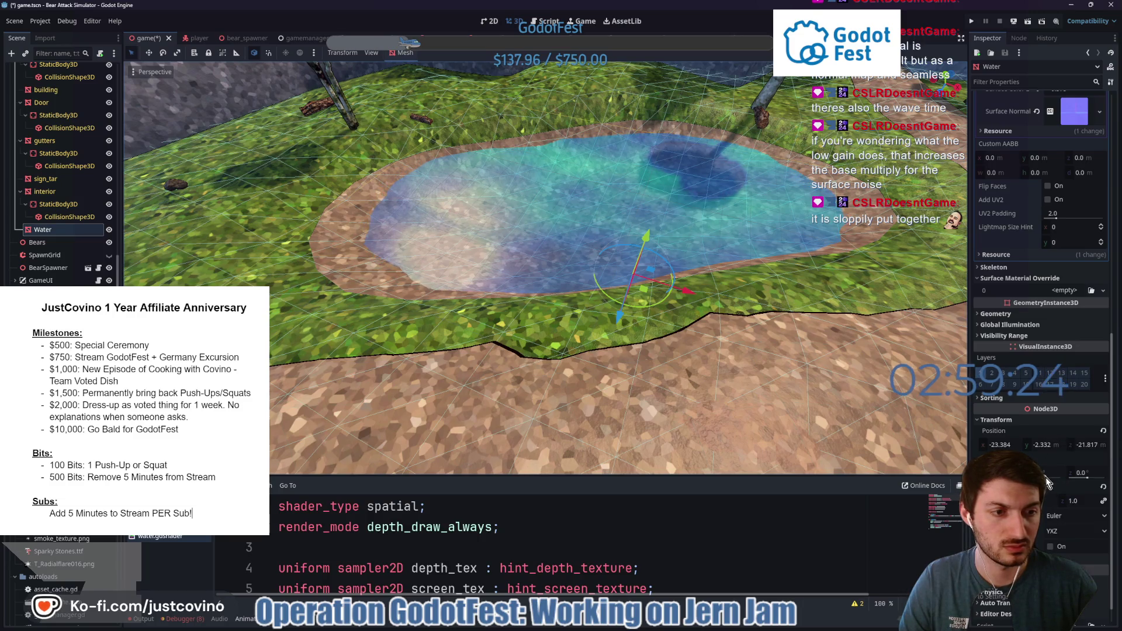
drag(1005, 473, 1017, 472)
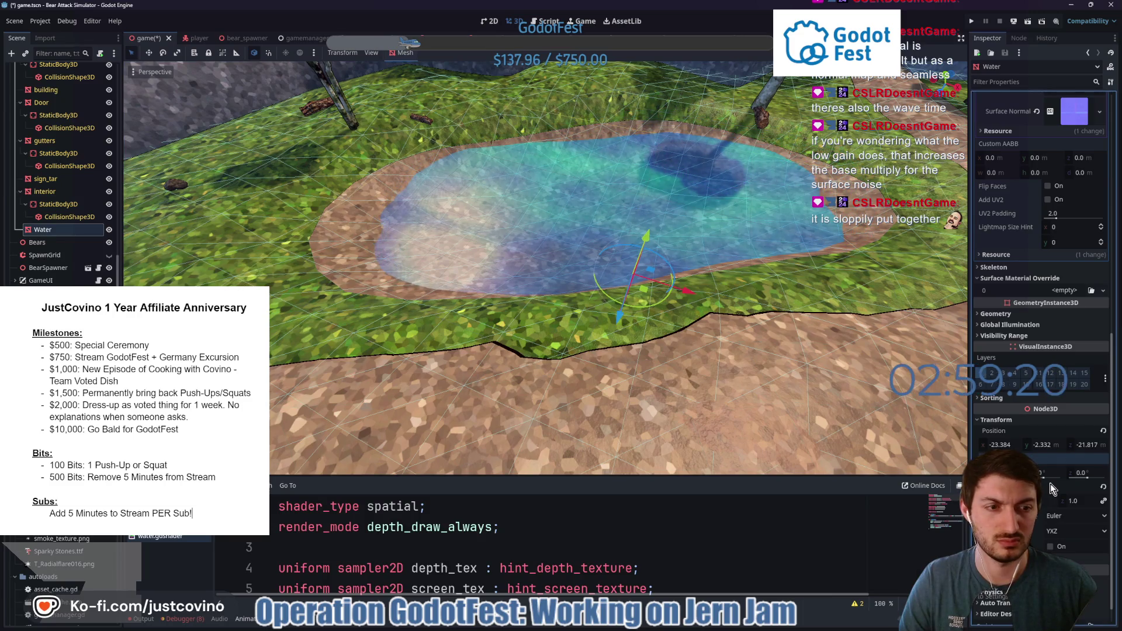
text(0)
key(Return)
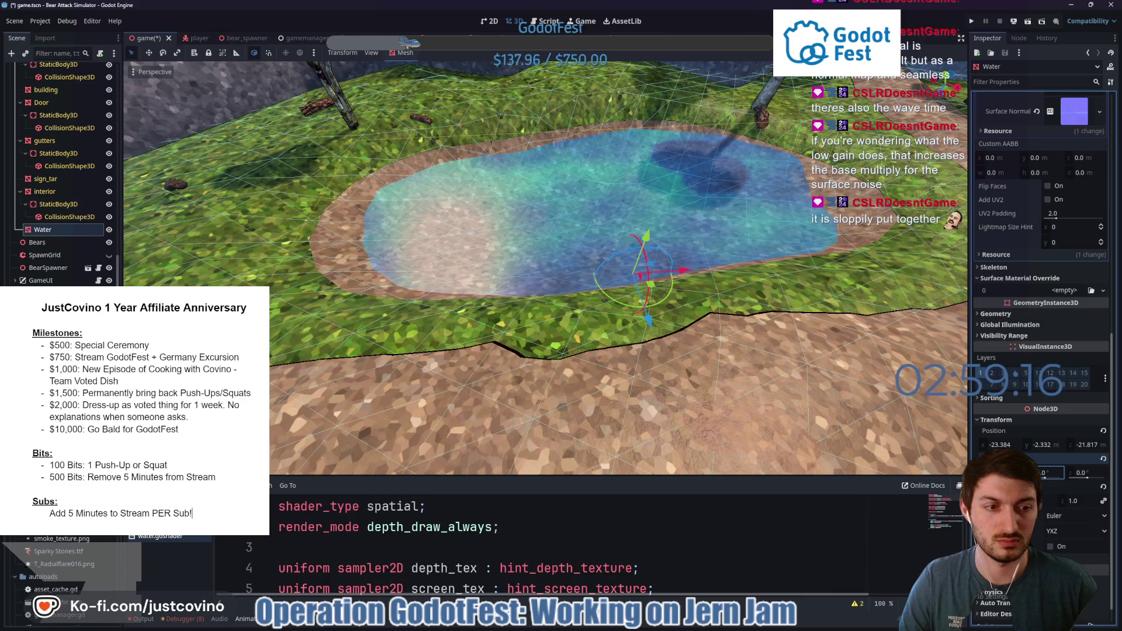
Raise the water plane to Y -1.985, then save the scene and run the game.
mouse_move(830, 413)
mouse_down()
mouse_move(762, 385)
mouse_move(720, 406)
mouse_move(813, 426)
mouse_move(801, 386)
mouse_move(782, 372)
mouse_up()
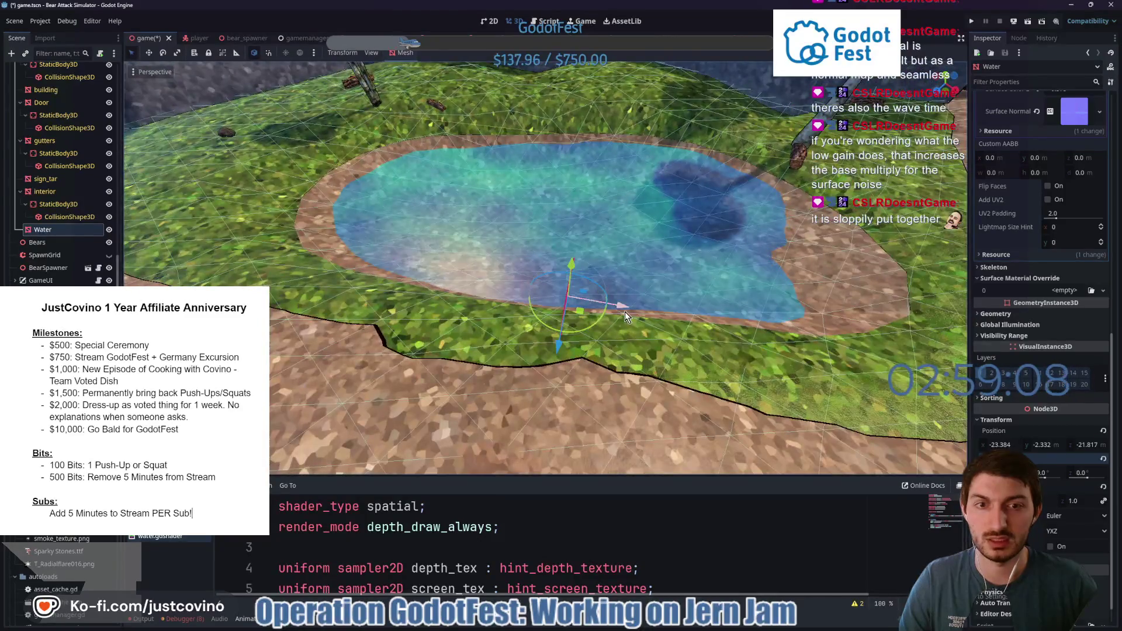
drag(625, 313, 632, 316)
mouse_move(573, 266)
mouse_down()
mouse_move(689, 309)
mouse_move(617, 289)
mouse_move(647, 292)
mouse_move(649, 303)
mouse_move(709, 302)
mouse_move(636, 278)
mouse_up()
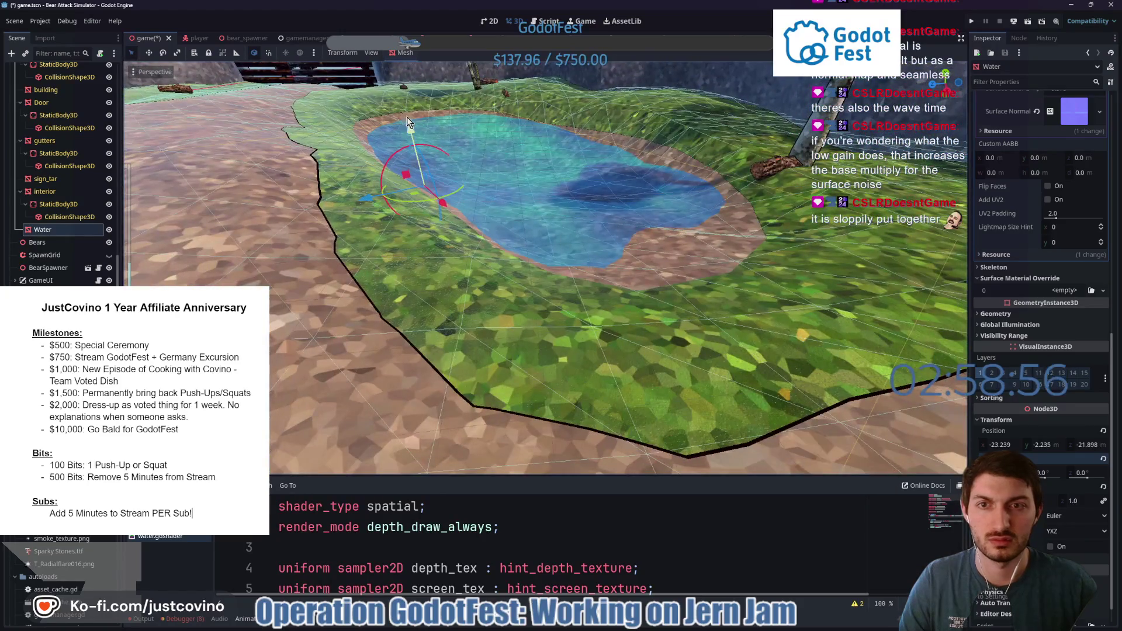
drag(407, 118, 404, 112)
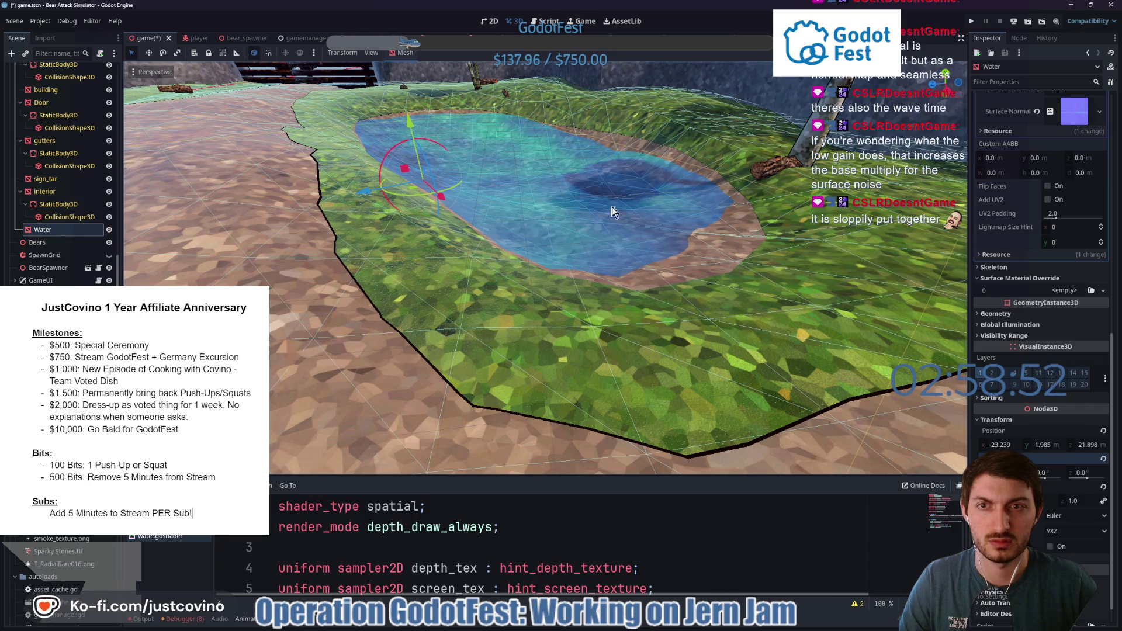
drag(428, 165, 630, 236)
key(F5)
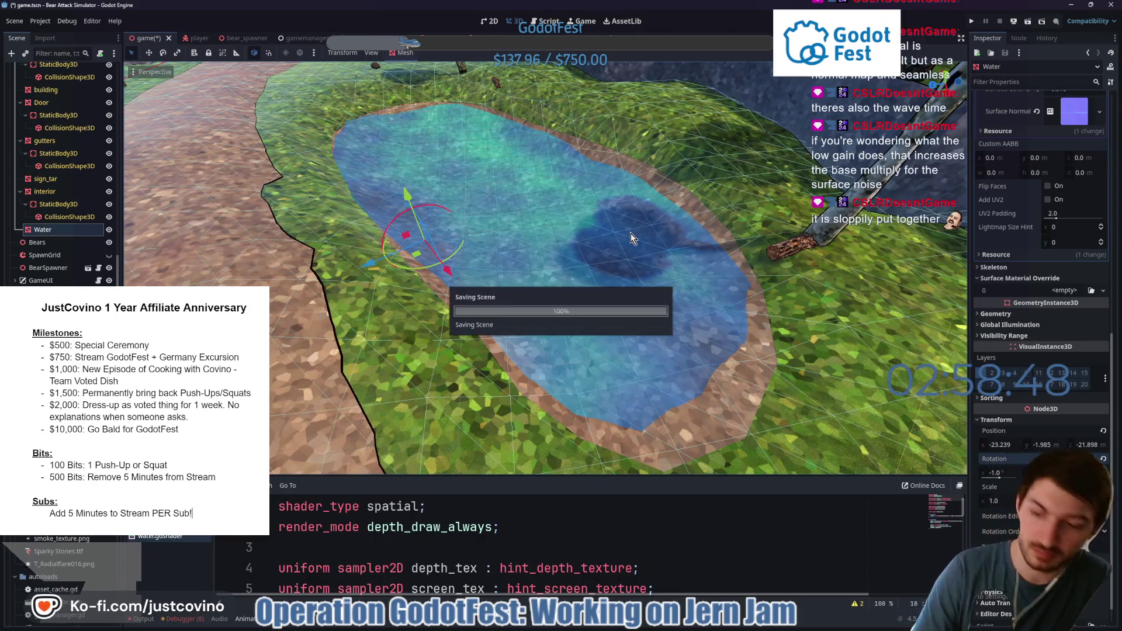
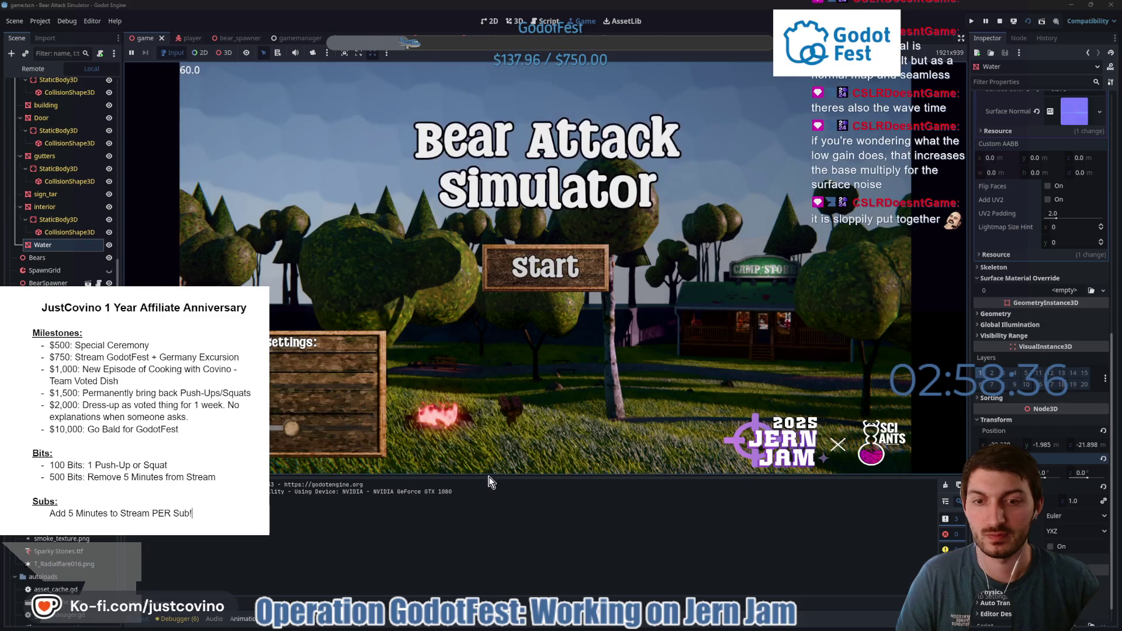
Start the game, walk out across the pond, dive under and swim back up.
click(545, 286)
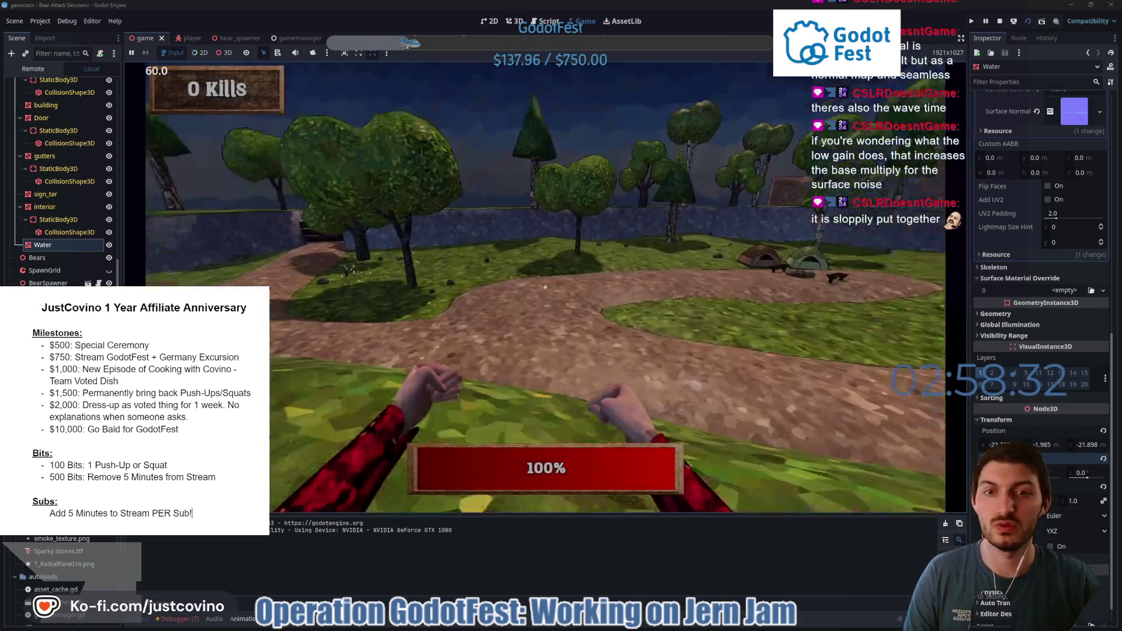
key(w)
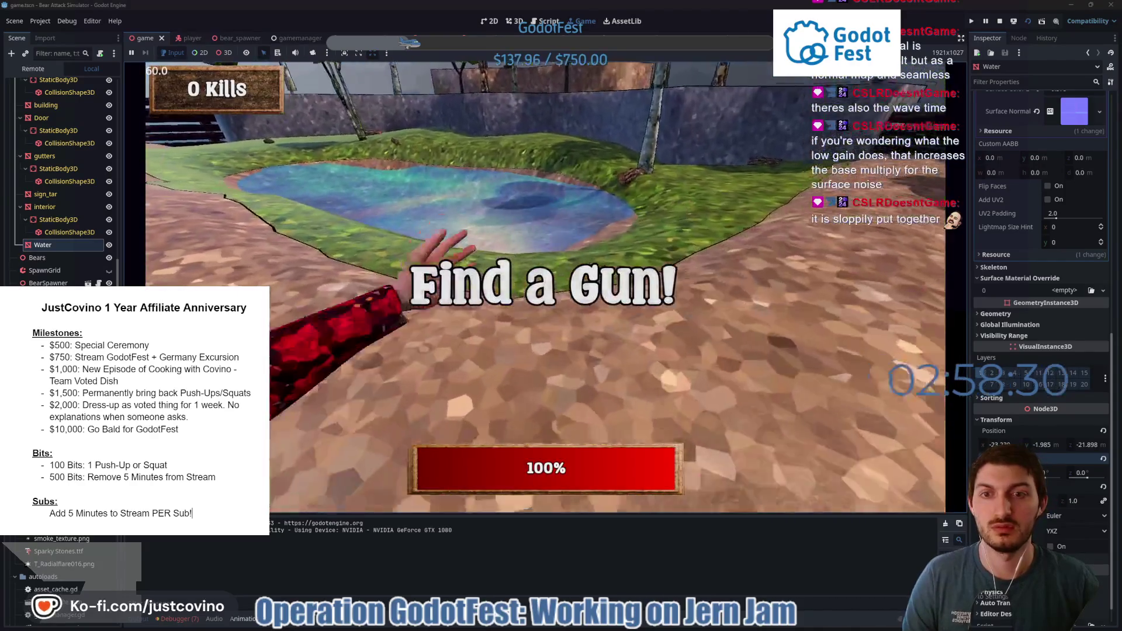
key(w)
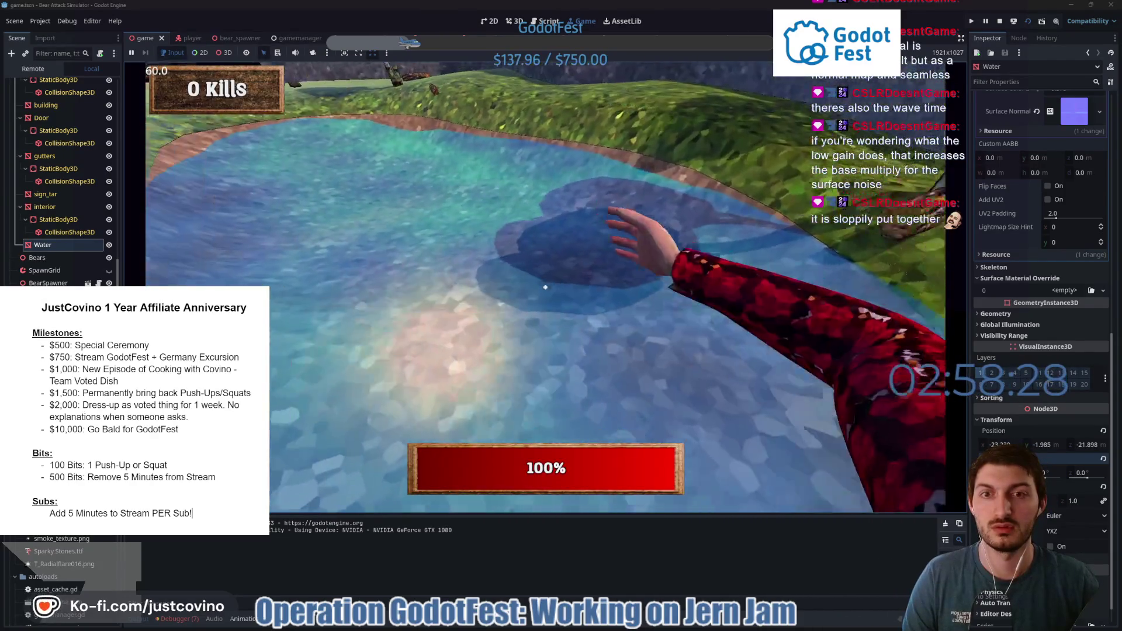
key(w)
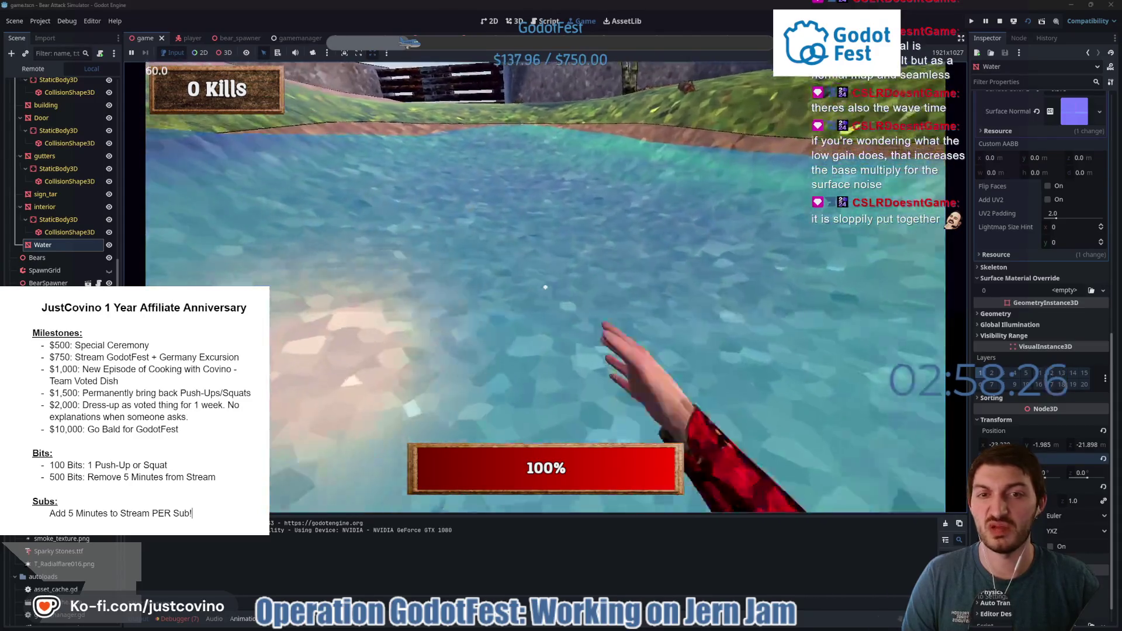
key(w)
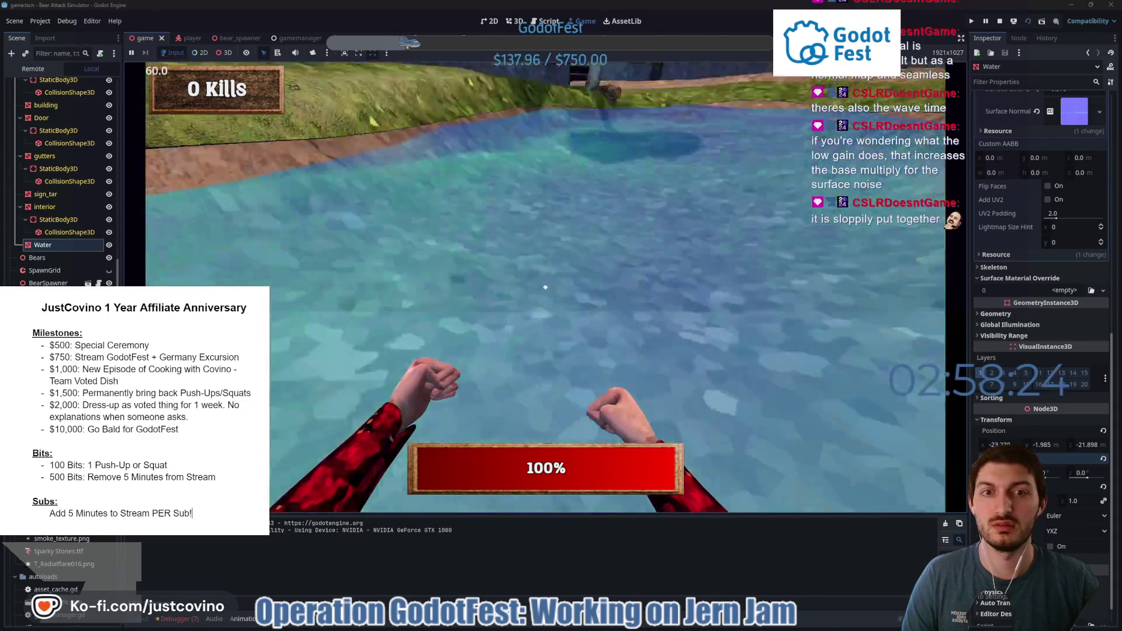
key(w)
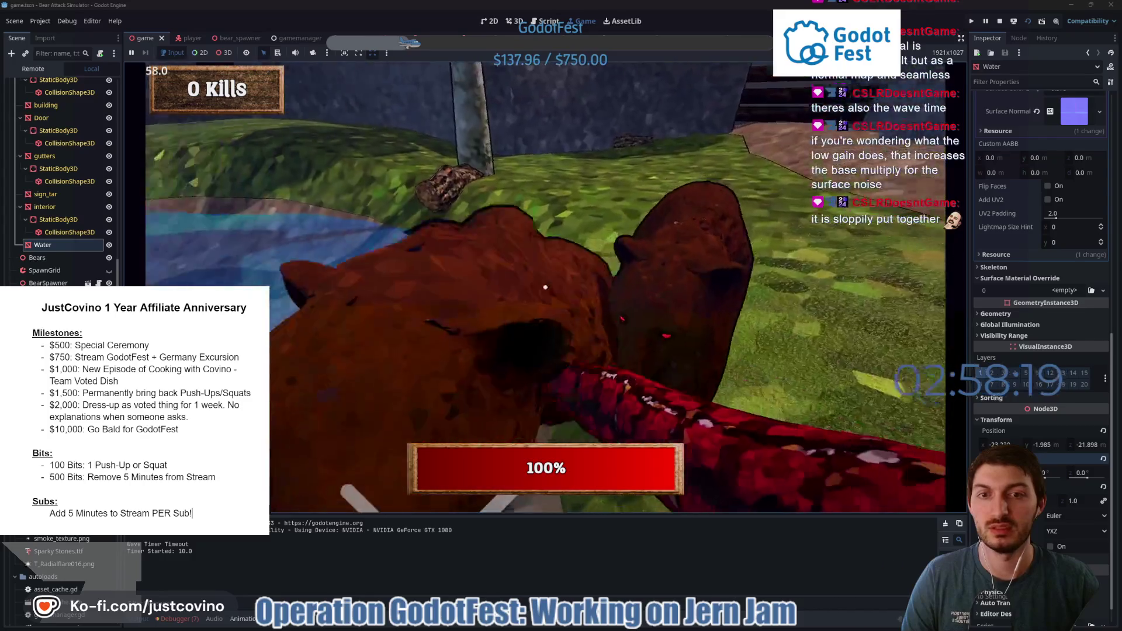
Punch the attacking bears, stop the game with F8, and lower the Water node slightly.
click(546, 287)
click(545, 287)
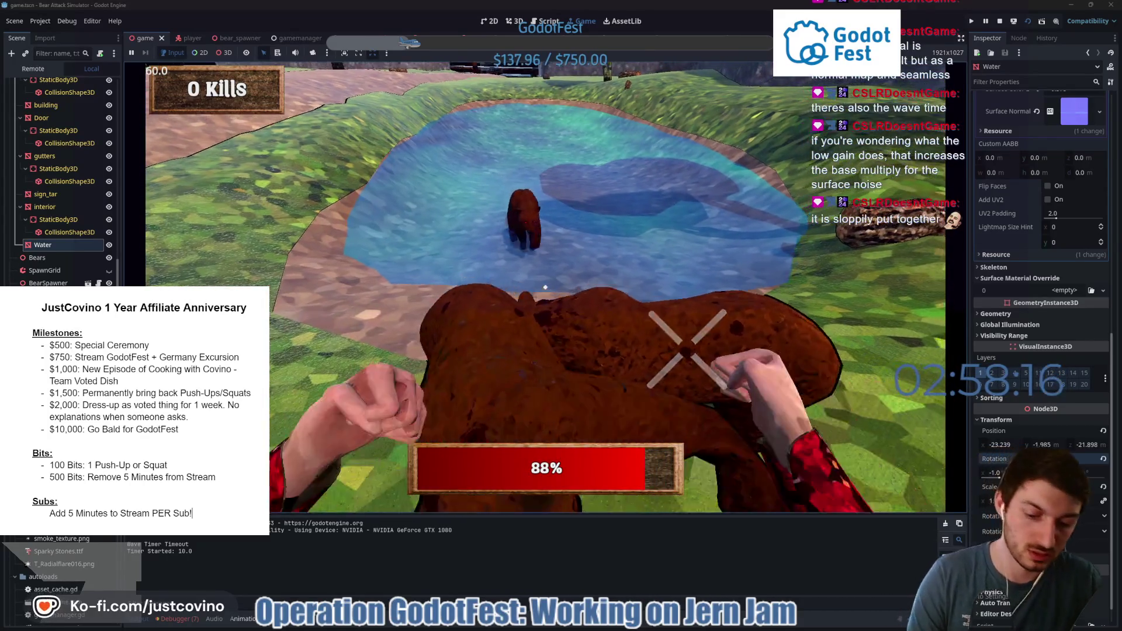
key(F8)
mouse_move(399, 215)
mouse_down()
mouse_move(620, 243)
mouse_move(406, 201)
mouse_move(436, 212)
mouse_move(402, 216)
mouse_up()
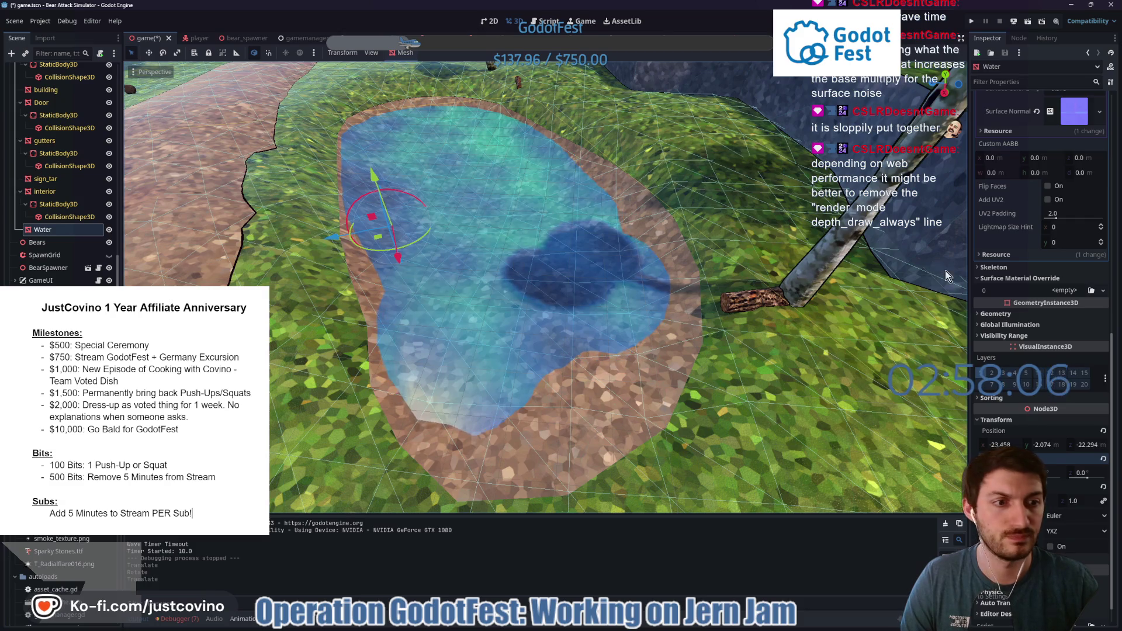
Set the Surface Wave Time Scale to 0.26.
scroll(1028, 255, up, 3)
scroll(1028, 255, up, 5)
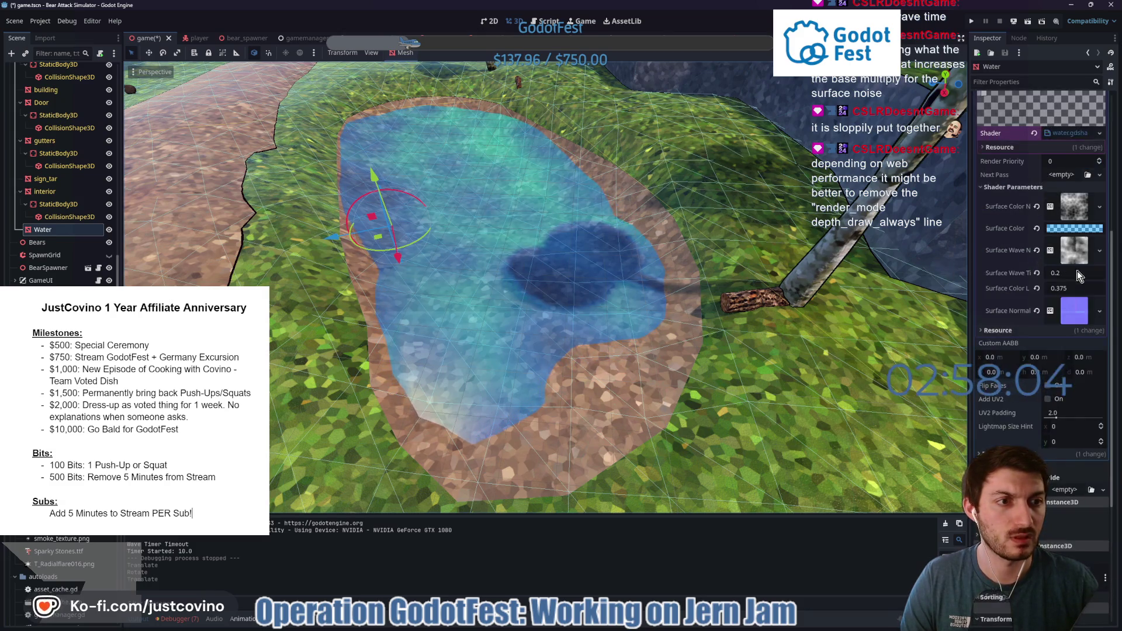
click(1062, 273)
text(0.25)
key(Return)
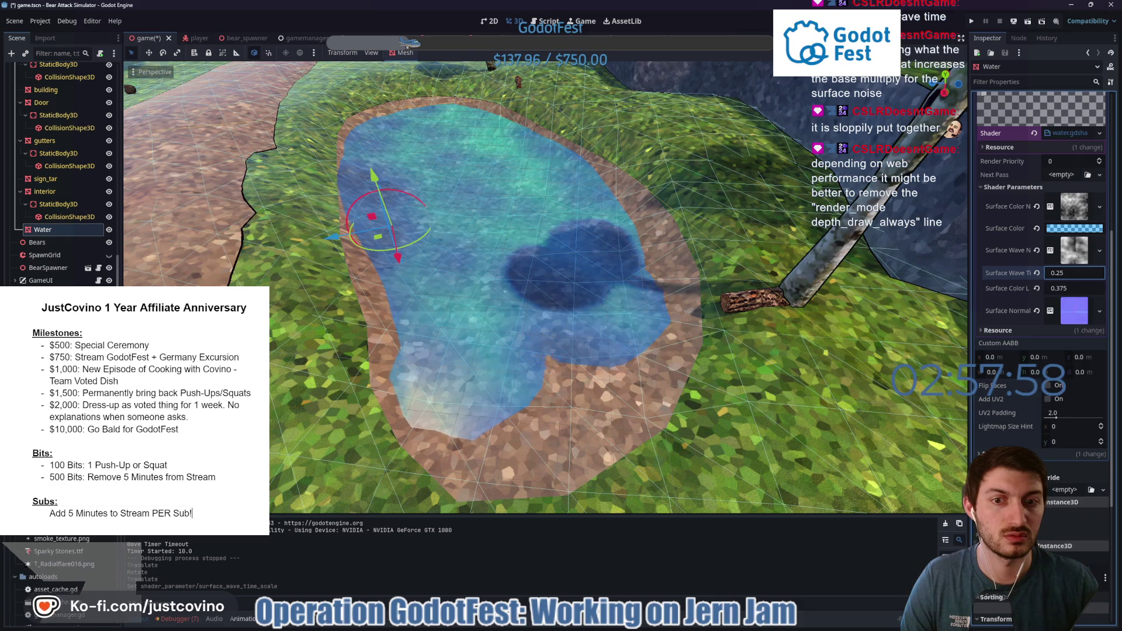
key(Up)
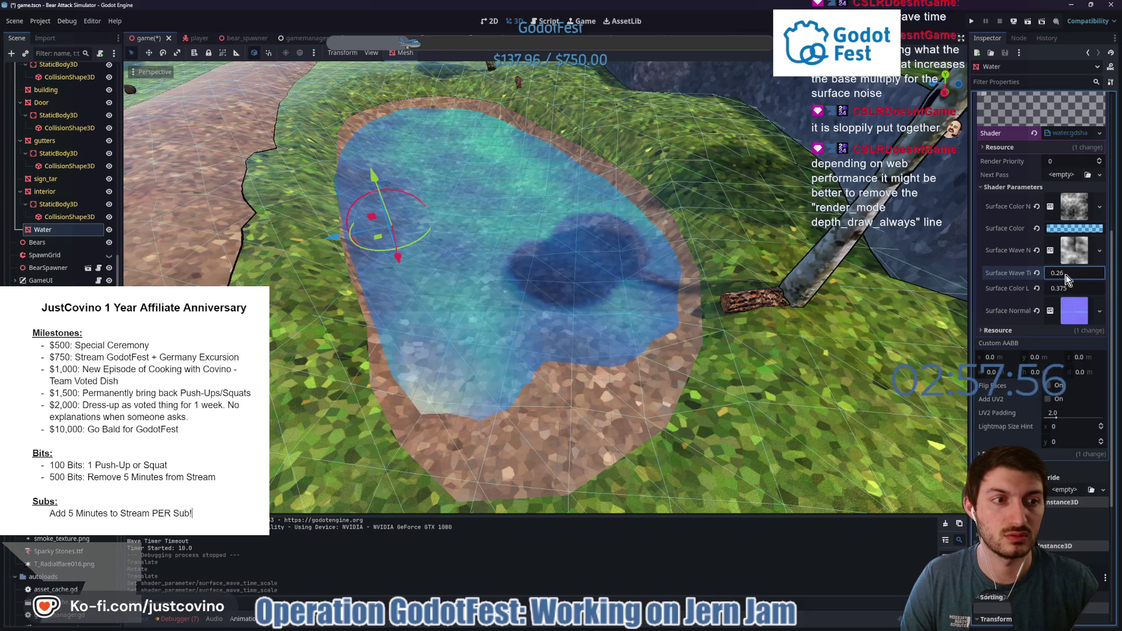
Raise the Surface Wave Noise frequency to 0.0045, nudge the water along X, and save the scene.
click(1074, 250)
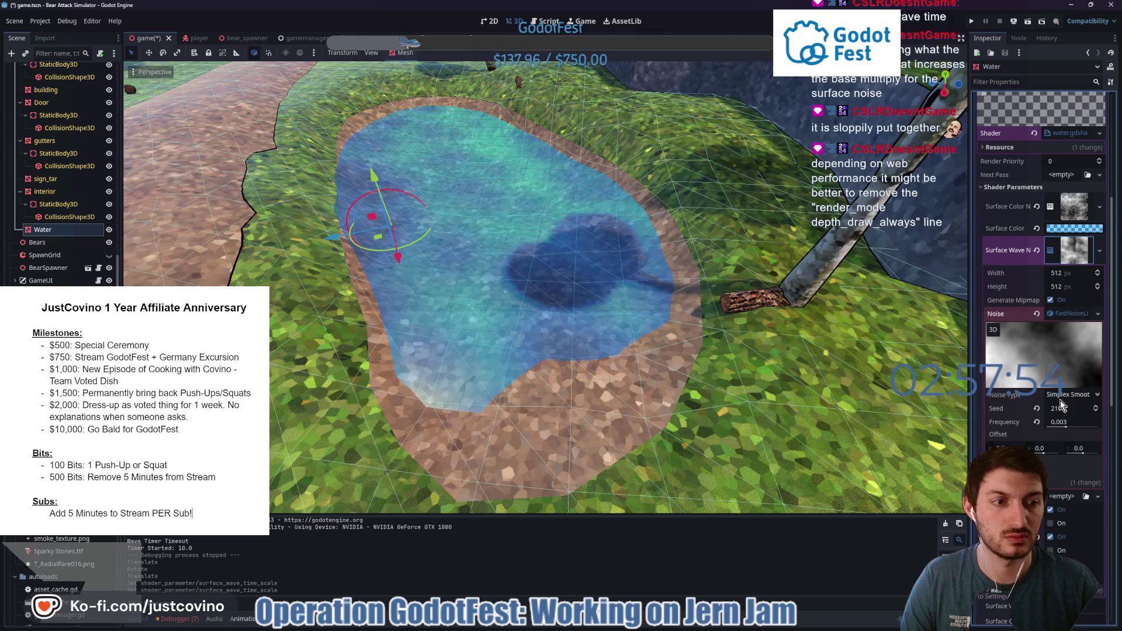
drag(1067, 431, 1090, 430)
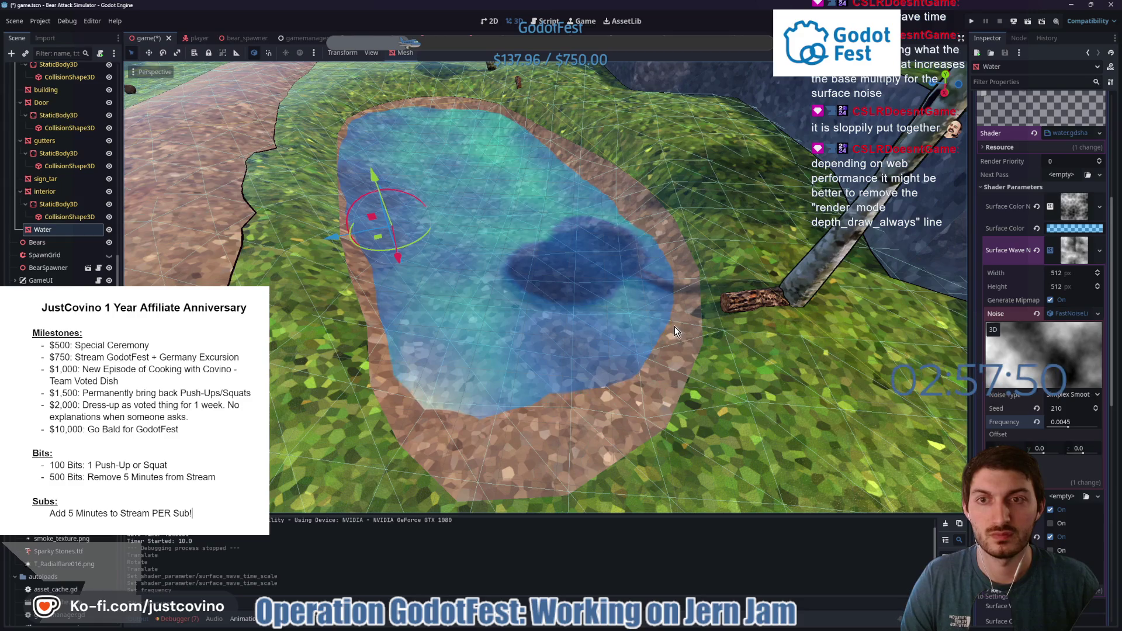
mouse_move(668, 324)
mouse_down()
mouse_move(609, 315)
mouse_move(624, 325)
mouse_up()
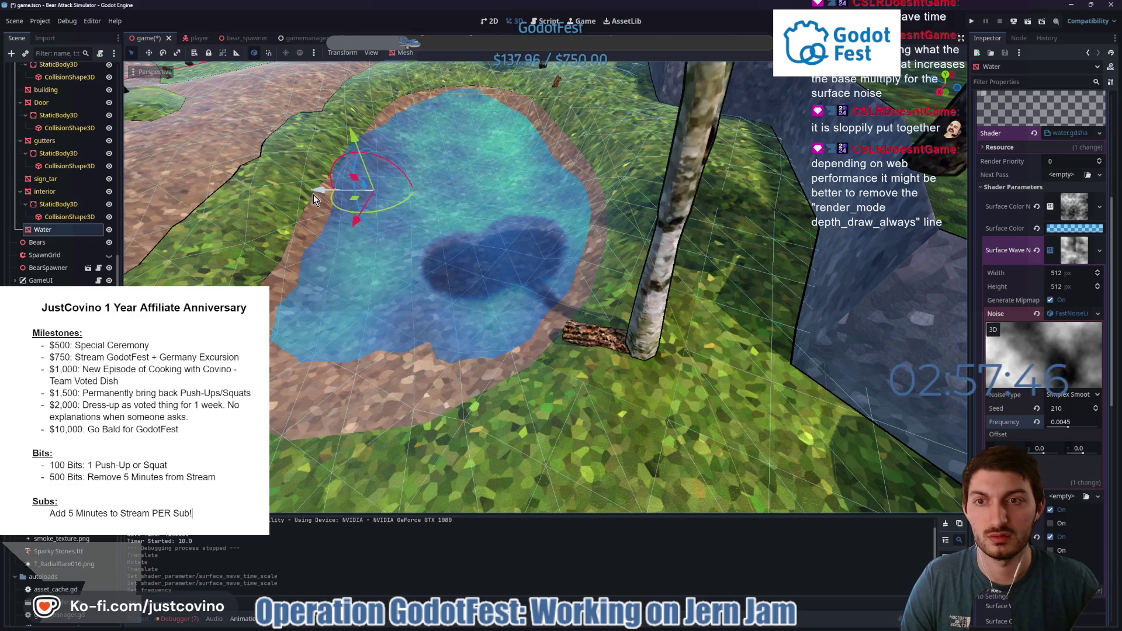
drag(314, 193, 319, 192)
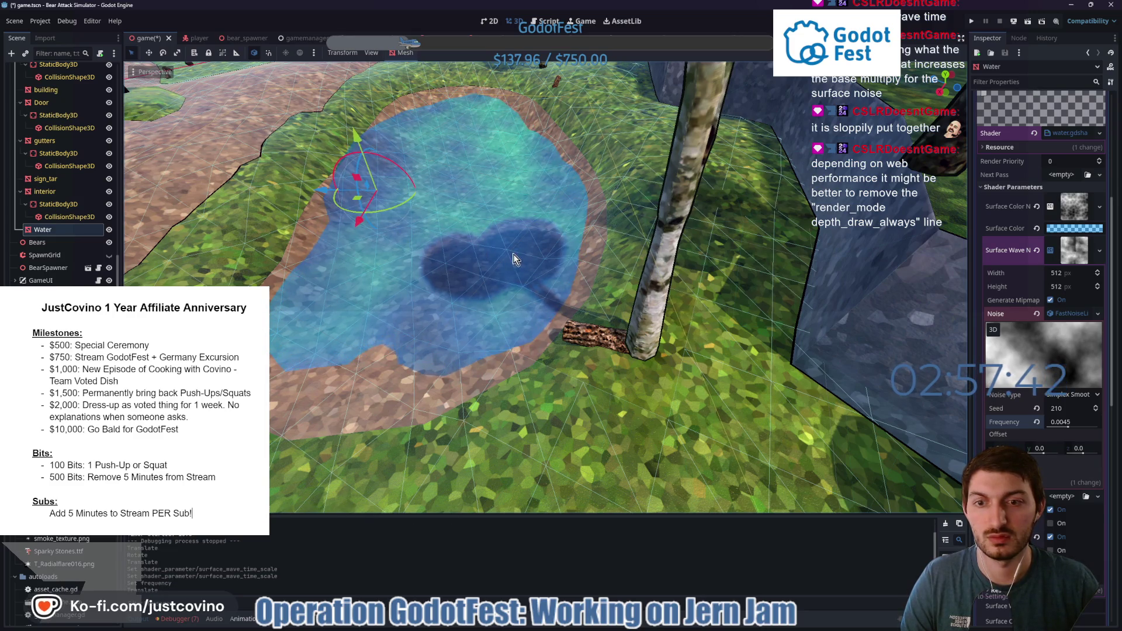
key(ctrl+s)
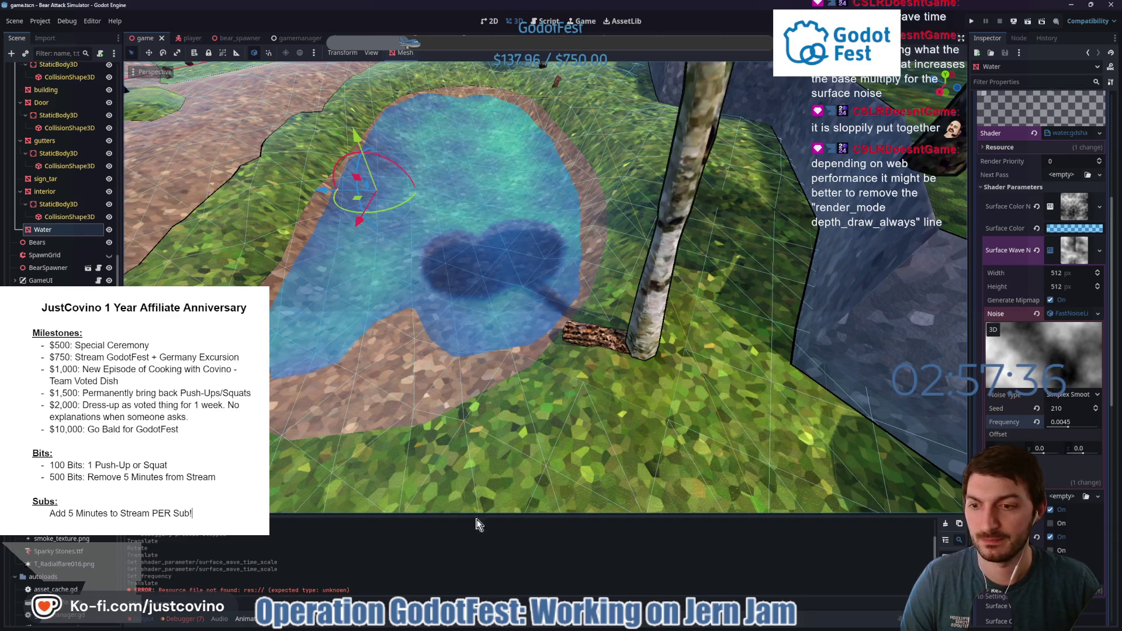
Select the Water node, frame it, and bring up the BearAttackSimulator_WEB folder window.
alt+right_click(451, 291)
click(451, 301)
key(f)
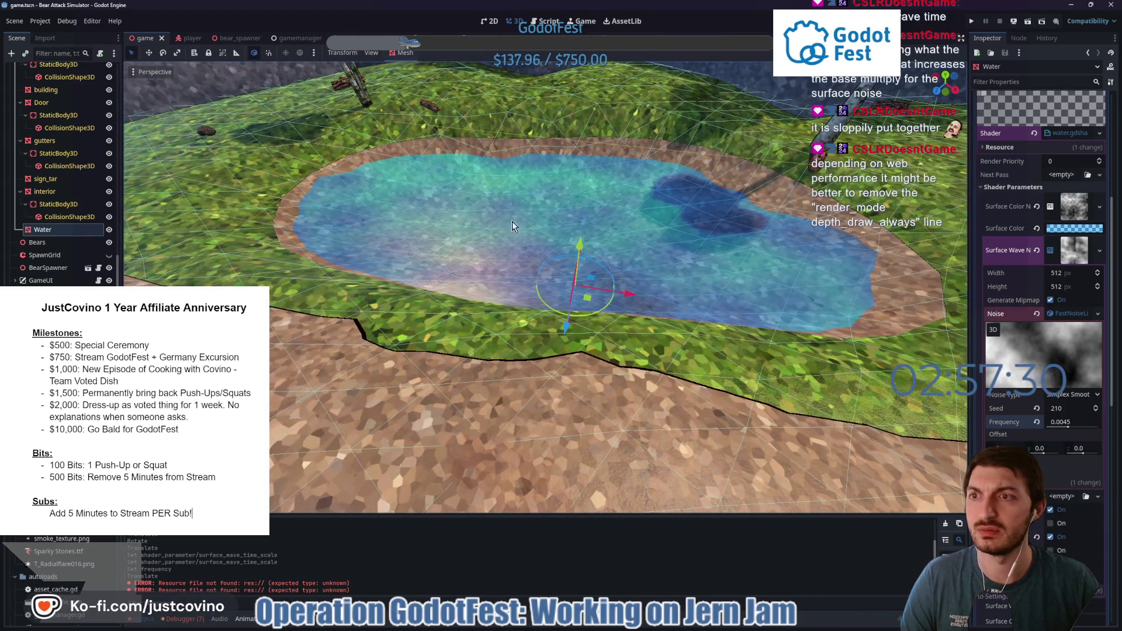
mouse_move(619, 622)
click(619, 569)
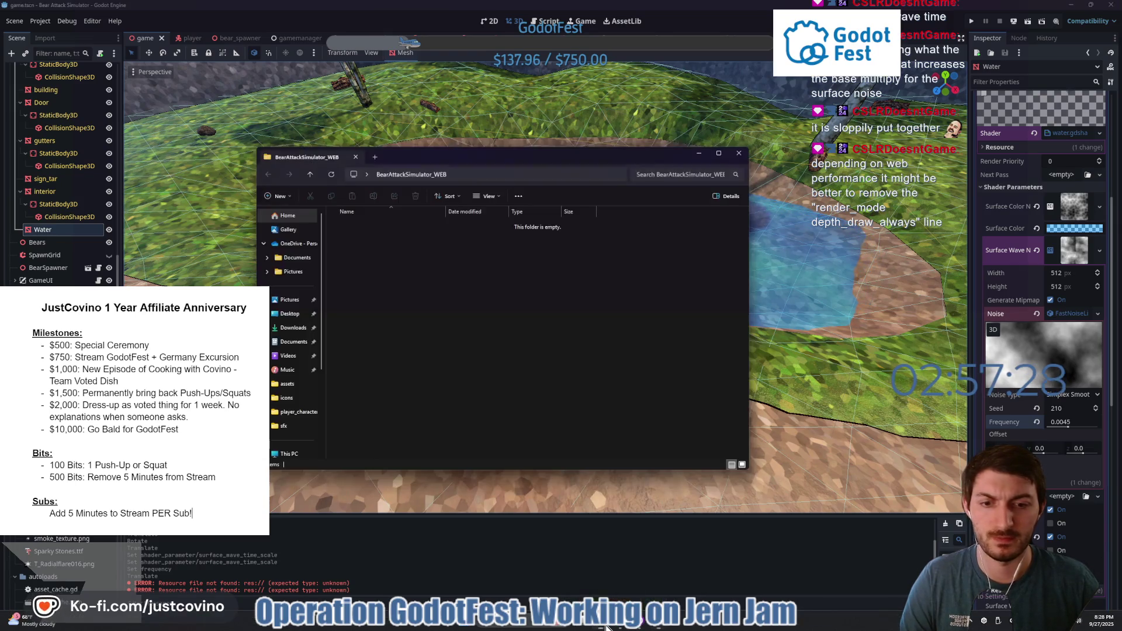
Export the Web preset to BearAttackSimulator_WEB/index.html and close the export dialog.
click(187, 8)
click(38, 21)
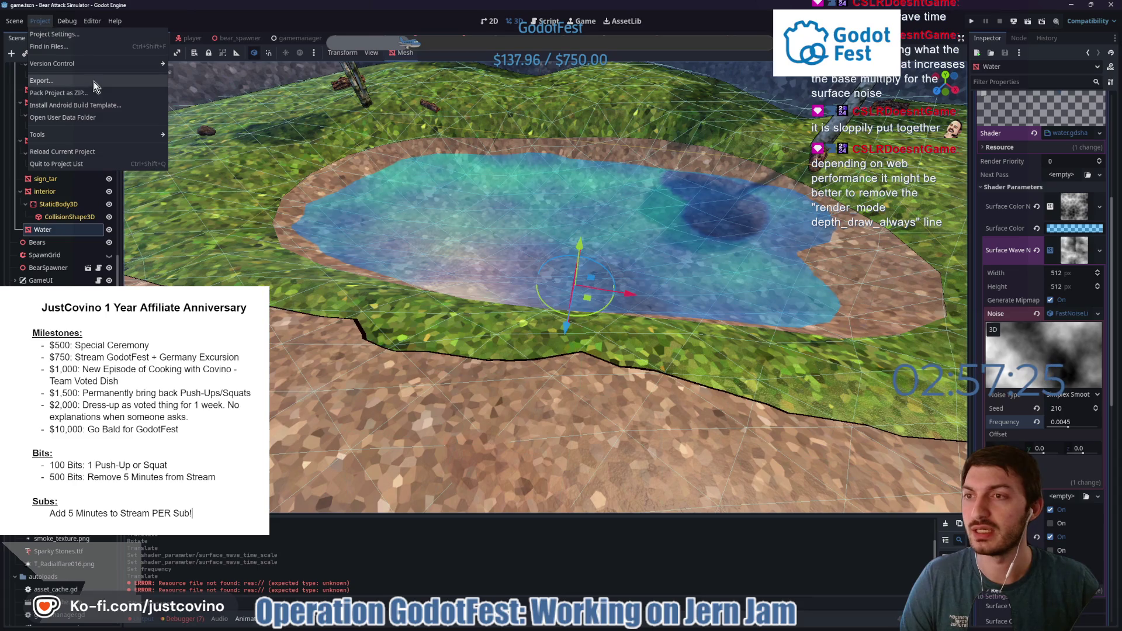
click(48, 80)
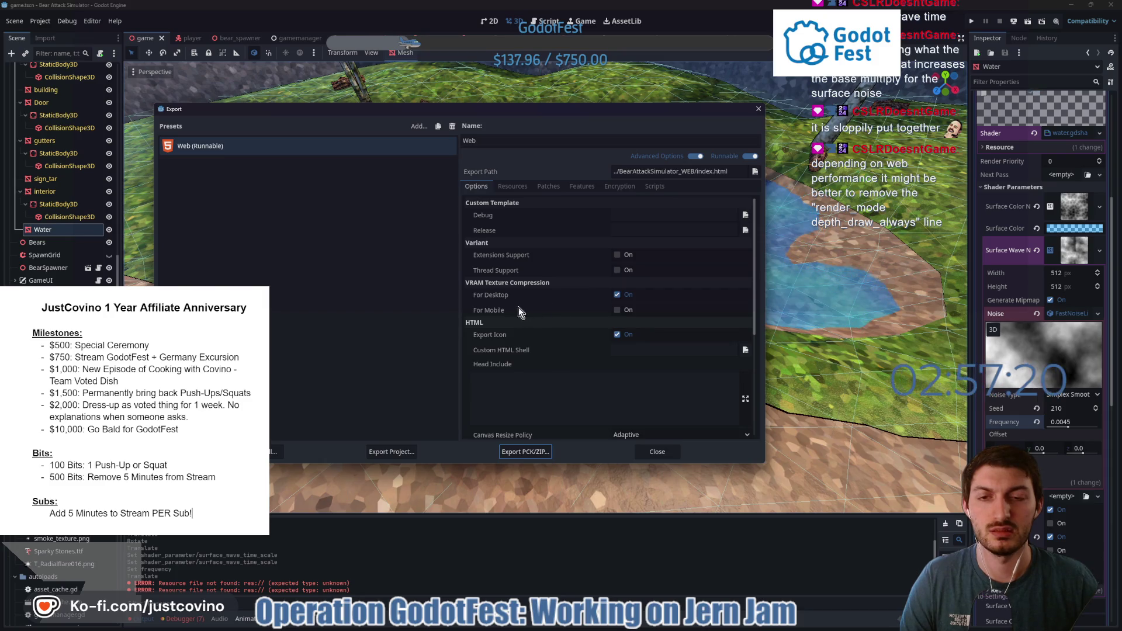
scroll(514, 307, down, 5)
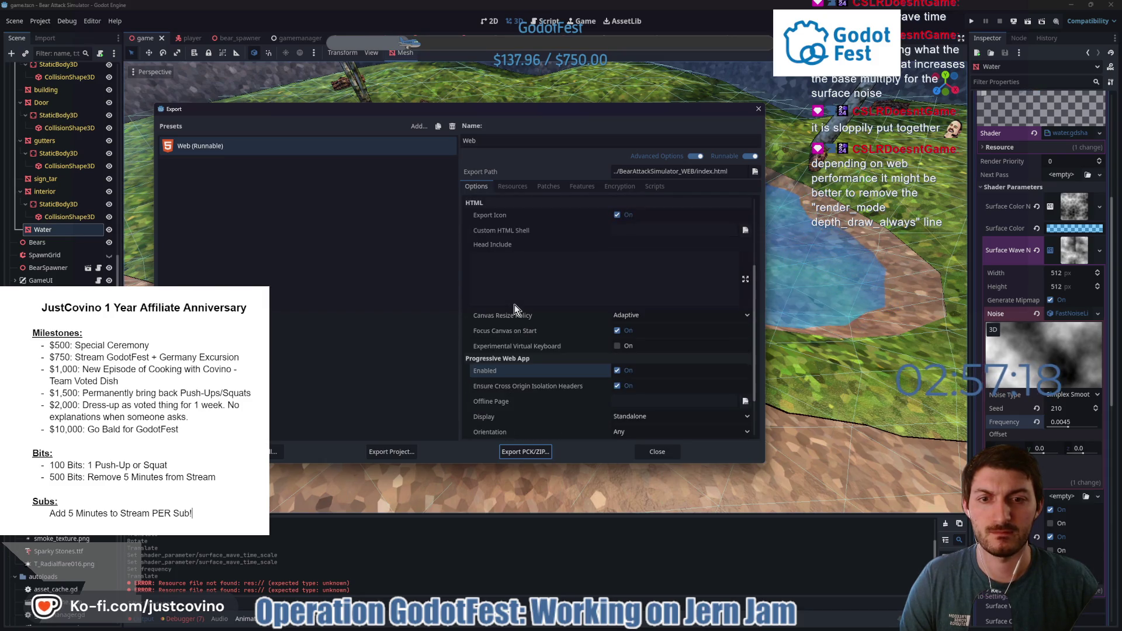
click(397, 451)
click(497, 456)
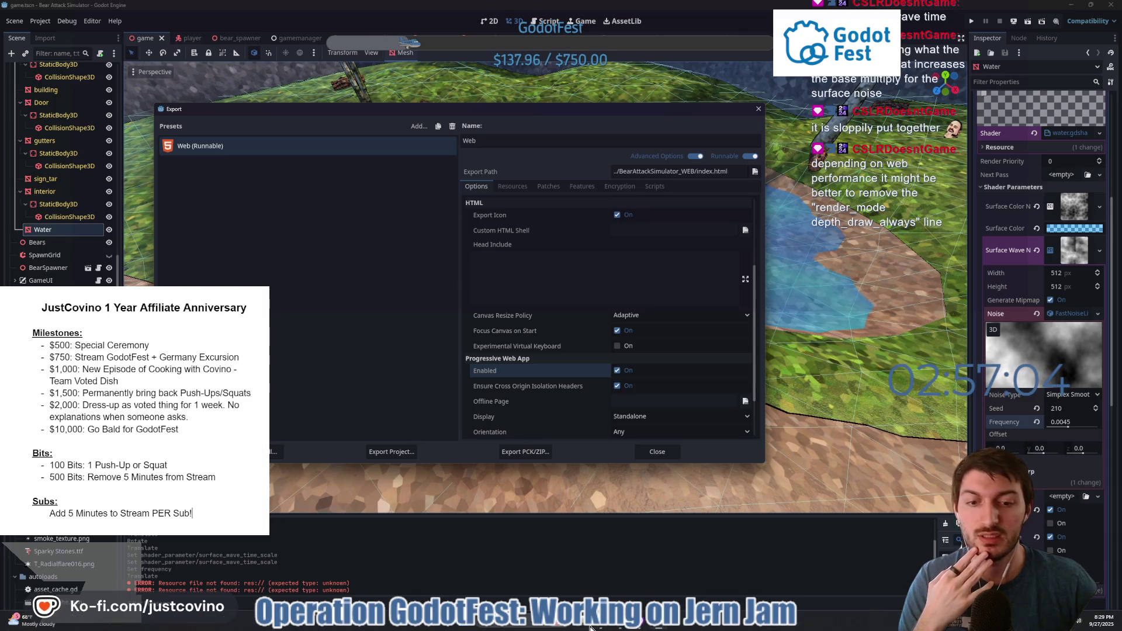
click(945, 190)
click(675, 453)
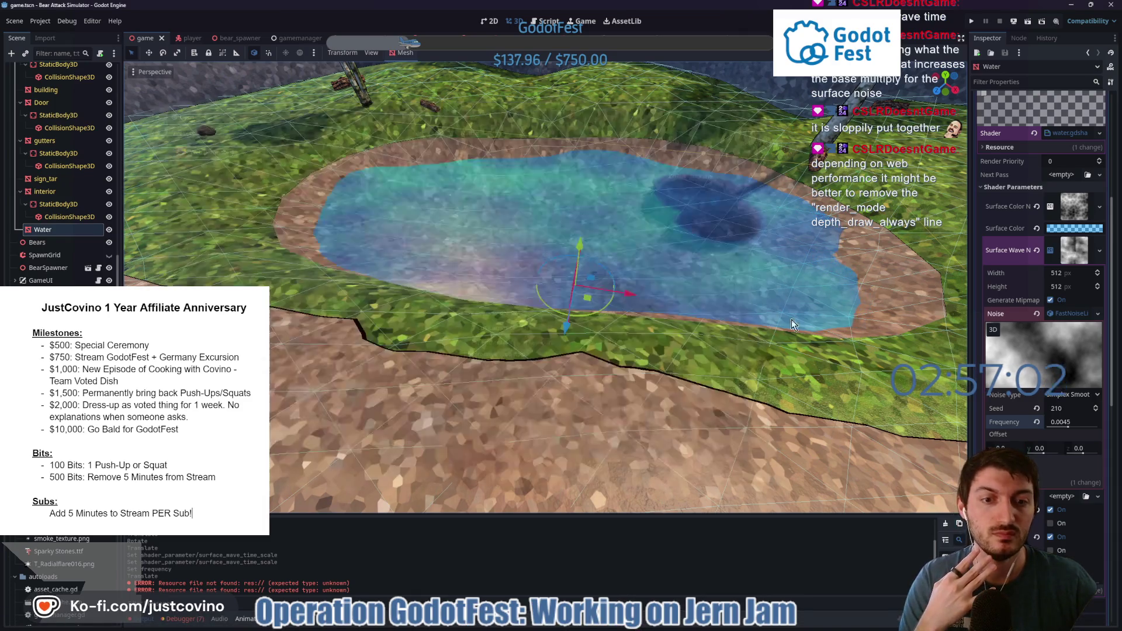
key(alt+Tab)
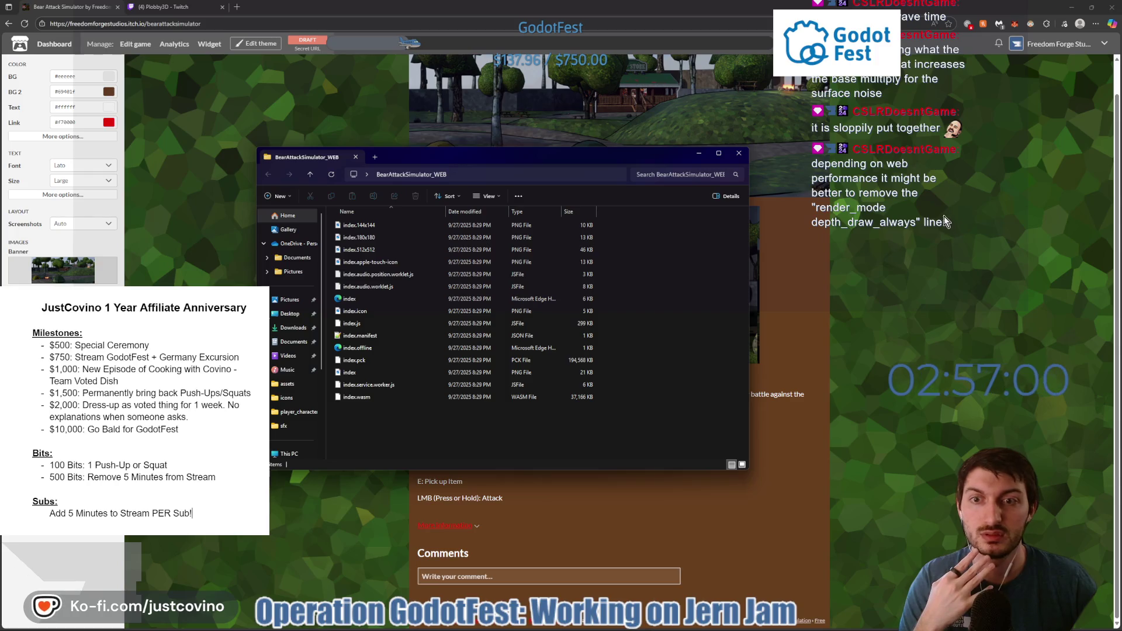
Commit the water changes to main as 'new water who dis' and push to origin.
click(1070, 7)
key(alt+Tab)
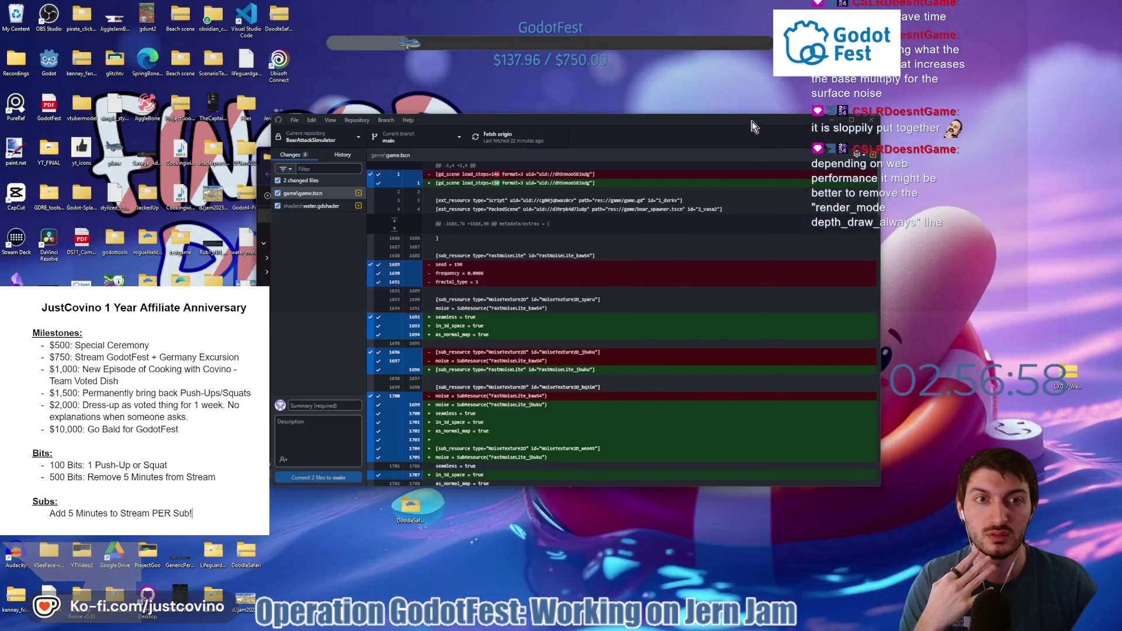
text(n)
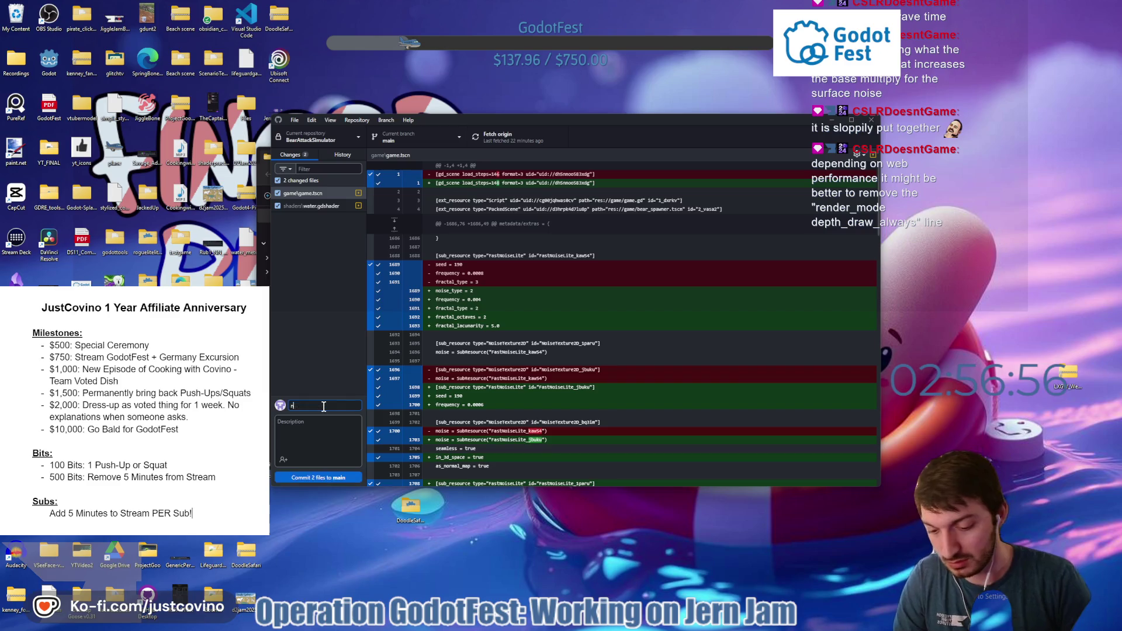
text(ew water whis)
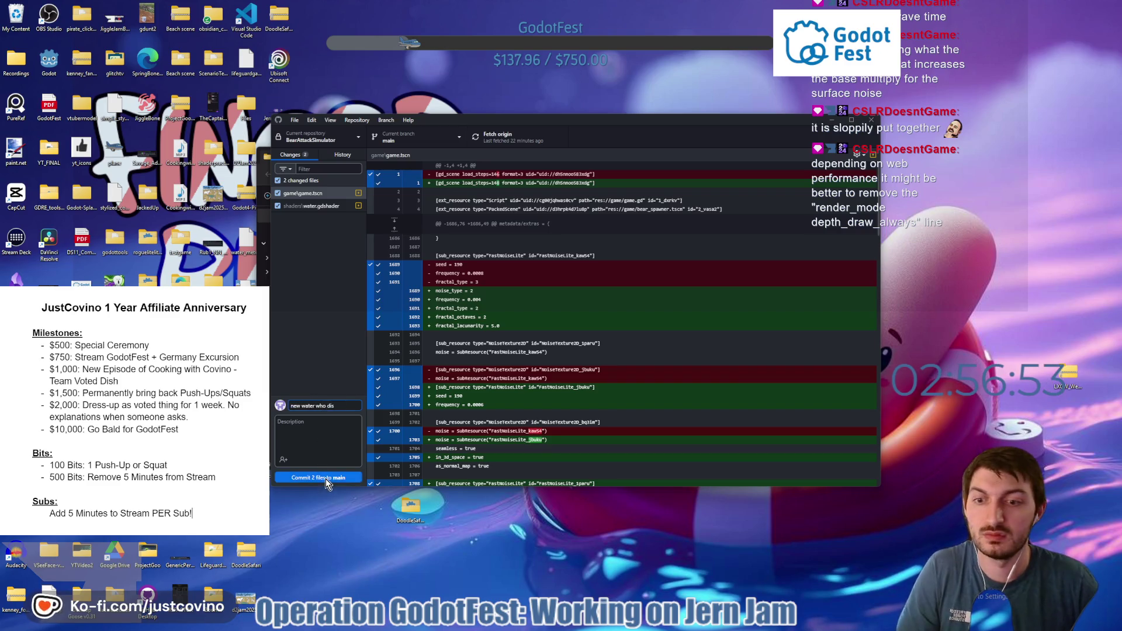
click(325, 477)
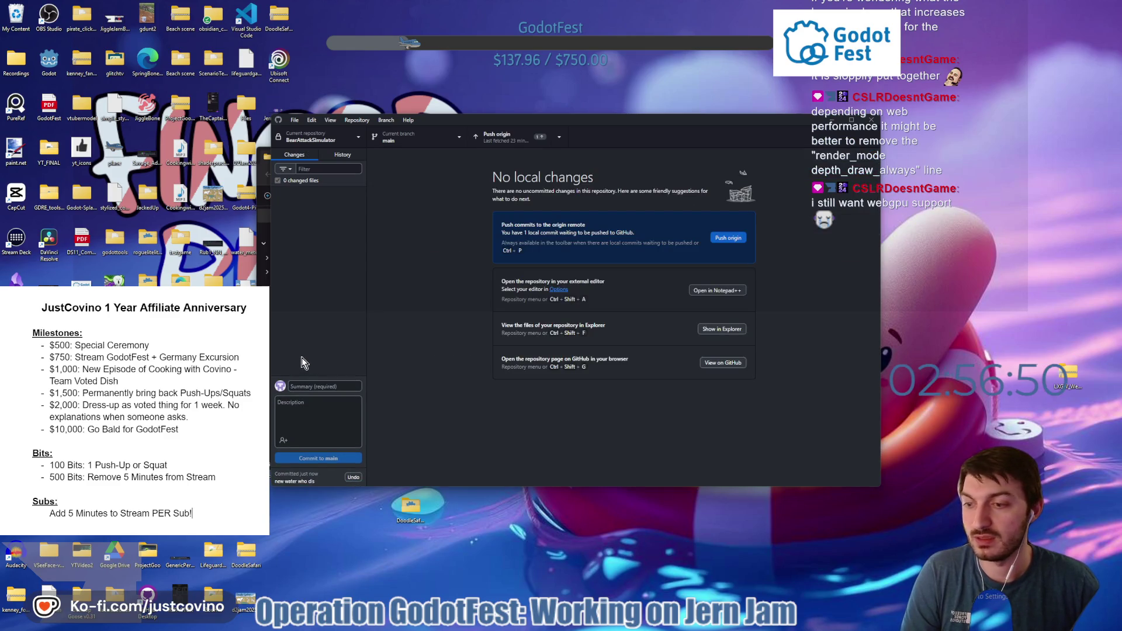
click(726, 239)
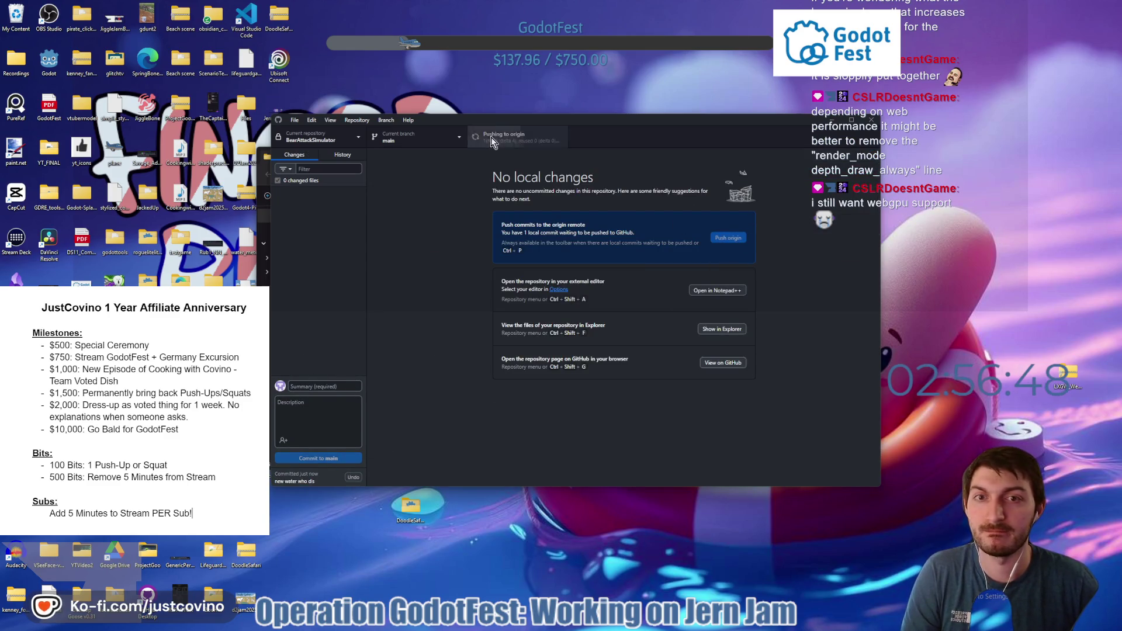
Minimize the build folder and GitHub Desktop windows to reveal the desktop.
drag(594, 125, 701, 126)
click(327, 165)
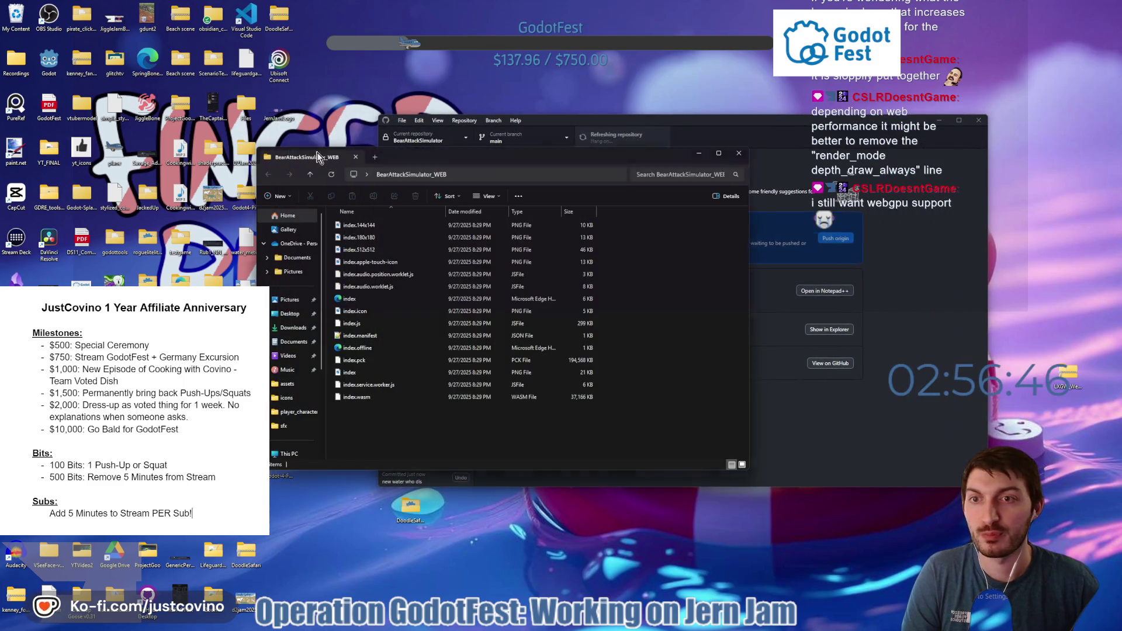
click(538, 526)
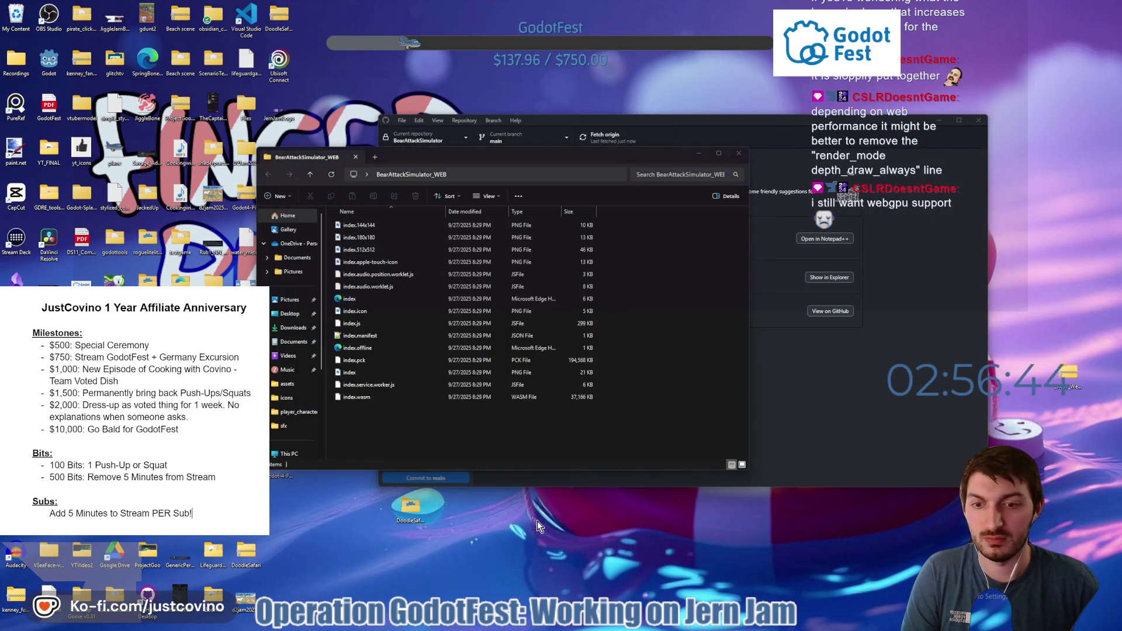
click(699, 153)
click(939, 119)
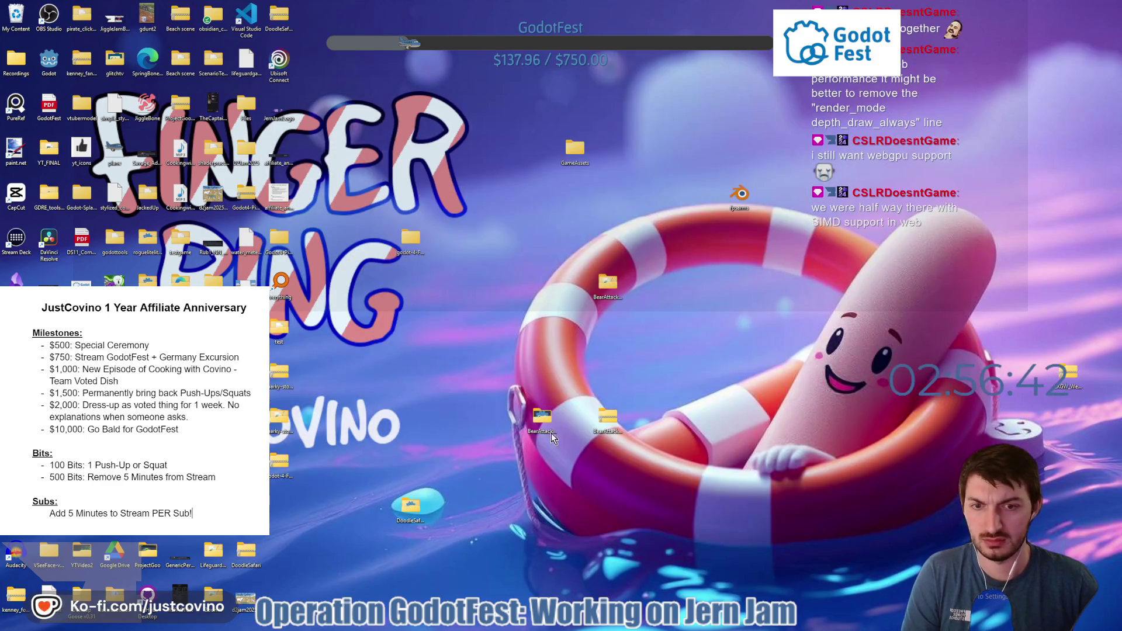
Recycle the old web-build zip and place the new BearAttackSimulator_WEB zip beside the build folder.
mouse_move(612, 431)
mouse_down()
mouse_move(351, 263)
mouse_move(23, 87)
mouse_move(18, 11)
mouse_up()
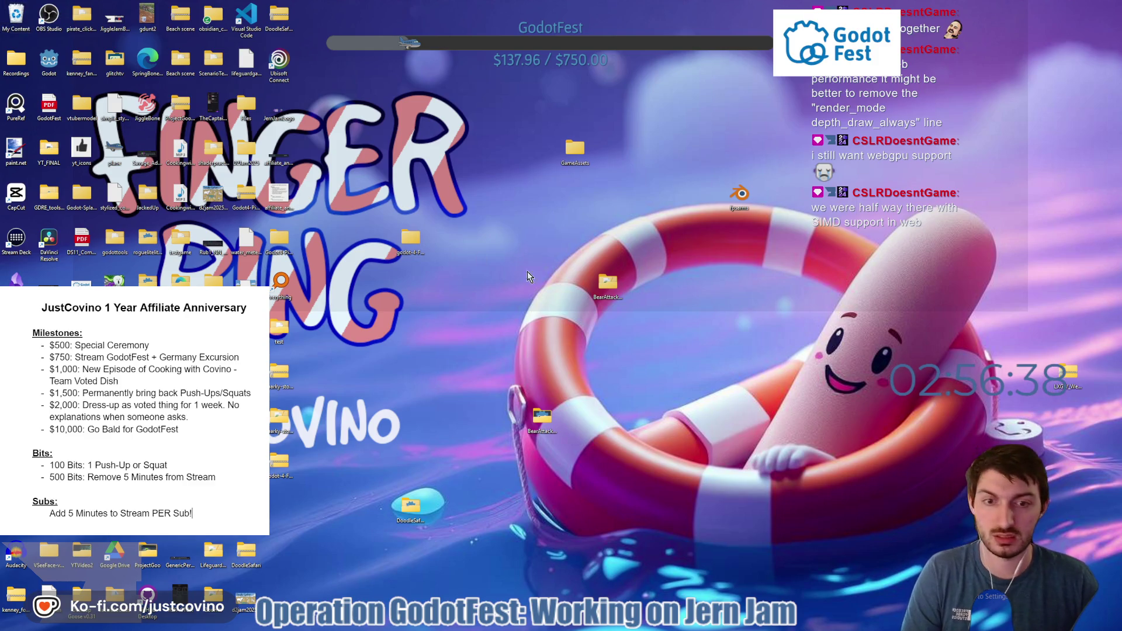
right_click(535, 420)
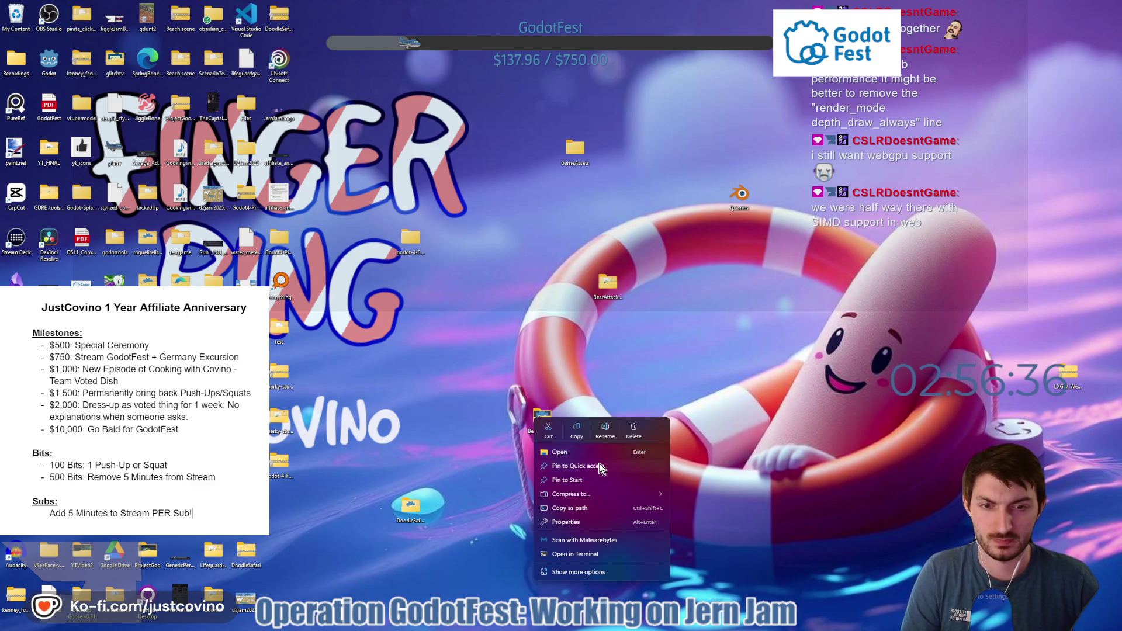
key(Escape)
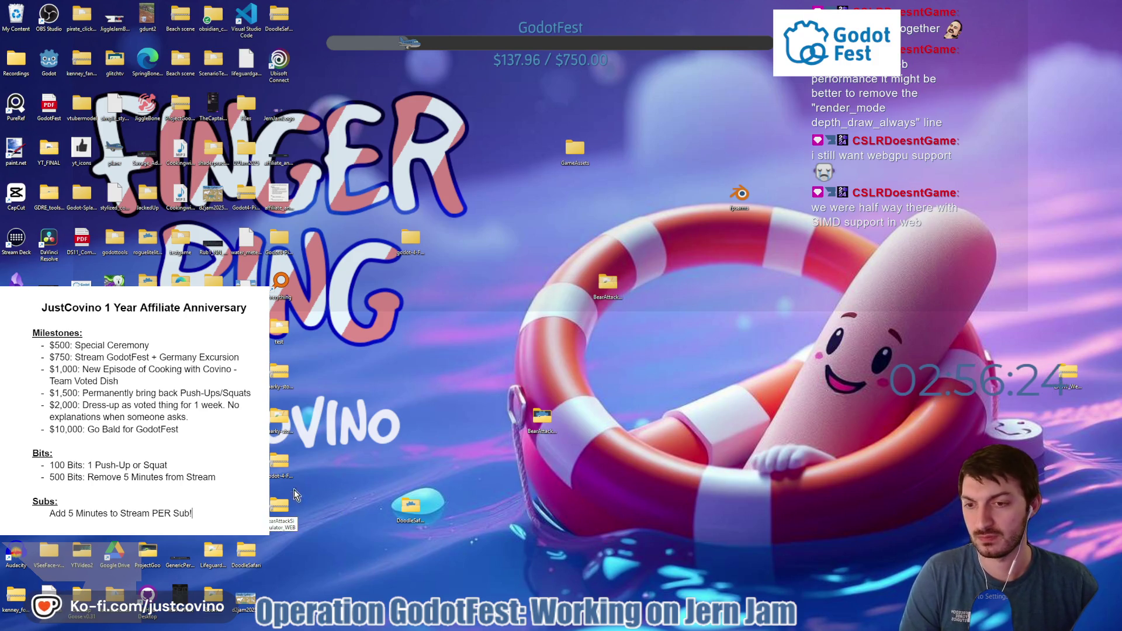
drag(286, 506, 619, 445)
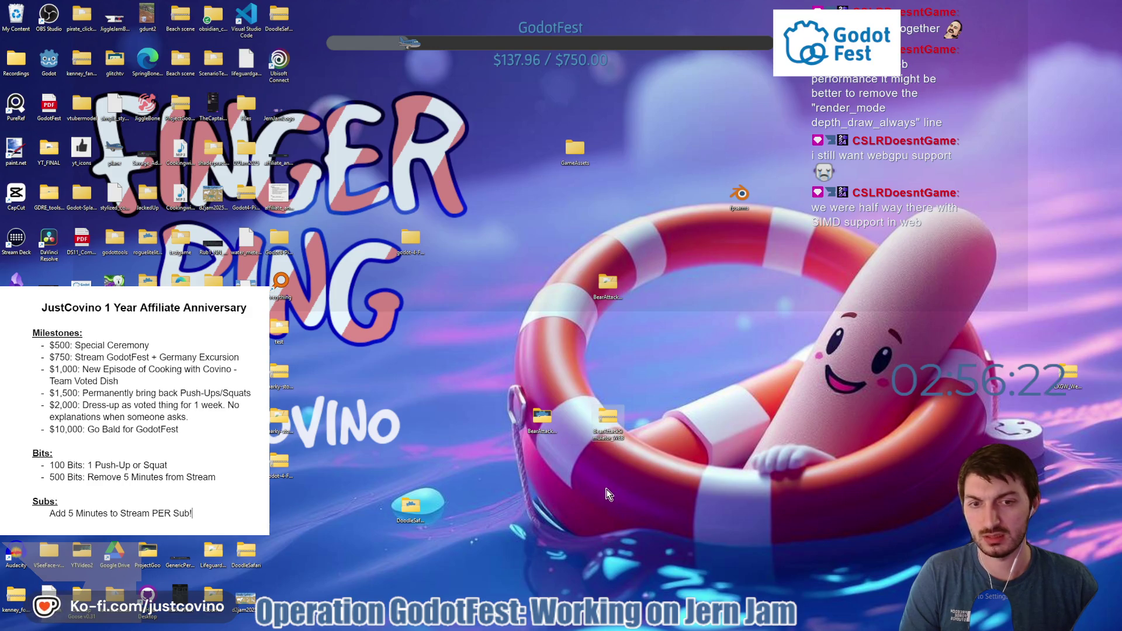
click(525, 623)
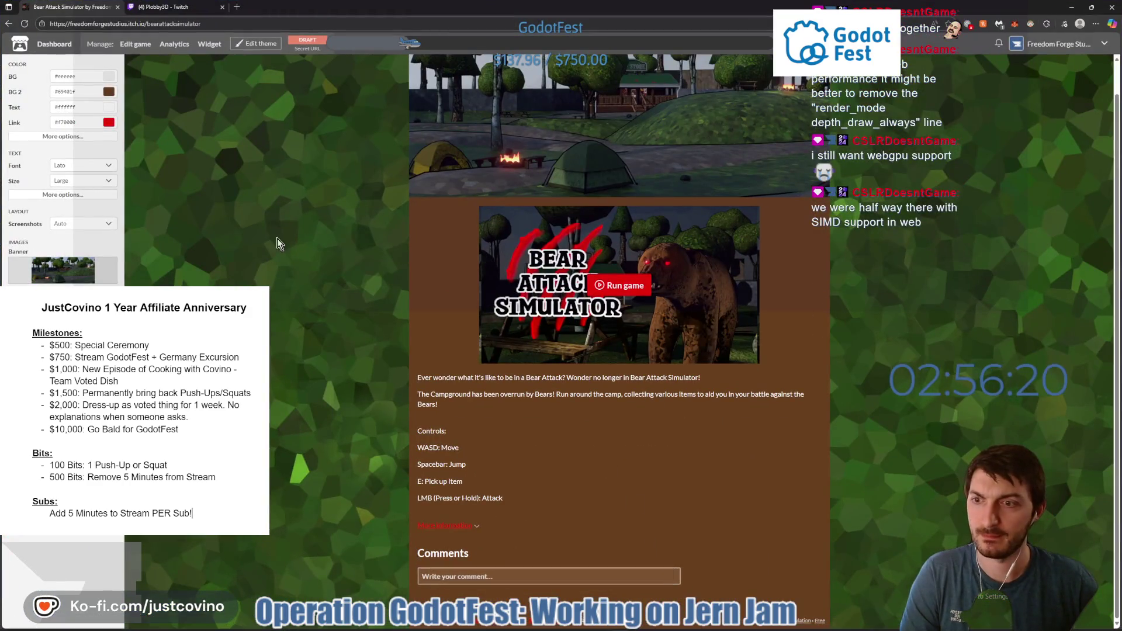
Delete the old BearAttackSimulator_WEB.zip upload from the game's edit page.
click(134, 45)
scroll(558, 294, down, 5)
scroll(560, 290, down, 3)
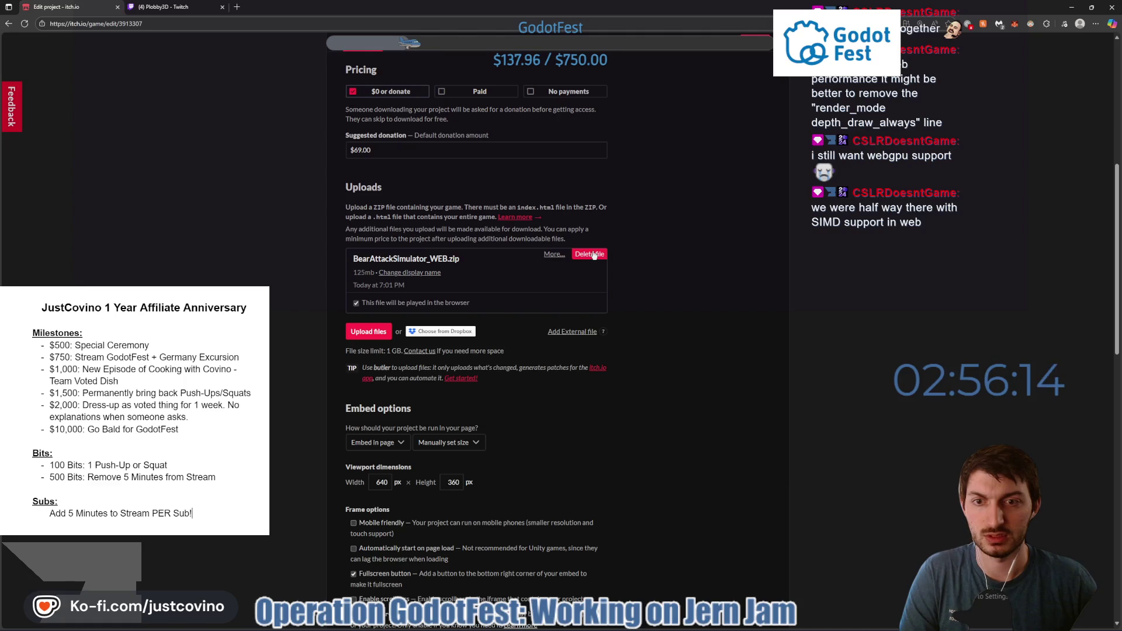
click(592, 254)
click(481, 150)
click(652, 173)
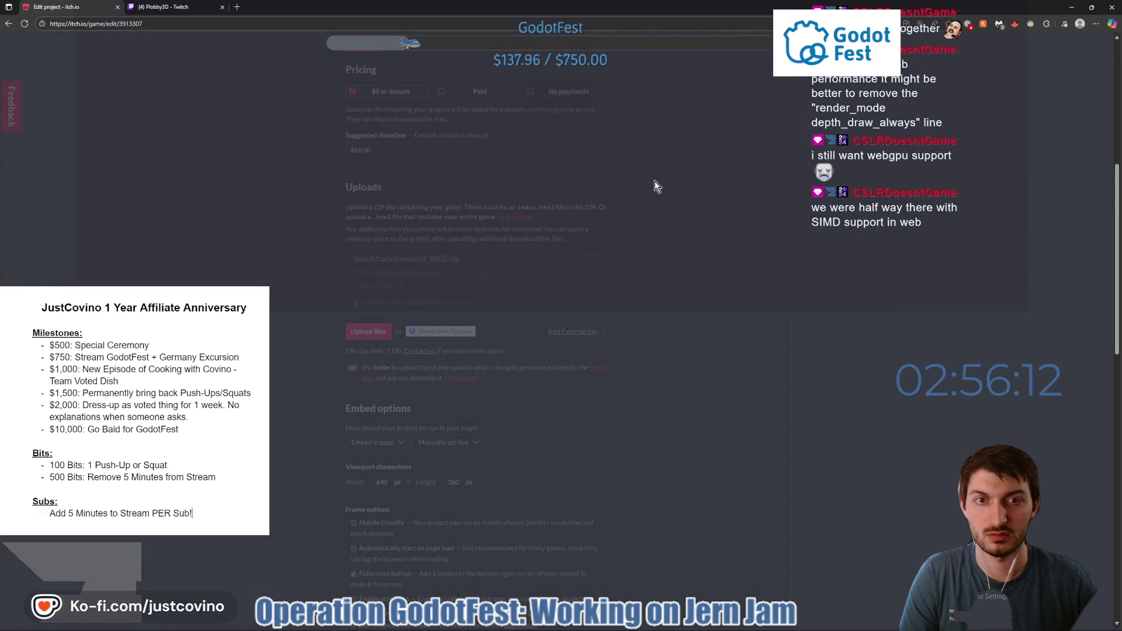
Upload the new BearAttackSimulator_WEB.zip from the desktop as the game build.
click(369, 257)
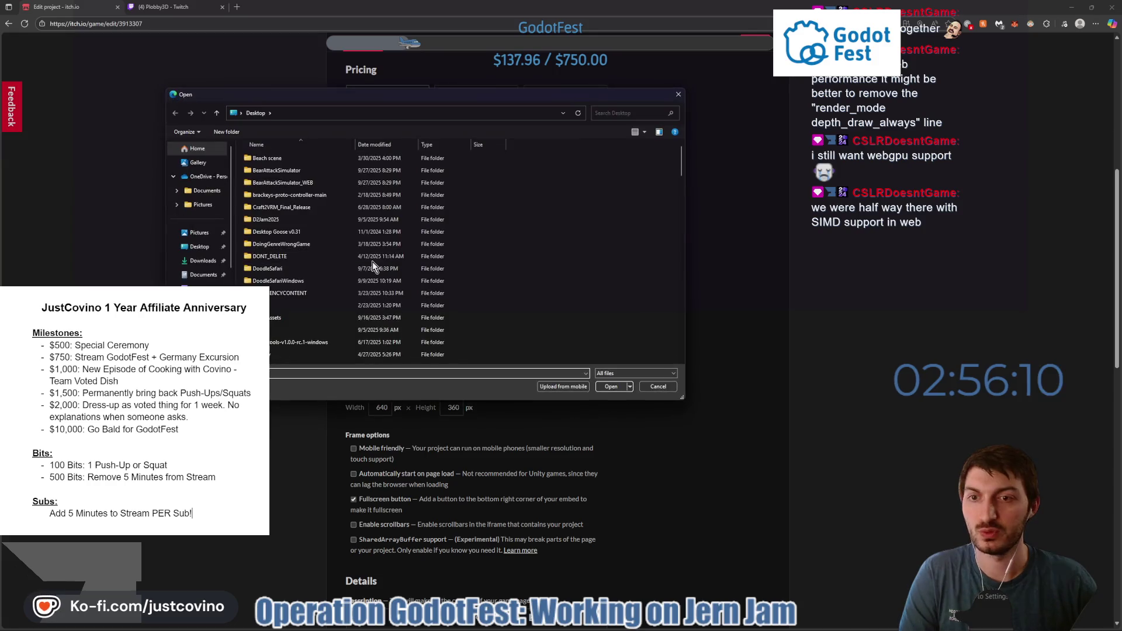
scroll(353, 267, down, 15)
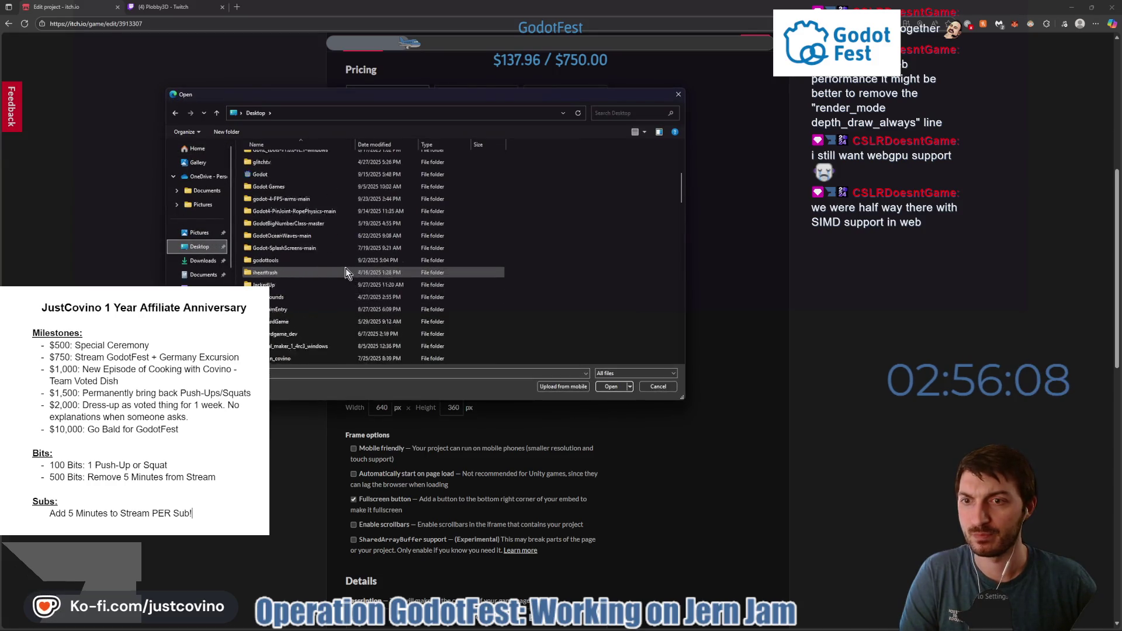
scroll(347, 272, down, 1)
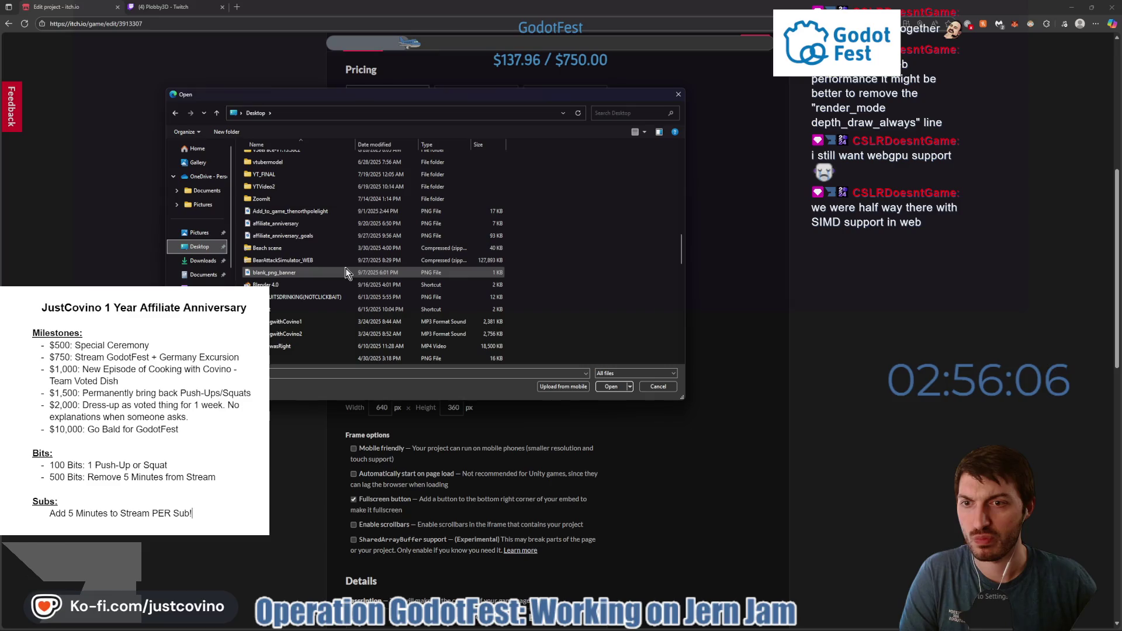
click(312, 261)
click(609, 387)
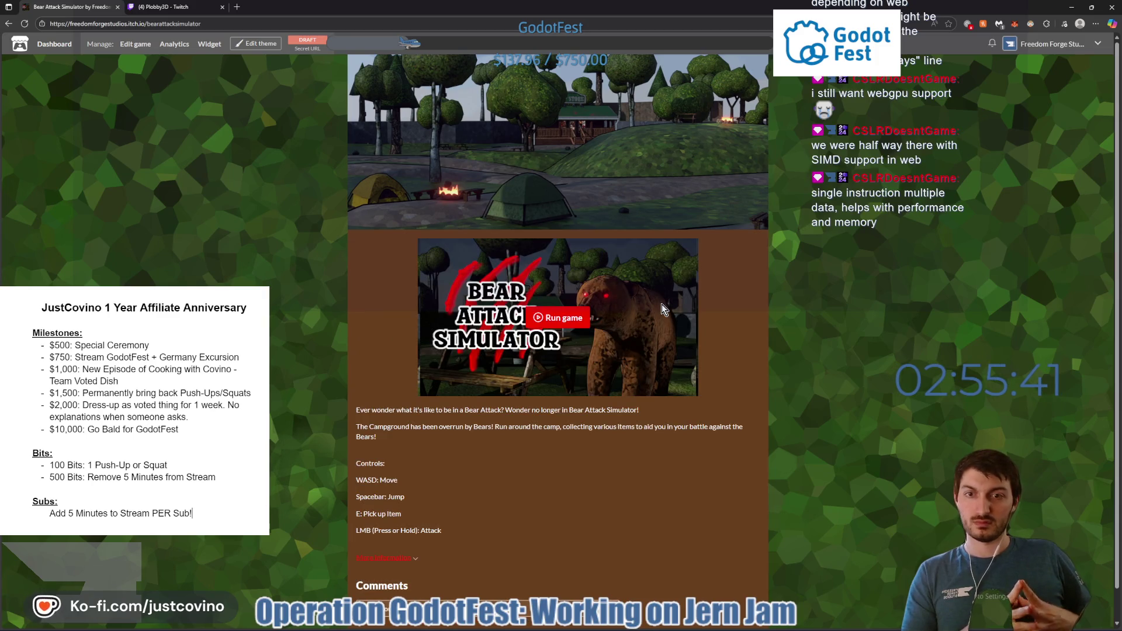
Run the uploaded web build fullscreen and start a new game from the title screen.
click(561, 319)
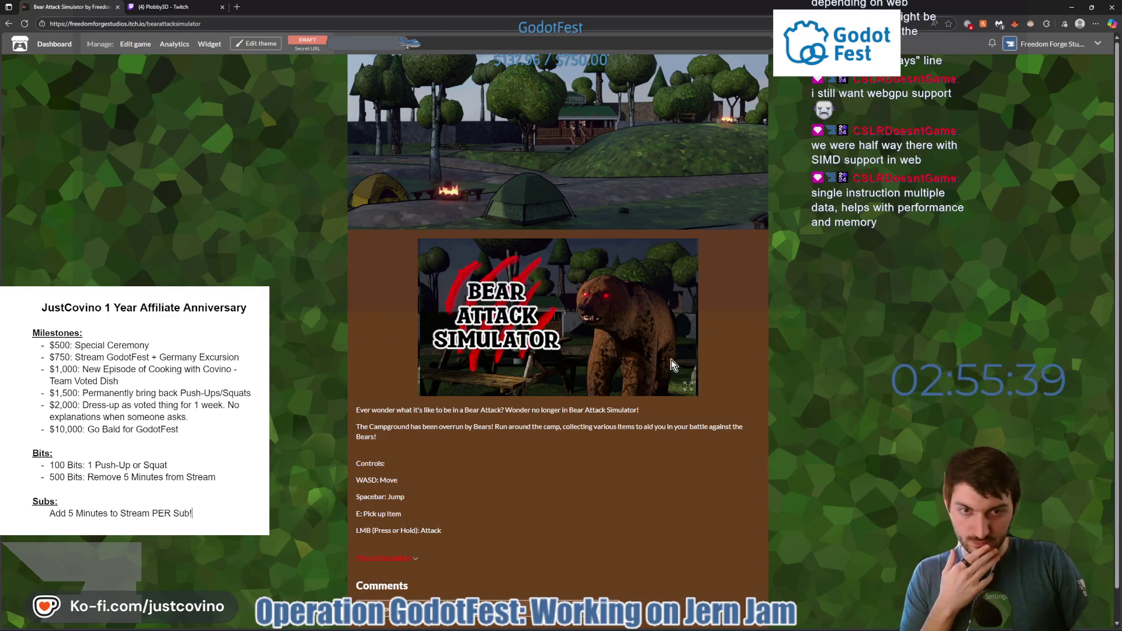
click(687, 389)
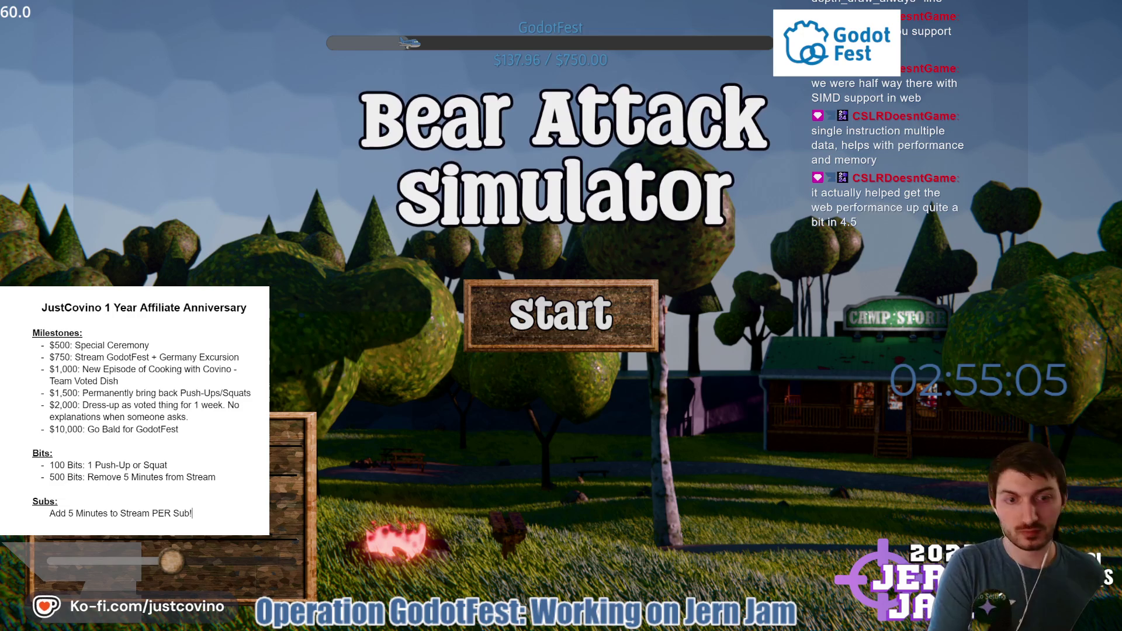
click(535, 335)
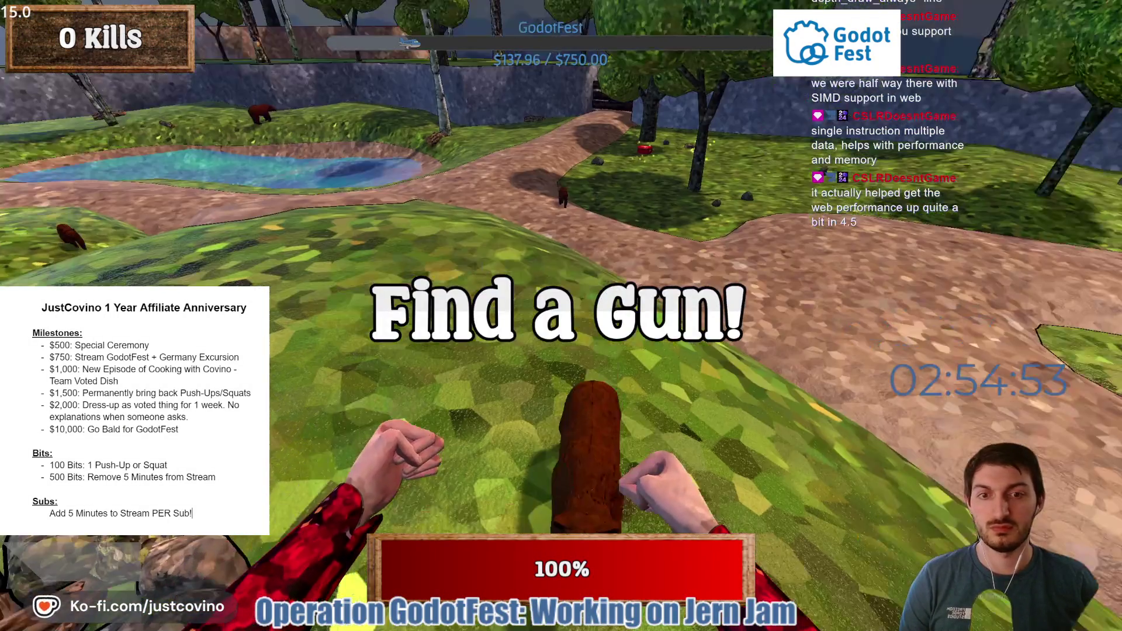
Punch the charging bears, turning toward the camp store, to rack up kills.
click(561, 315)
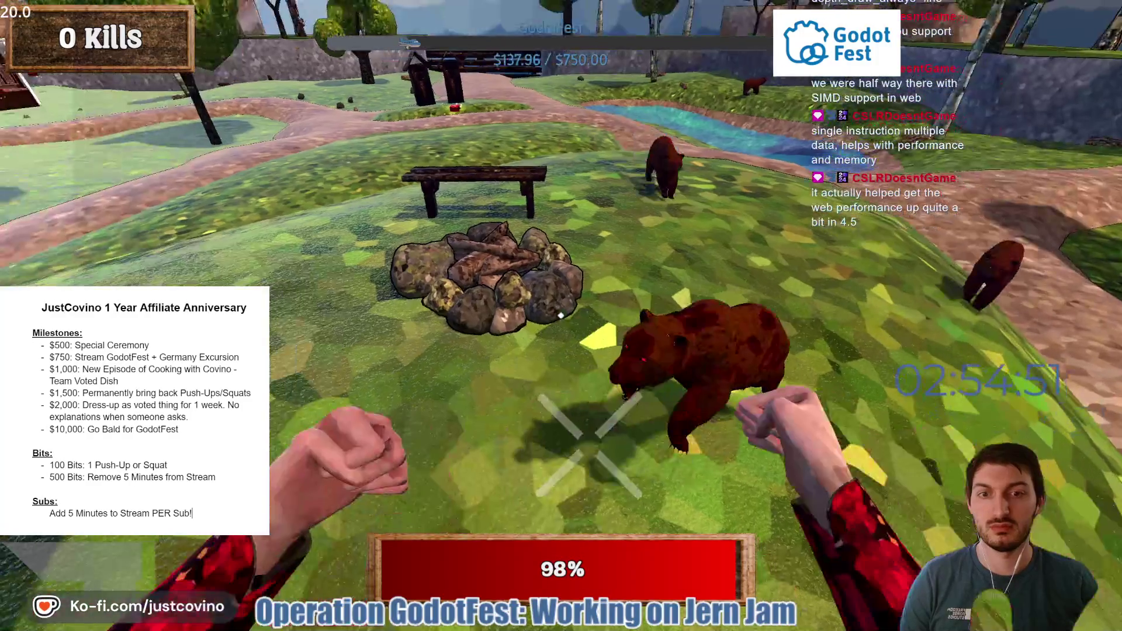
click(561, 316)
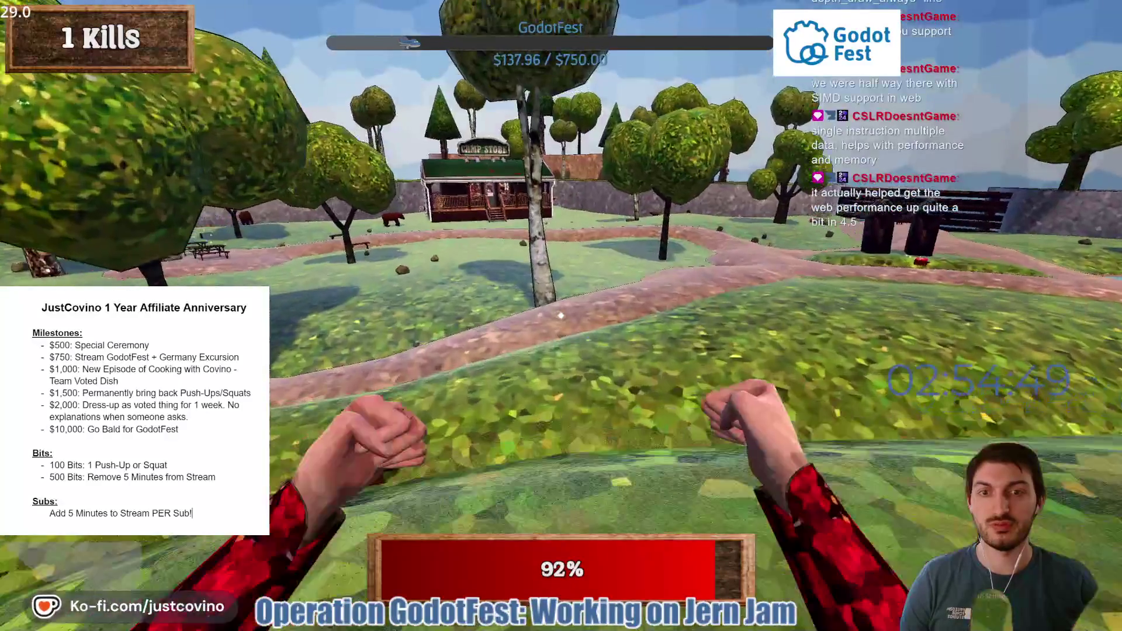
click(561, 316)
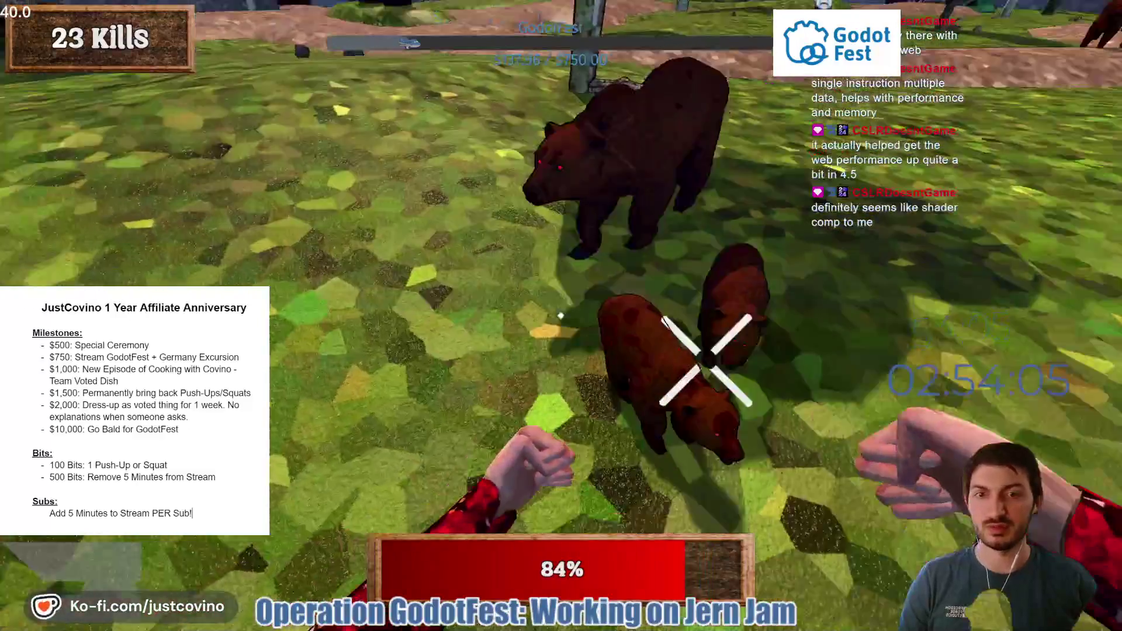
click(561, 315)
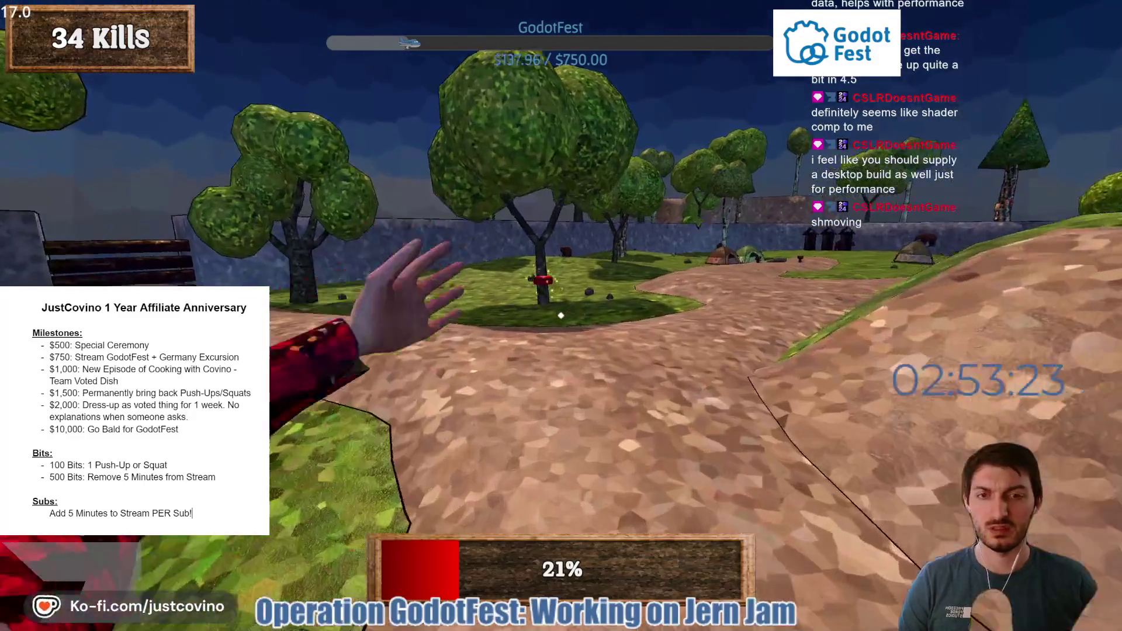
Pick up the red health box and the can beside the bench.
key(w)
key(e)
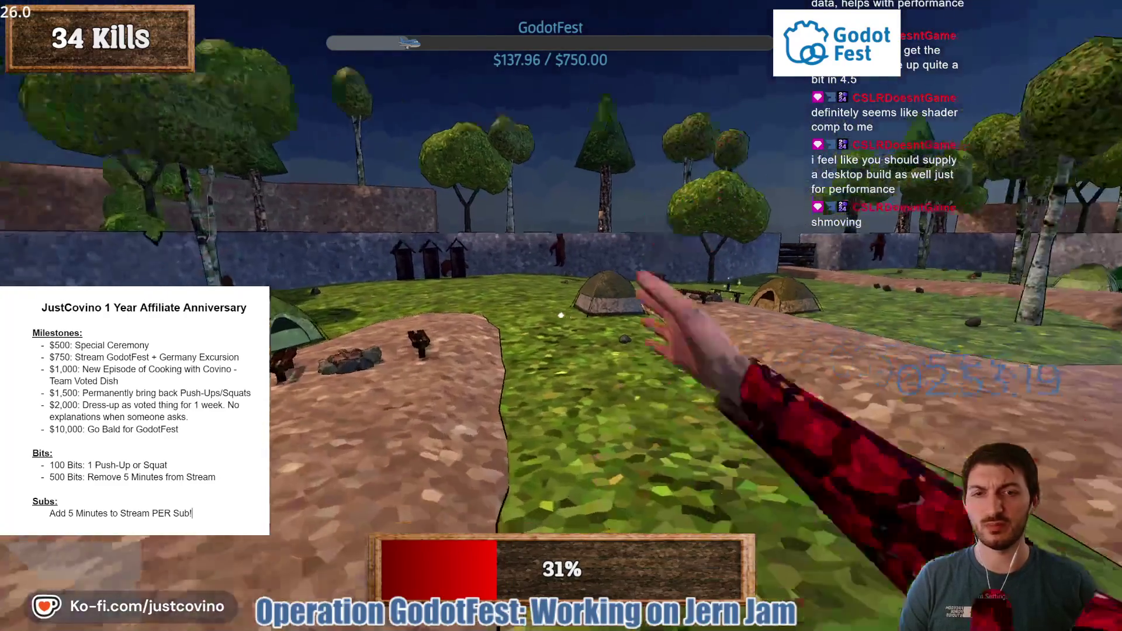
key(w)
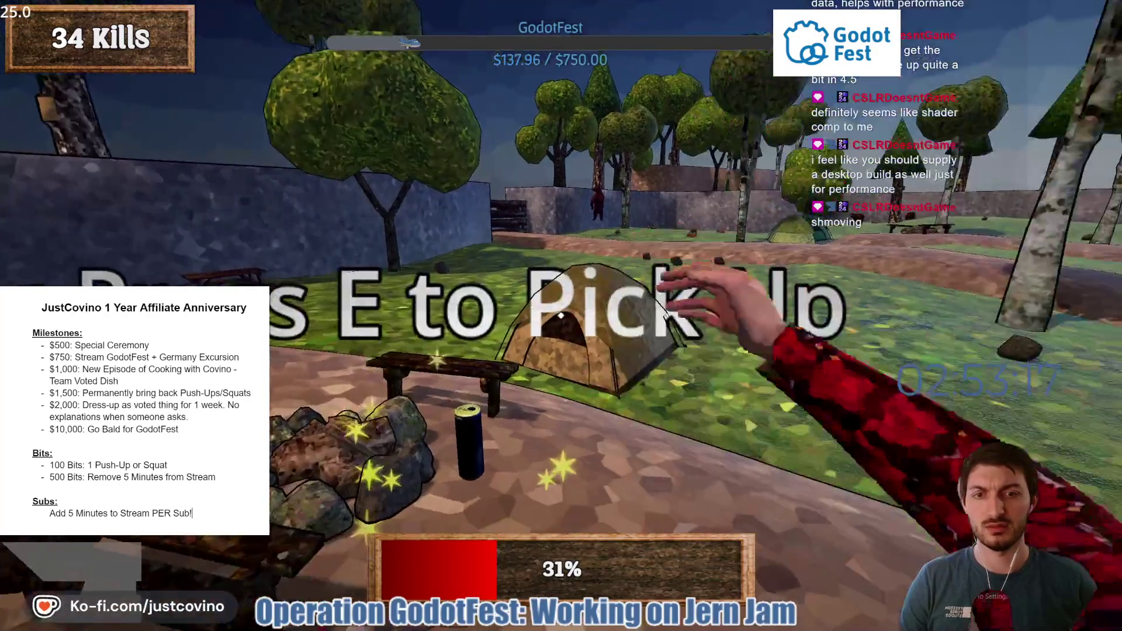
key(e)
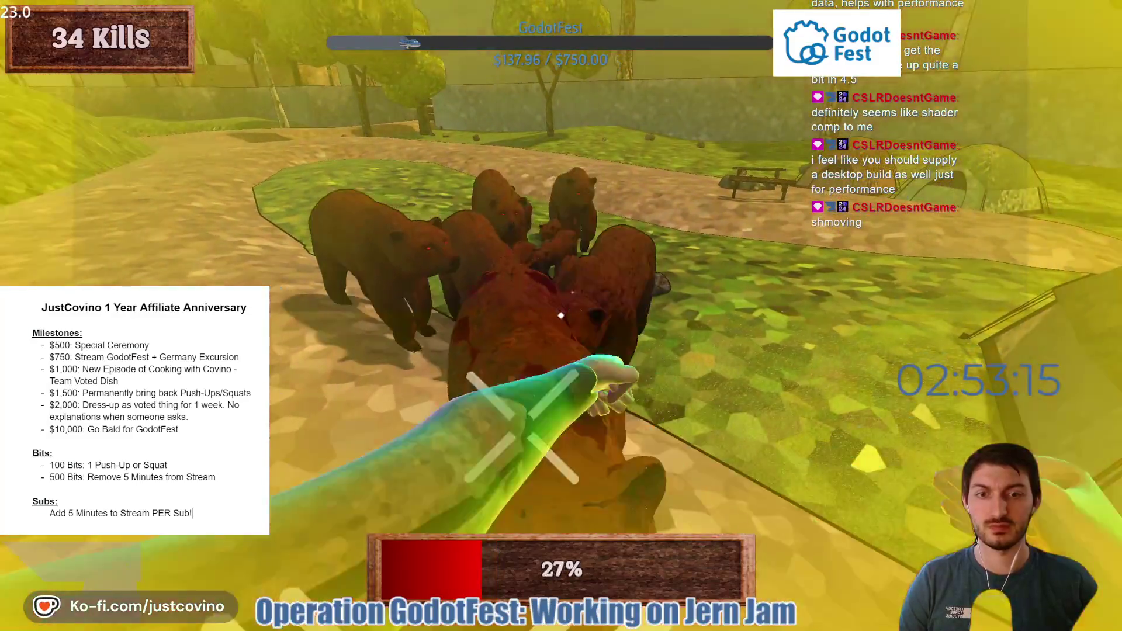
Punch the crowd of bears until the run ends, then exit fullscreen.
click(561, 316)
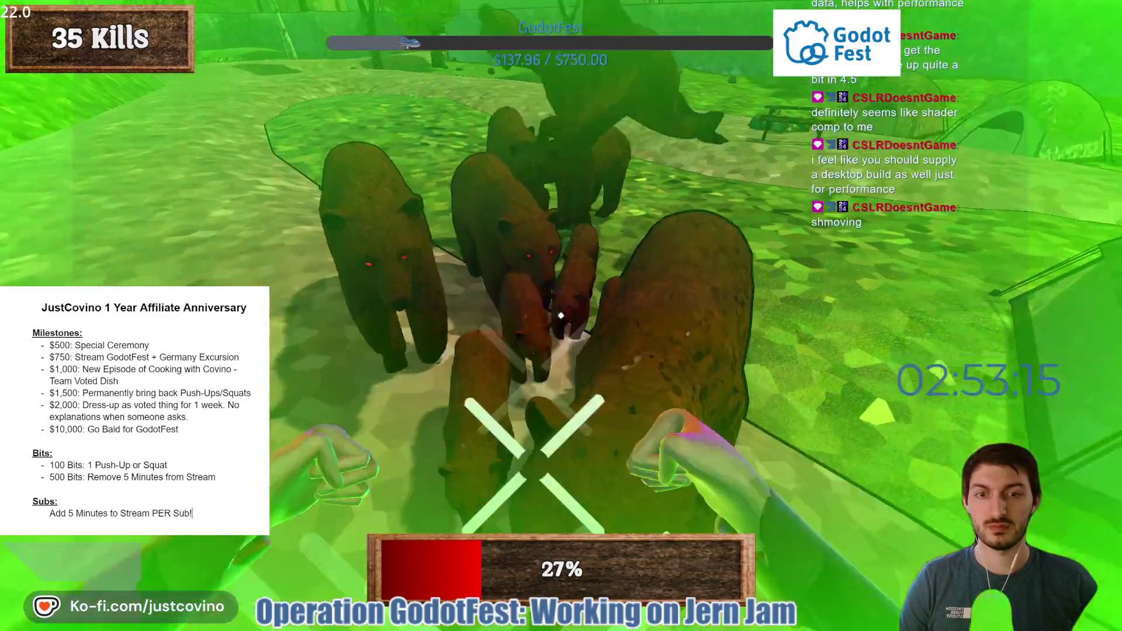
click(561, 316)
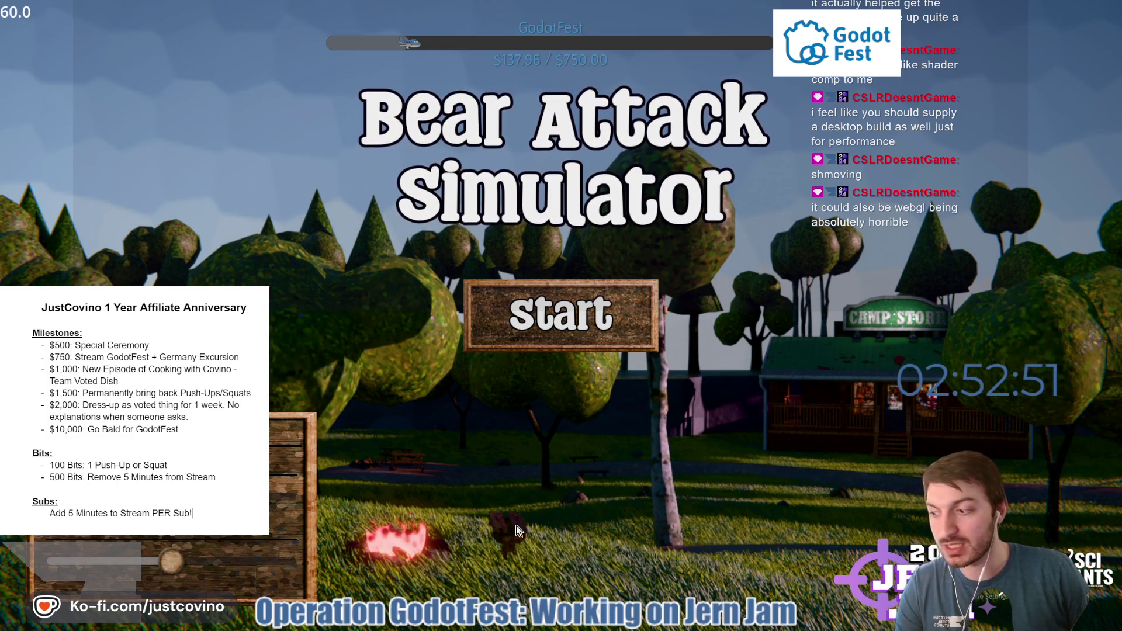
key(Escape)
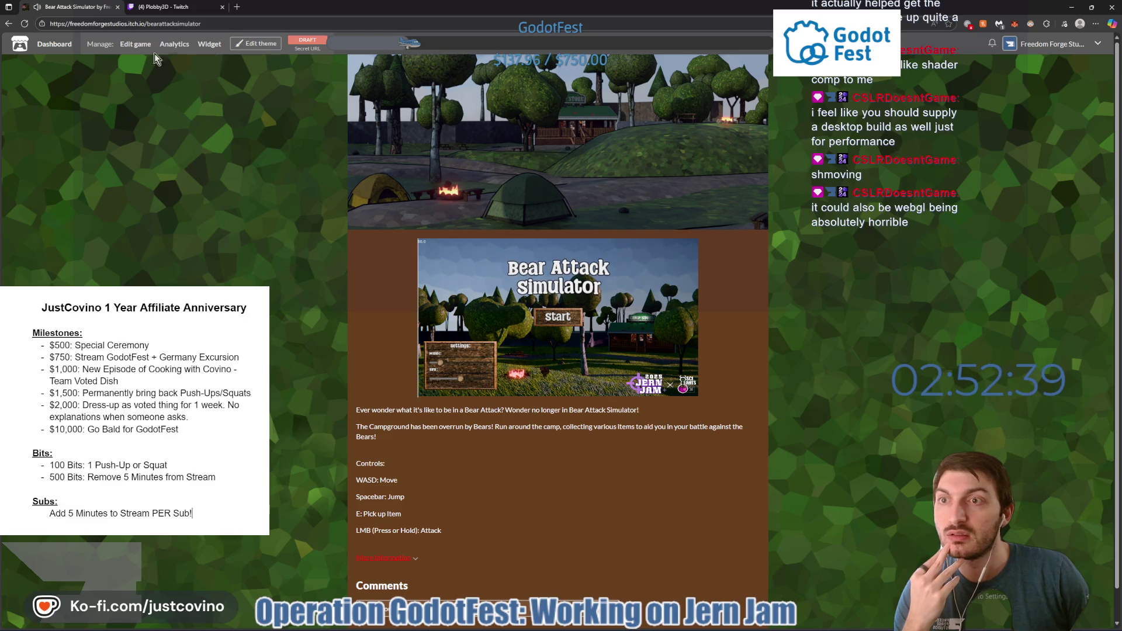
Add blank lines after 'LMB (Press or Hold): Attack' in the game's description.
click(129, 45)
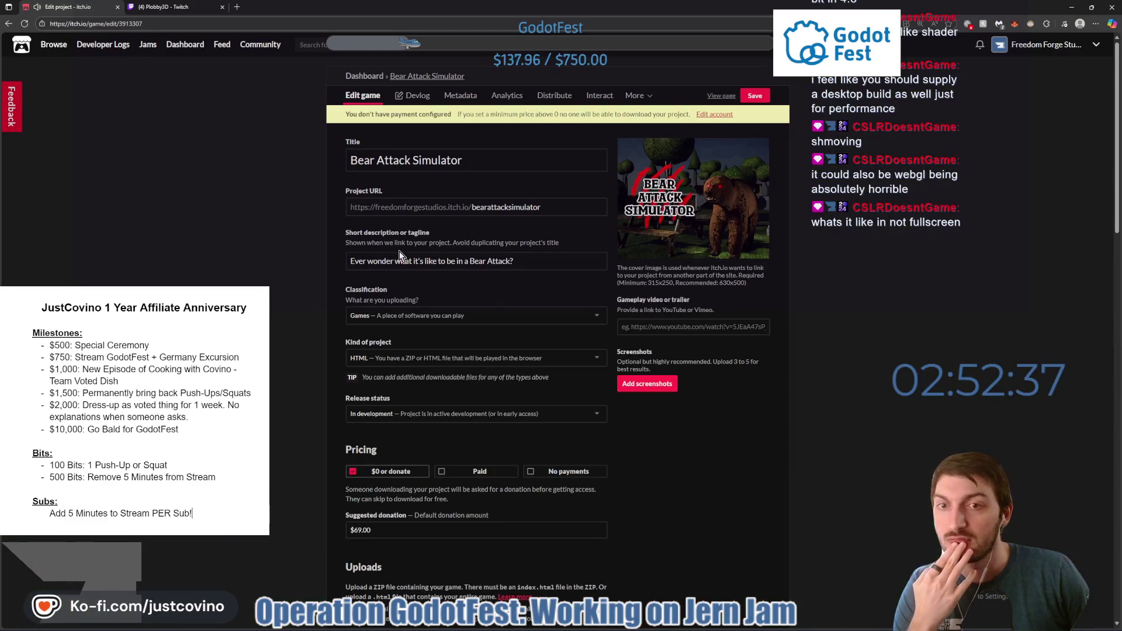
scroll(596, 391, down, 5)
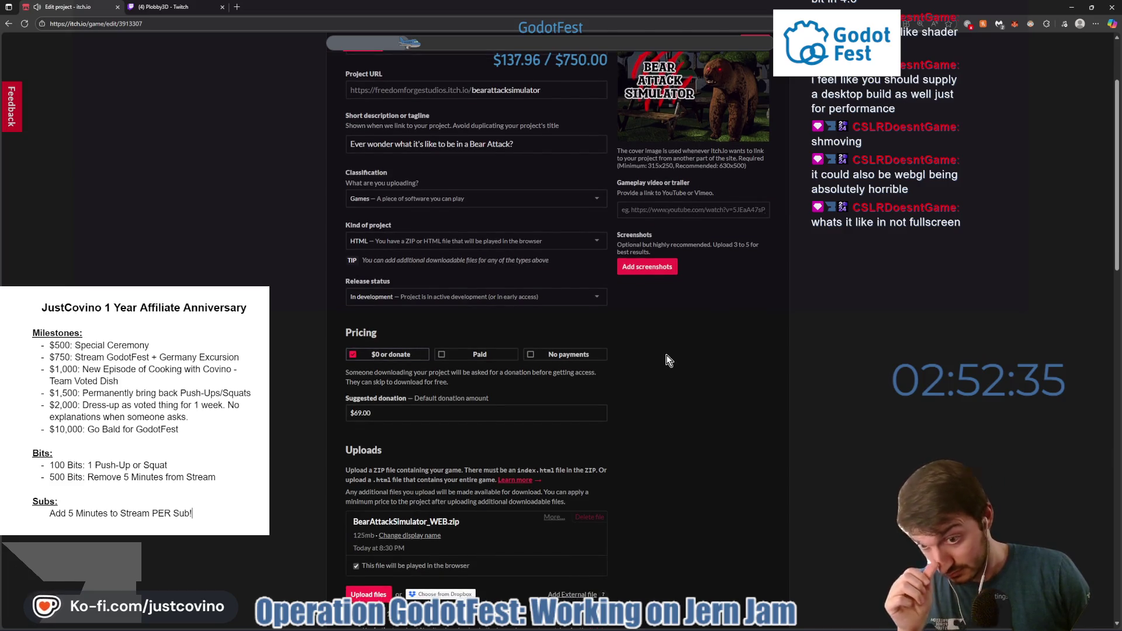
scroll(672, 355, down, 4)
scroll(644, 344, down, 5)
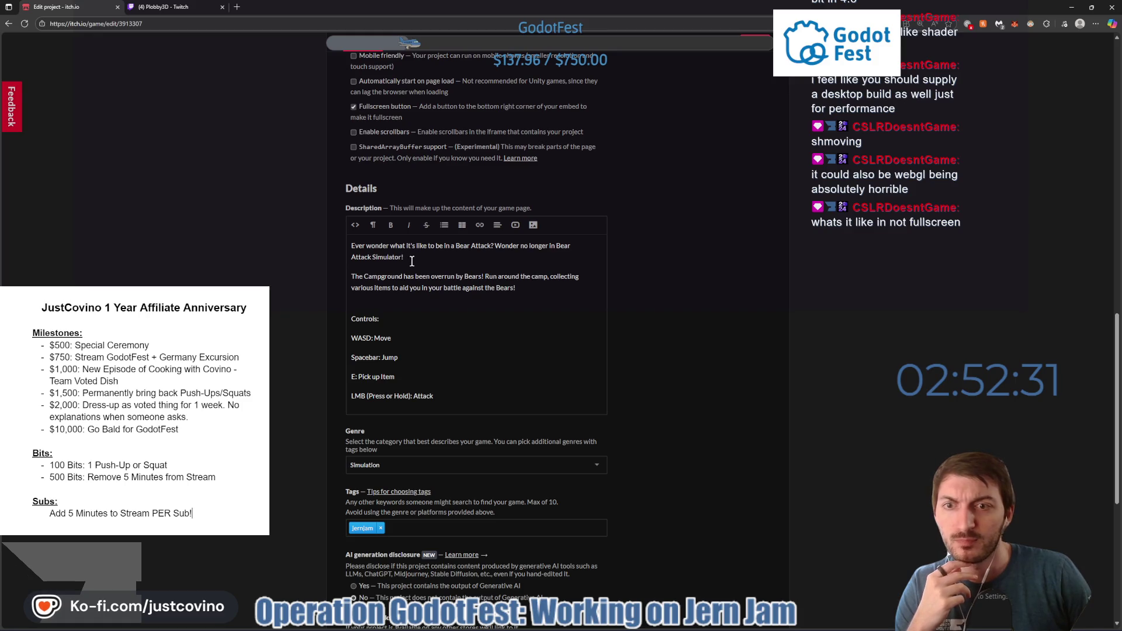
click(495, 402)
key(Return)
key(Return)
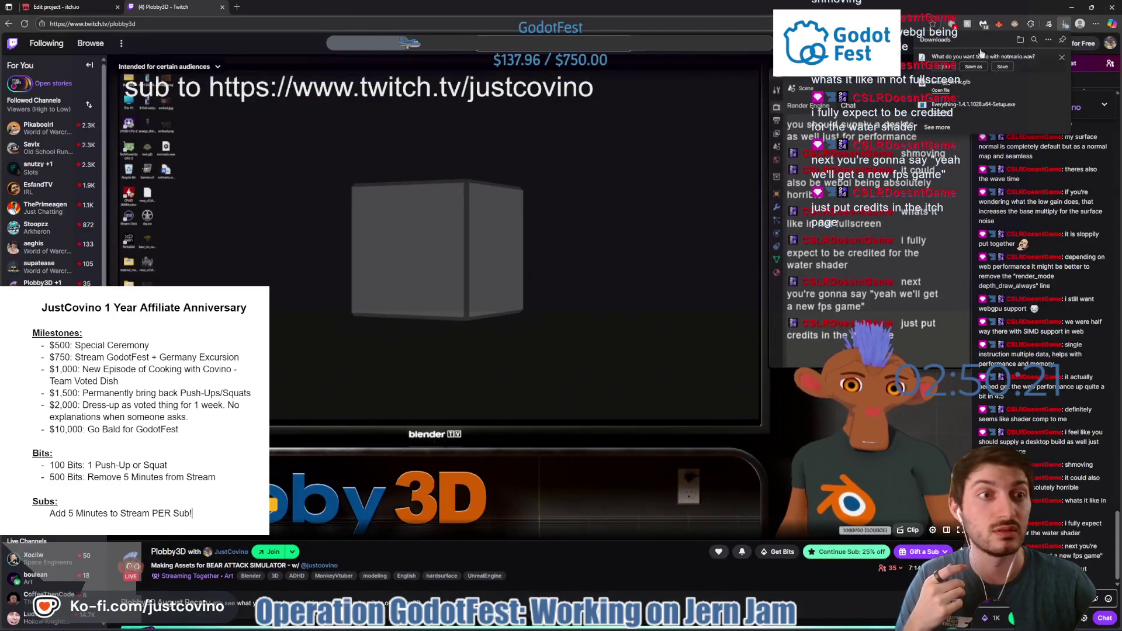
Keep the notmario.wav download from the browser and return to the Godot editor.
click(972, 68)
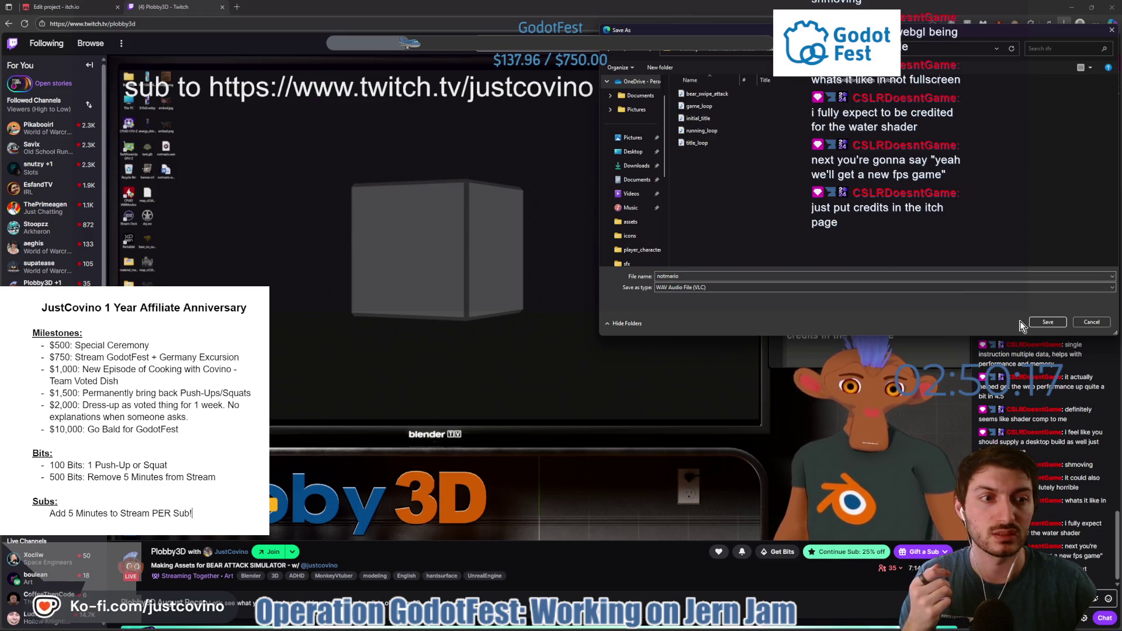
key(Escape)
click(1002, 67)
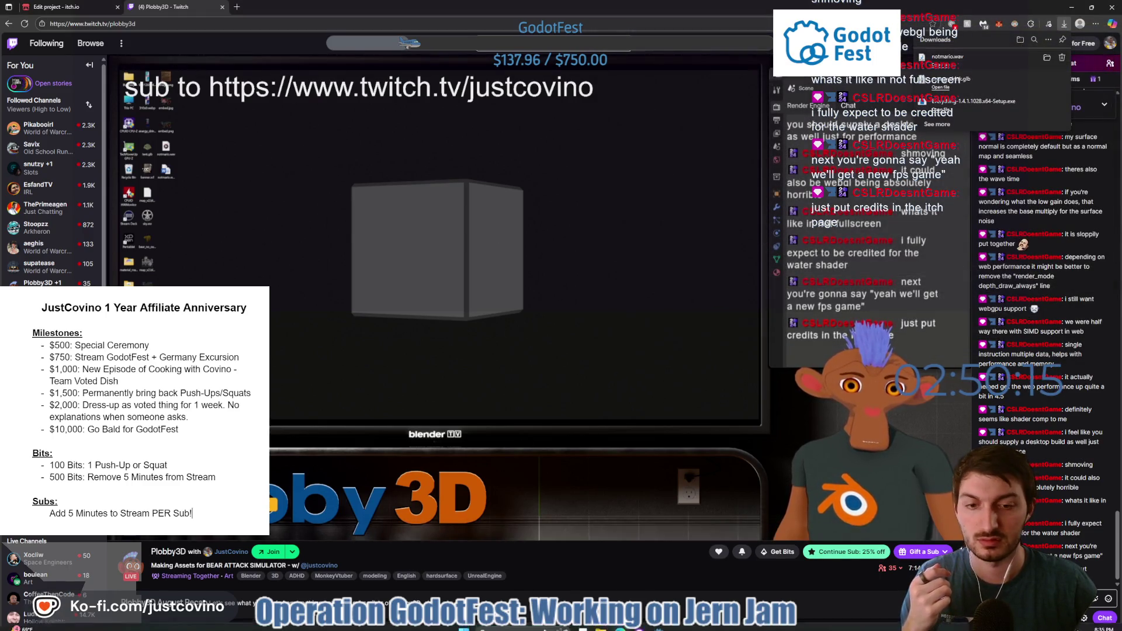
click(639, 626)
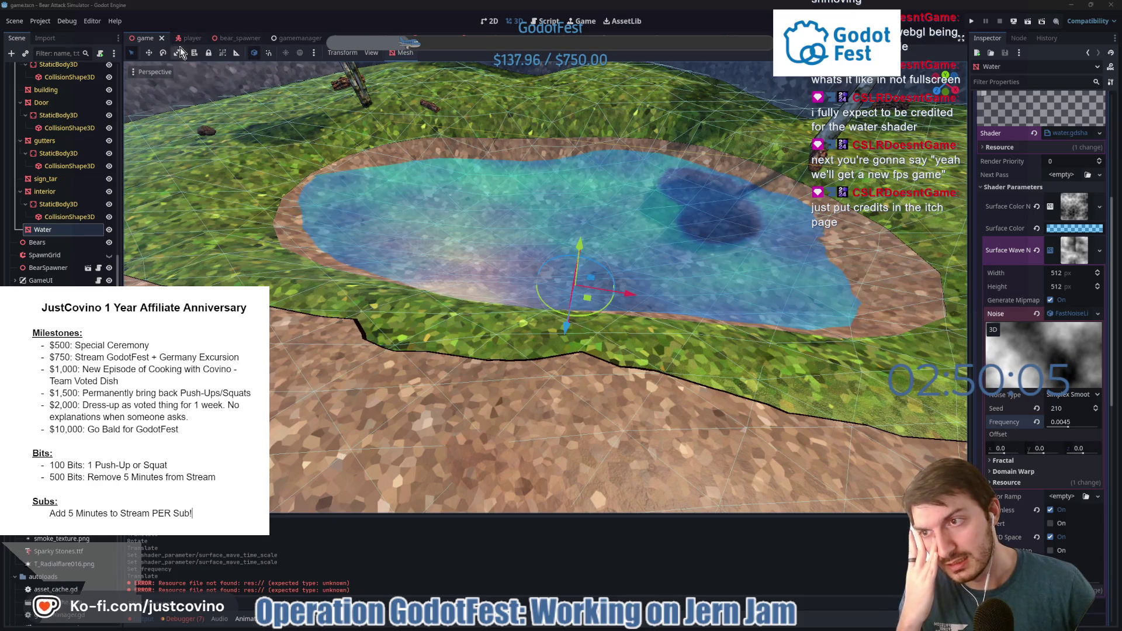
Look through the gamemanager, pick_up, energy_drink and pick_up_spawner scenes and the spawner script.
click(281, 38)
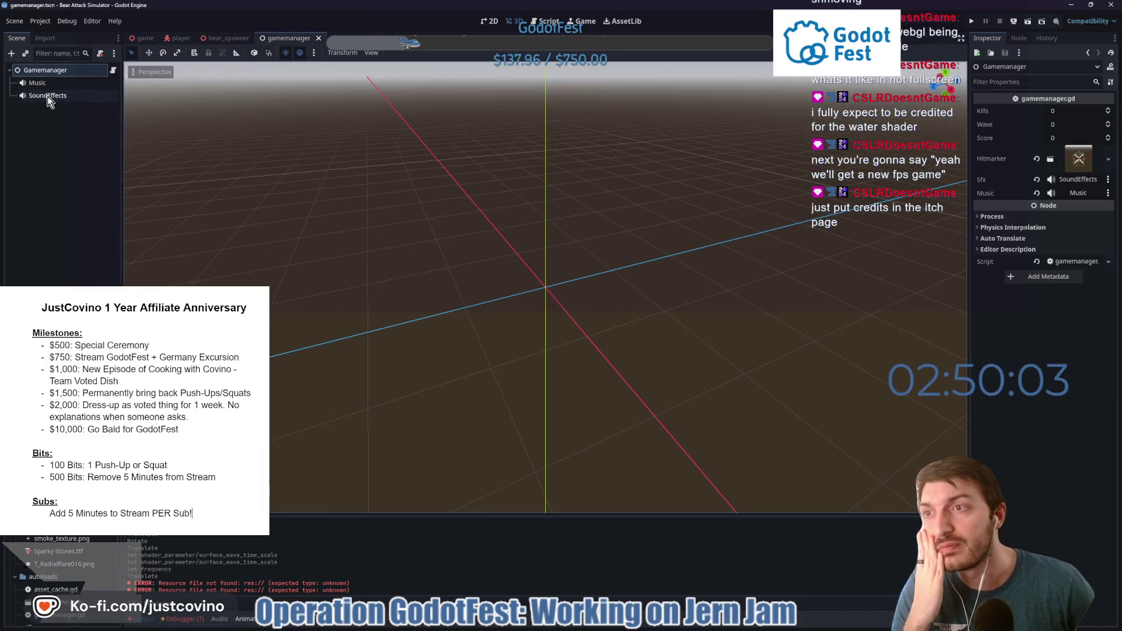
click(36, 86)
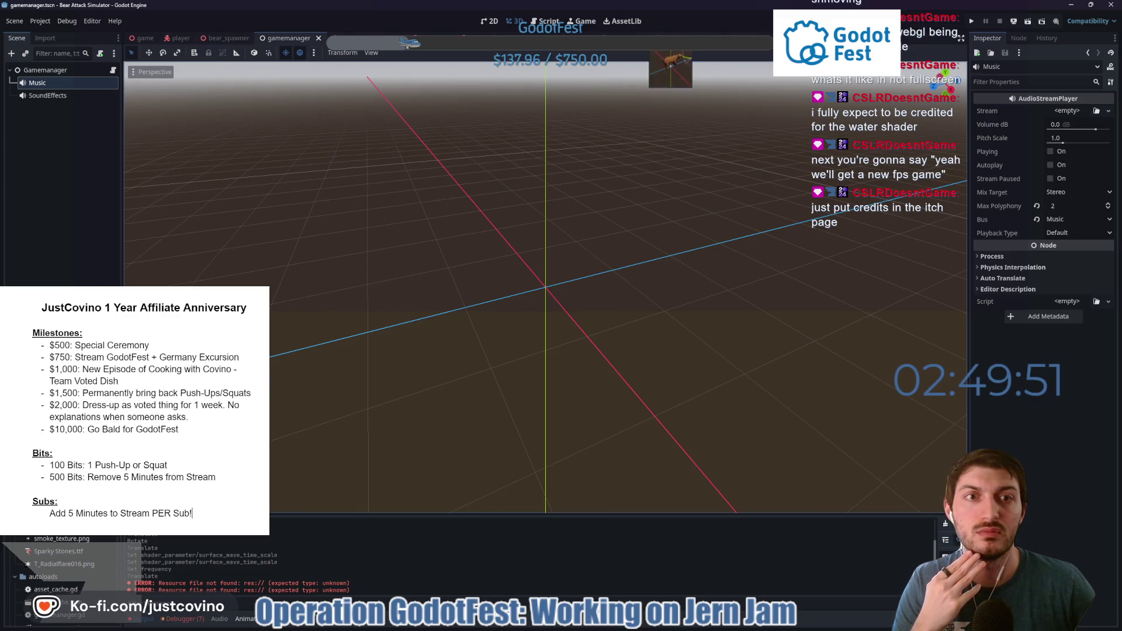
click(342, 38)
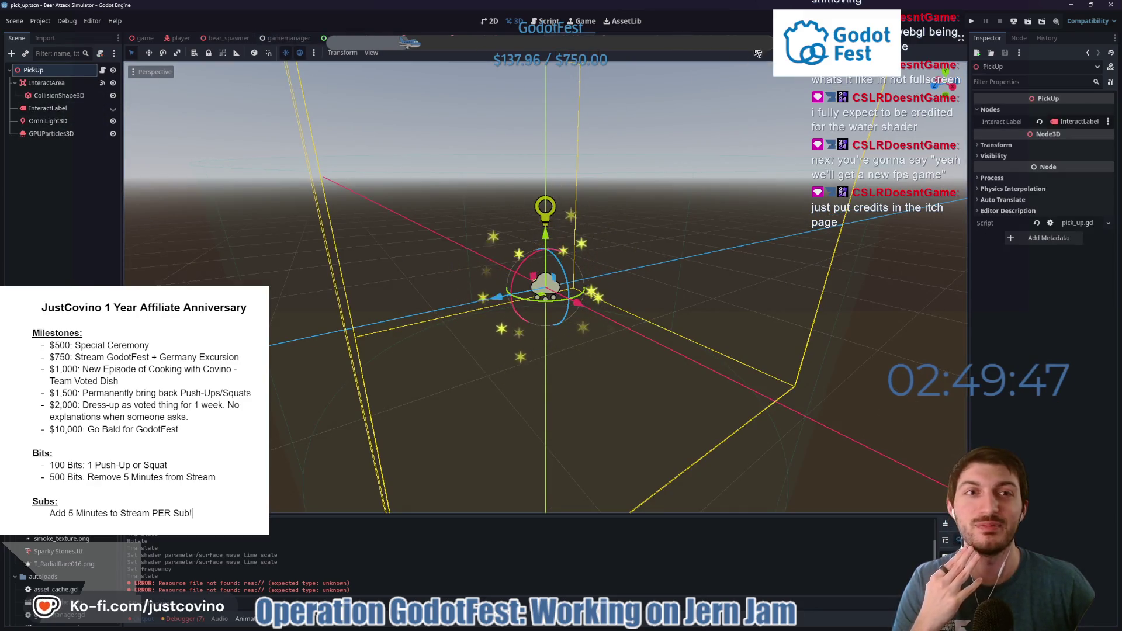
click(735, 39)
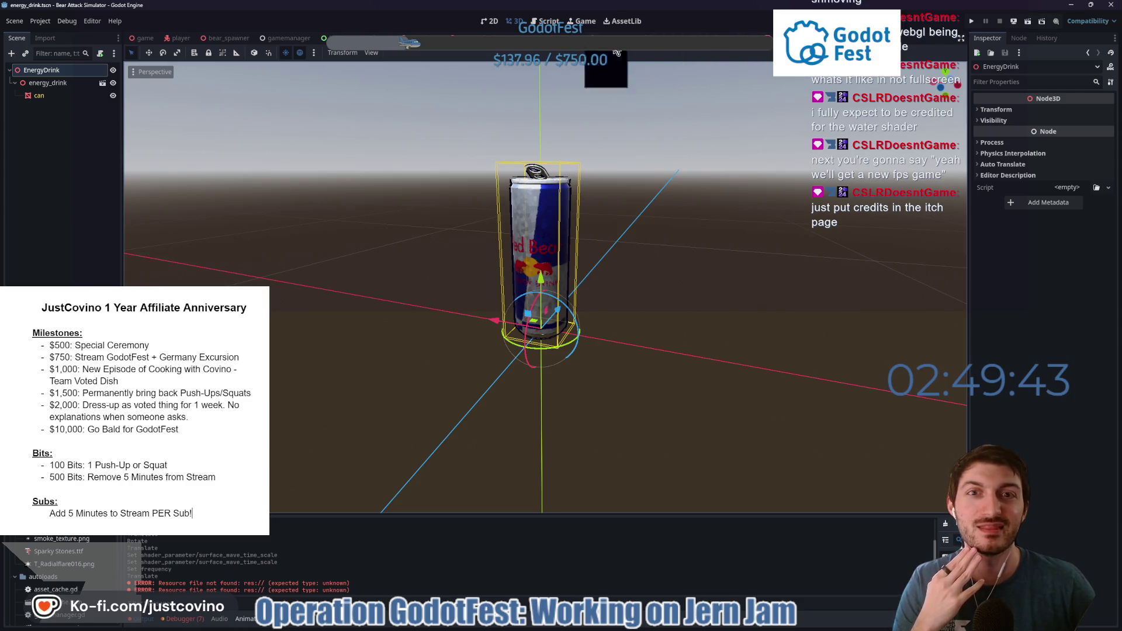
click(554, 50)
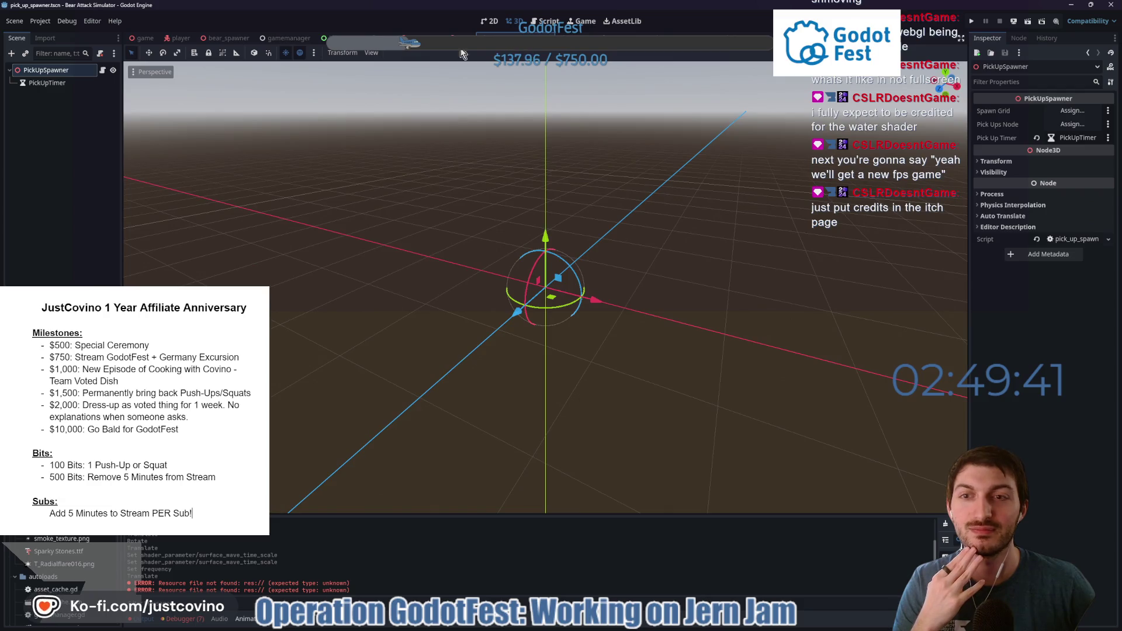
click(102, 70)
scroll(561, 304, down, 1)
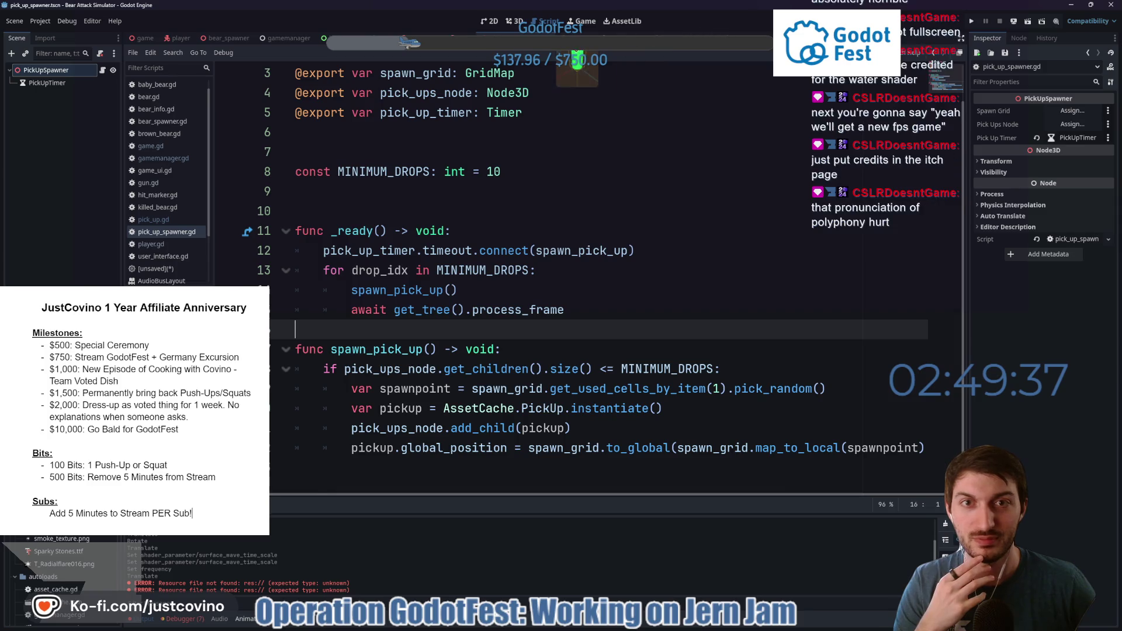
Jump from pick_up.gd to drink_energy_drink in player.gd and add an empty first line.
click(624, 38)
scroll(635, 295, down, 2)
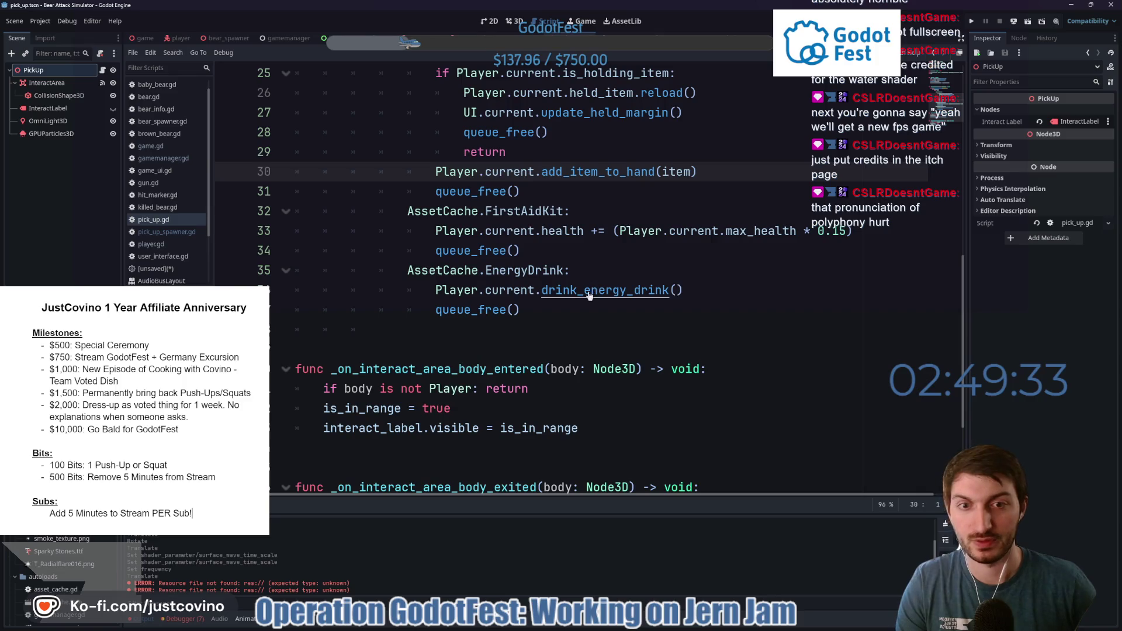
ctrl+click(589, 292)
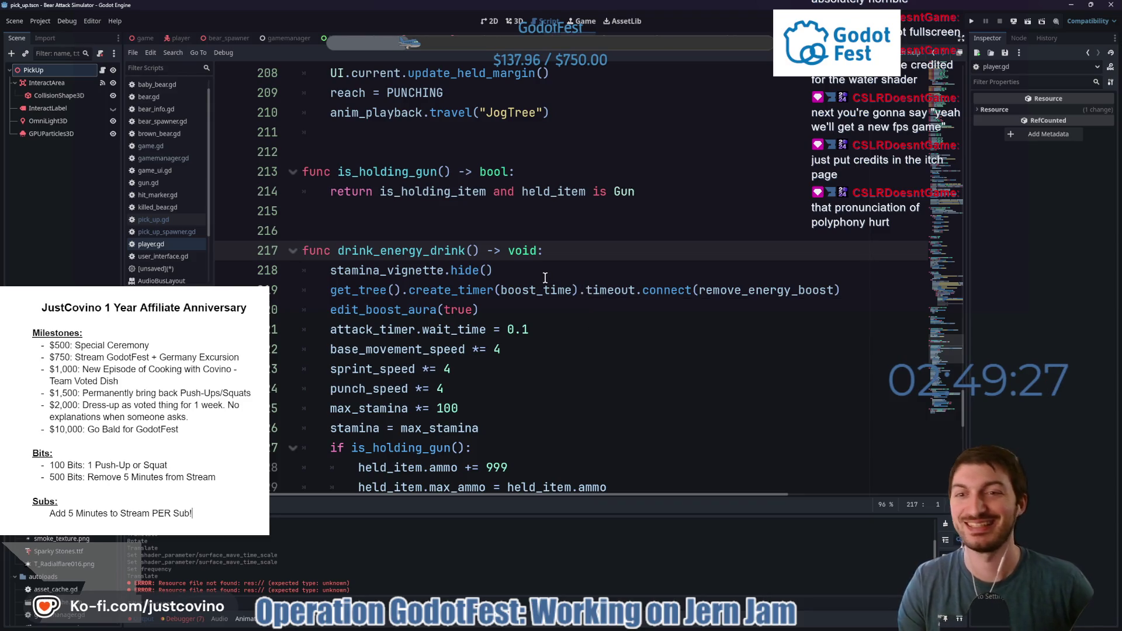
click(586, 250)
key(Return)
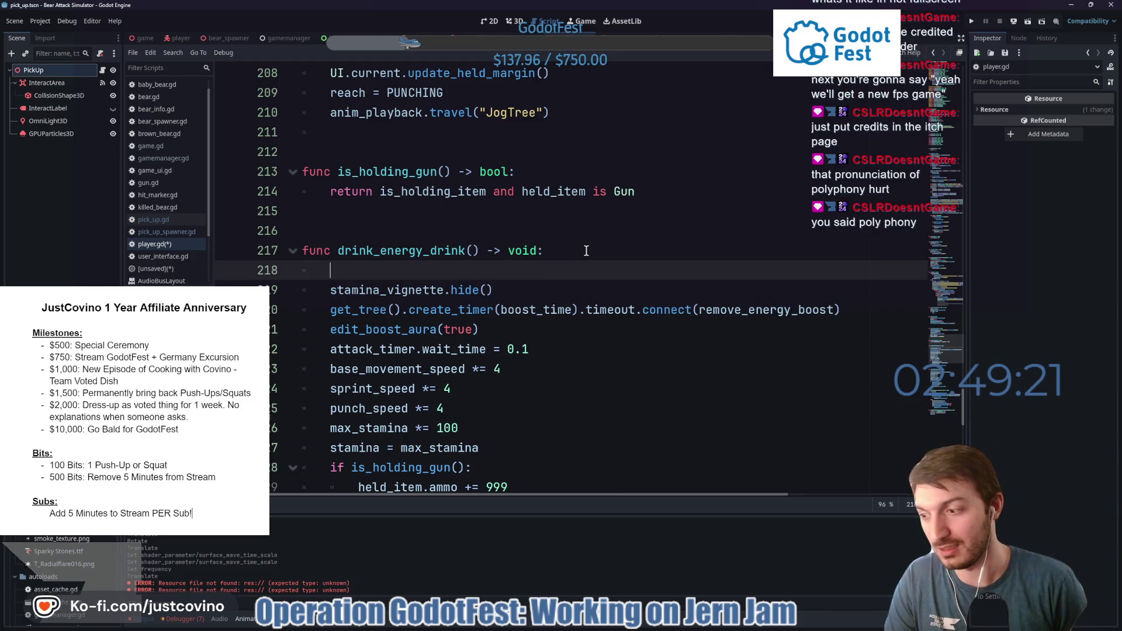
Add a GameManager.play_music() call at the start of drink_energy_drink.
text(GameMana)
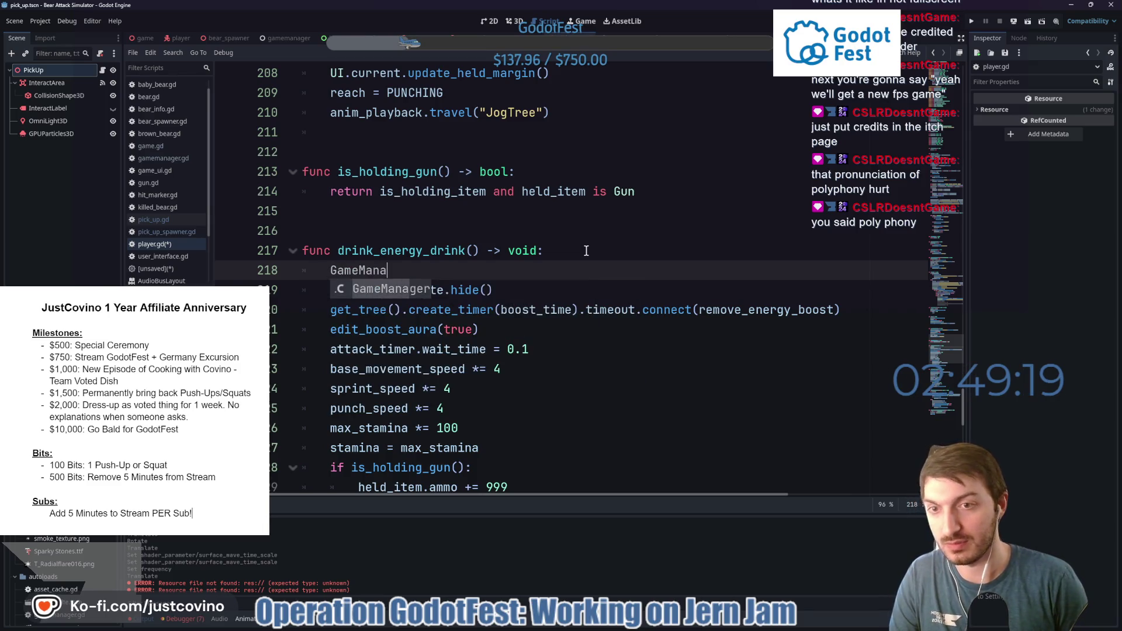
text(gherer.)
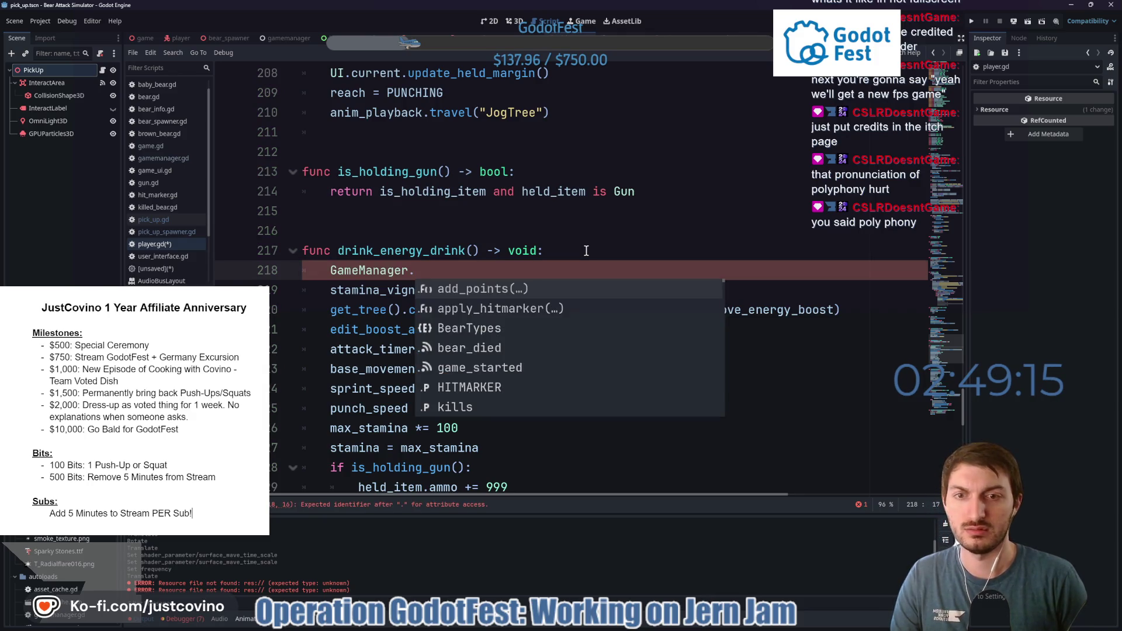
text(play)
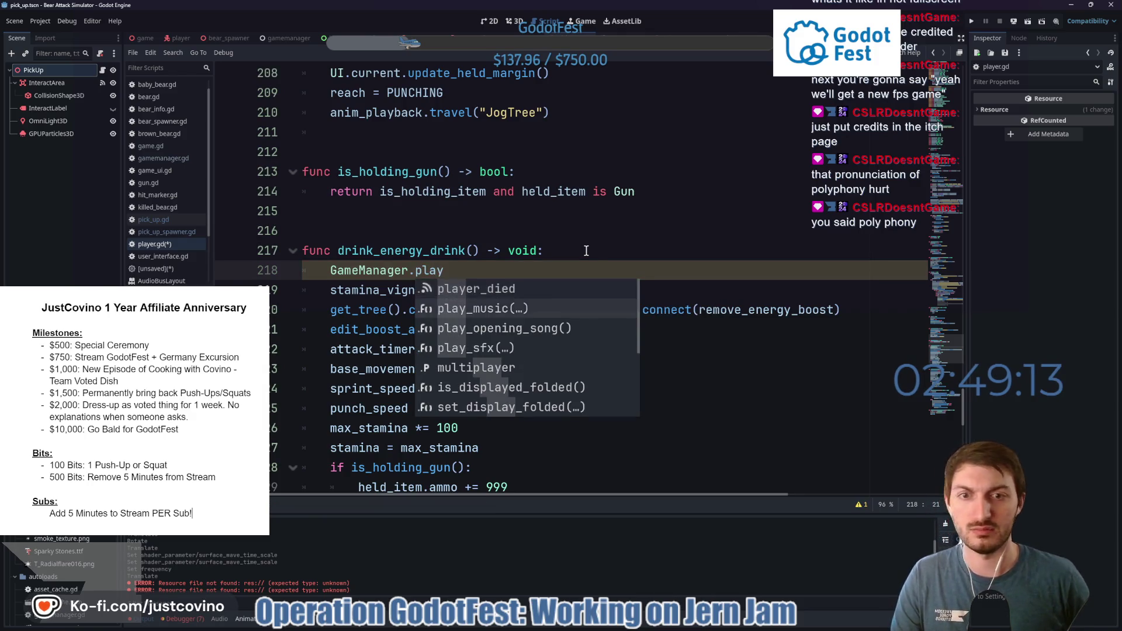
key(Return)
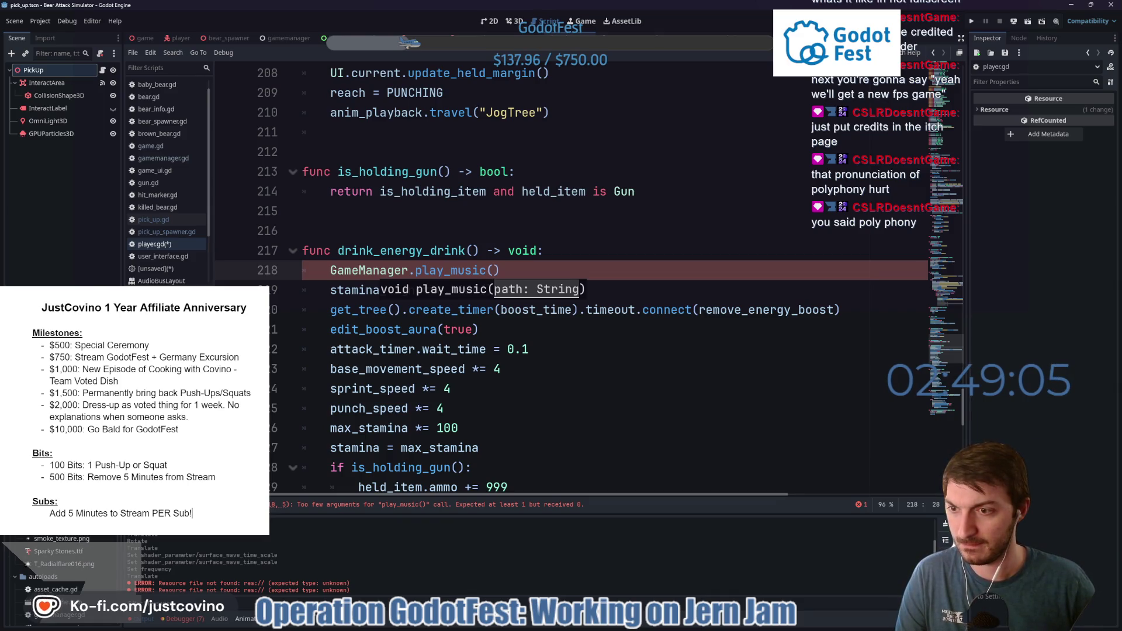
scroll(58, 561, down, 5)
scroll(59, 578, up, 5)
scroll(62, 563, down, 3)
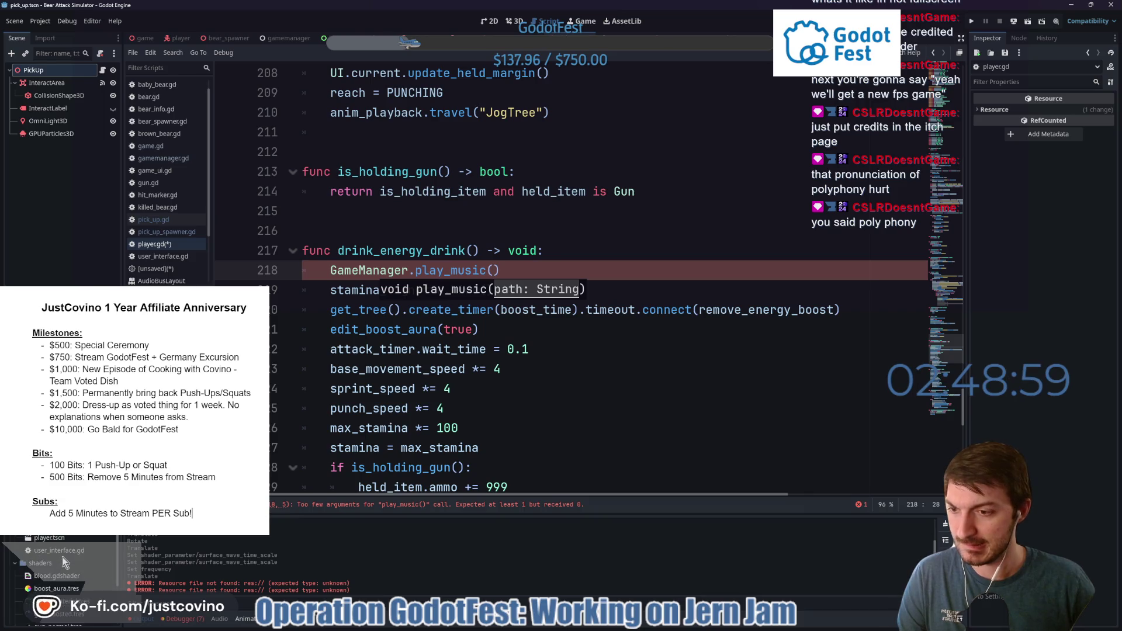
scroll(63, 560, down, 4)
scroll(66, 560, down, 3)
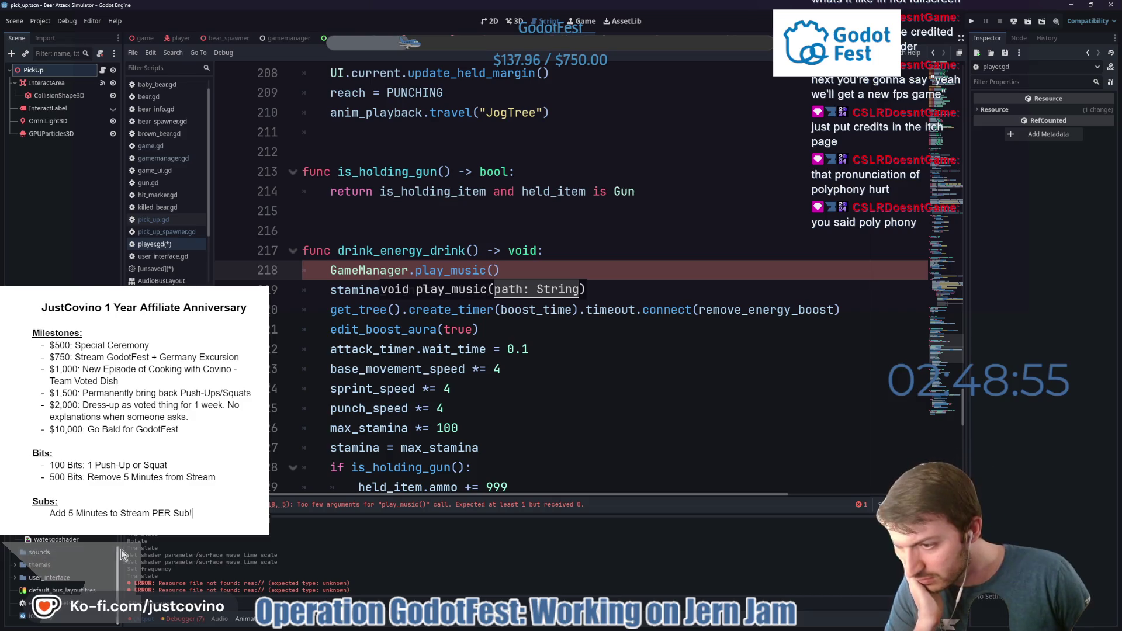
scroll(75, 536, up, 6)
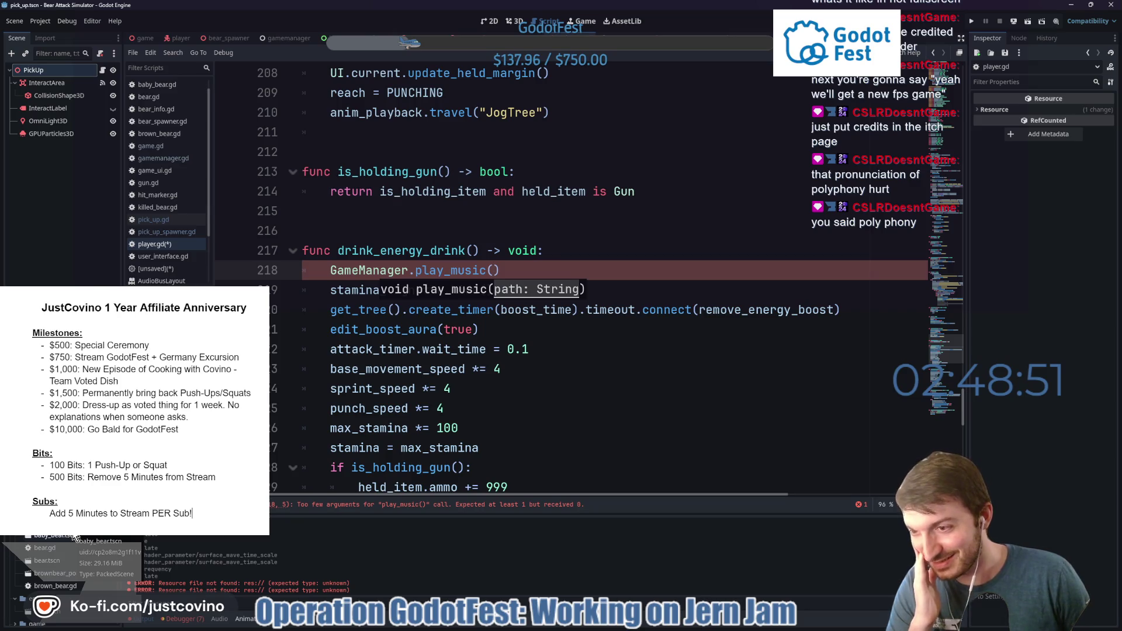
scroll(75, 536, up, 2)
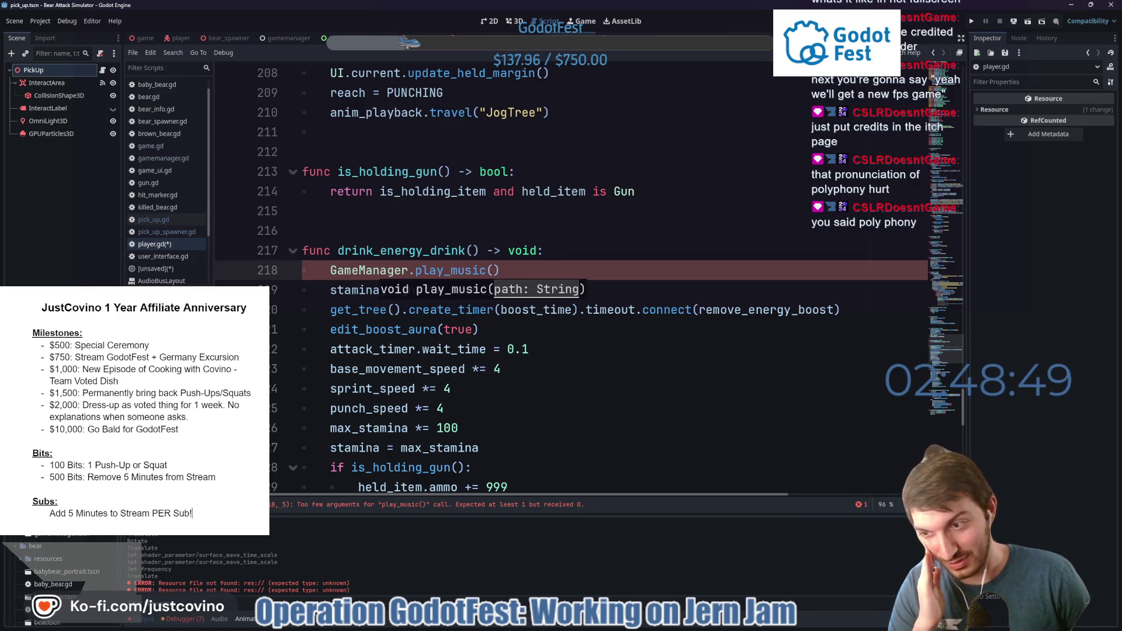
scroll(70, 554, down, 3)
scroll(70, 555, down, 3)
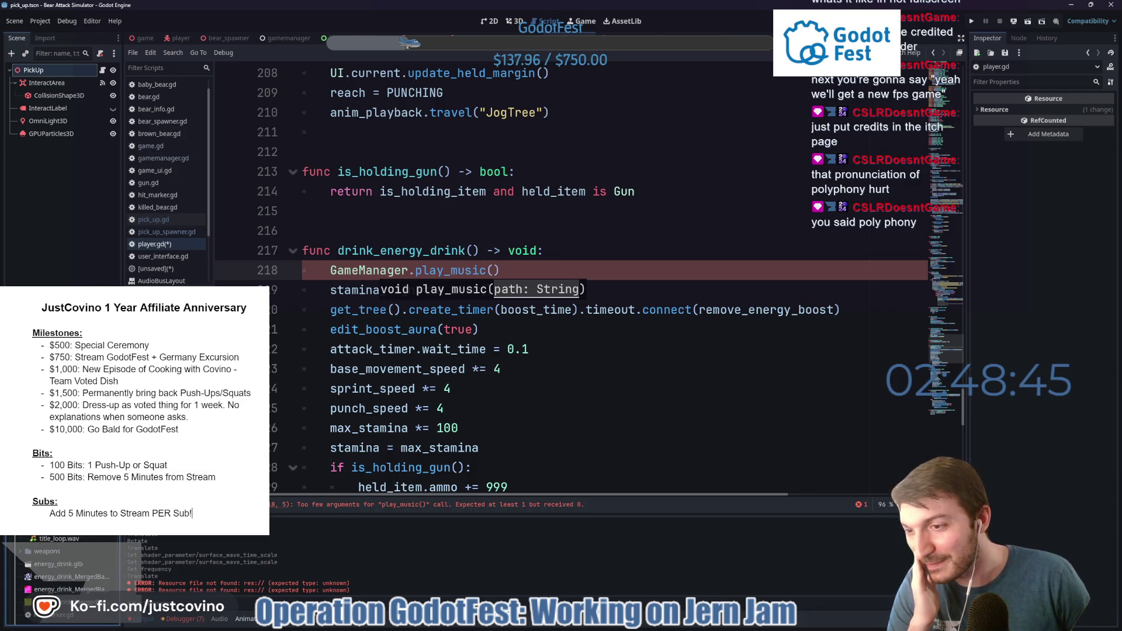
Paste the notmario.wav path into the play_music call on line 218.
right_click(69, 538)
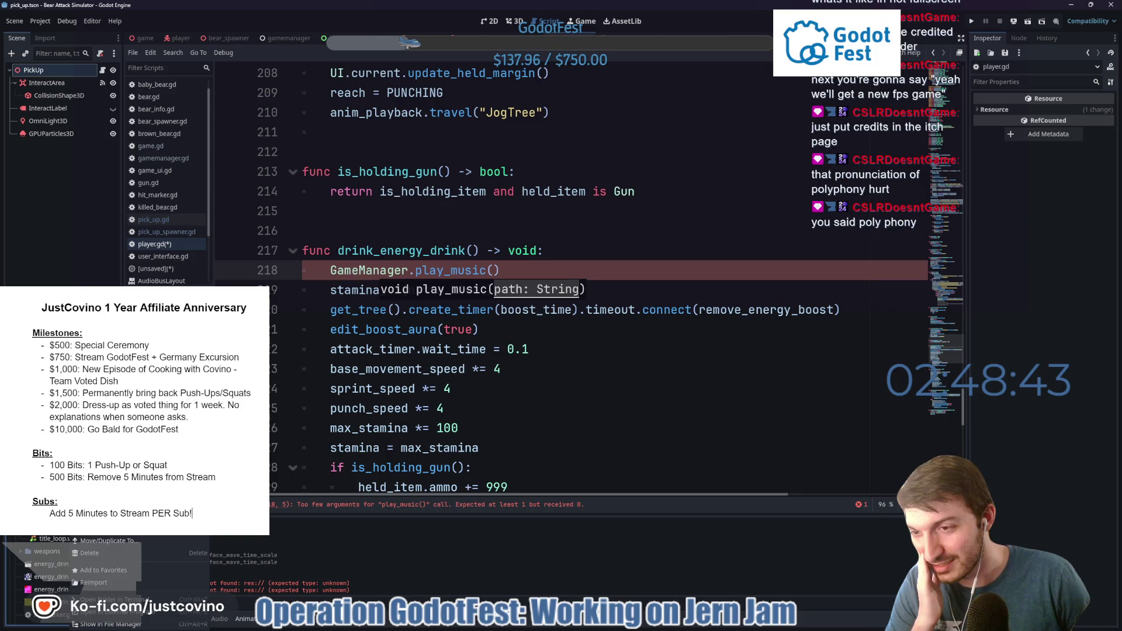
key(Escape)
click(495, 269)
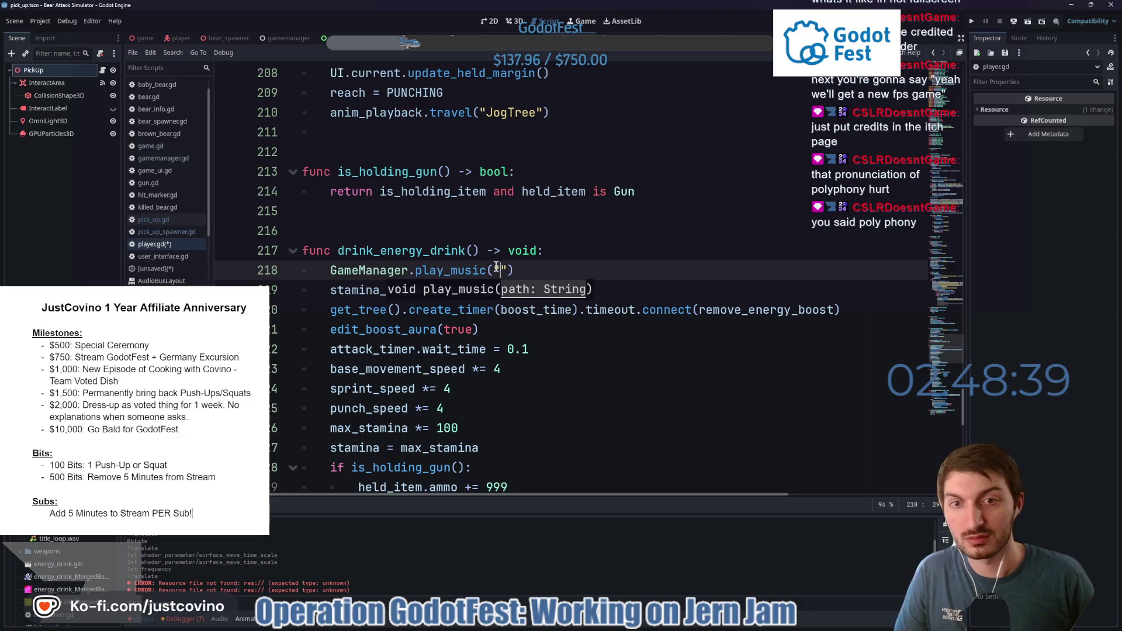
text(res://assets/sfx/notmario.wav)
click(723, 269)
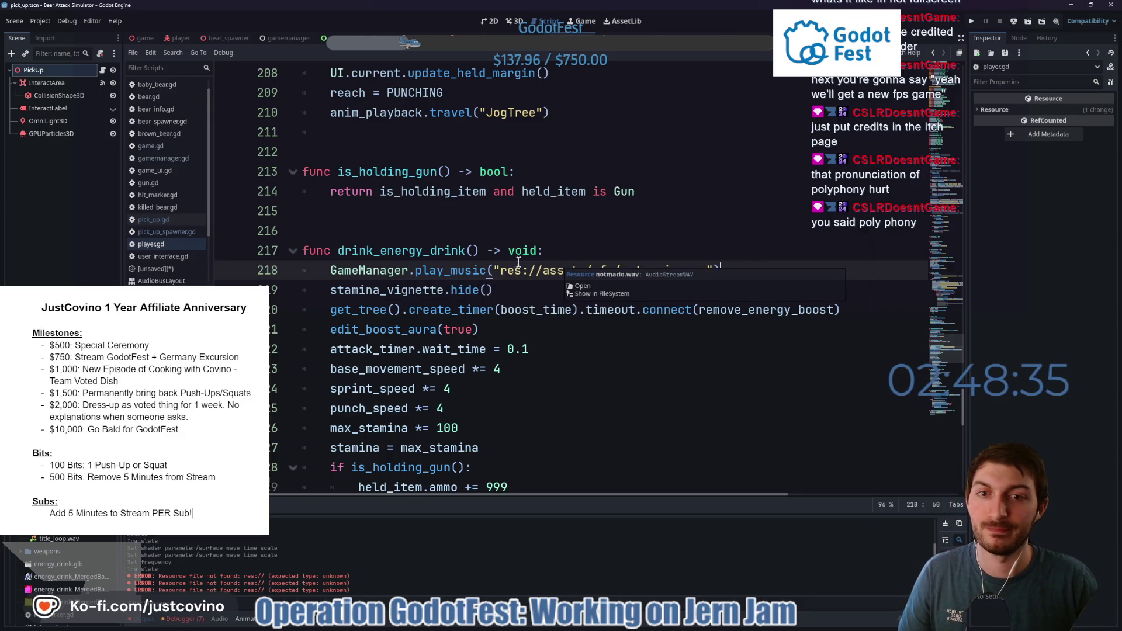
click(144, 39)
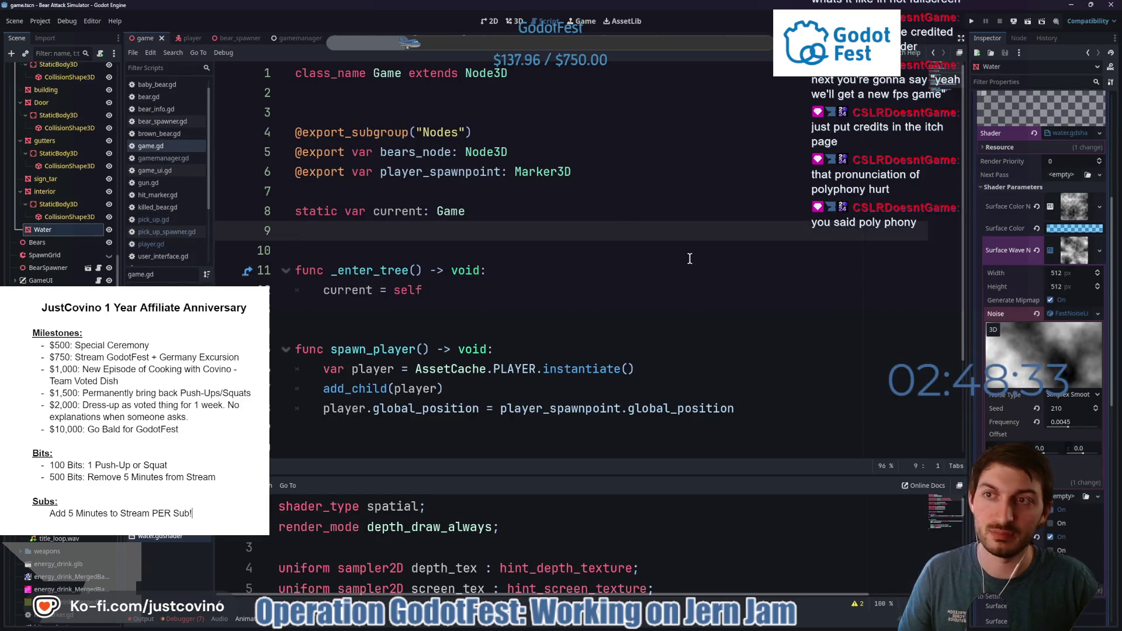
Run the game, drink the energy drink and walk around during the boost, then stop it.
key(F5)
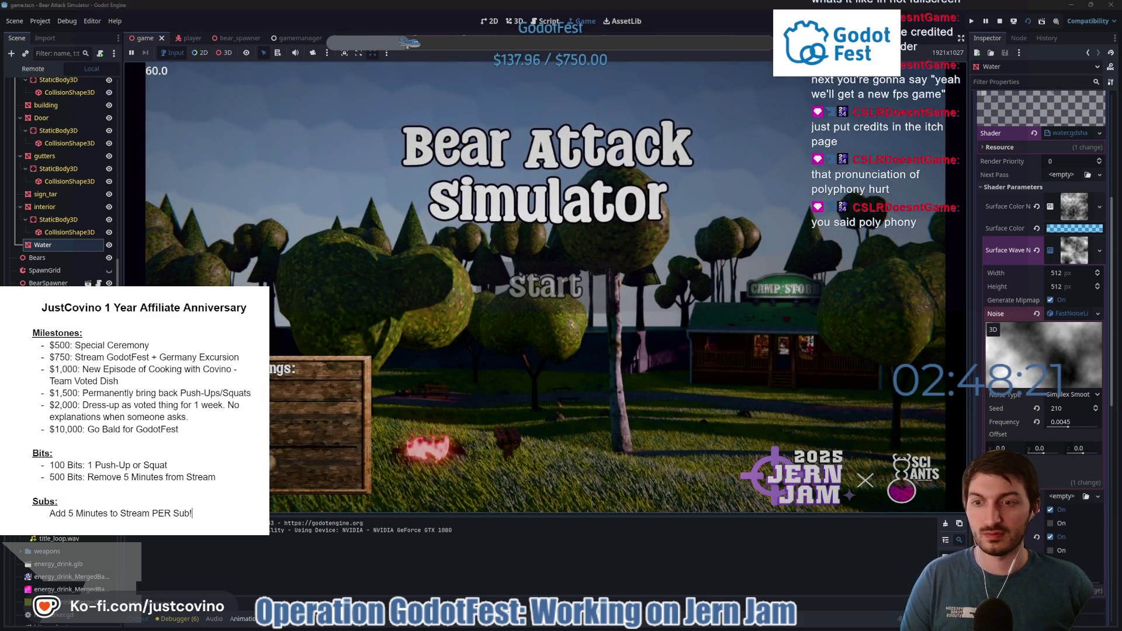
key(Return)
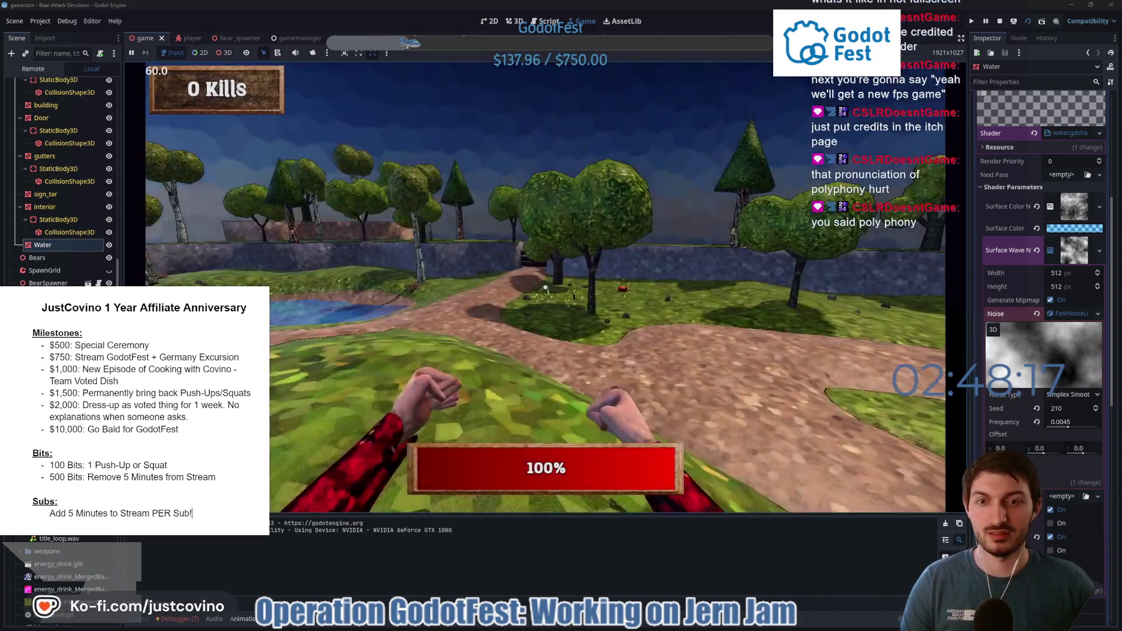
key(w)
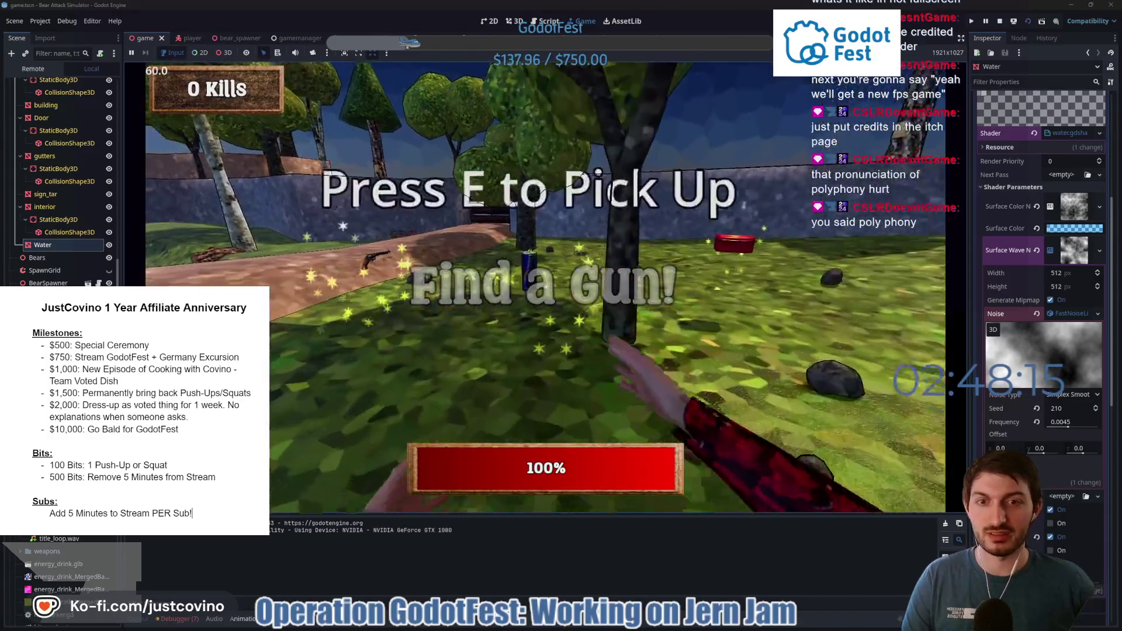
key(e)
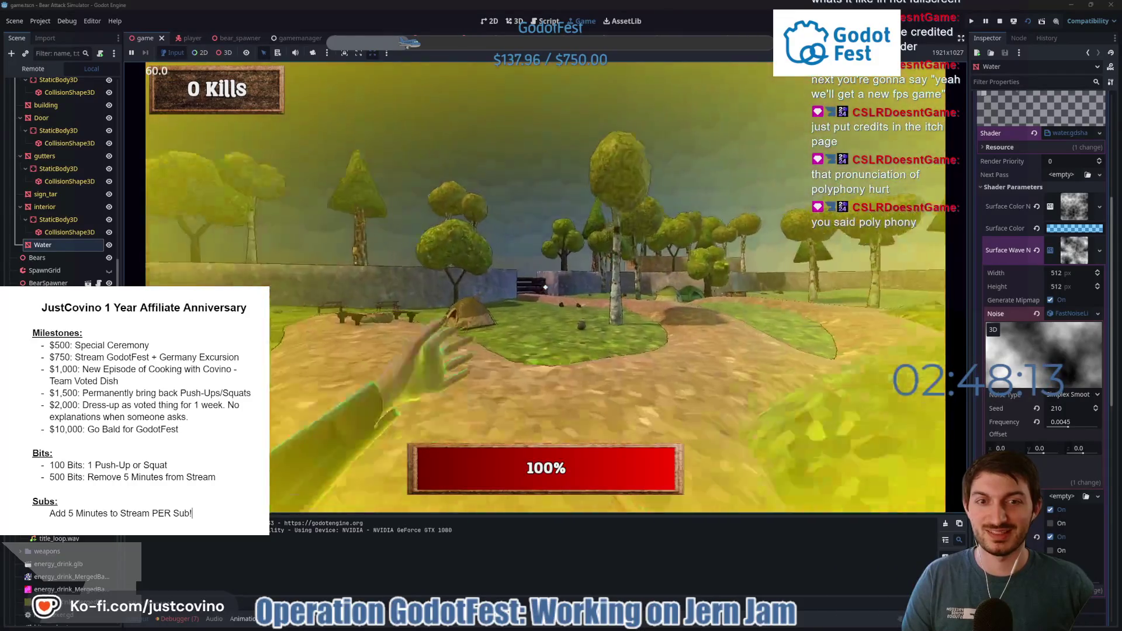
key(w)
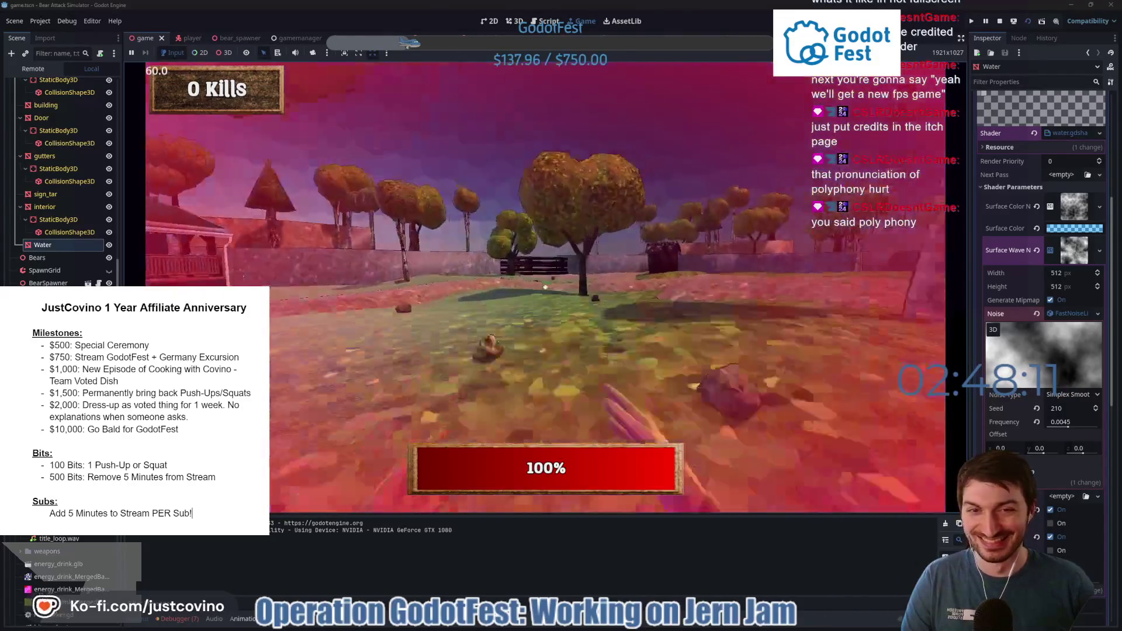
key(w)
key(w)
key(w)
key(w)
key(w)
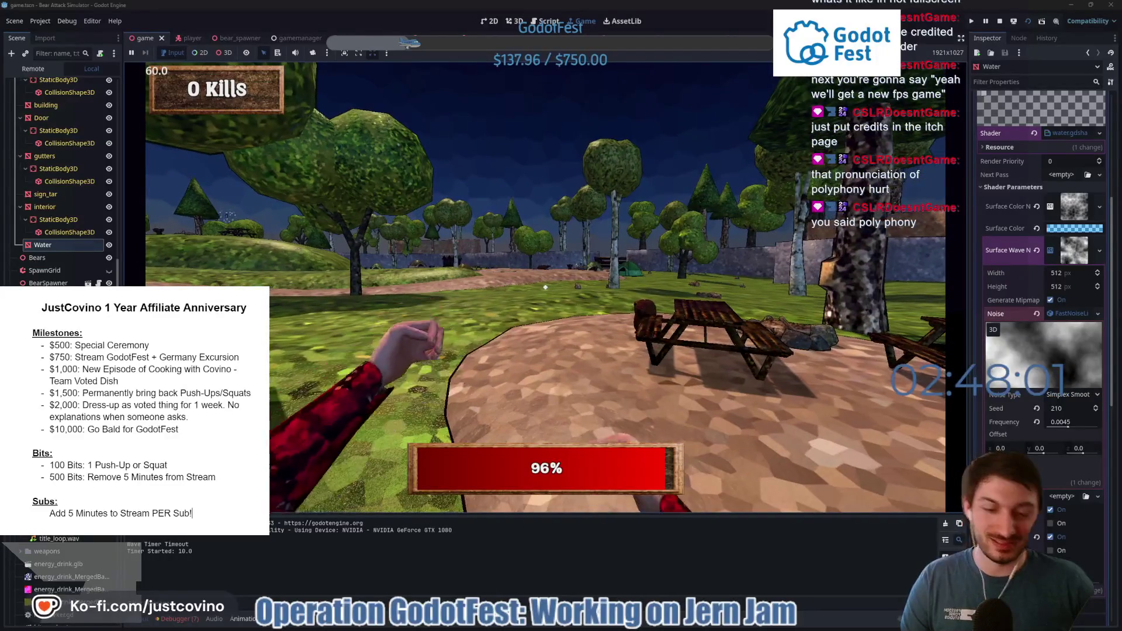
key(F8)
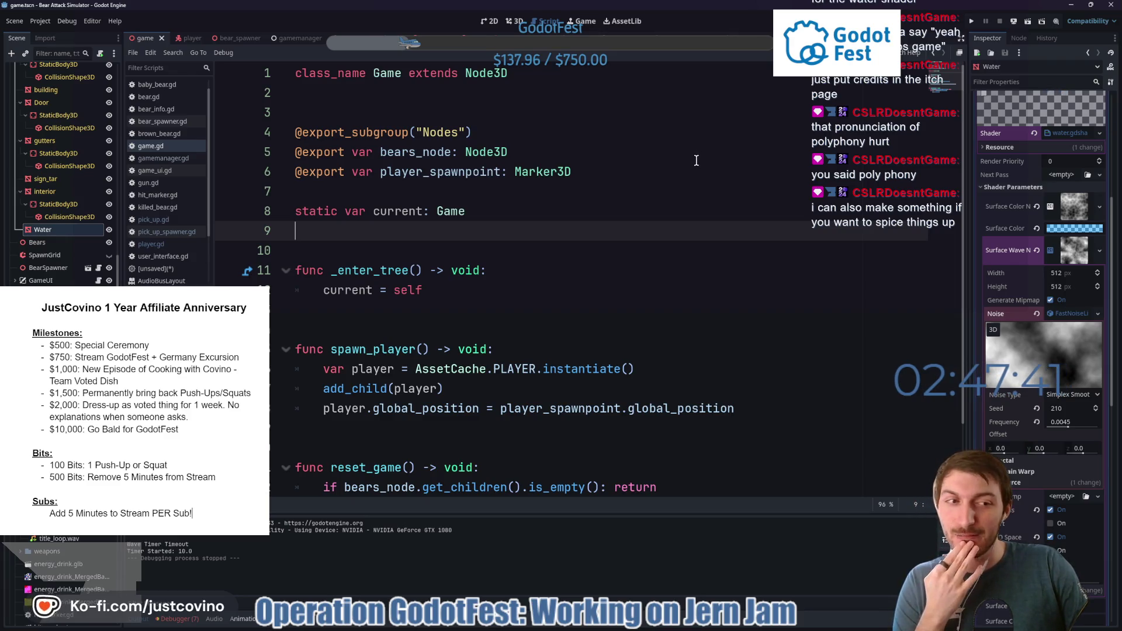
Collapse the noise texture, read stop_music in gamemanager.gd, then return to player.gd.
click(1046, 248)
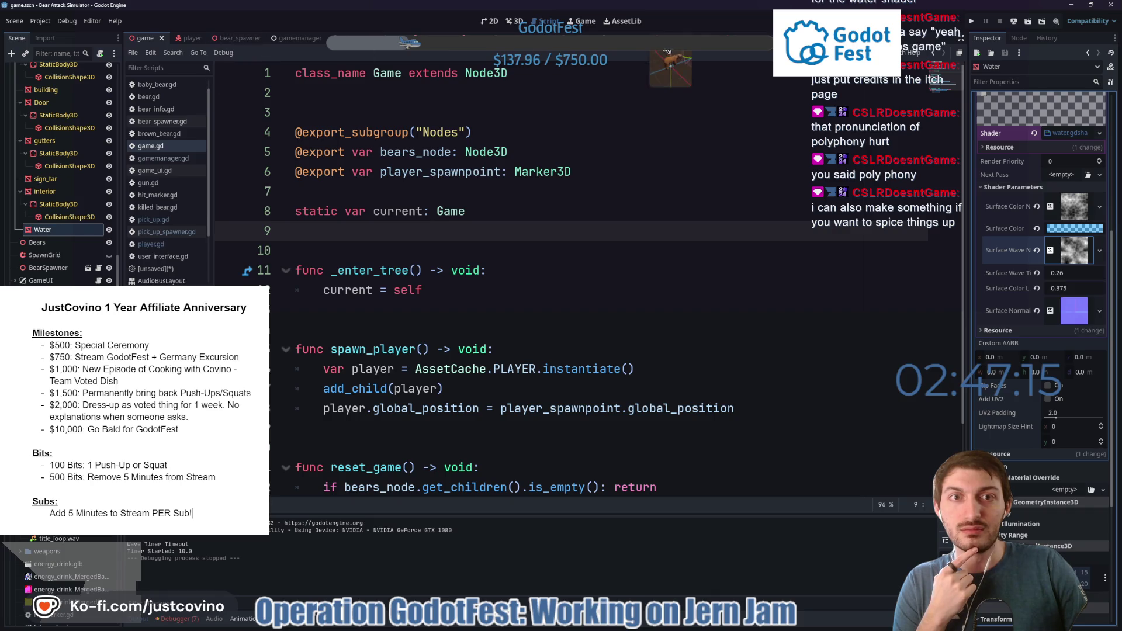
click(287, 38)
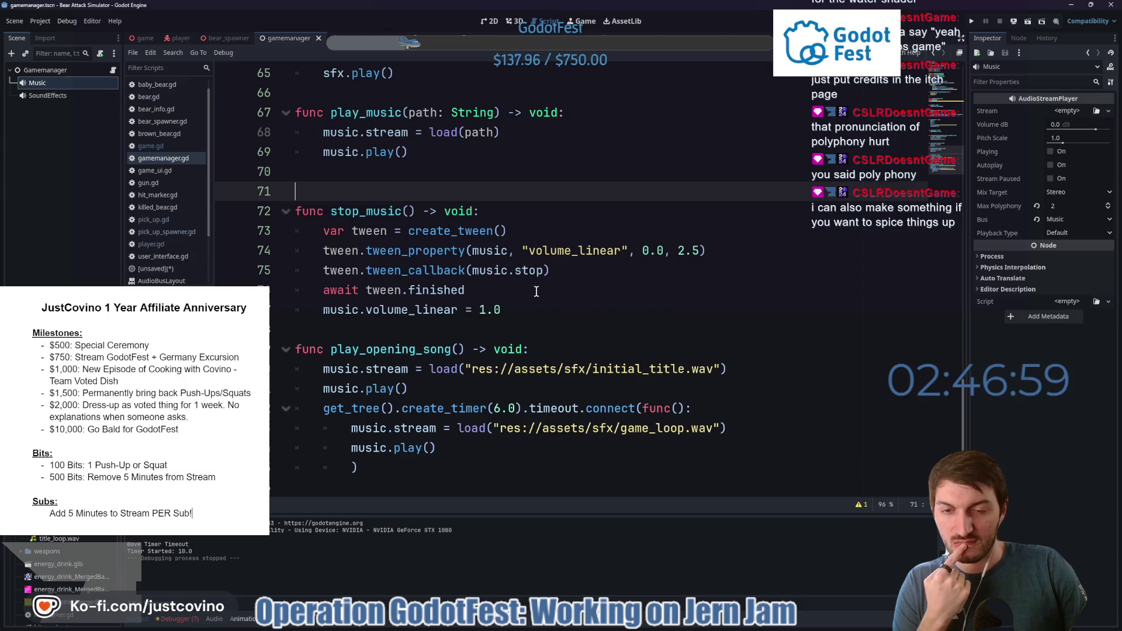
mouse_move(491, 263)
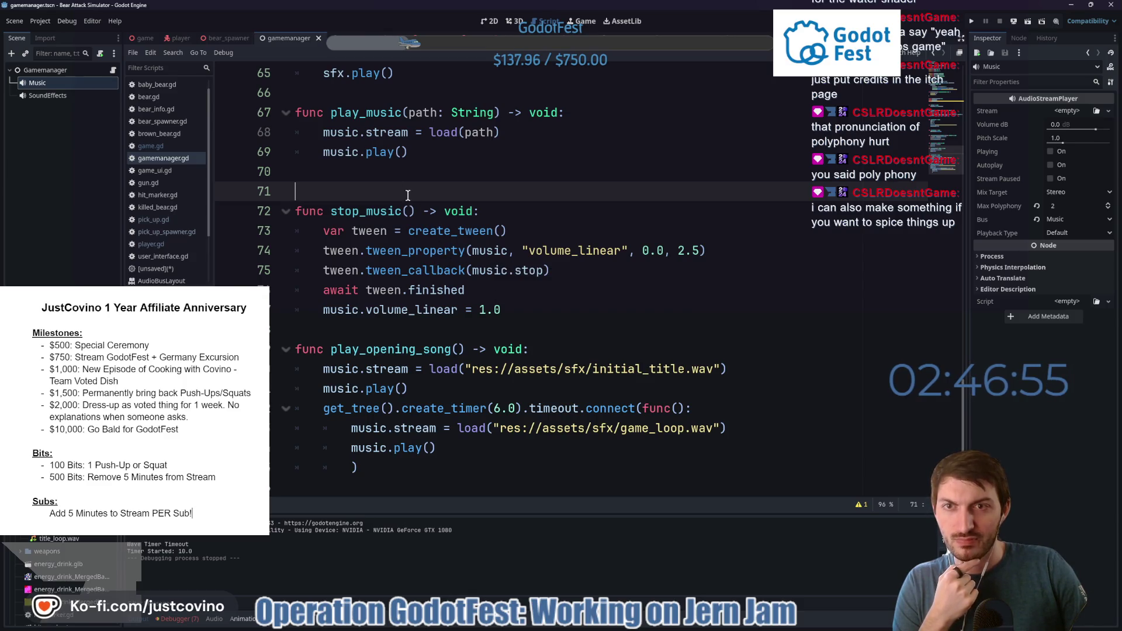
click(188, 38)
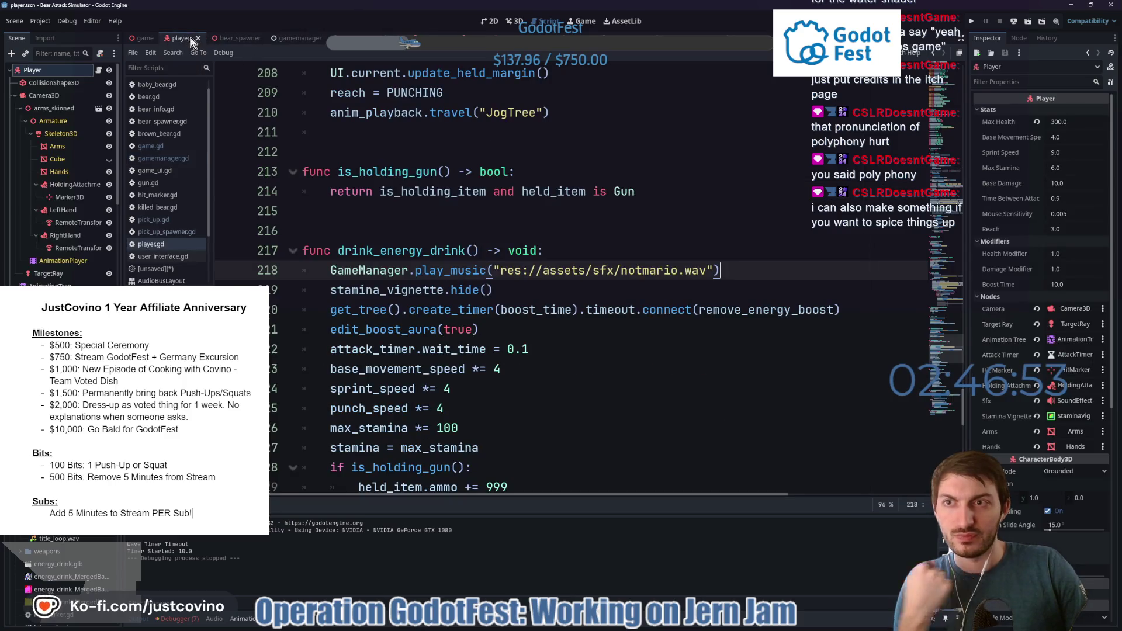
Add GameManager.stop_music() at the start of remove_energy_boost.
scroll(564, 246, down, 3)
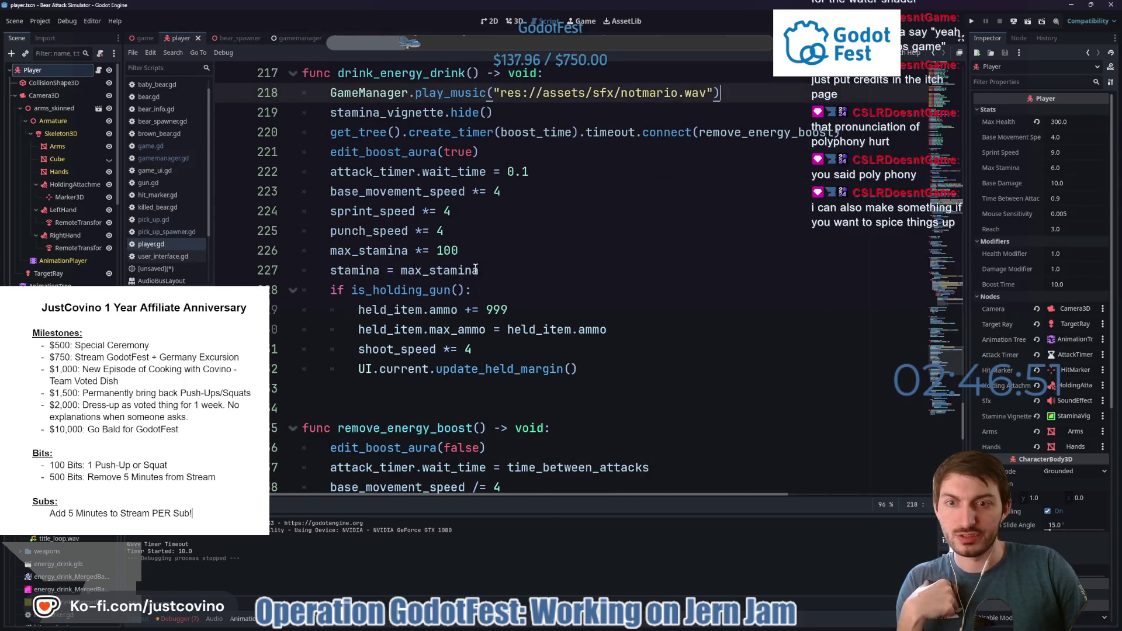
click(786, 133)
scroll(587, 192, down, 4)
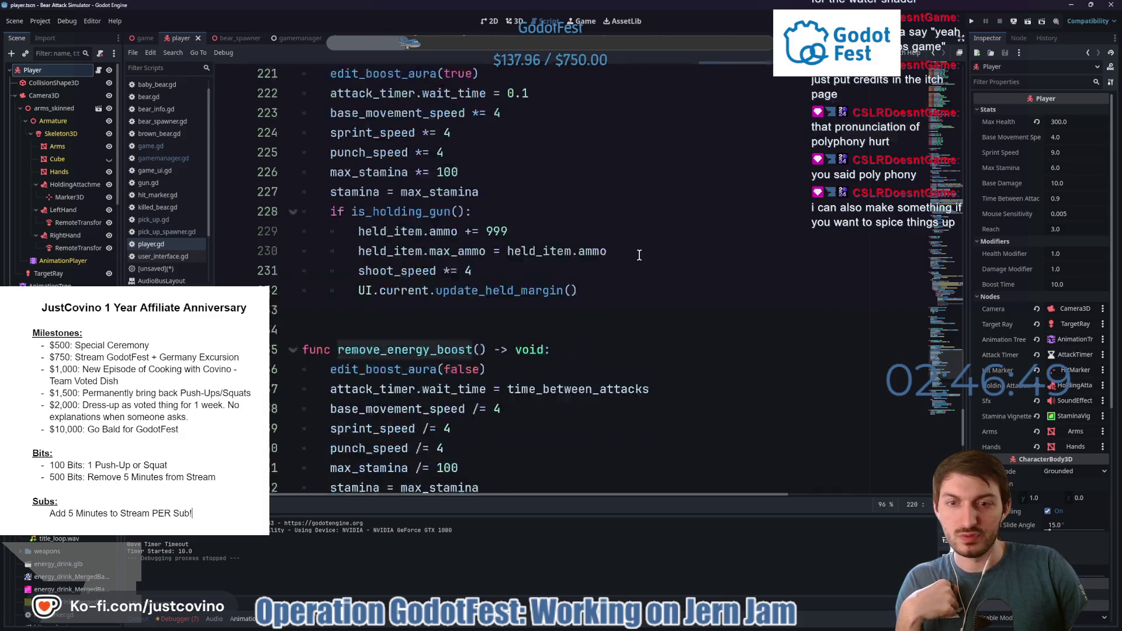
click(586, 192)
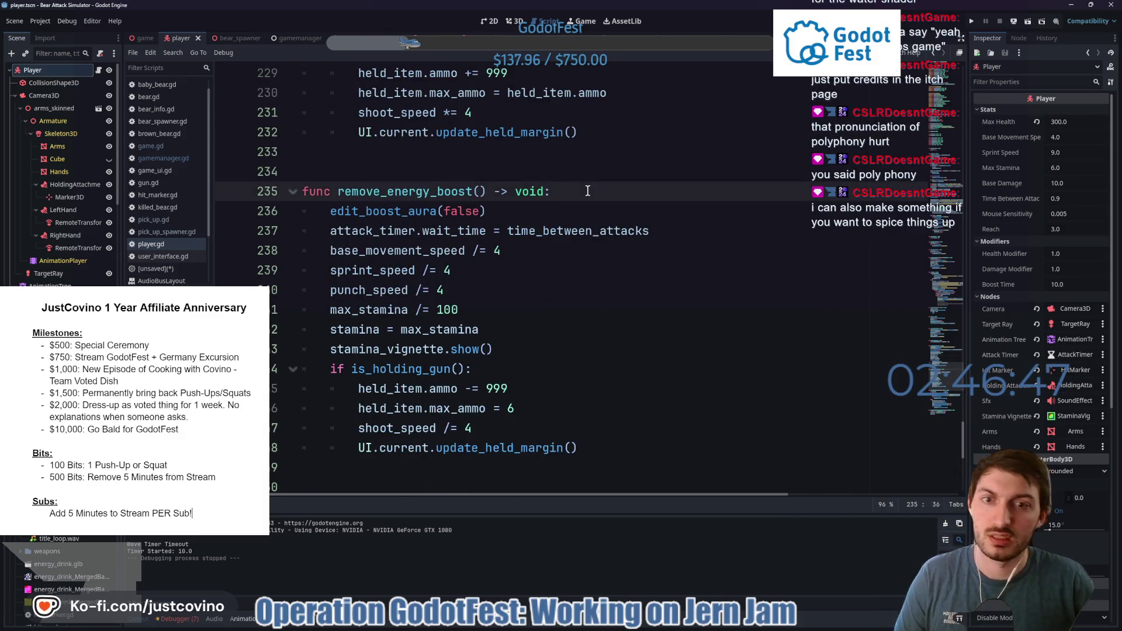
key(Return)
text(GameManaer.)
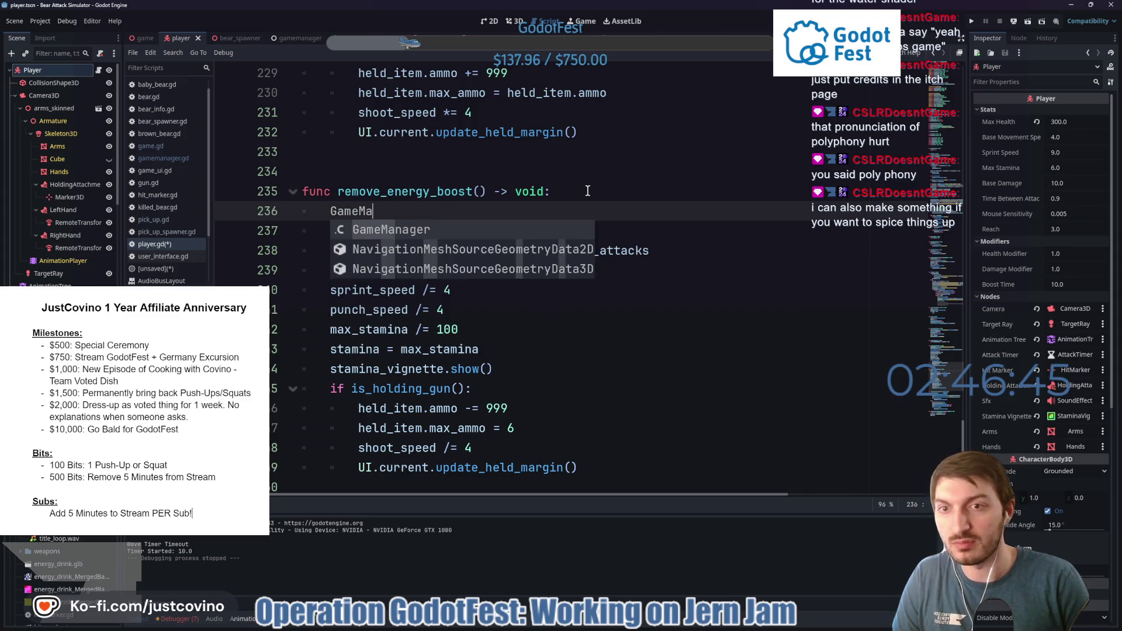
key(BackSpace)
key(BackSpace)
key(BackSpace)
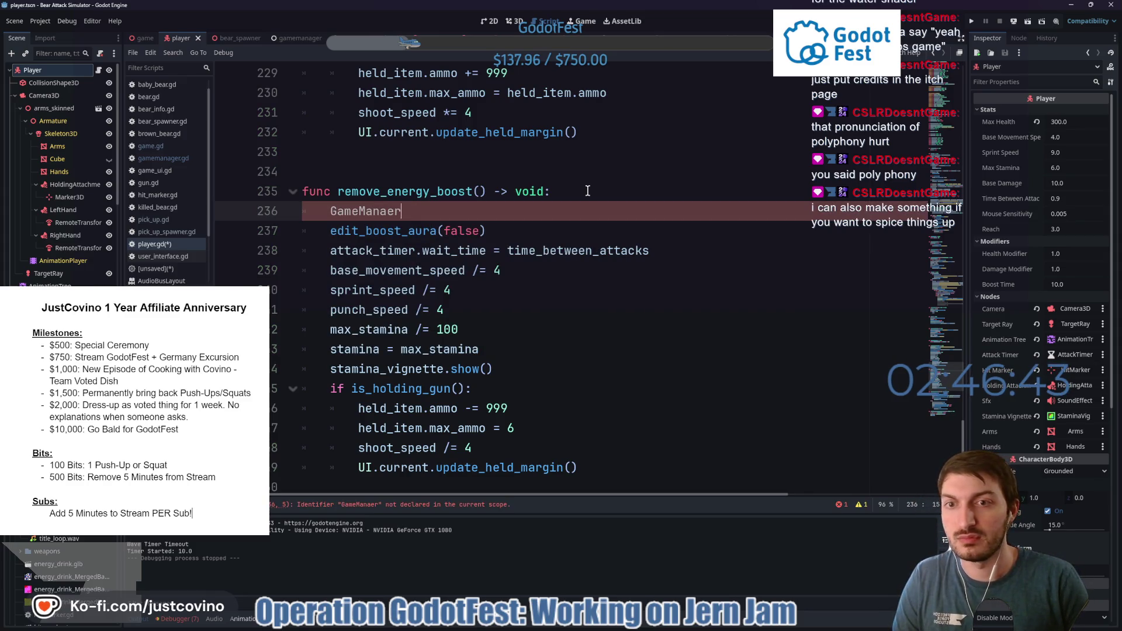
key(BackSpace)
key(BackSpace)
text(ger.sto)
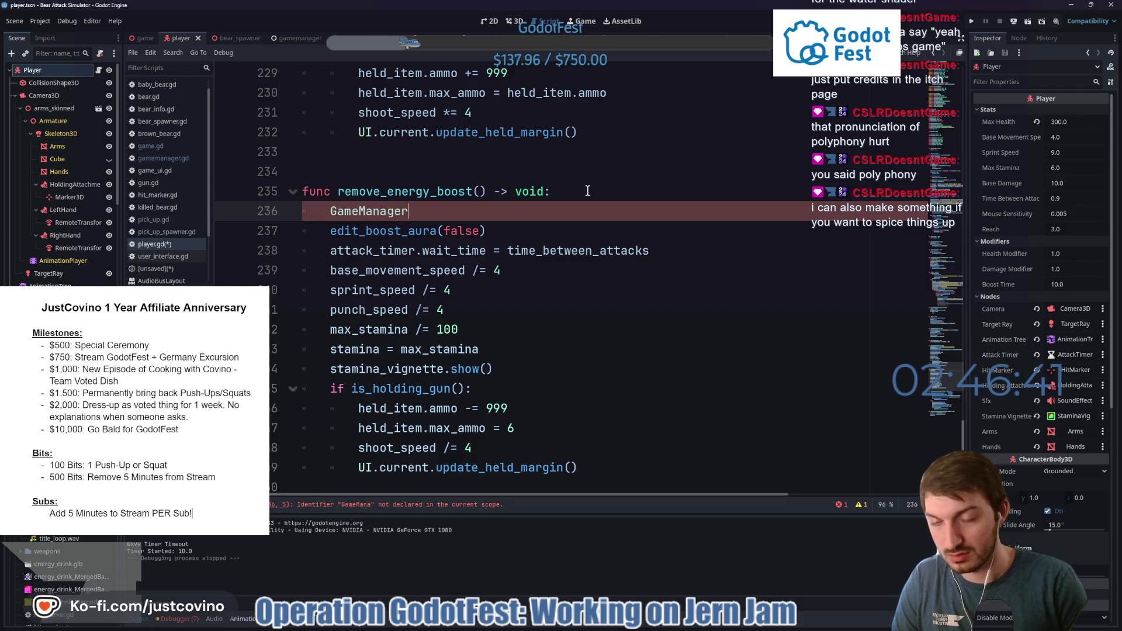
key(Return)
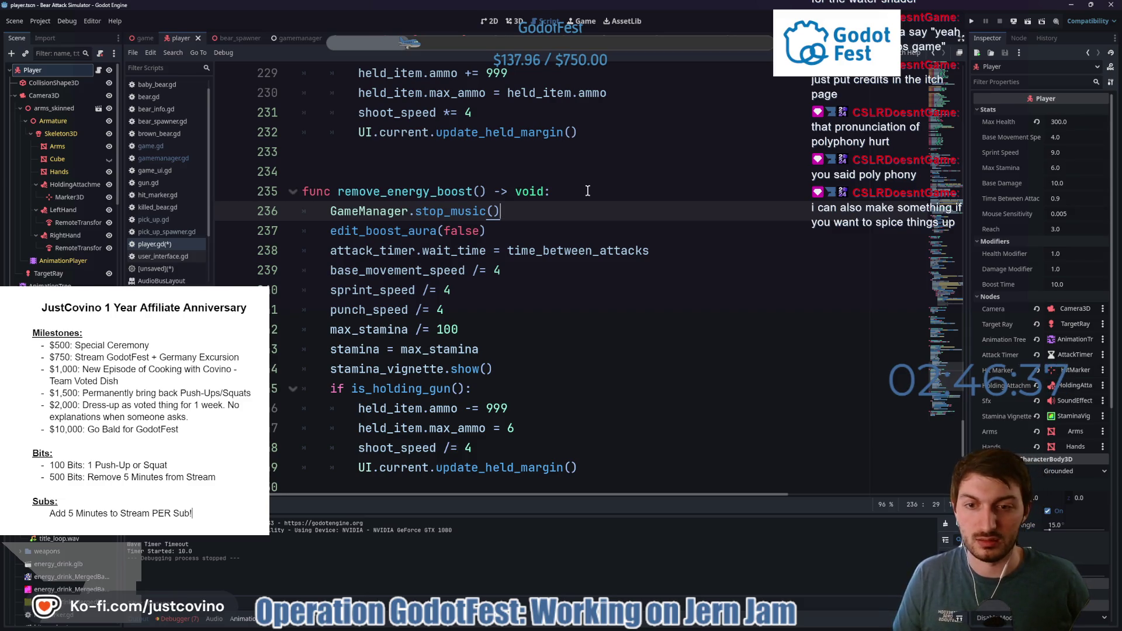
key(Return)
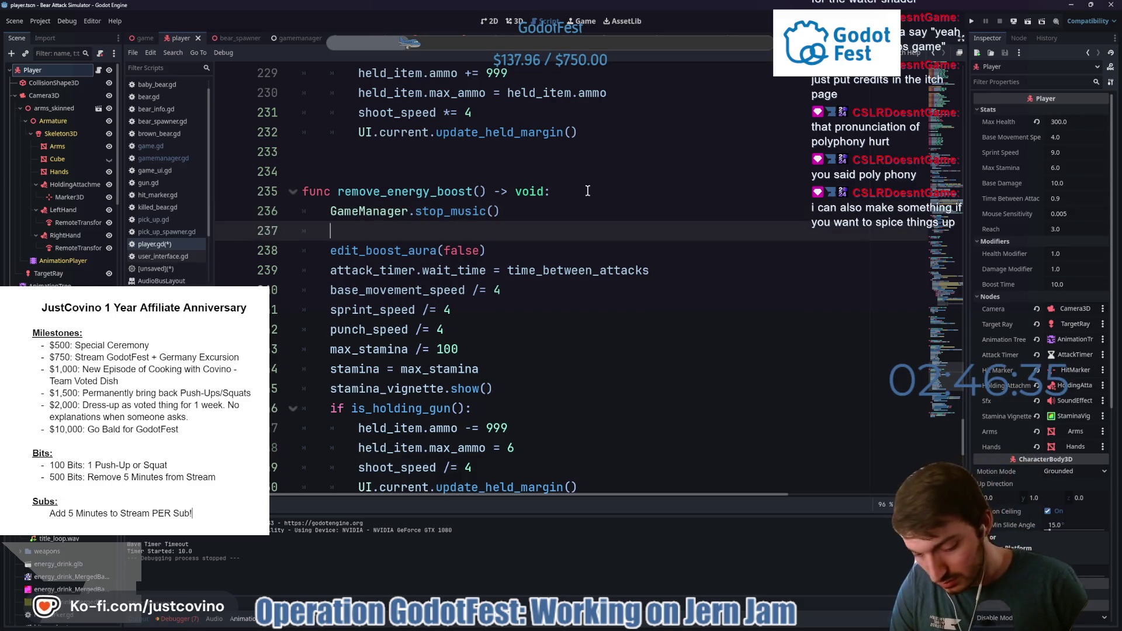
Add GameManager.play_music() with the pasted forest ambience file path.
text(GameManager.play)
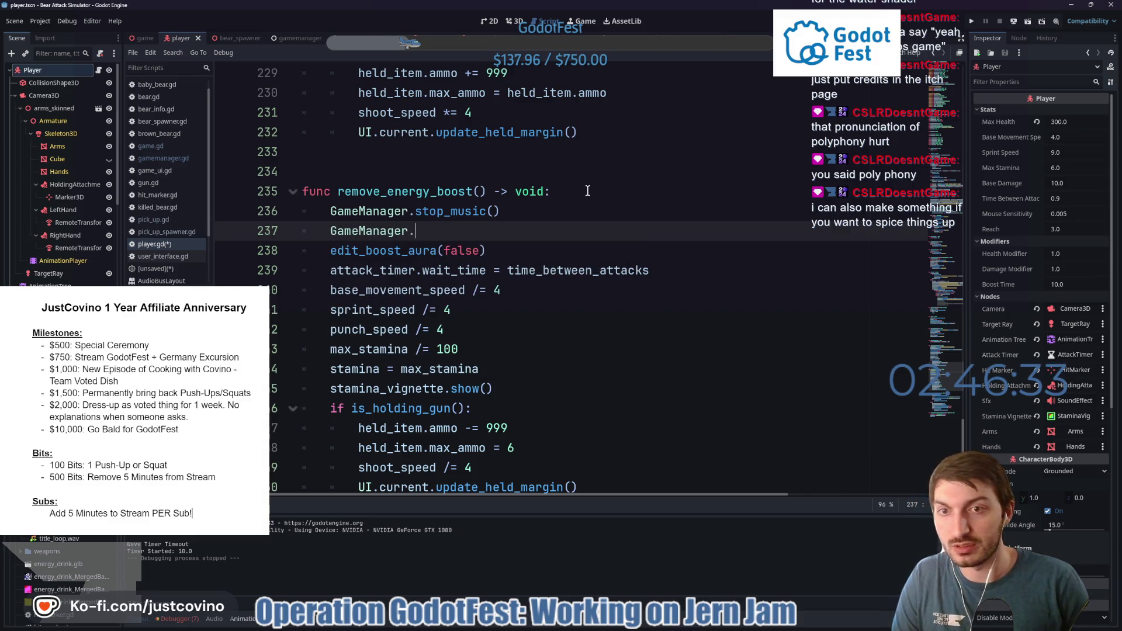
key(Down)
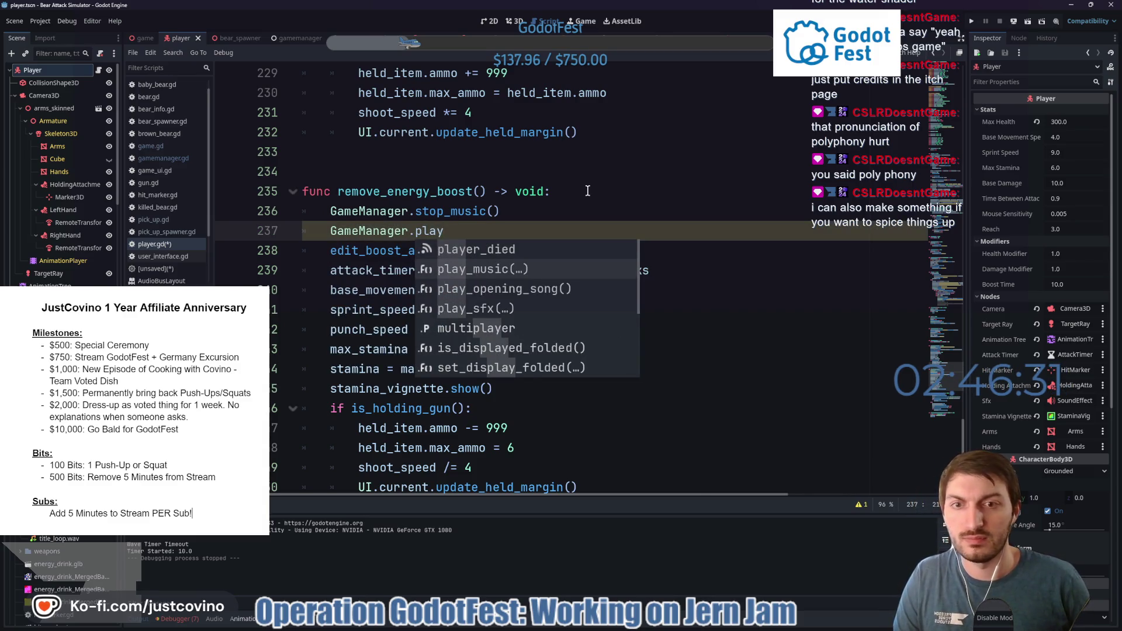
key(Return)
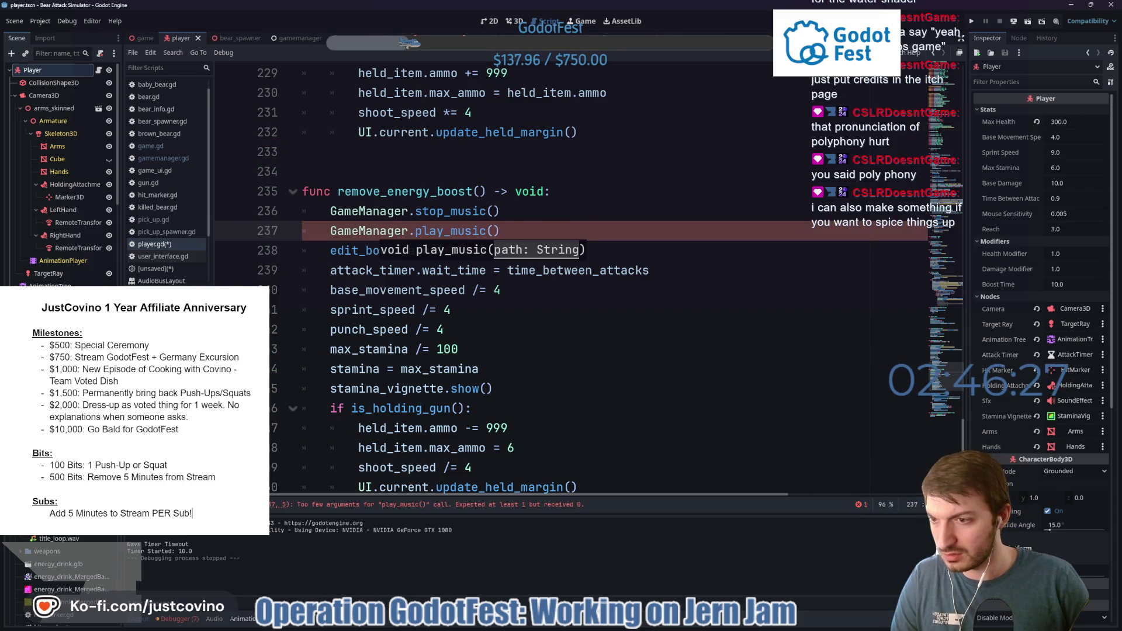
scroll(67, 579, up, 2)
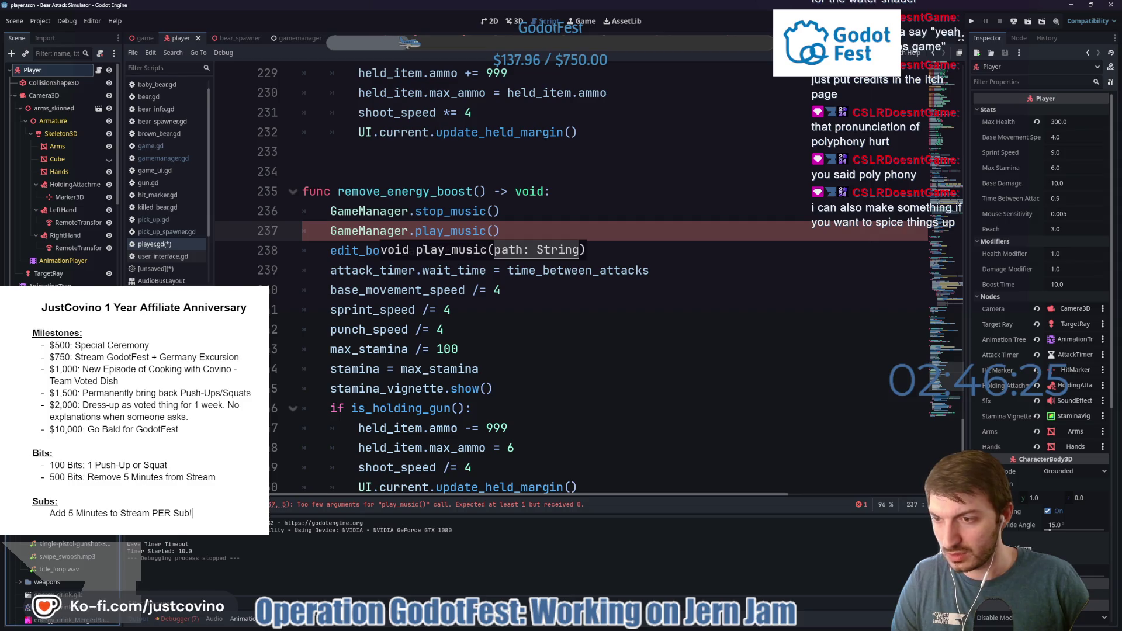
right_click(59, 537)
key(Escape)
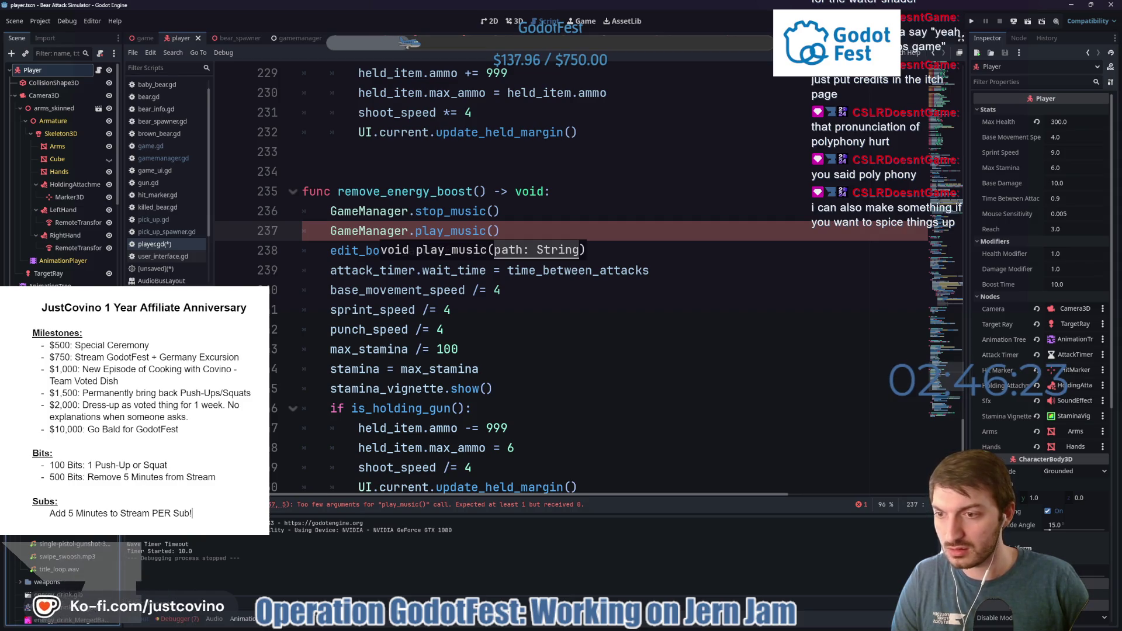
text(")
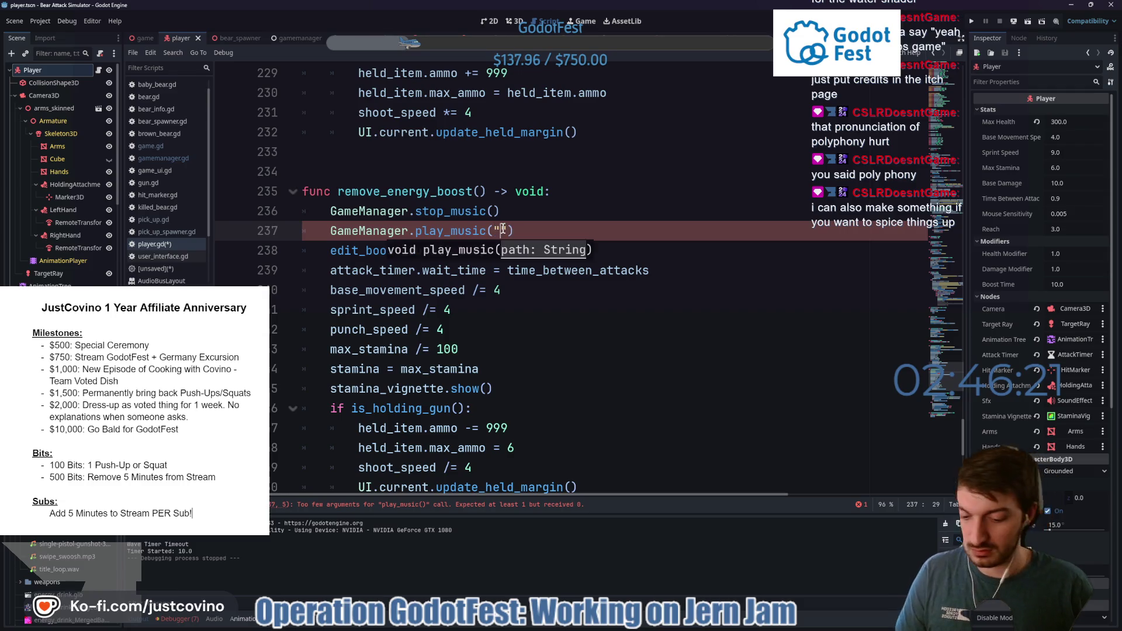
text(res://assets/sfx/forest-ambience-296528(1).mp3)
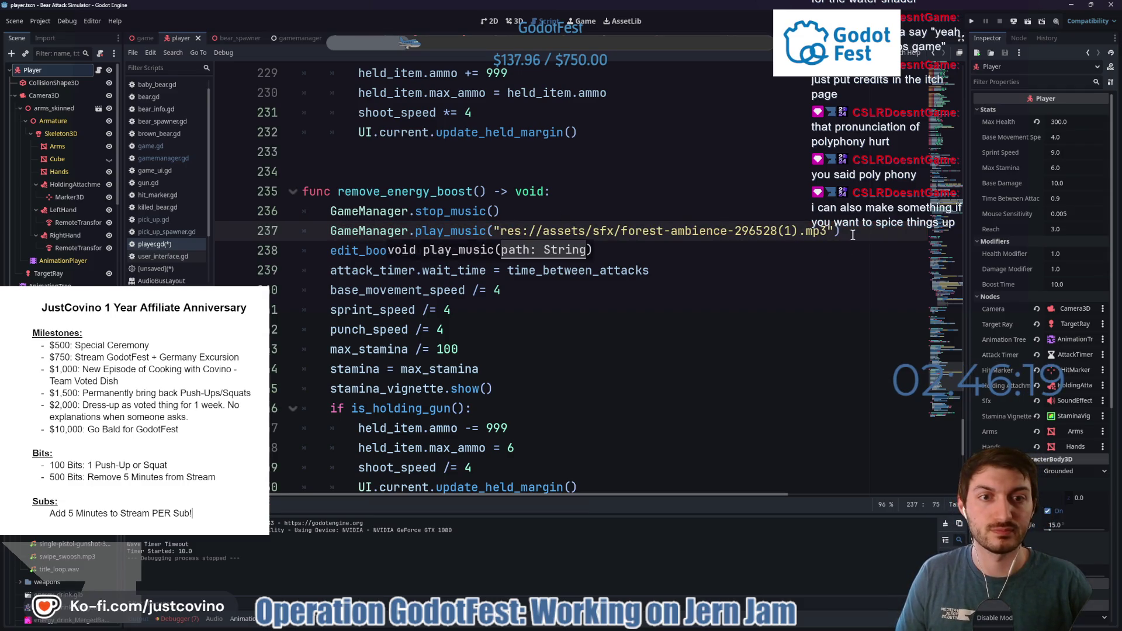
click(852, 234)
Save player.gd and run the game from the game scene.
key(ctrl+s)
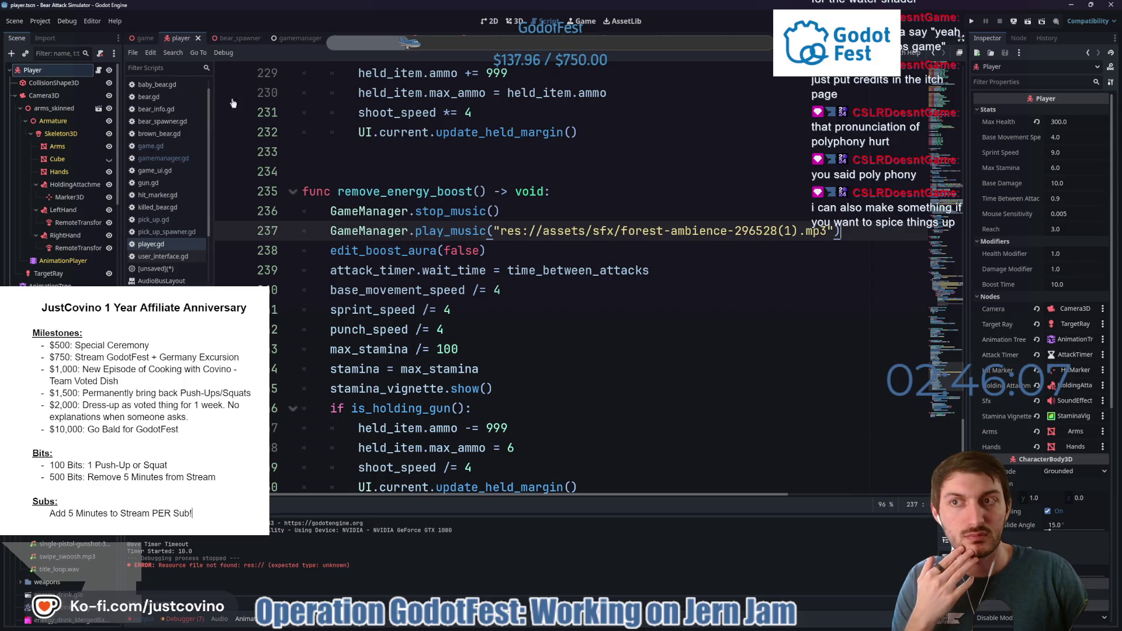
click(145, 38)
key(F5)
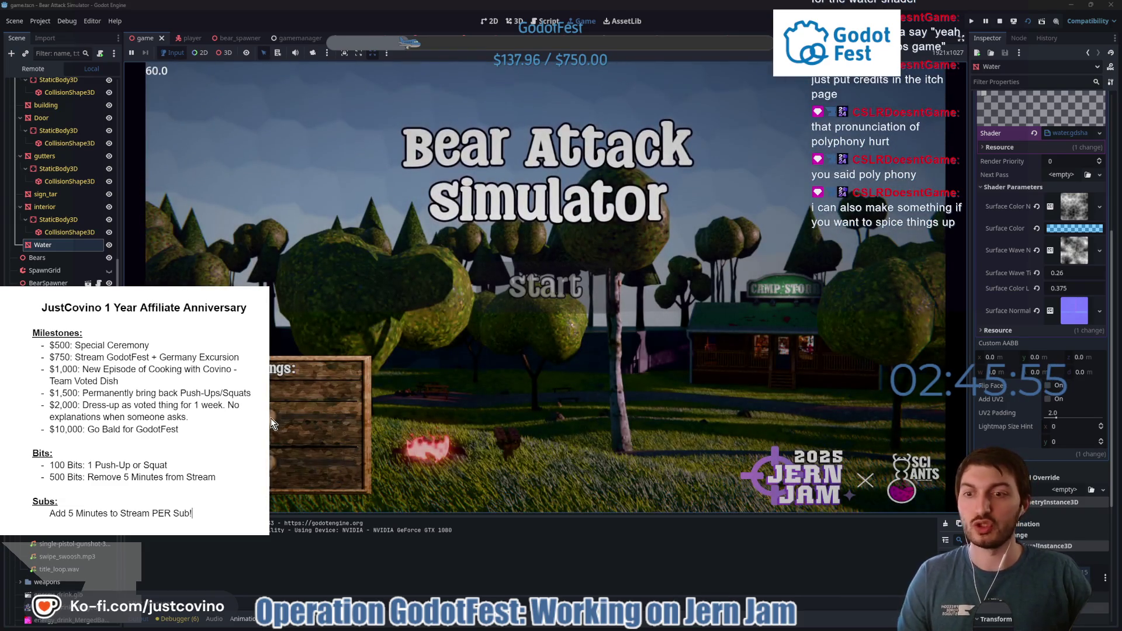
Start a round, drink the energy can and walk past the pond during the boost.
click(519, 283)
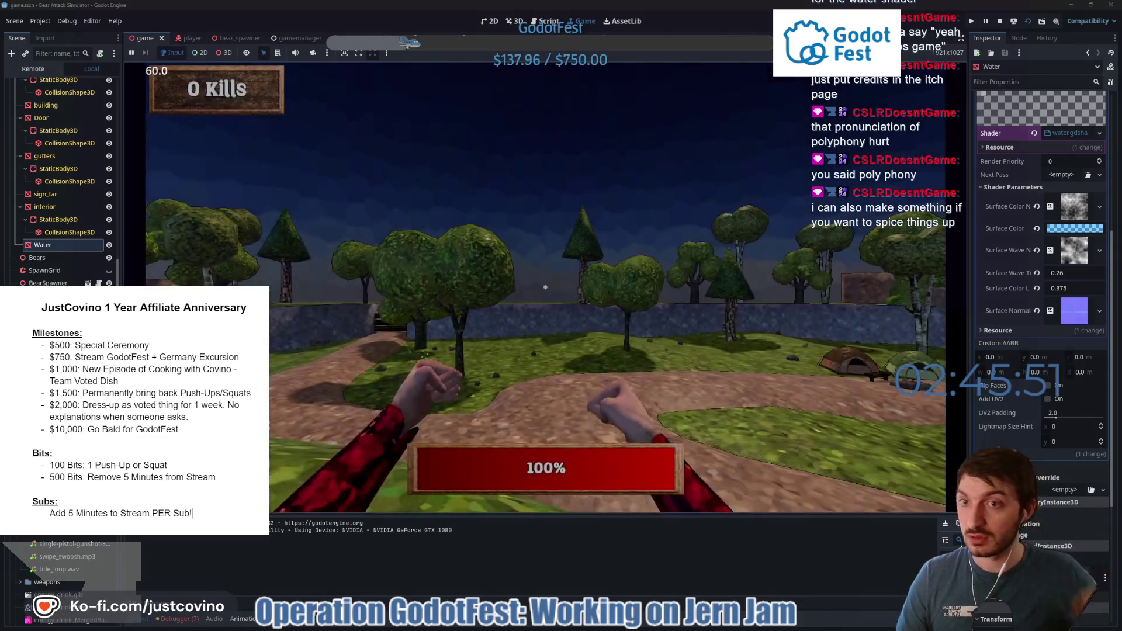
key(w)
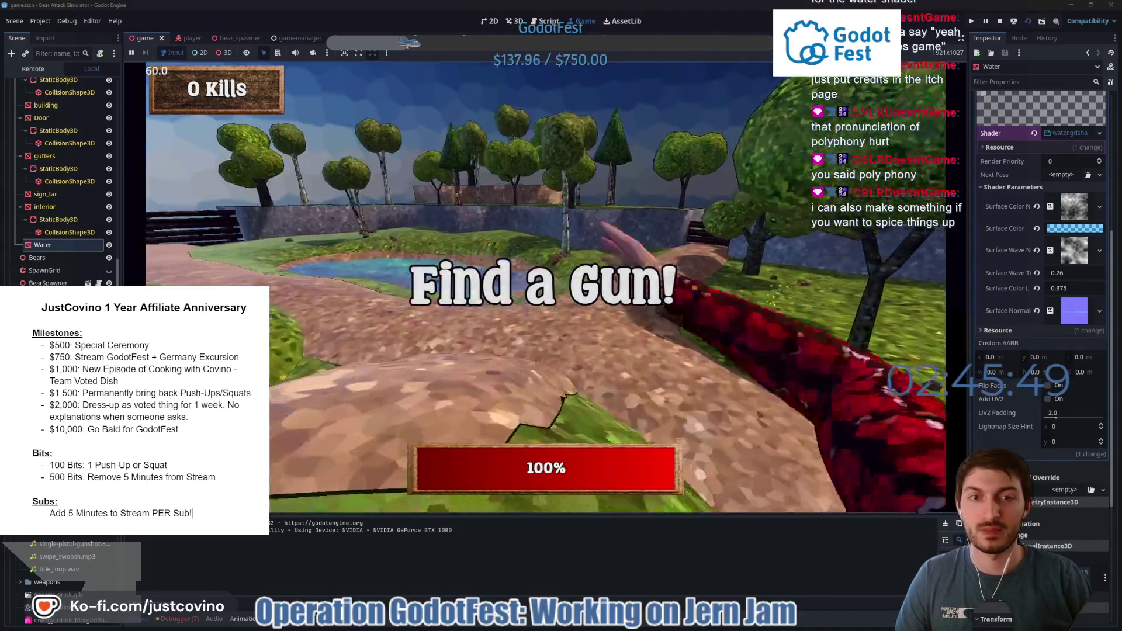
key(w)
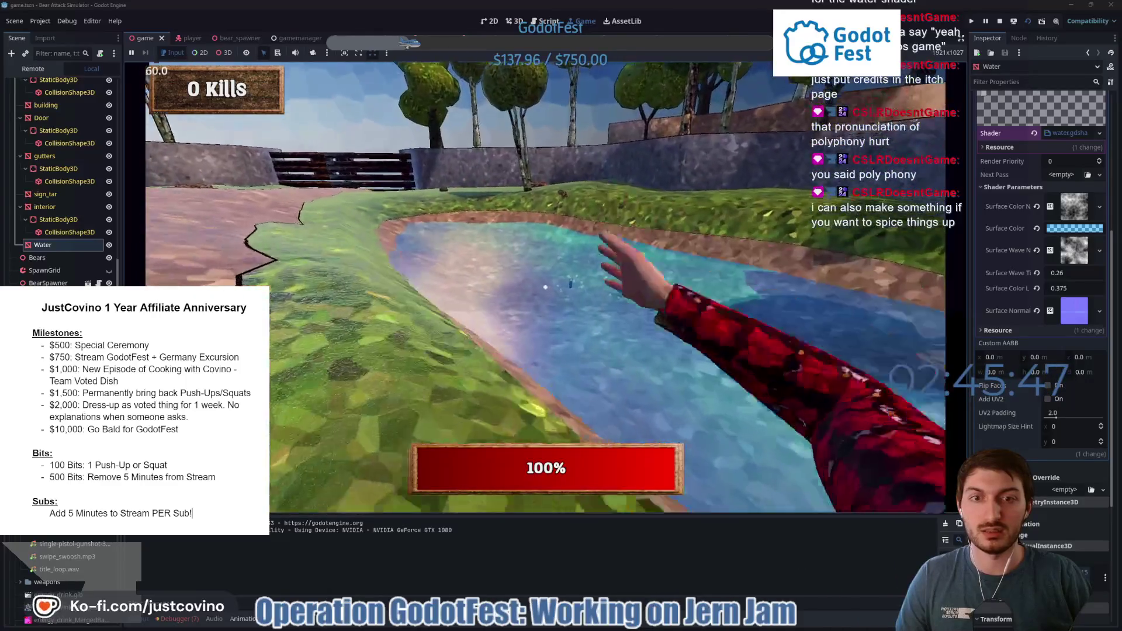
key(e)
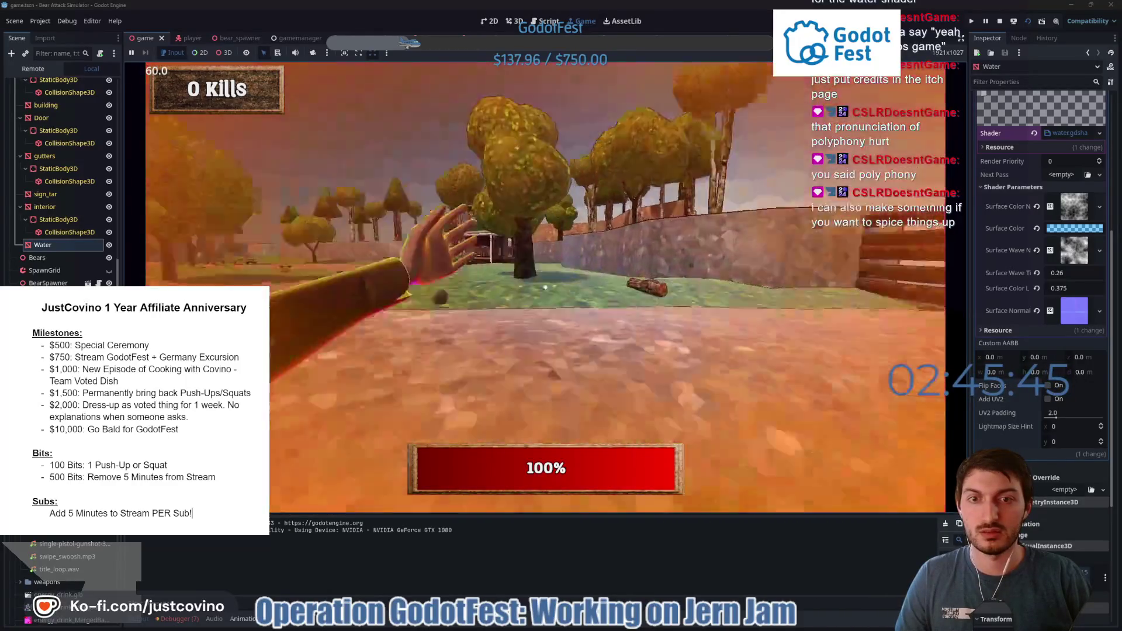
key(w)
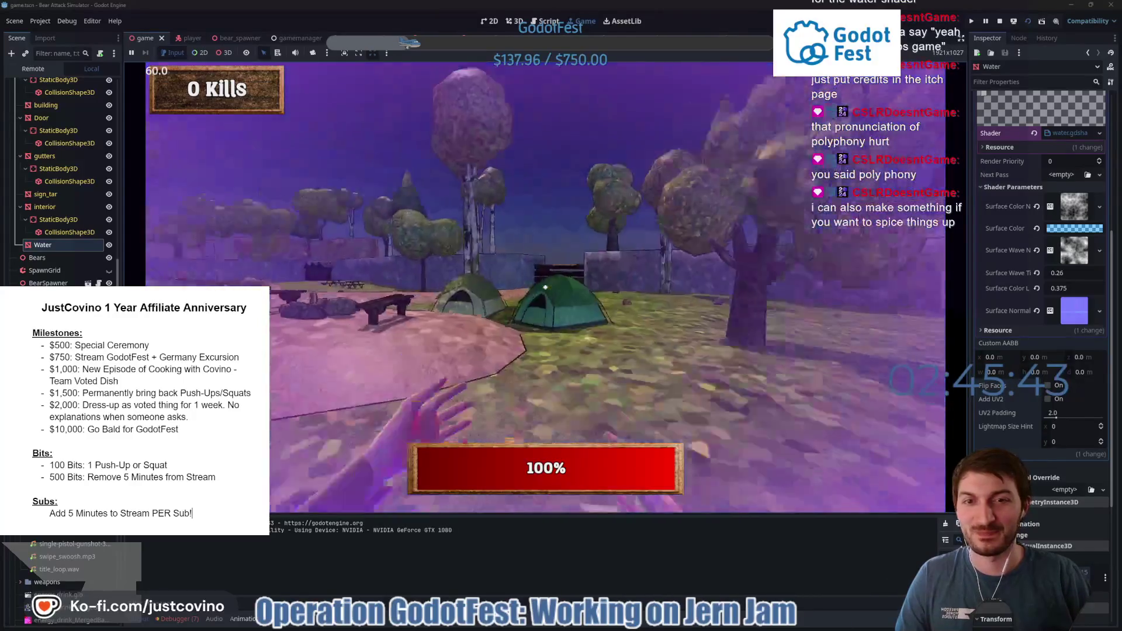
key(w)
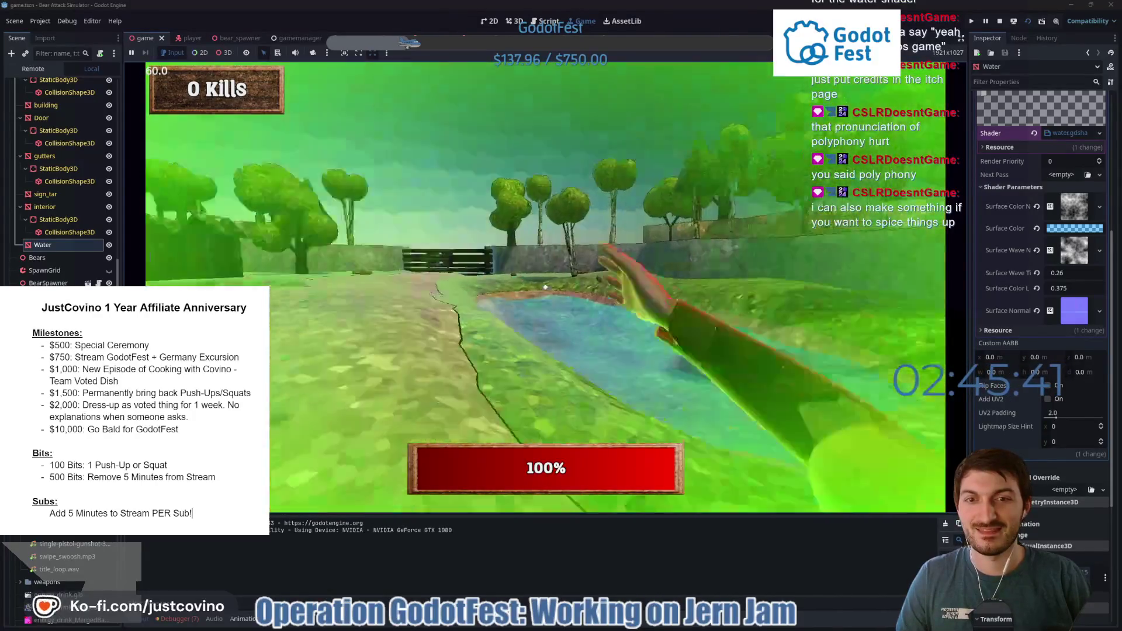
key(w)
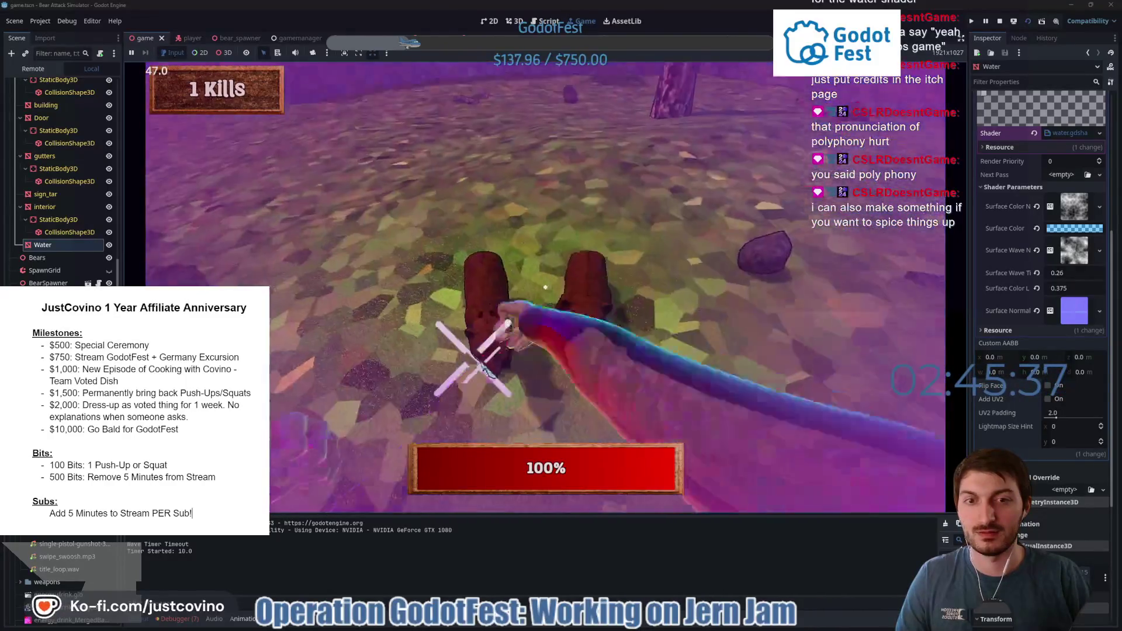
key(w)
key(w)
key(w)
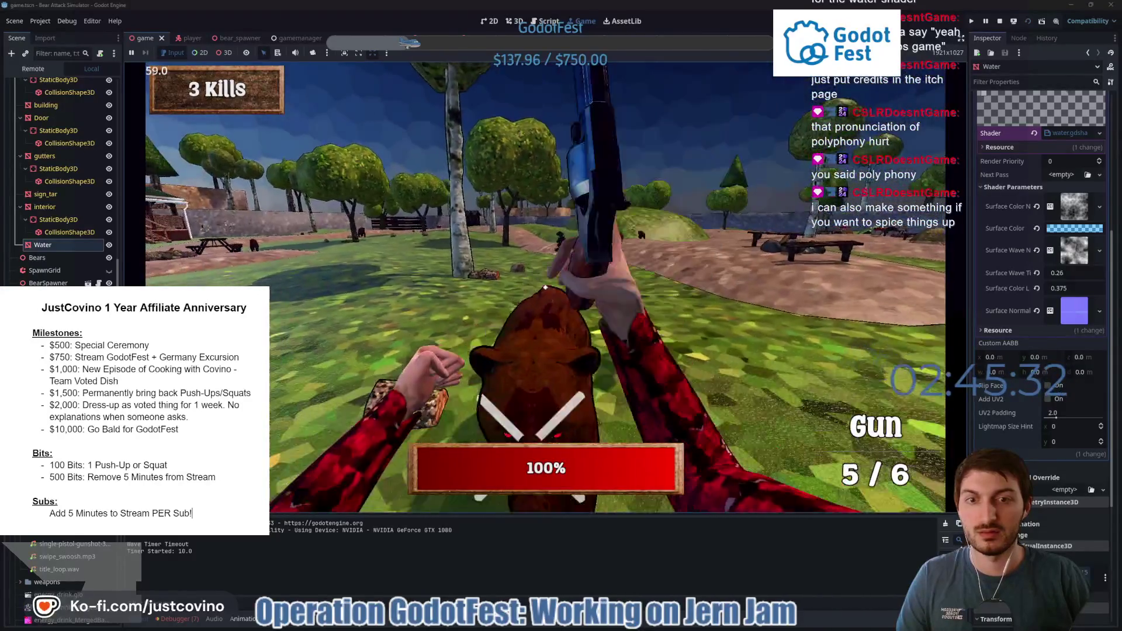
Shoot and punch bears up to 13 kills, then stop the game.
click(545, 288)
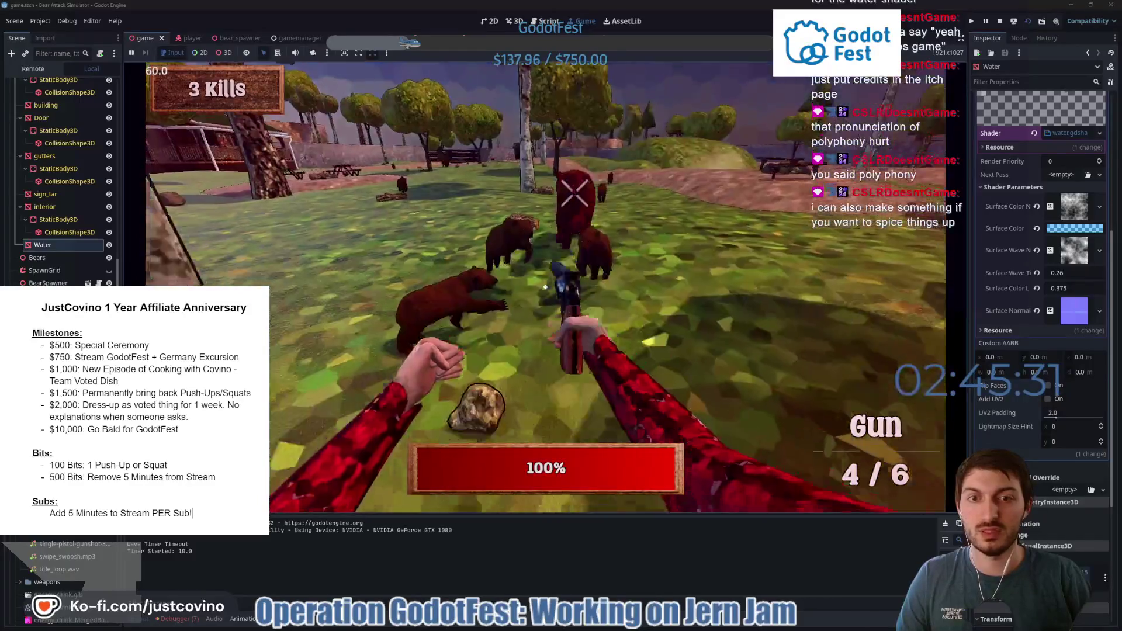
click(545, 287)
click(545, 287)
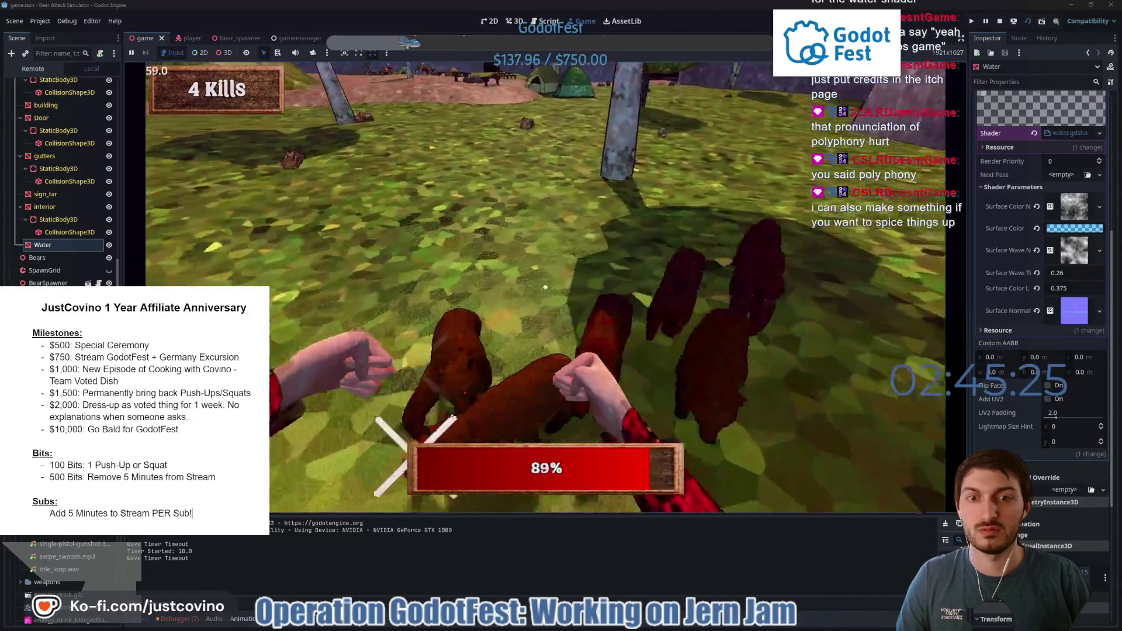
click(545, 287)
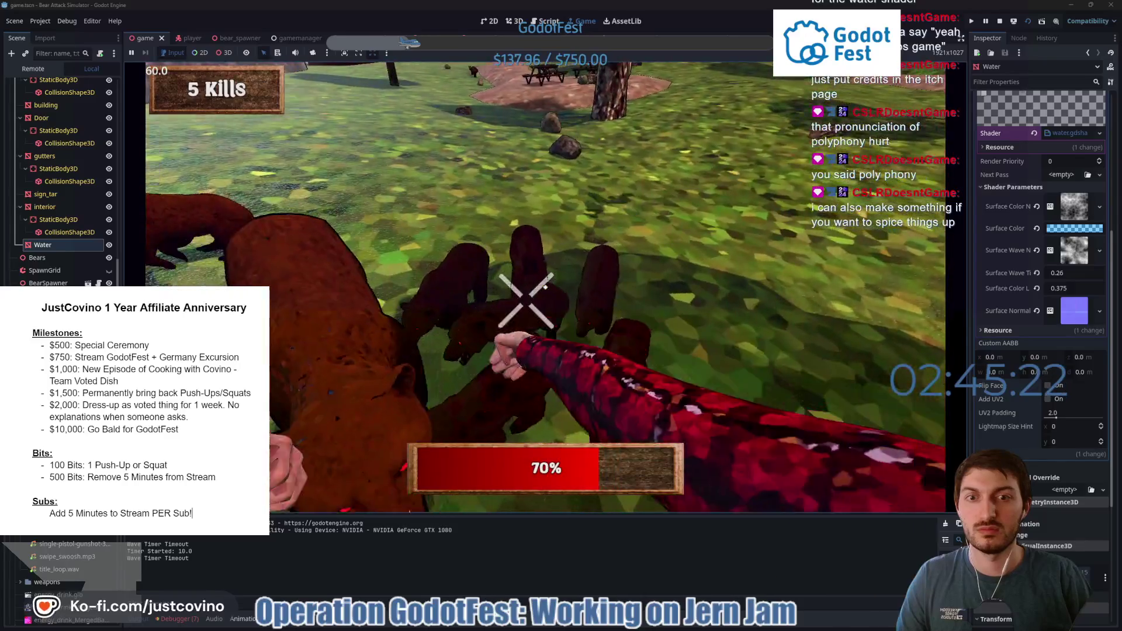
click(545, 287)
click(545, 287)
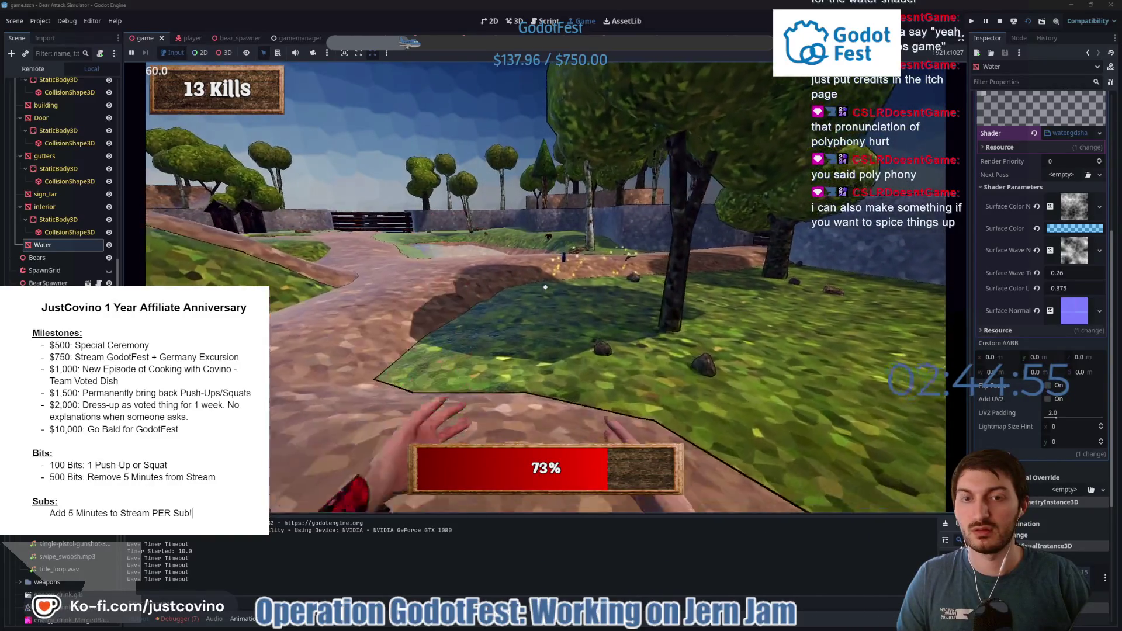
key(F8)
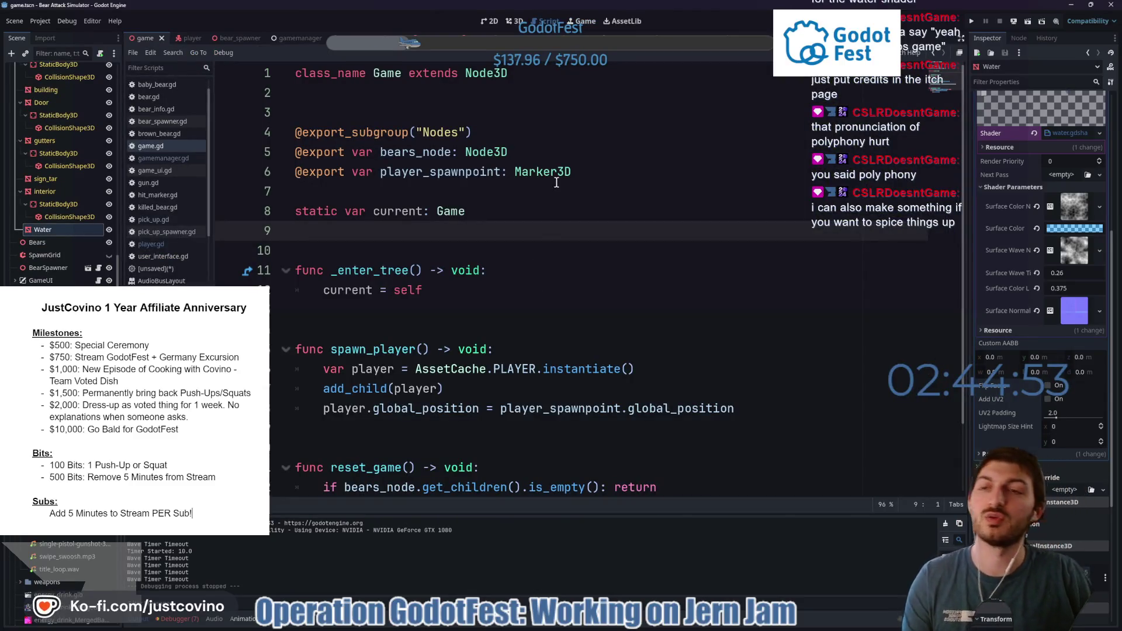
Open player.gd at remove_energy_boost and select the stop_music() call on line 236.
scroll(304, 76, down, 1)
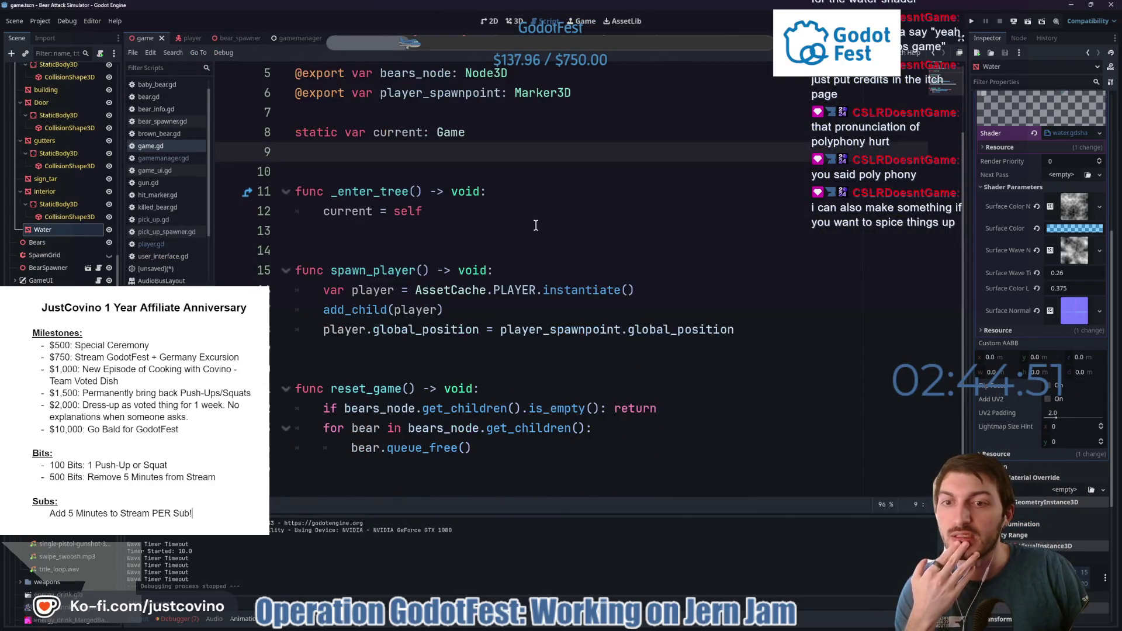
click(193, 40)
scroll(473, 285, down, 7)
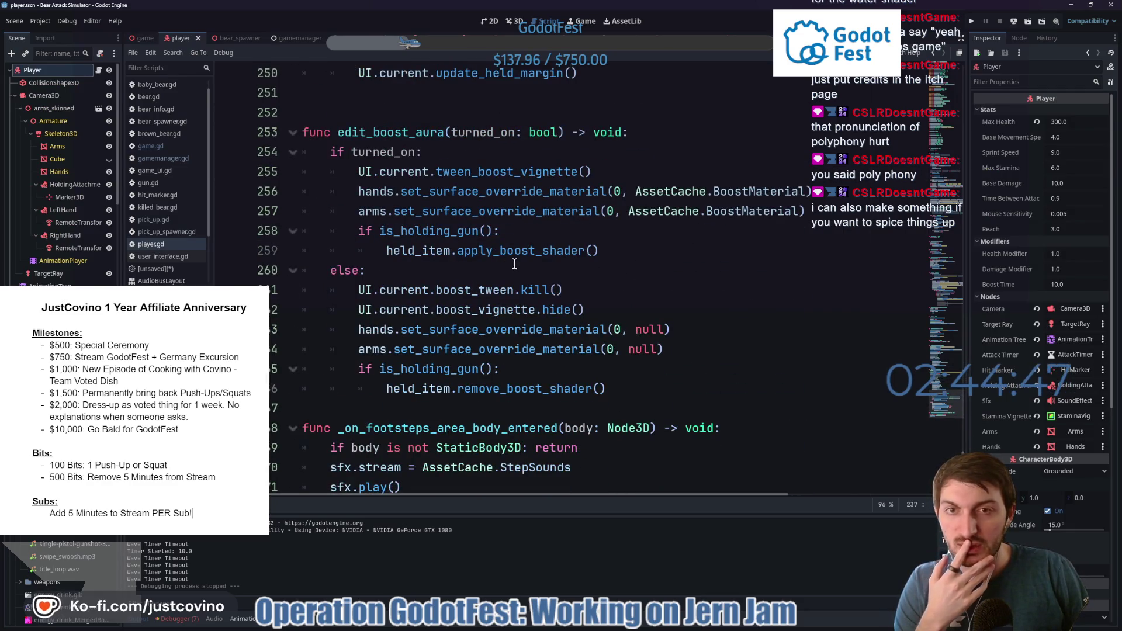
scroll(514, 264, down, 1)
scroll(516, 264, up, 7)
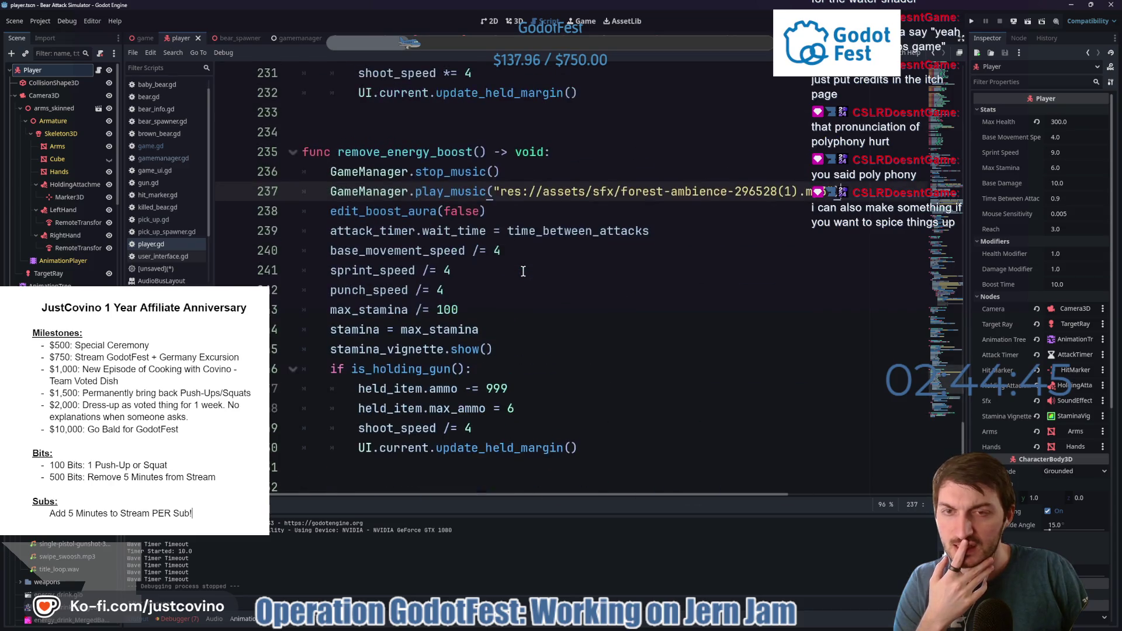
drag(496, 170, 416, 170)
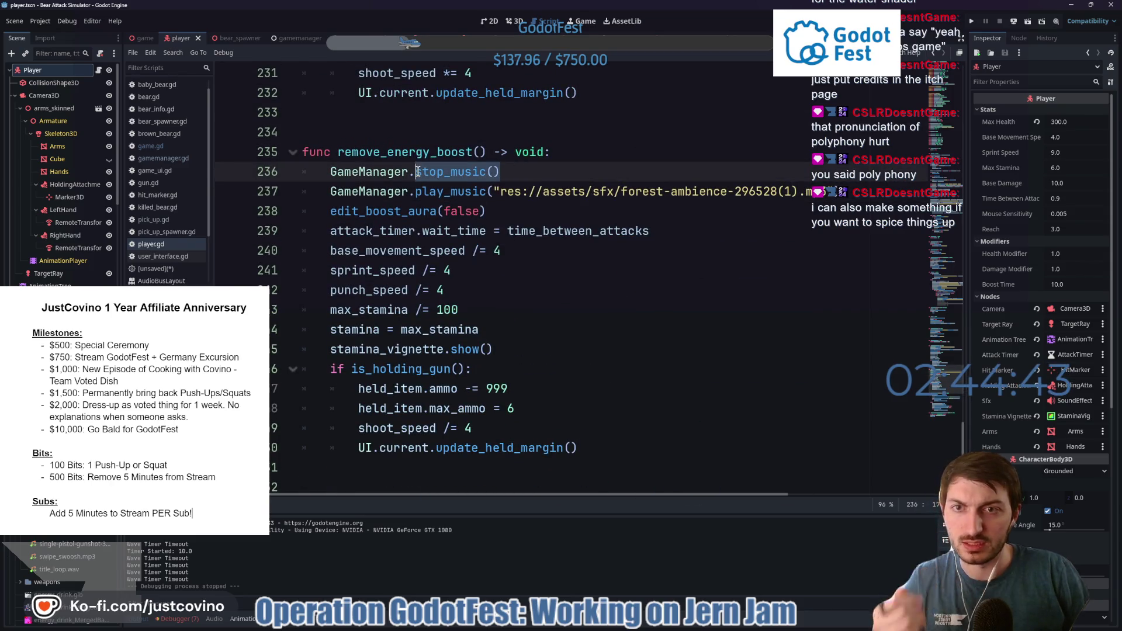
Replace stop_music() with music.stop() on line 236.
text(mus)
key(Return)
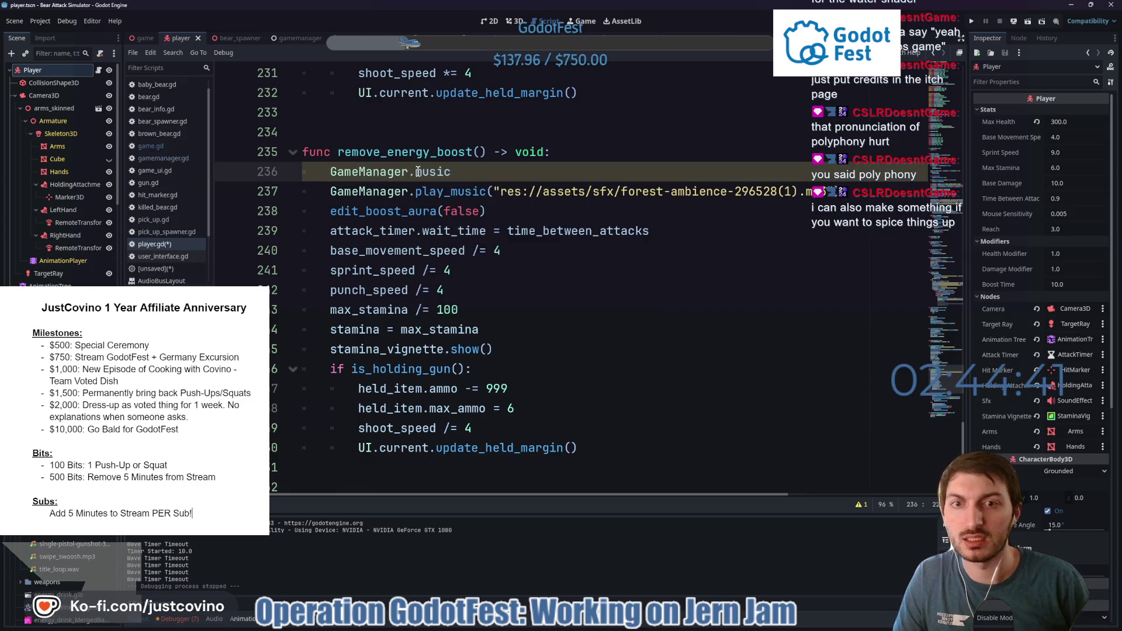
text(.)
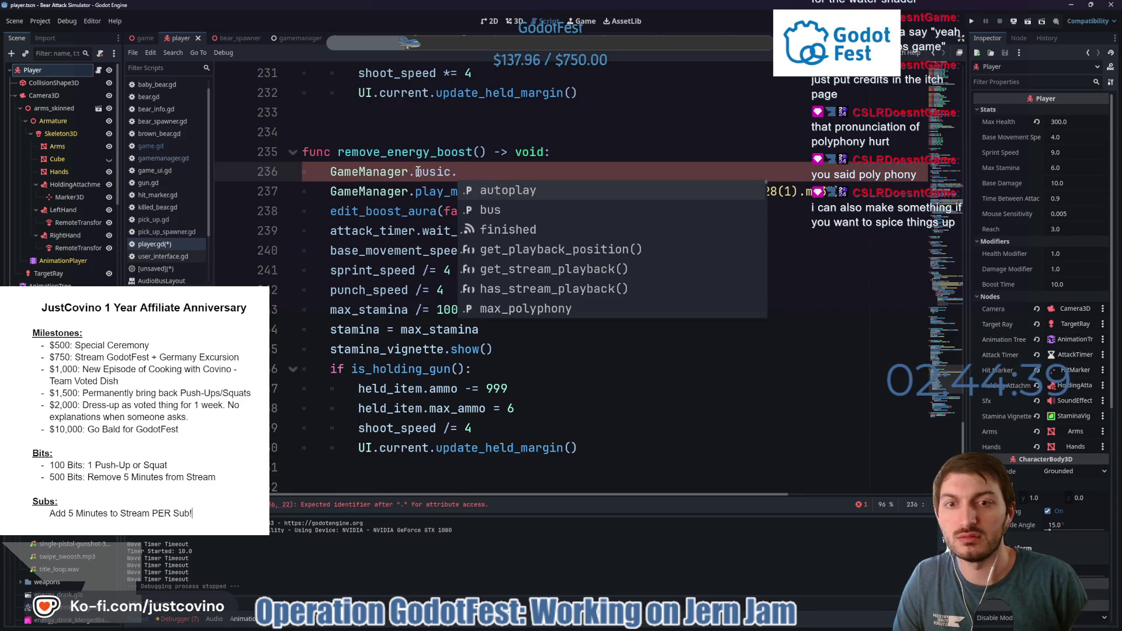
text(s)
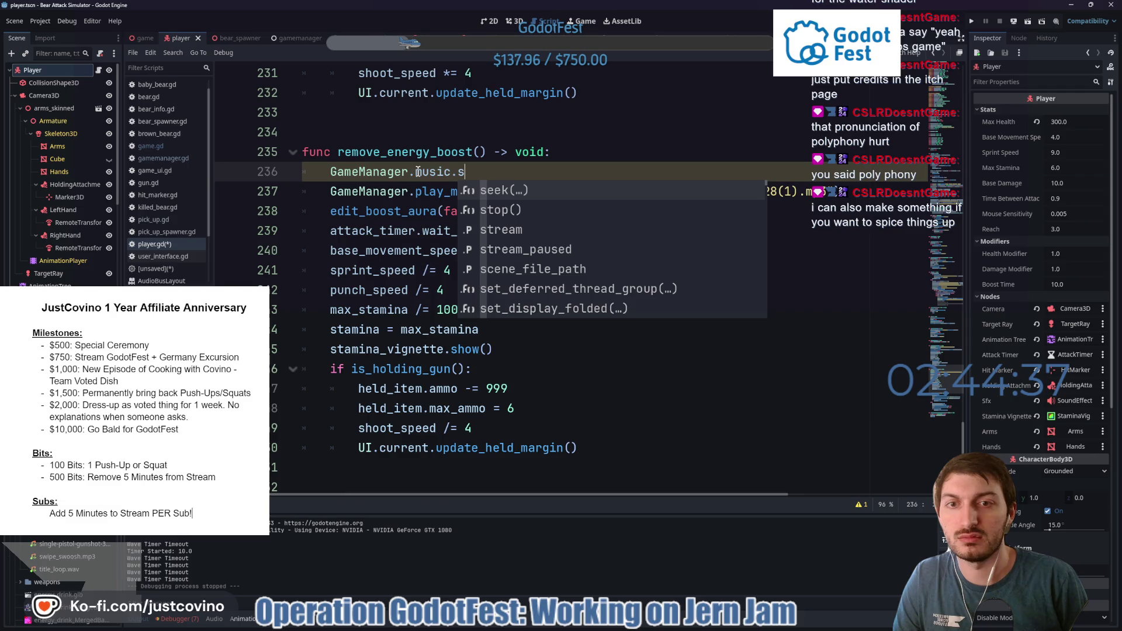
key(Down)
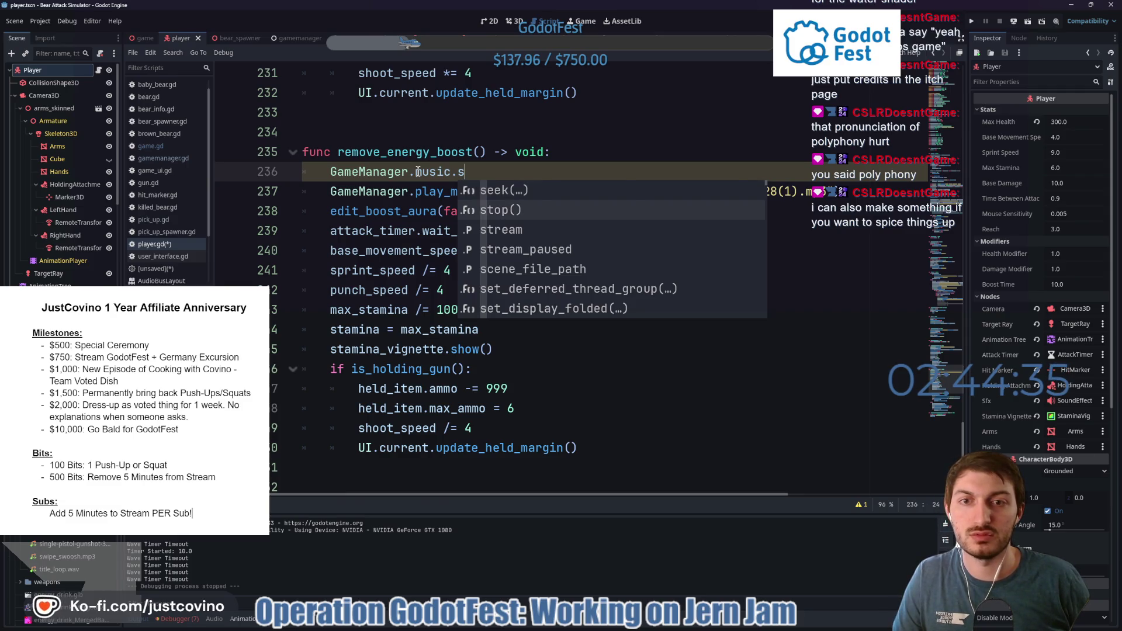
key(Return)
Save player.gd and launch the game from the game scene.
mouse_move(473, 174)
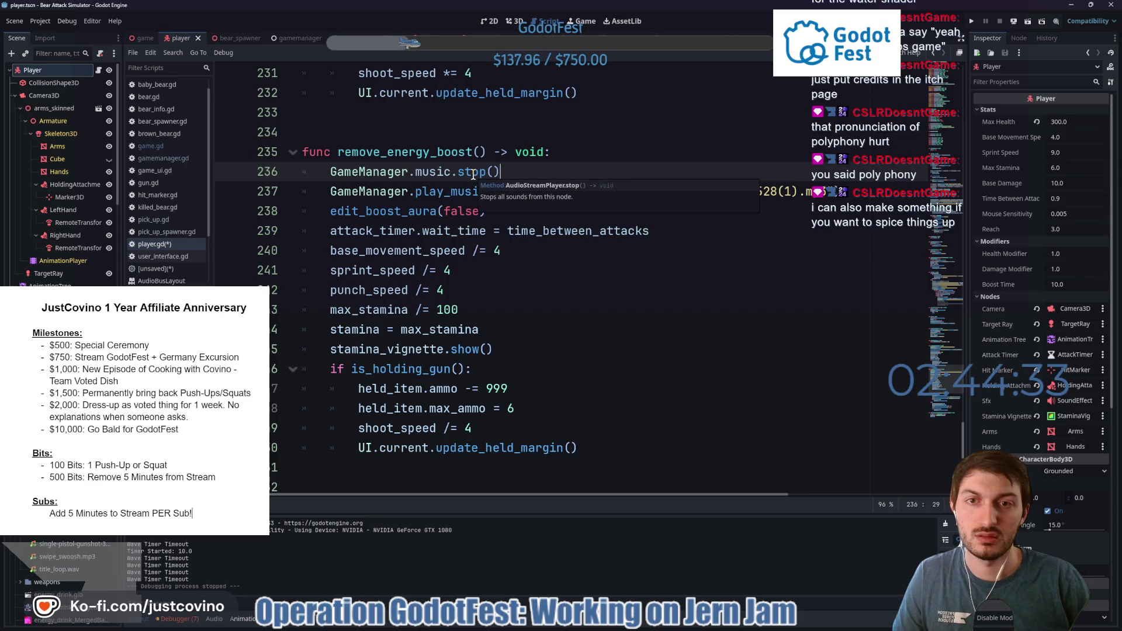
key(ctrl+s)
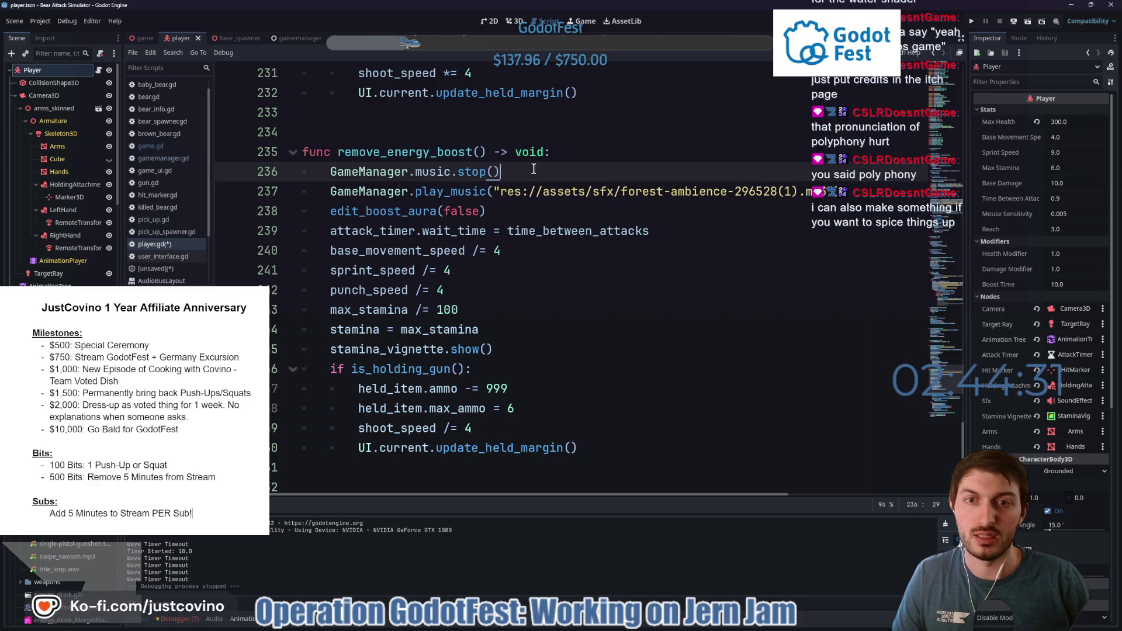
click(145, 38)
key(F5)
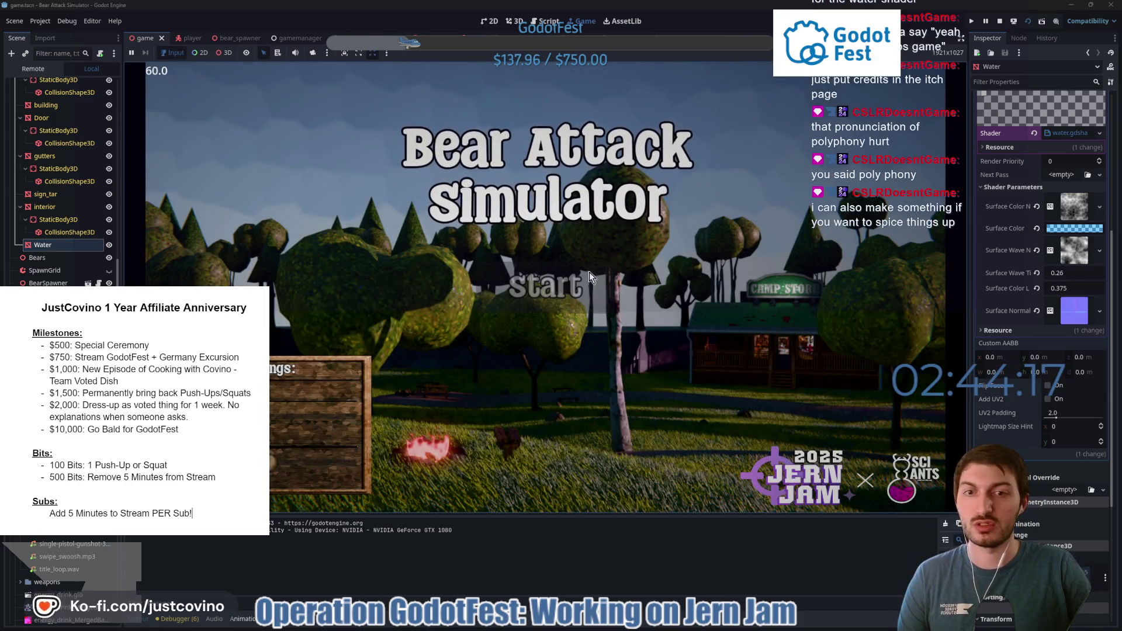
Start a round and walk through the pond and back onto the path.
click(589, 271)
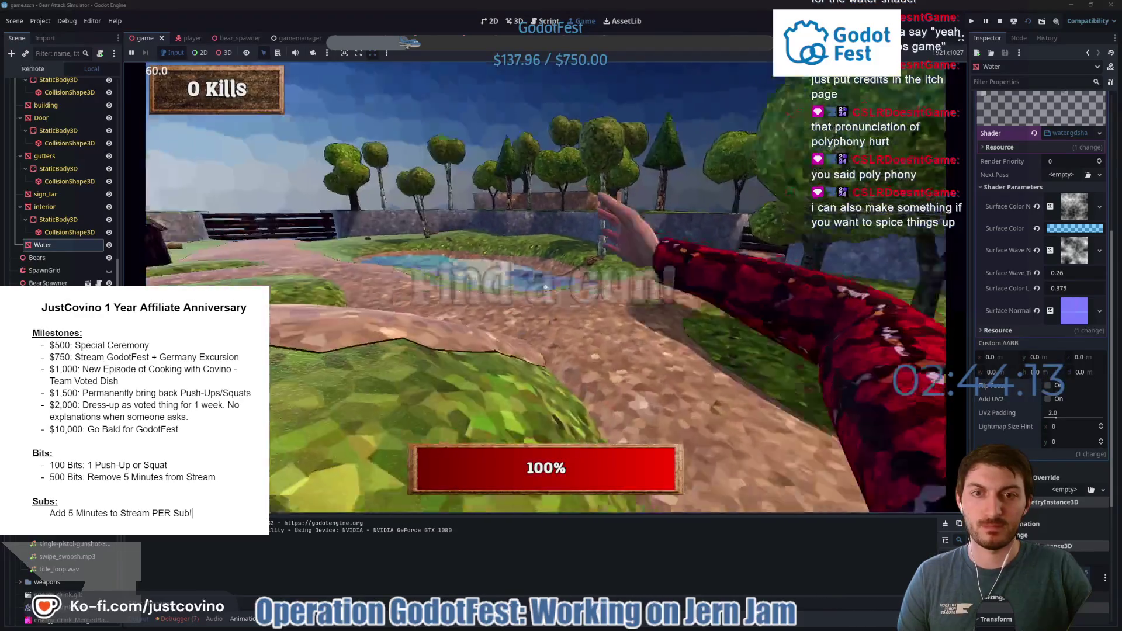
key(w)
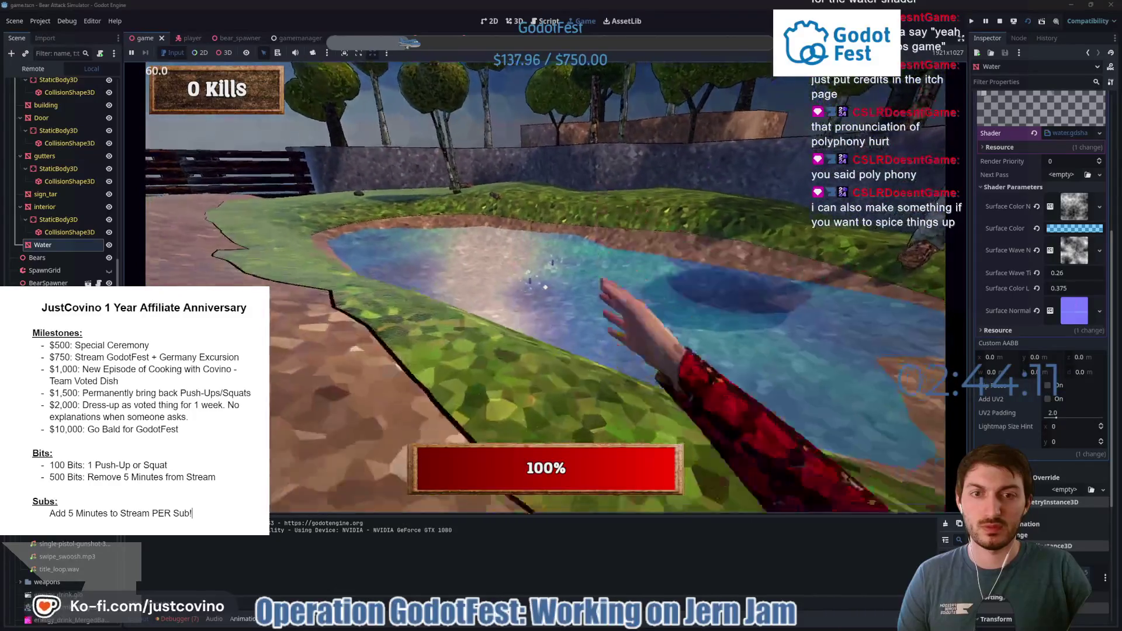
key(w)
key(w)
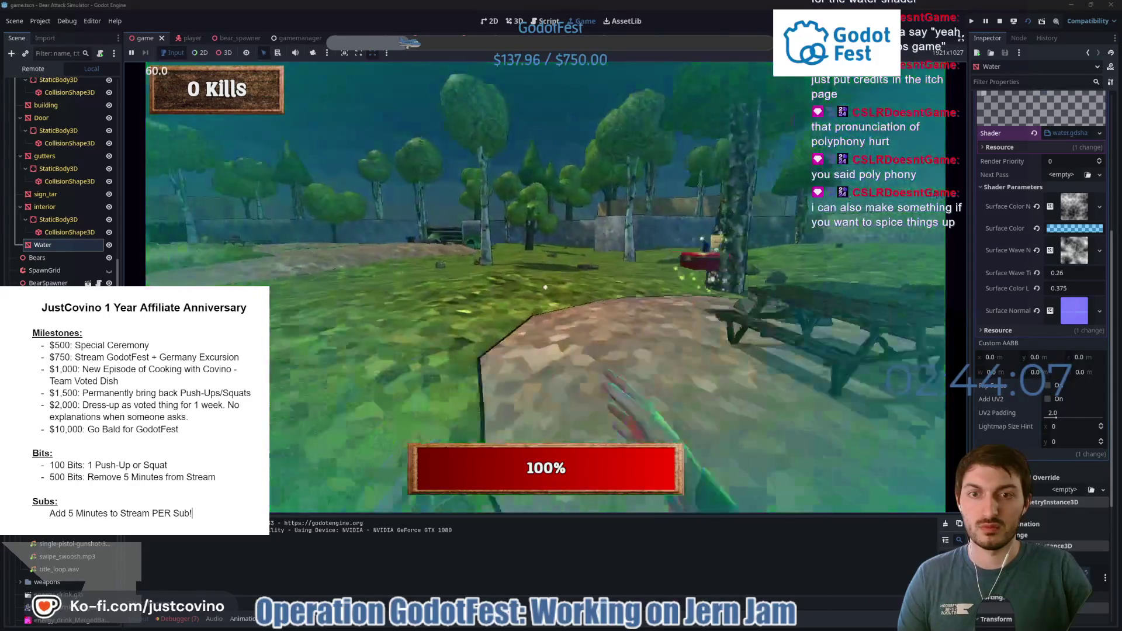
key(w)
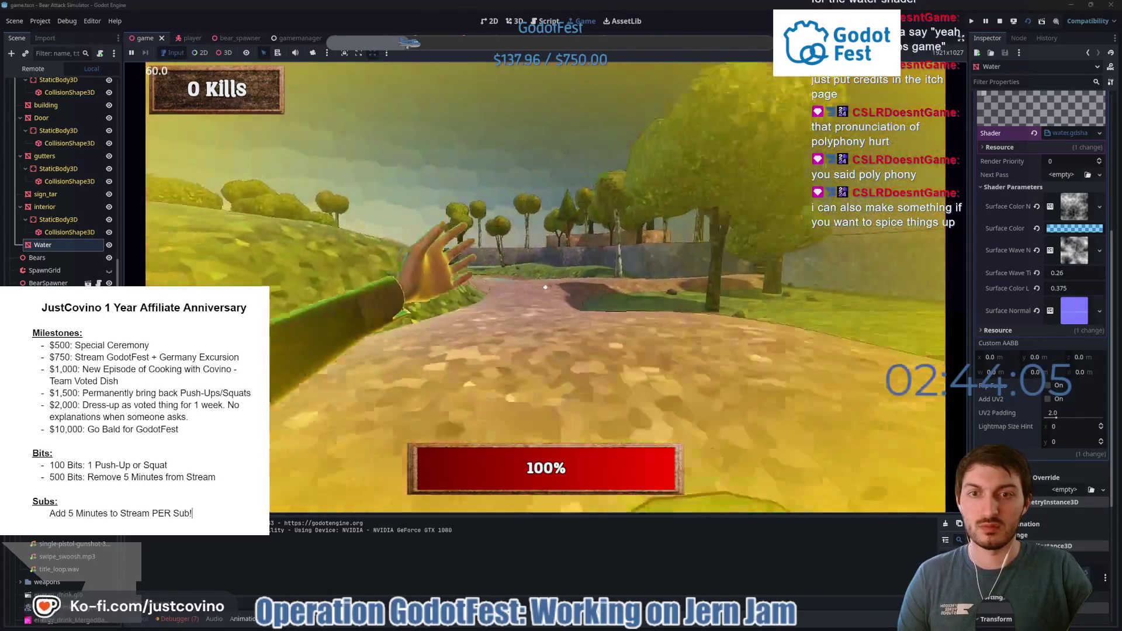
key(w)
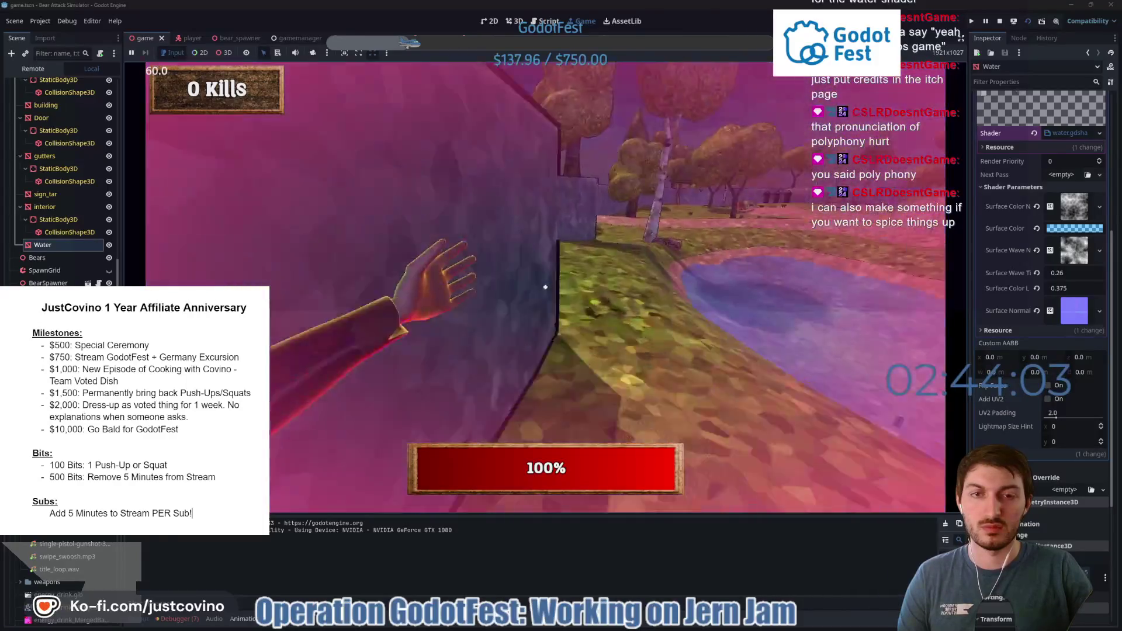
Kill a bear, swing the wooden stake at charging bears, then stop the playtest.
click(545, 287)
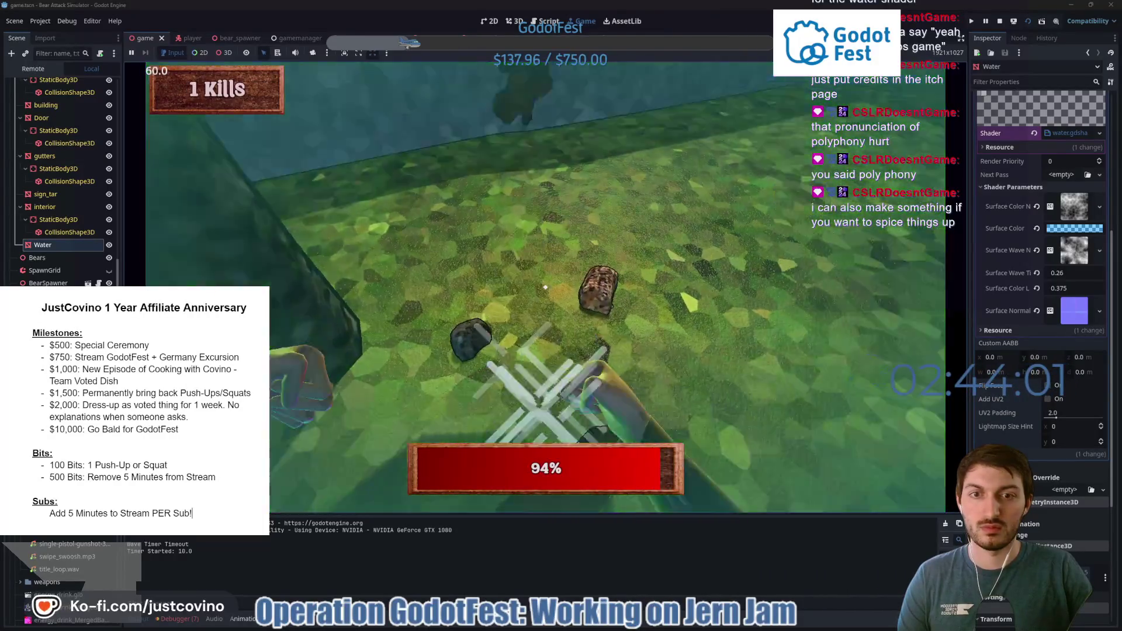
key(w)
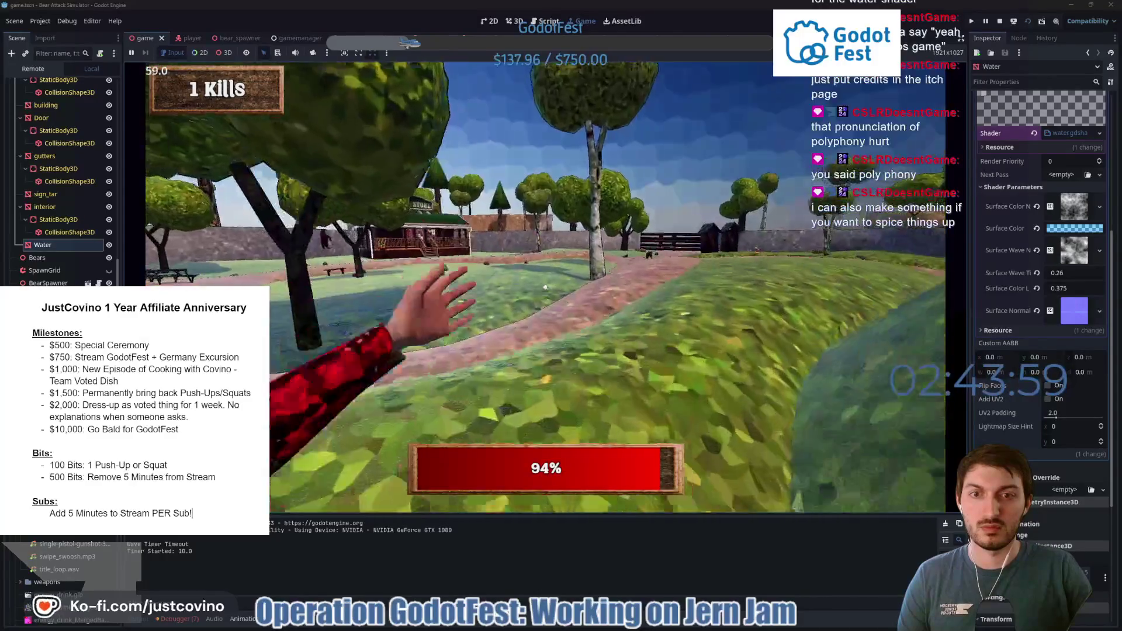
key(2)
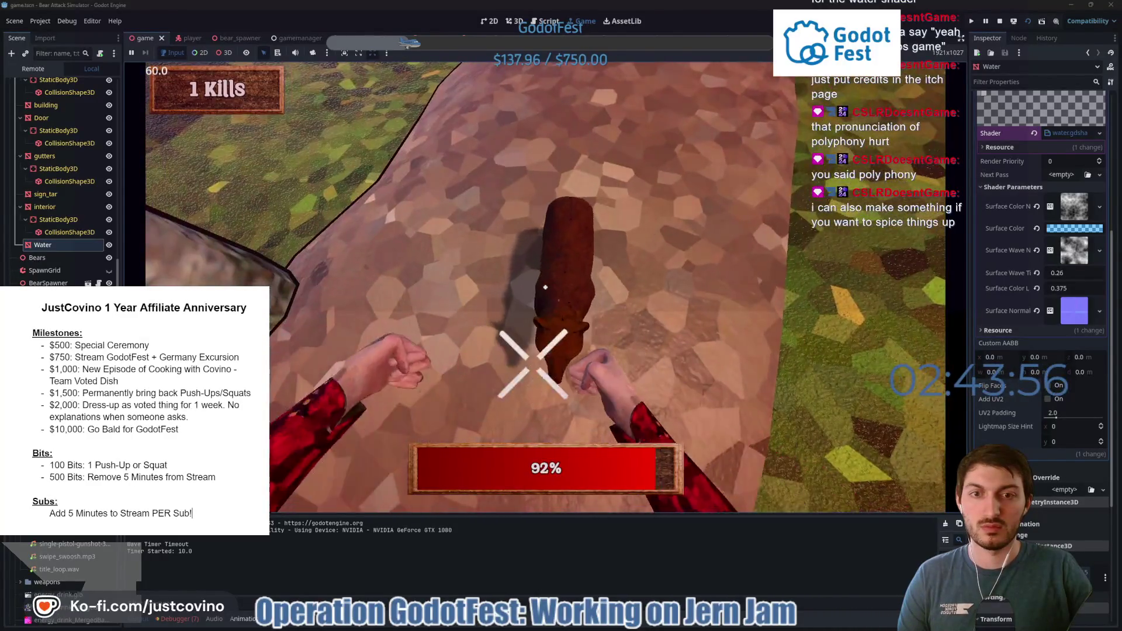
click(545, 286)
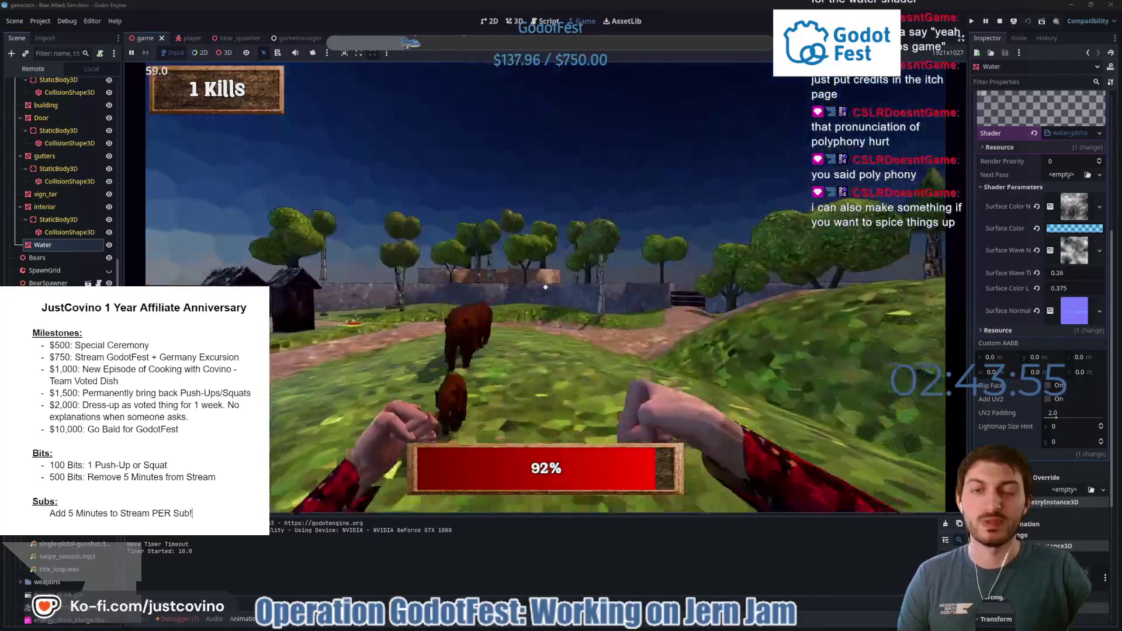
click(545, 286)
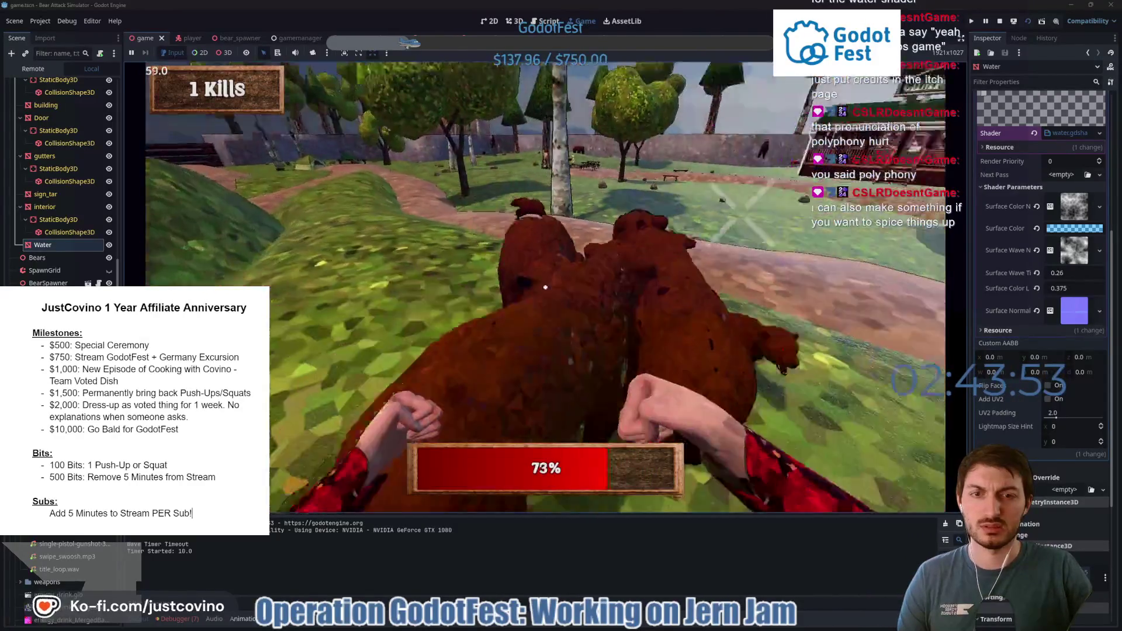
key(F8)
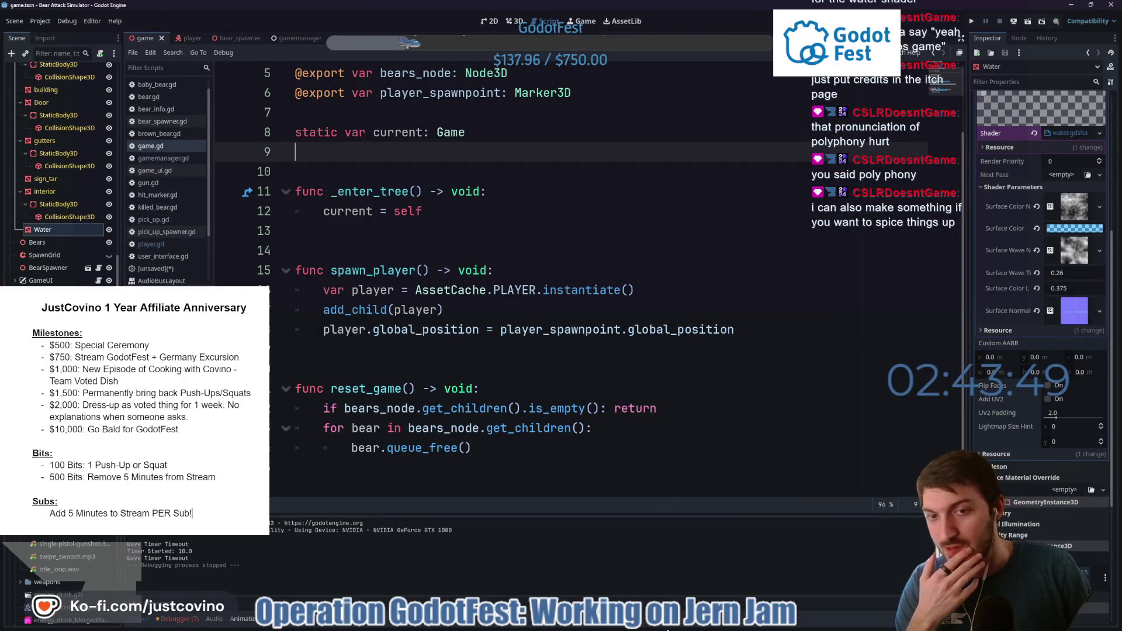
Check the itch.io project editing page in the browser.
mouse_move(659, 627)
click(619, 627)
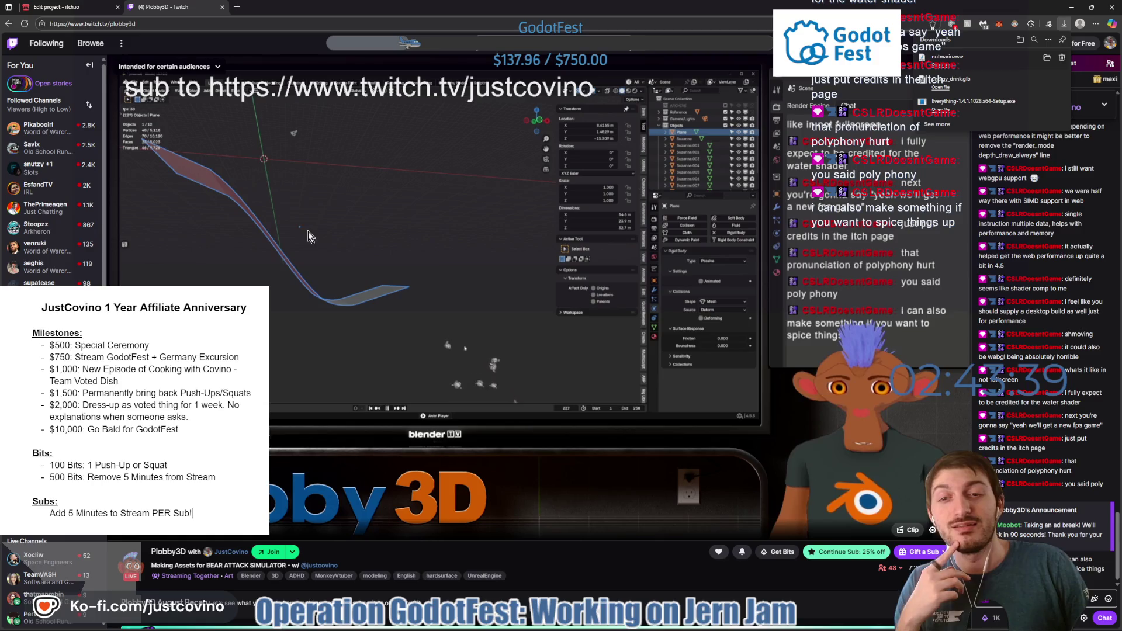
click(90, 8)
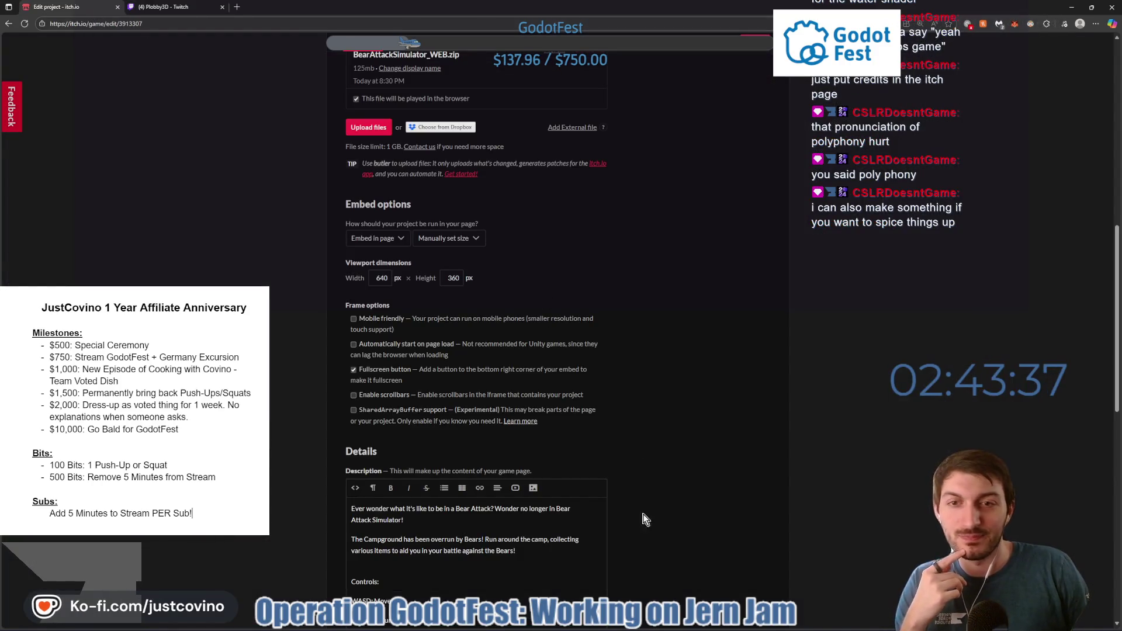
Save the scene in Godot and bring up GitHub Desktop showing the four changed files.
key(alt+Tab)
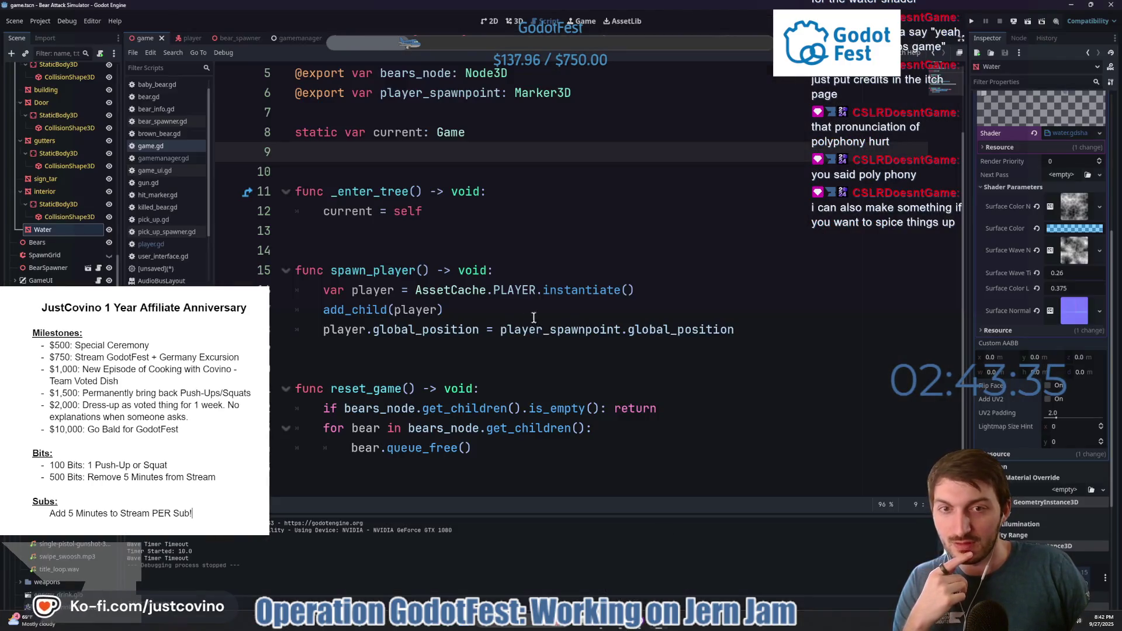
click(407, 227)
key(ctrl+s)
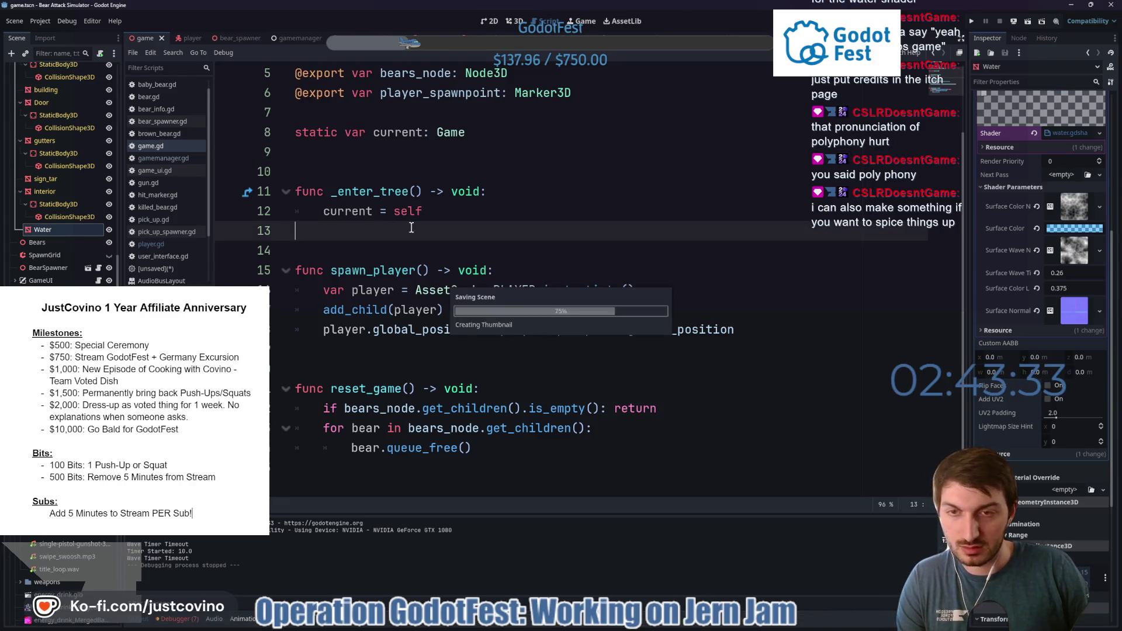
click(558, 625)
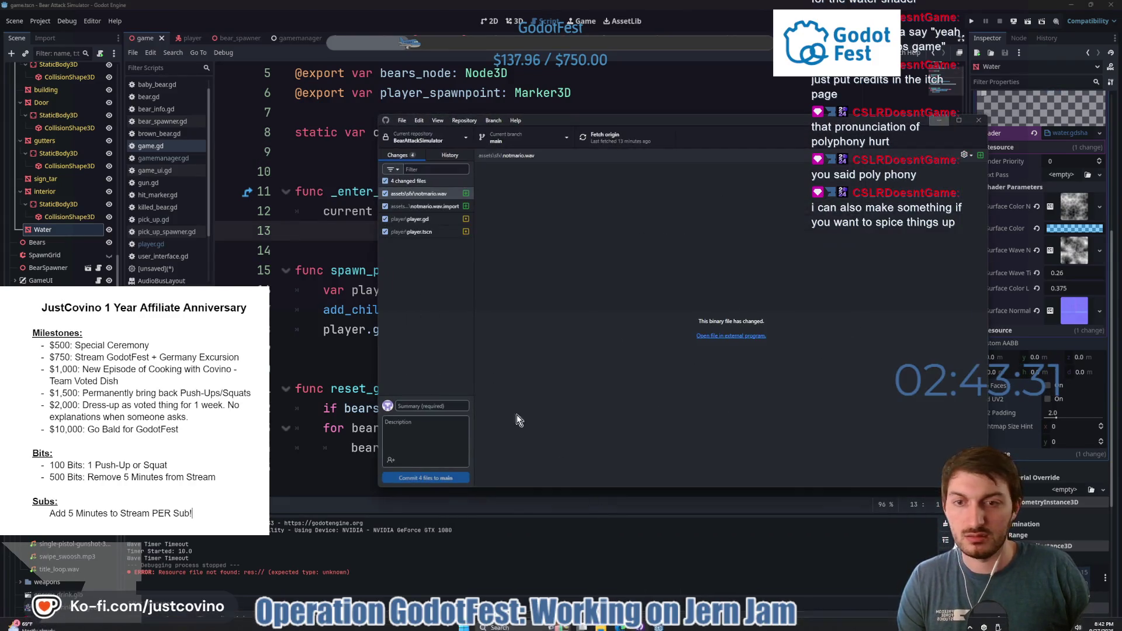
Commit the four files to main as 'NotMario music added', push to origin, then return to Godot.
click(426, 406)
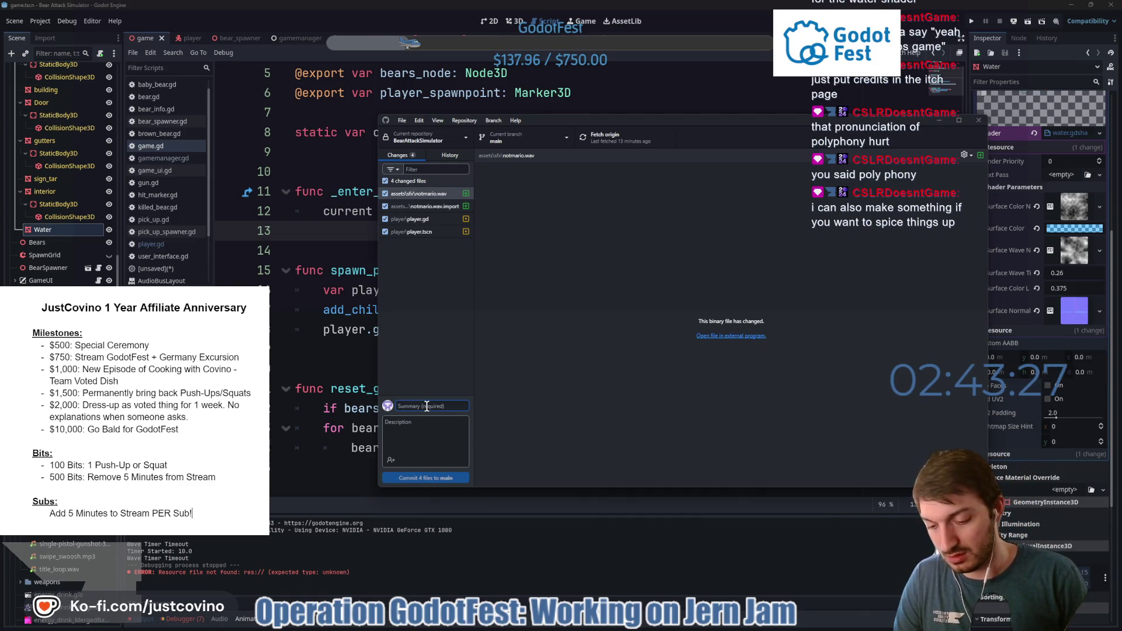
text(NotMario music added)
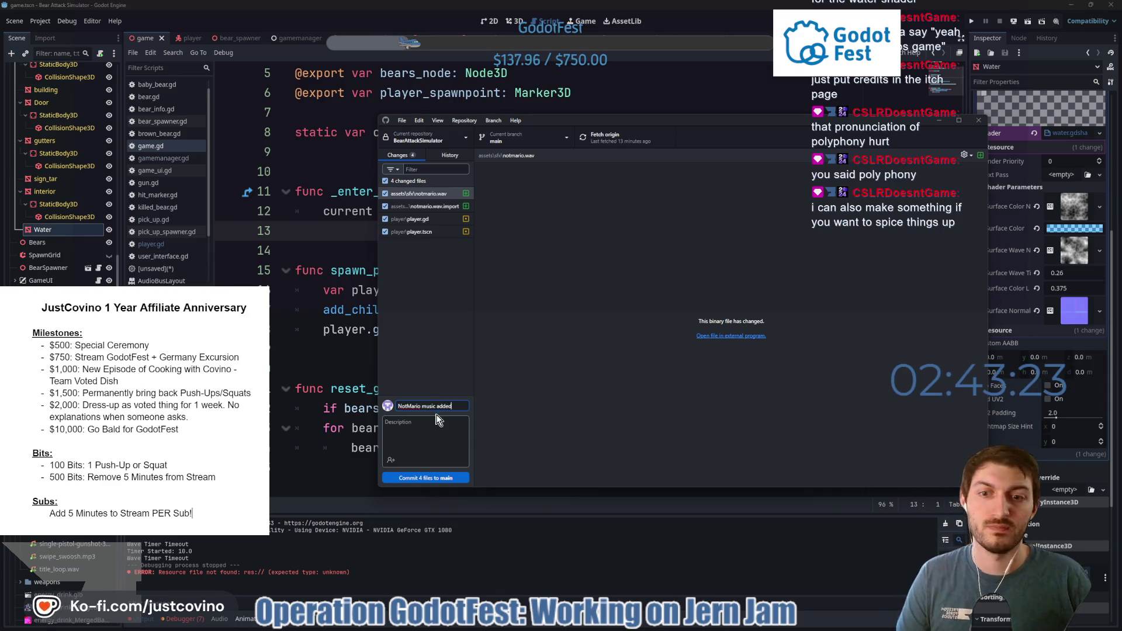
click(435, 478)
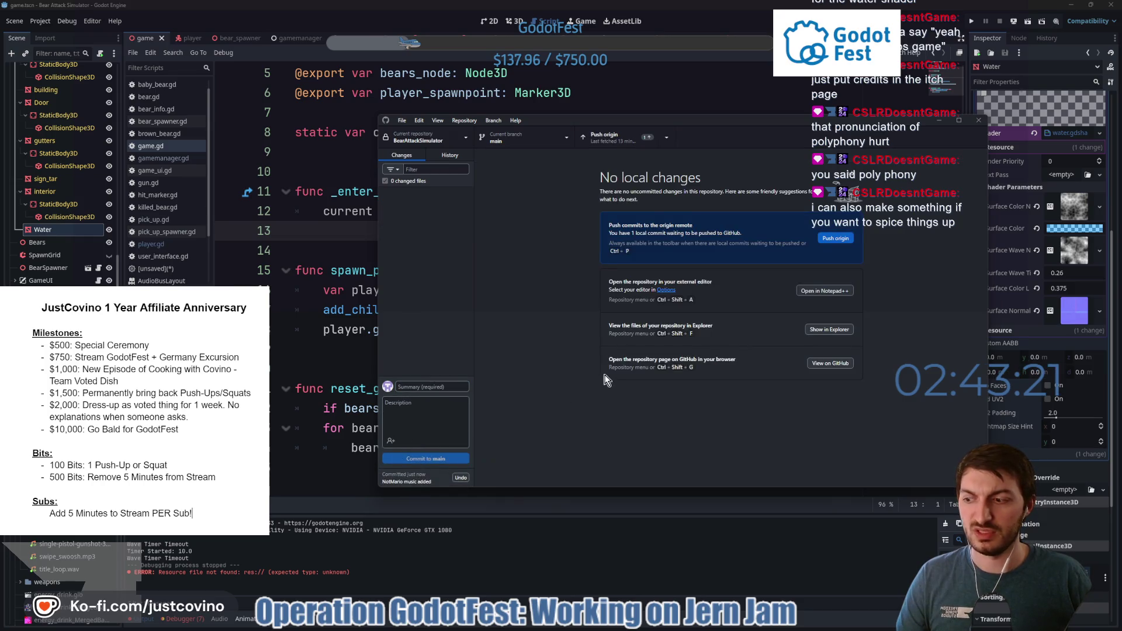
click(832, 239)
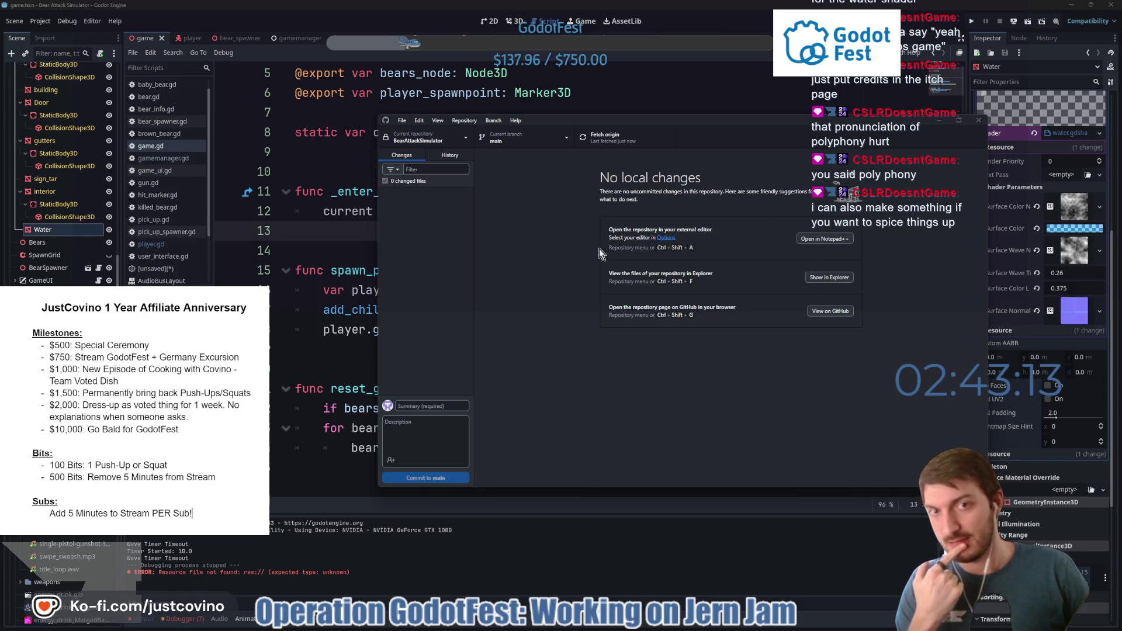
click(337, 242)
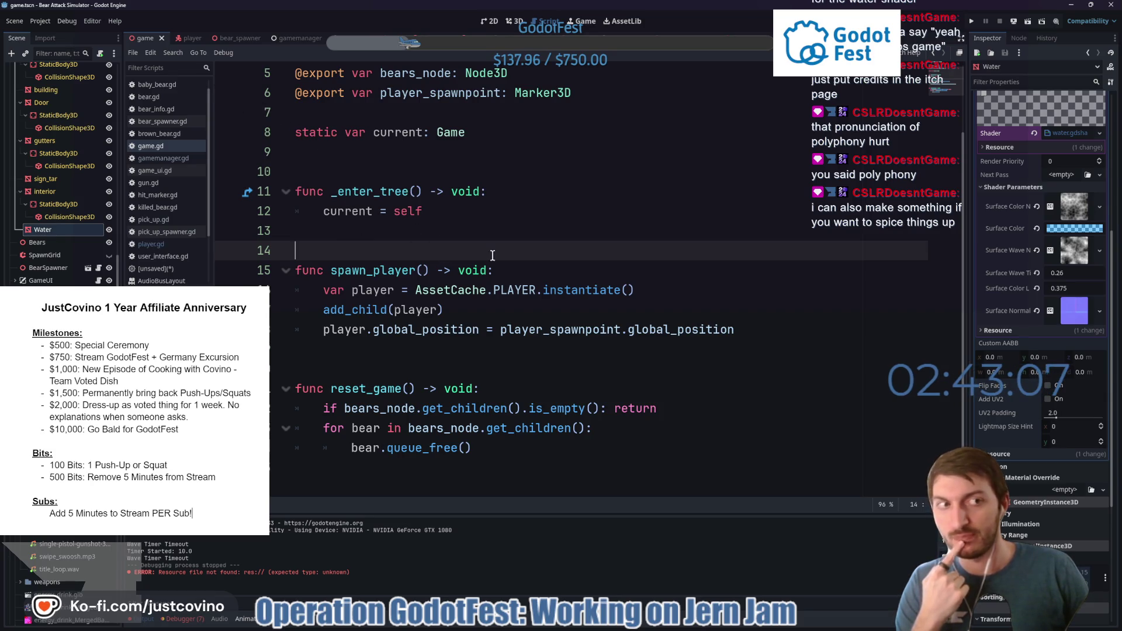
Delete all 15 old build files from the BearAttackSimulator_WEB folder.
scroll(578, 333, up, 2)
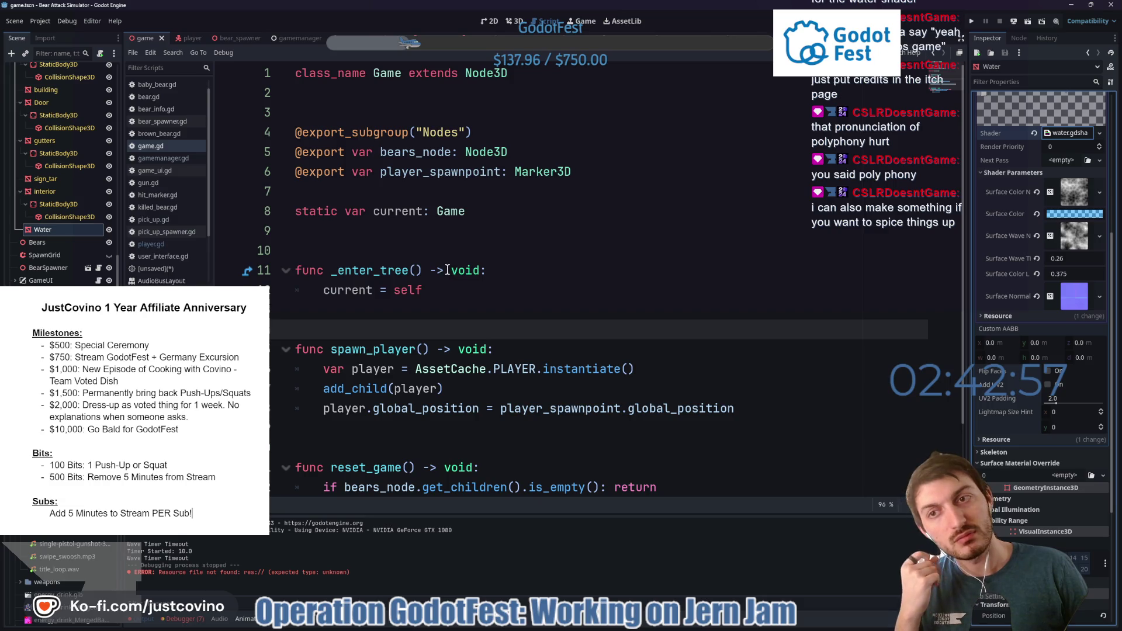
click(608, 628)
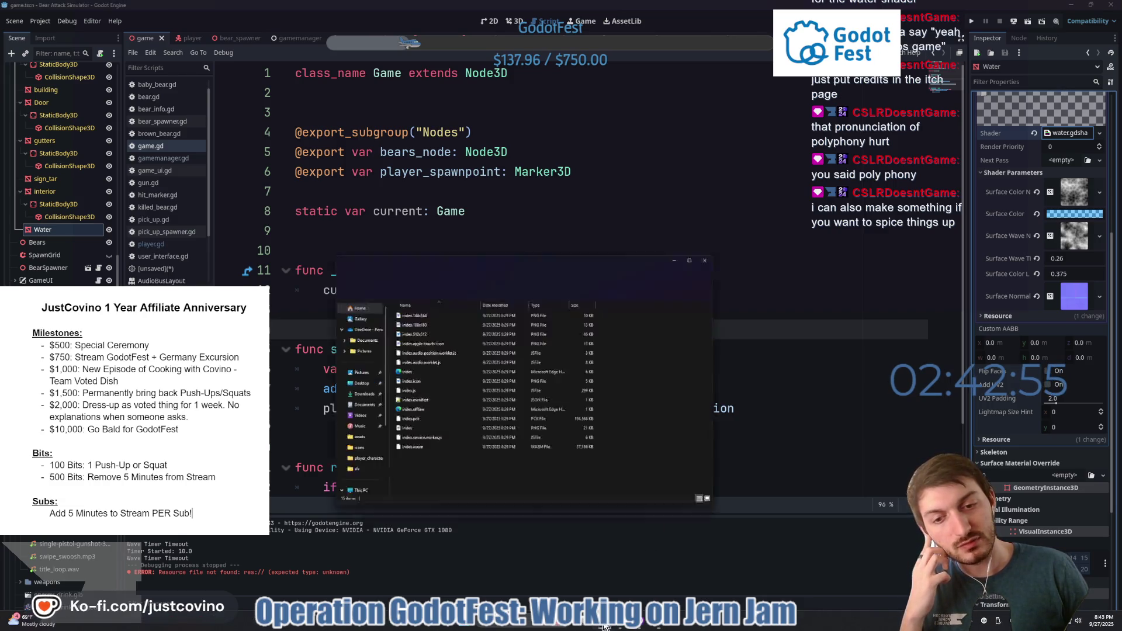
drag(370, 426, 382, 217)
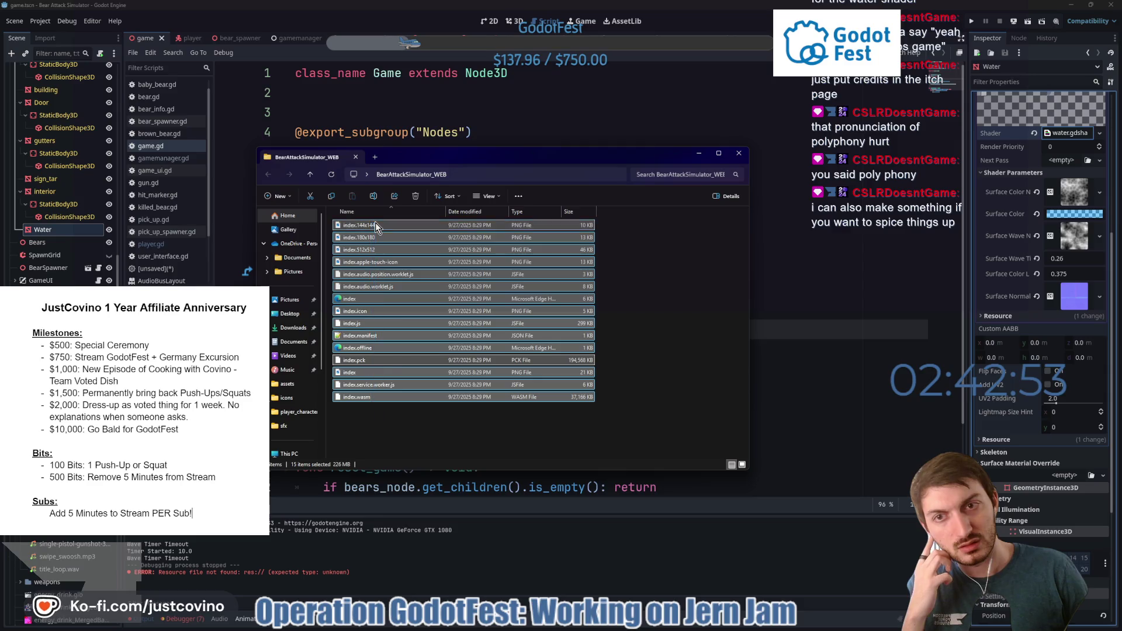
click(416, 197)
Return to the Godot script editor and open the Project menu.
key(alt+Tab)
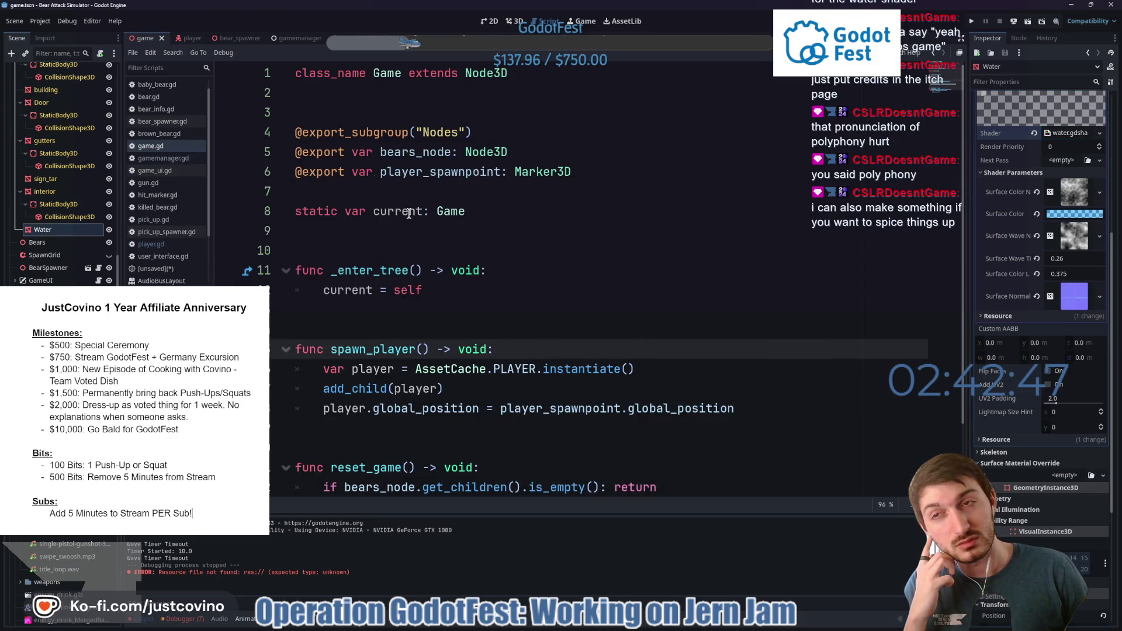
click(401, 215)
key(Up)
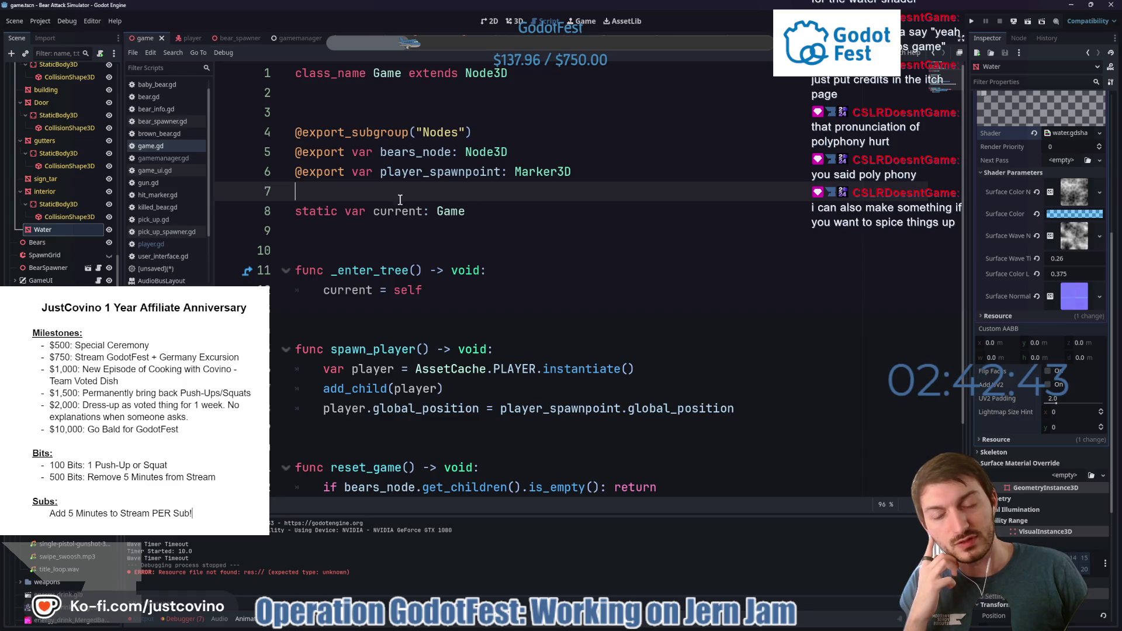
click(42, 21)
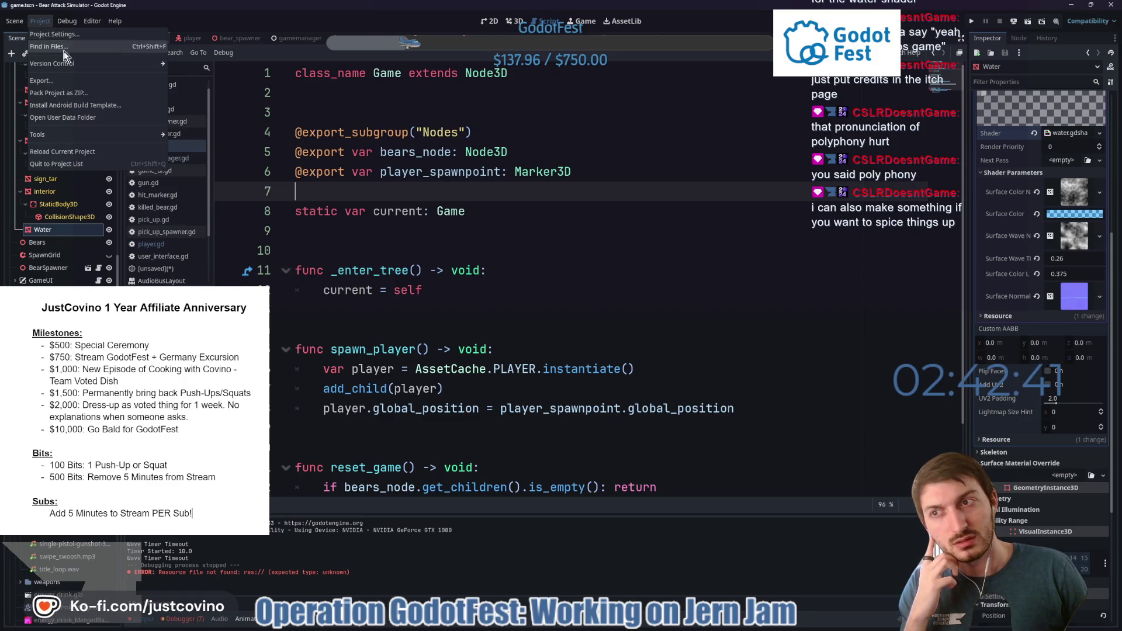
Export the Web (Runnable) preset as index.html into BearAttackSimulator_WEB, then close the Export dialog.
click(70, 82)
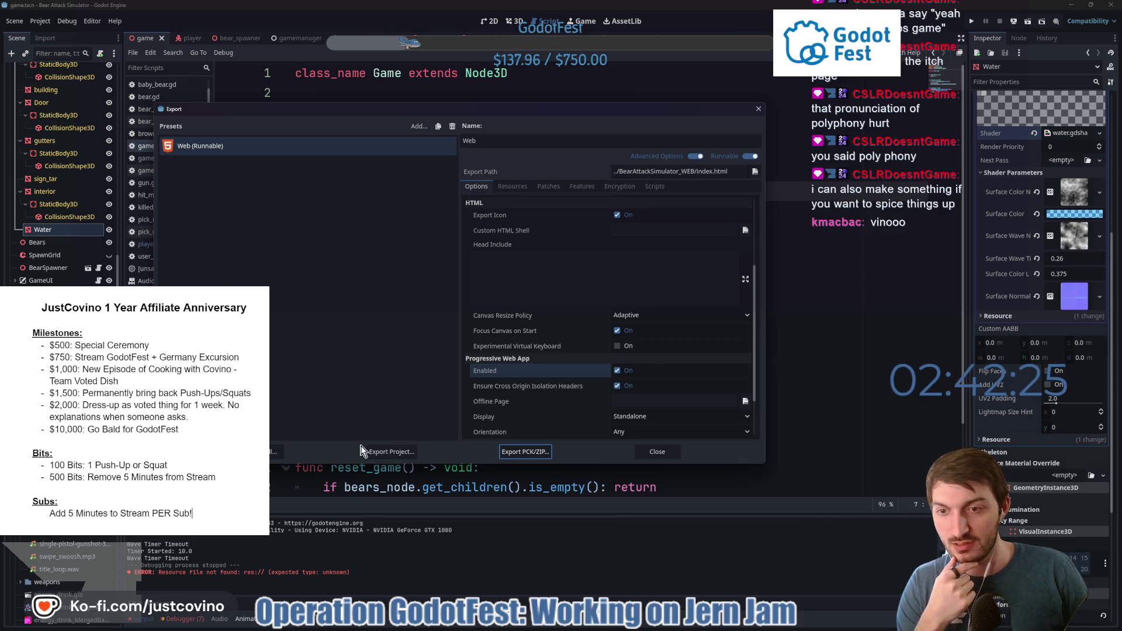
click(395, 453)
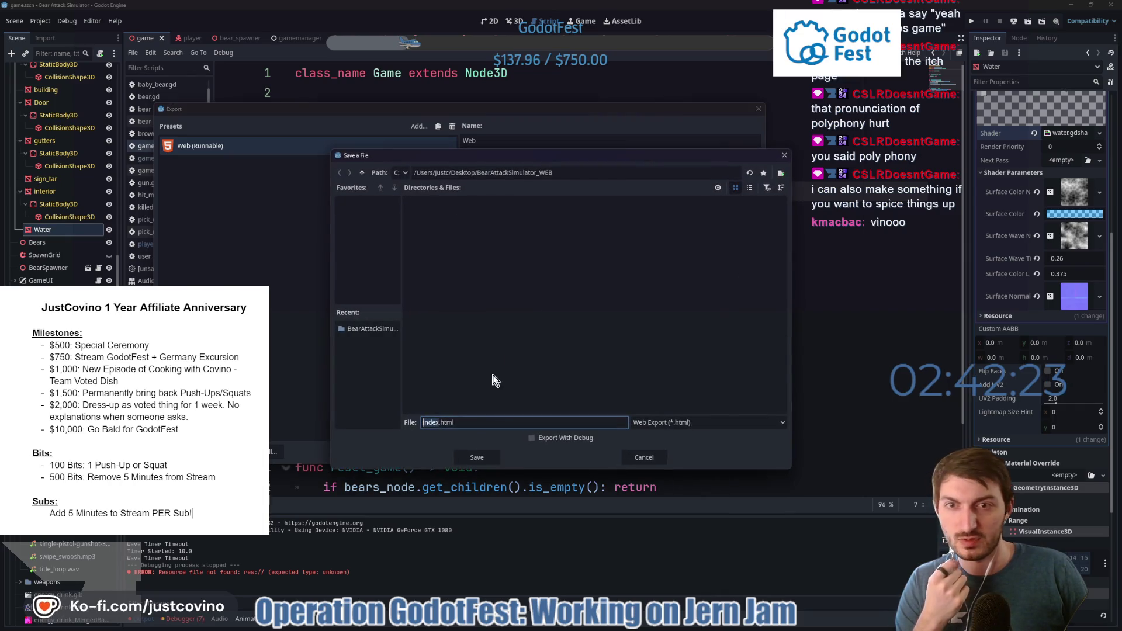
click(479, 461)
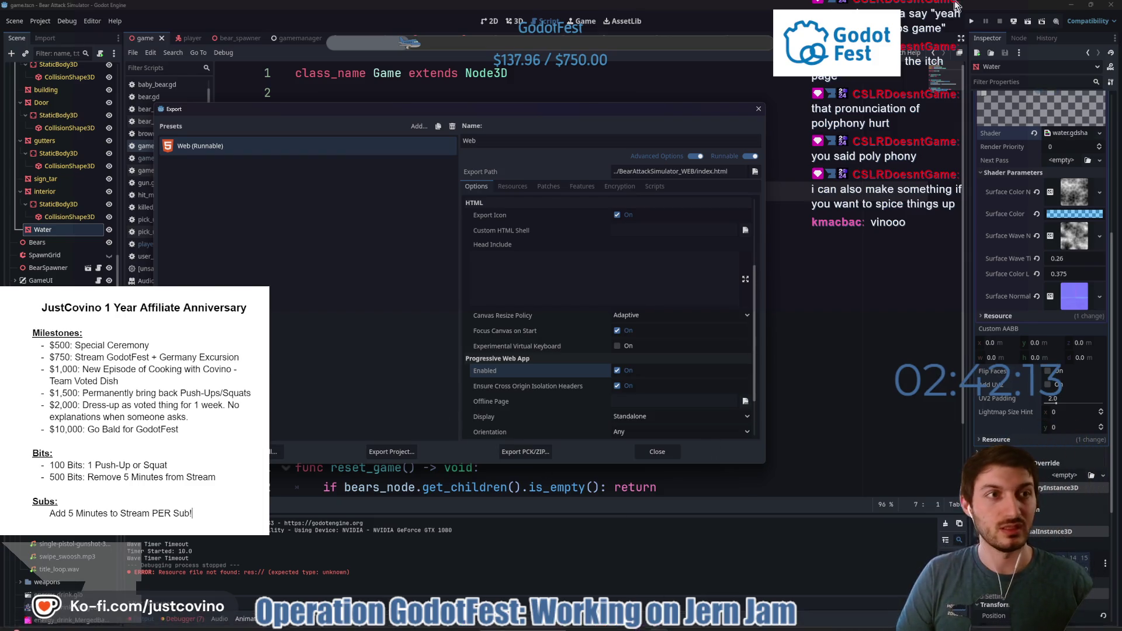
click(758, 110)
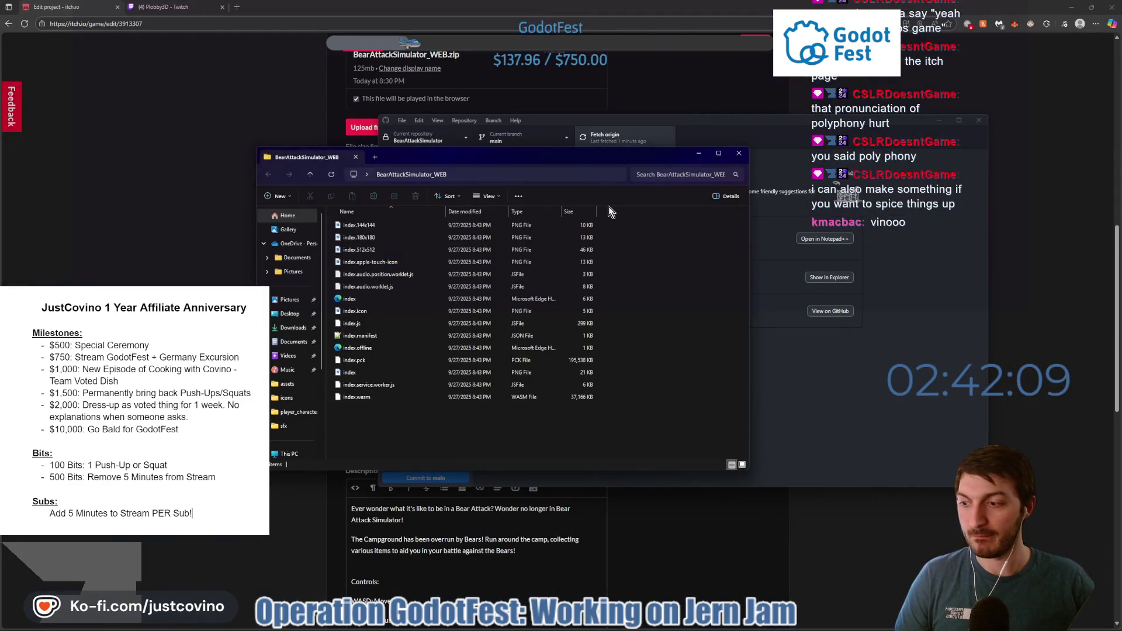
Delete the old BearAttackSimulator_WEB.zip upload on itch.io, then minimize the browser and close File Explorer.
click(787, 128)
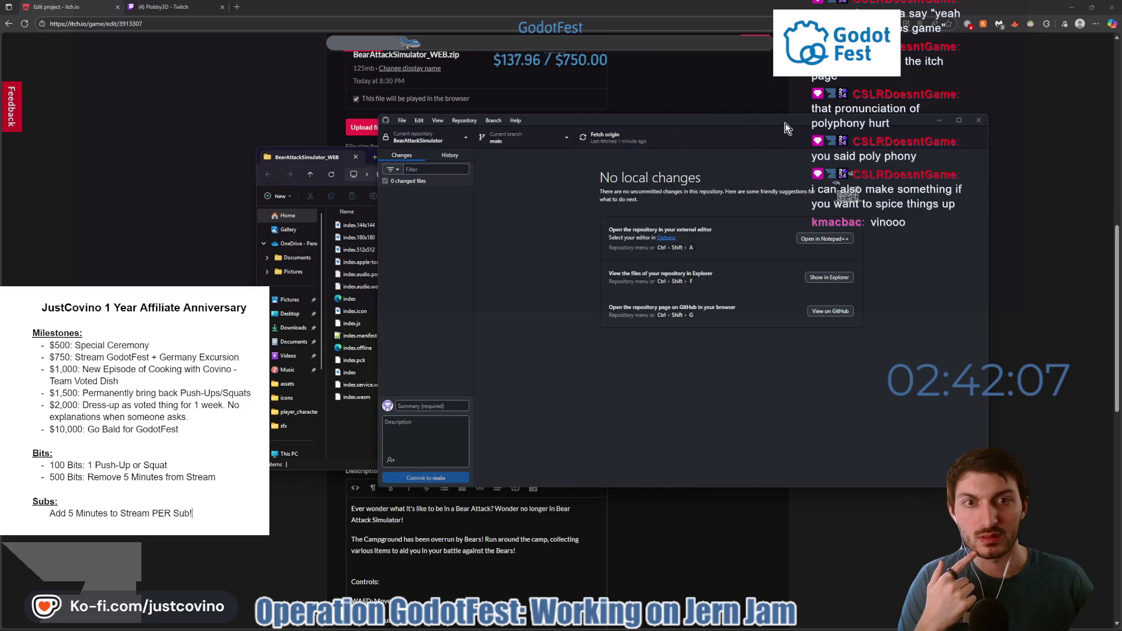
click(1036, 22)
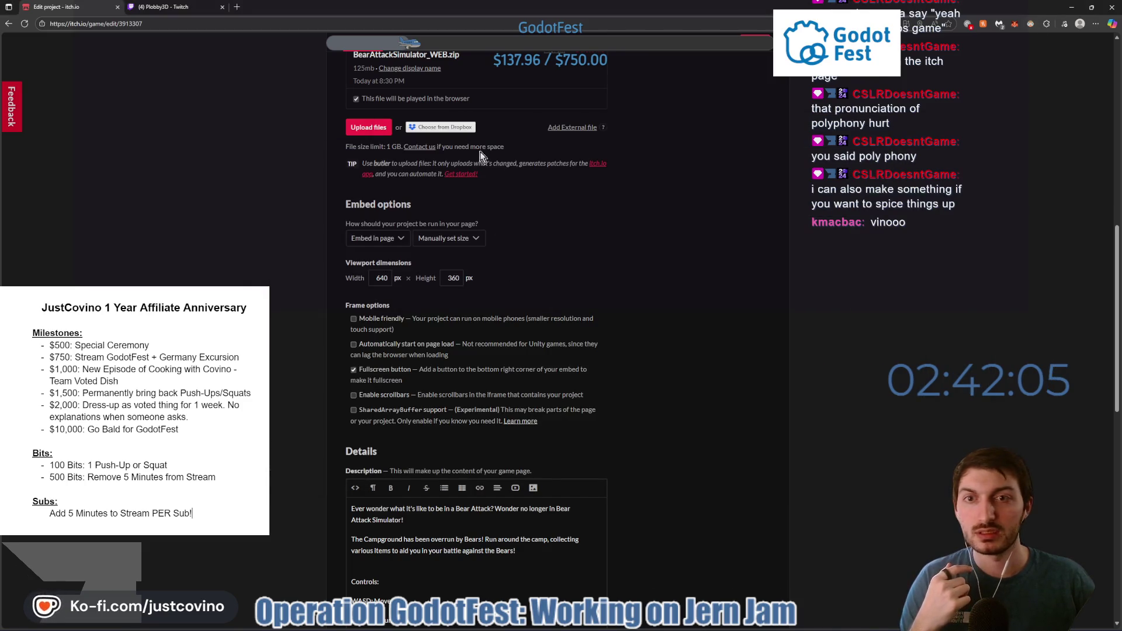
scroll(635, 248, up, 2)
click(591, 167)
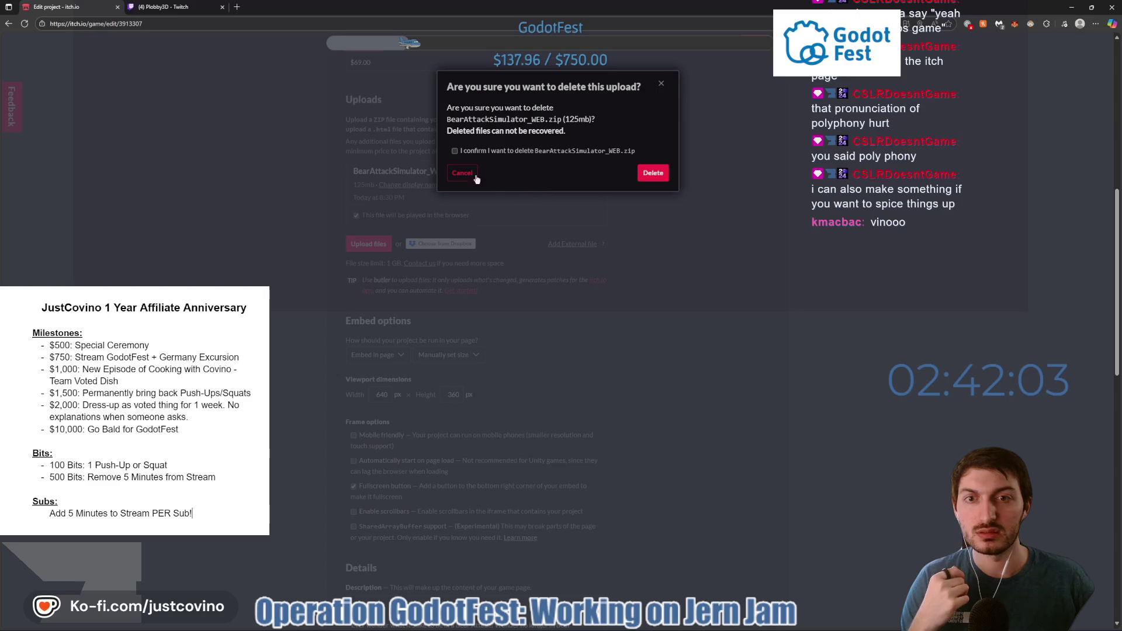
click(653, 173)
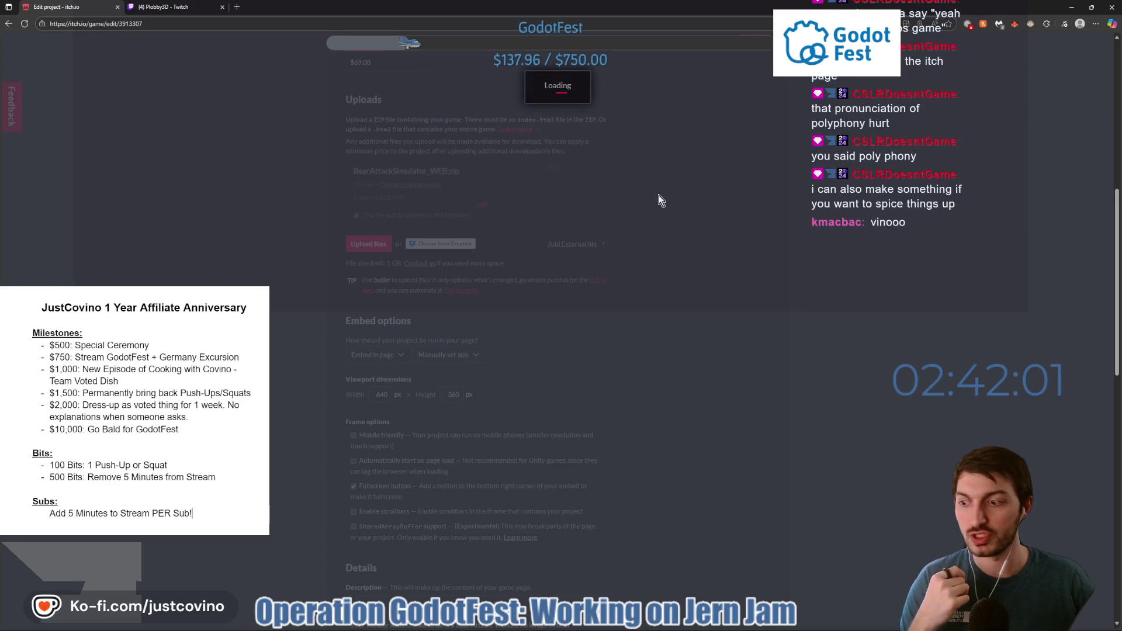
click(1074, 6)
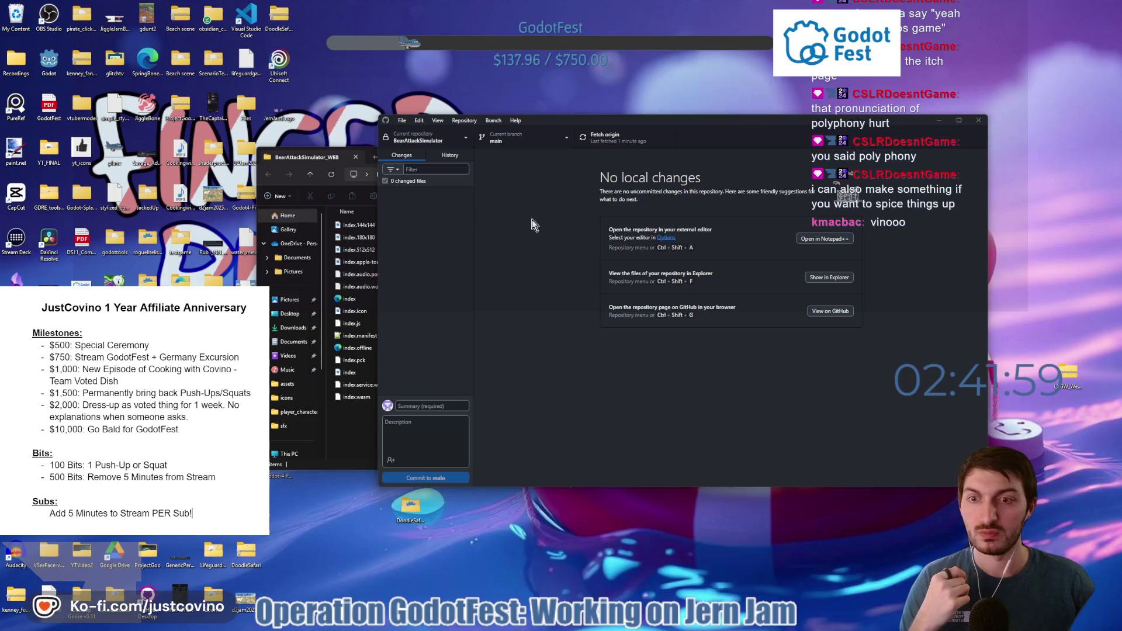
click(734, 156)
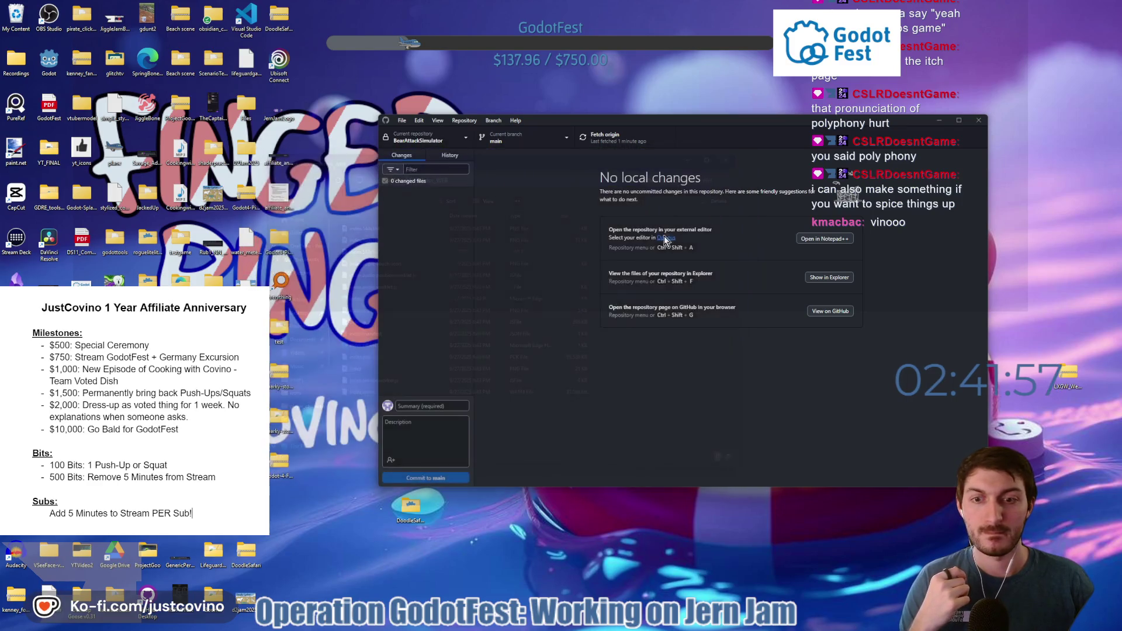
Delete the old desktop item and compress BearAttackSimulator_WEB into a ZIP placed beside the folder.
click(930, 120)
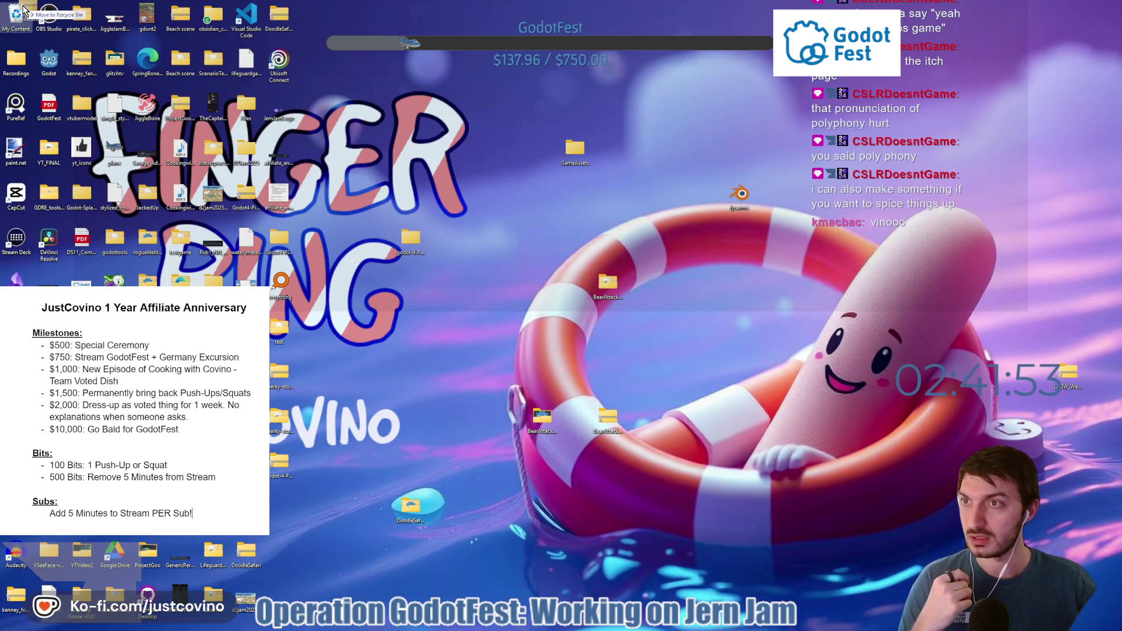
key(Delete)
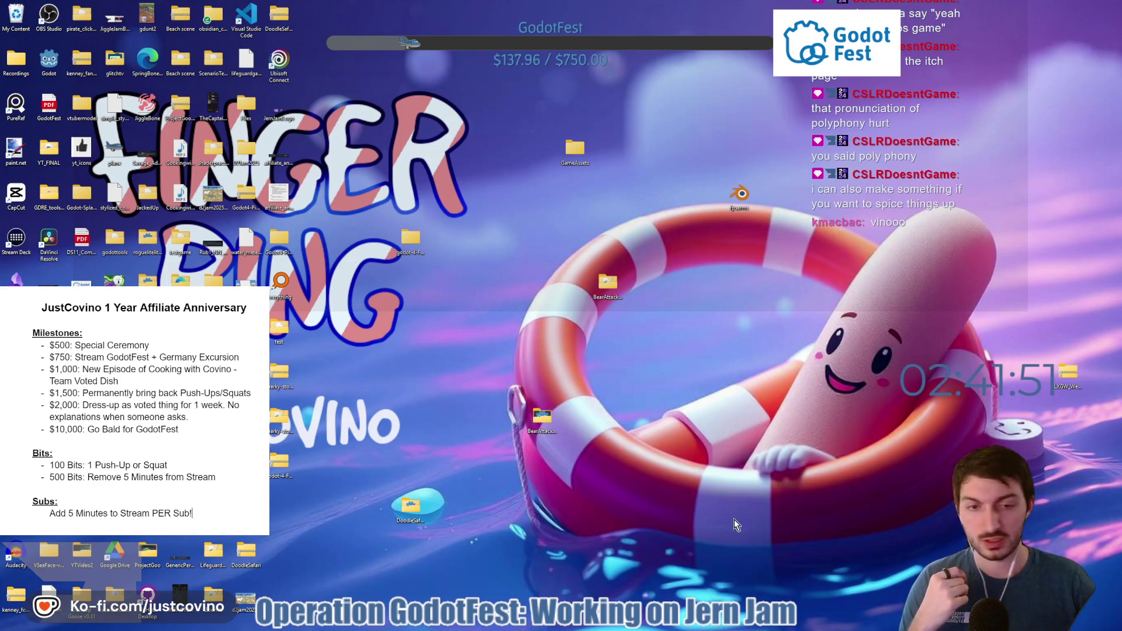
right_click(541, 421)
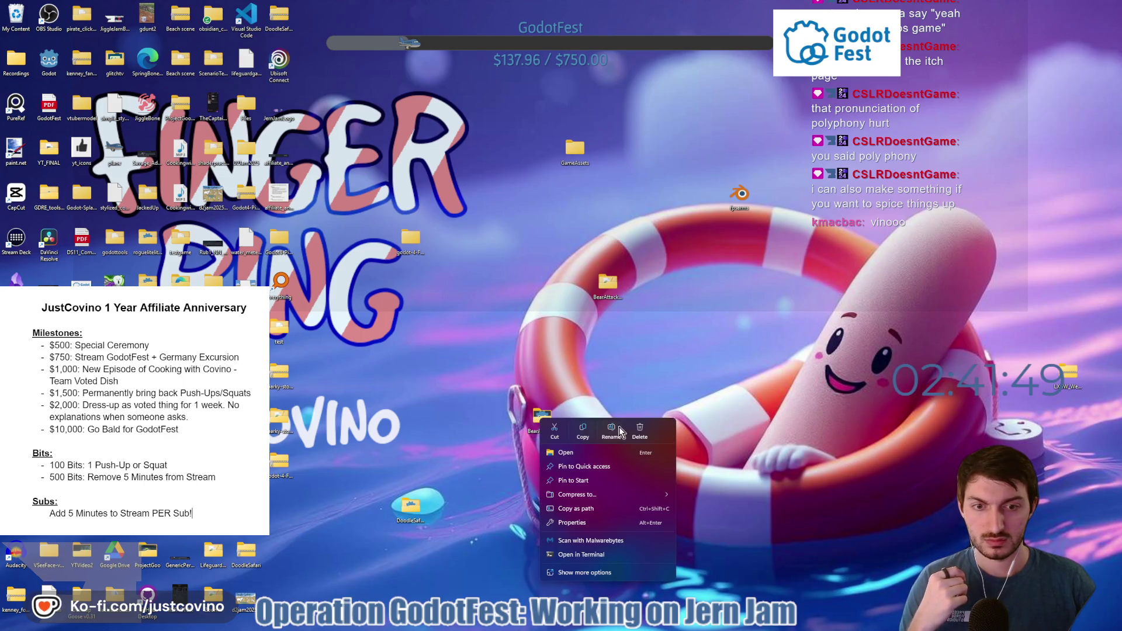
mouse_move(585, 494)
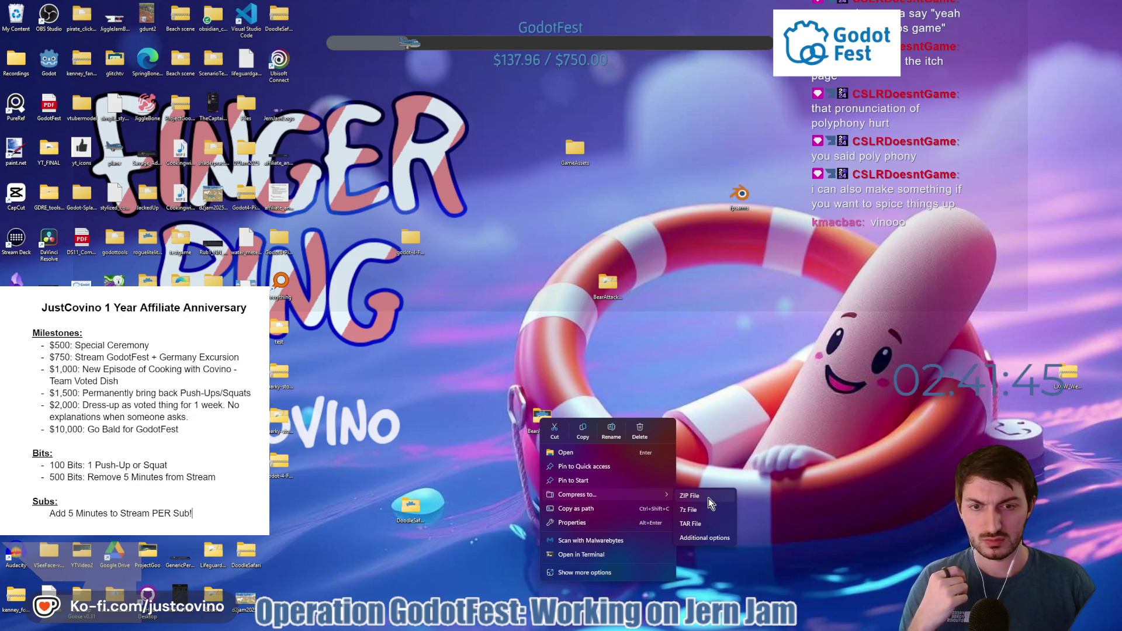
click(708, 497)
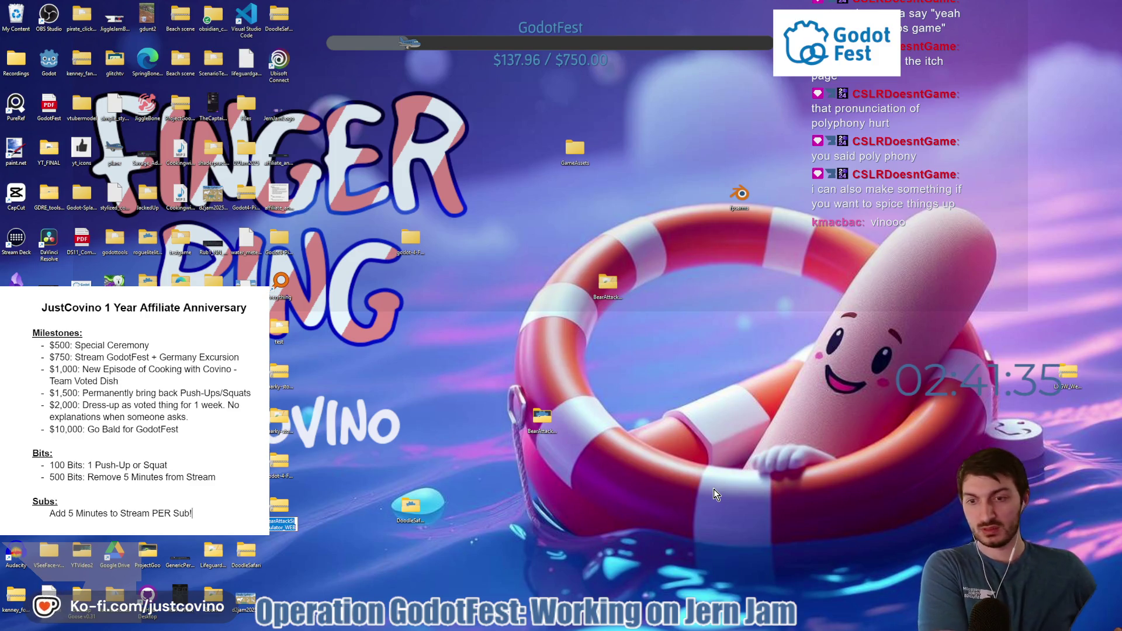
drag(595, 465, 604, 416)
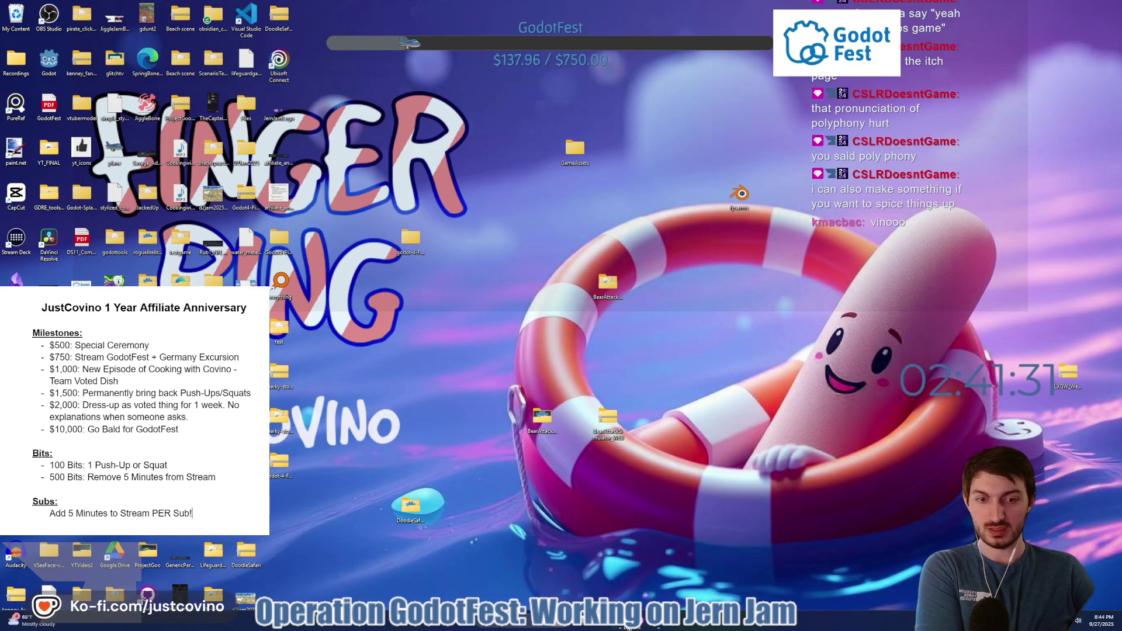
click(627, 627)
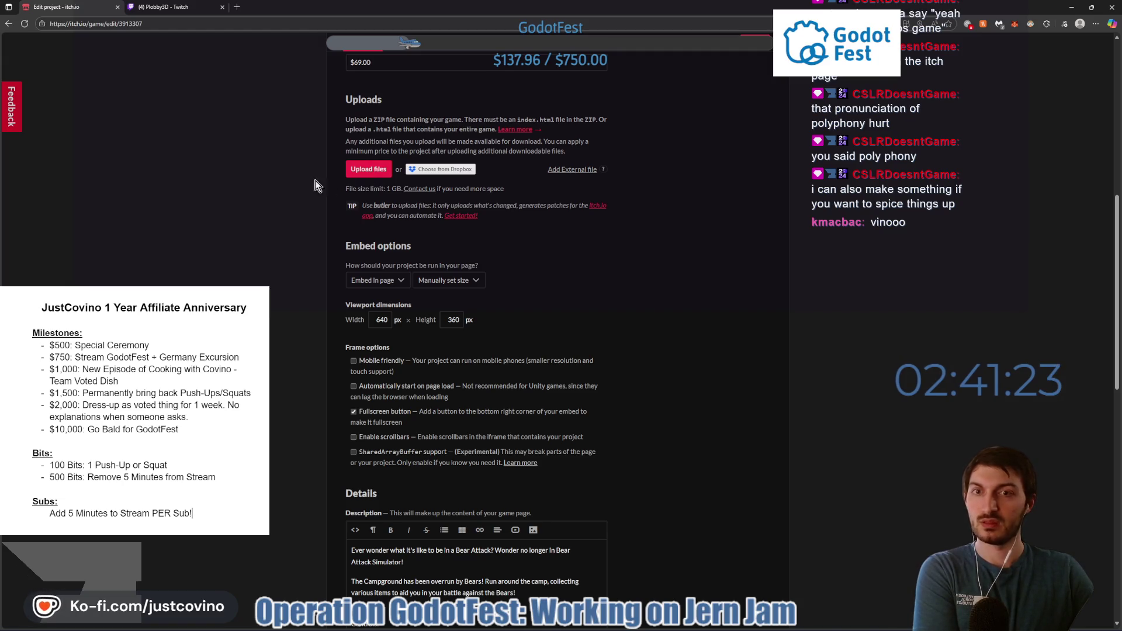
Start a new upload on itch.io and browse the file picker for the web build zip.
scroll(431, 151, up, 1)
click(368, 225)
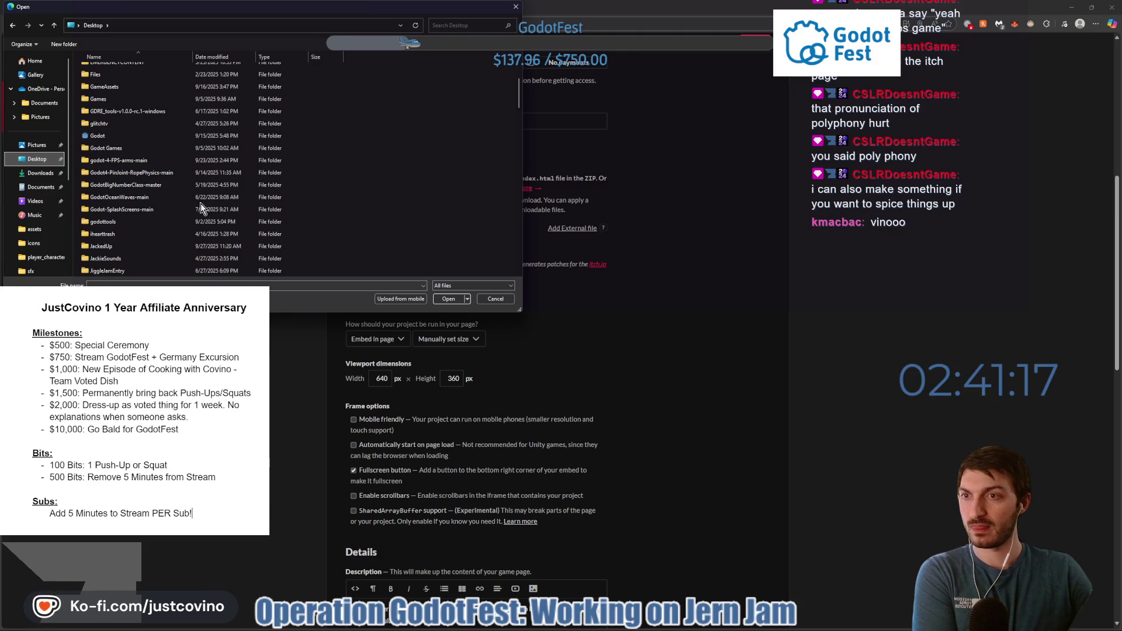
scroll(201, 204, down, 6)
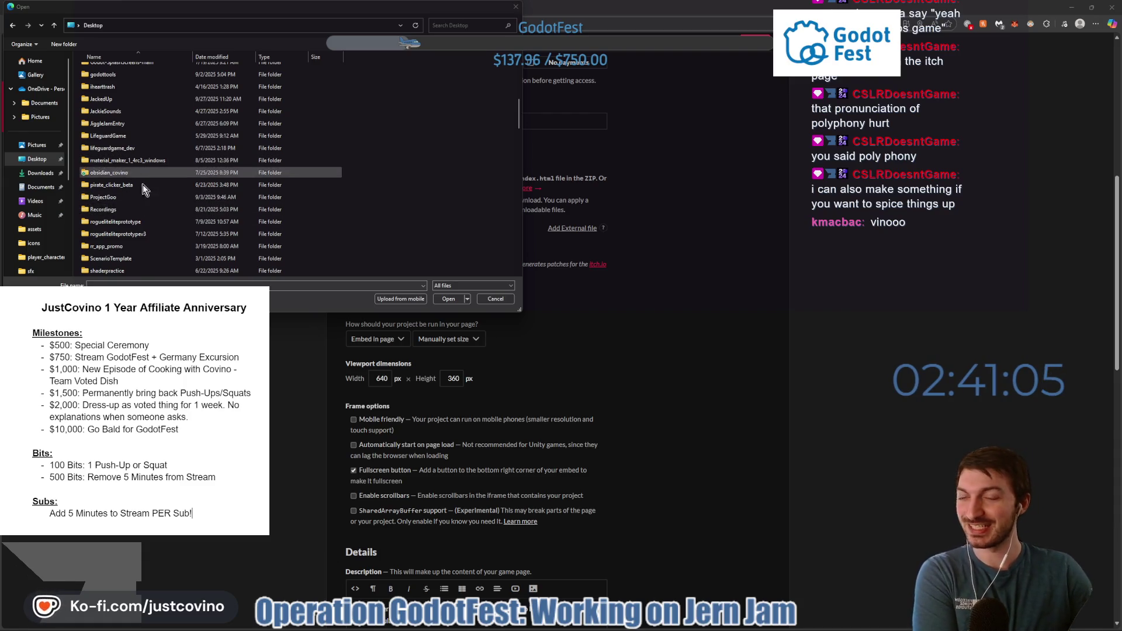
scroll(160, 213, down, 2)
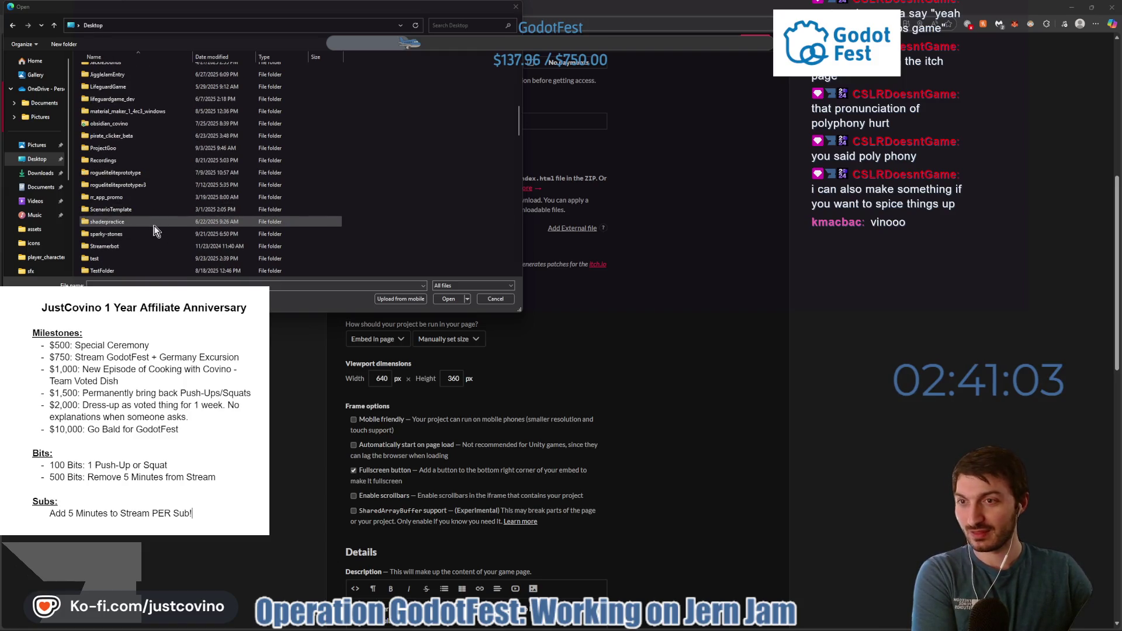
scroll(154, 228, up, 5)
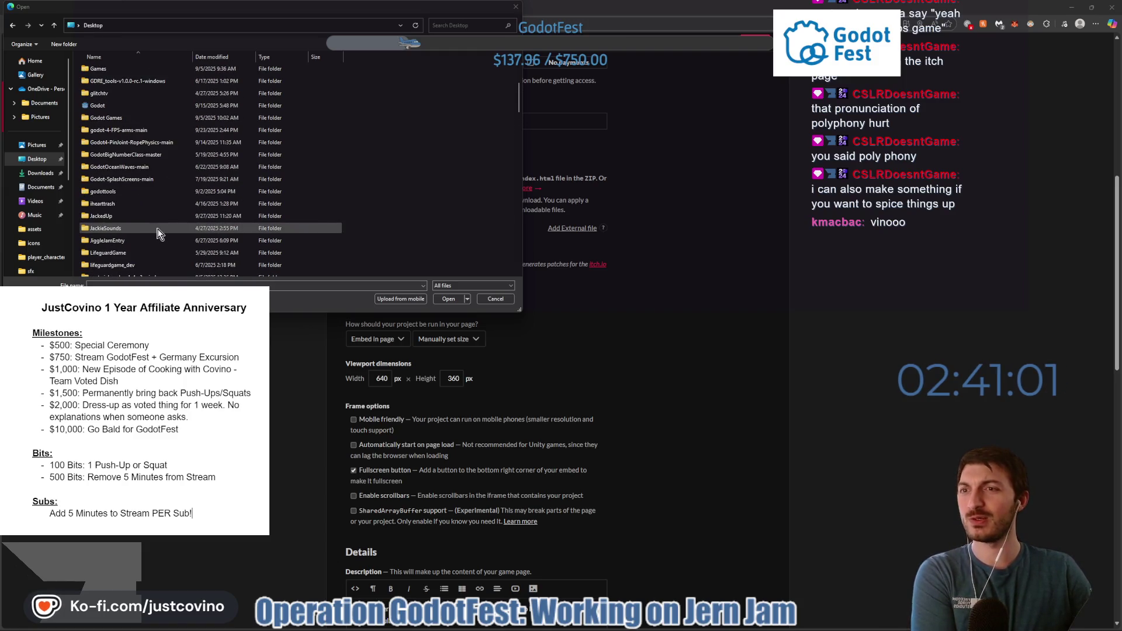
scroll(159, 230, up, 5)
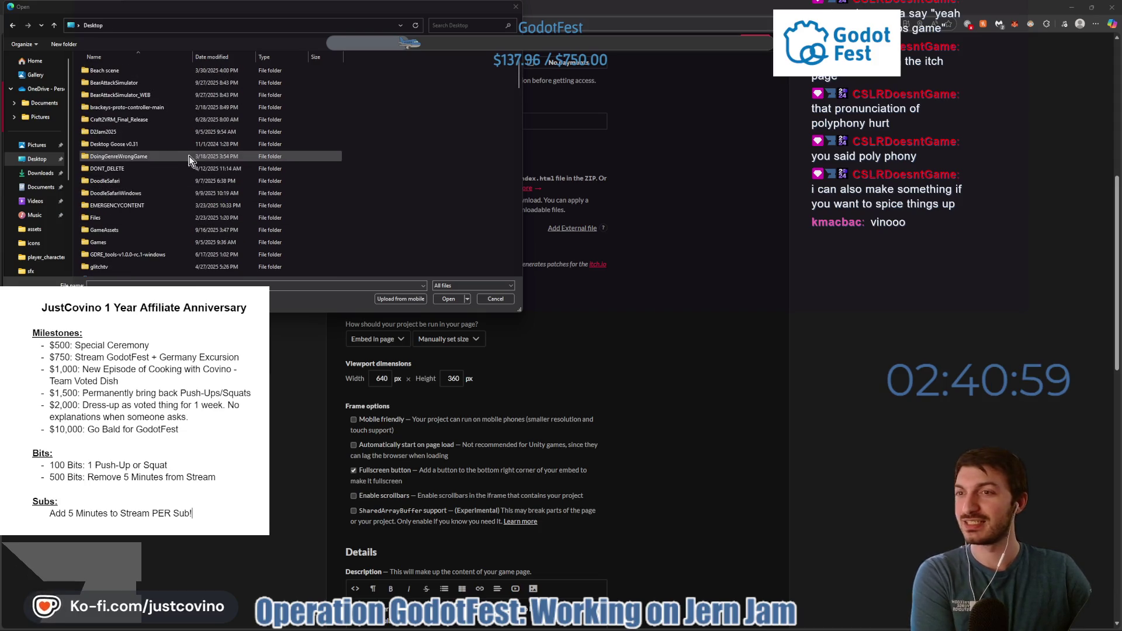
scroll(186, 157, down, 3)
scroll(187, 157, down, 3)
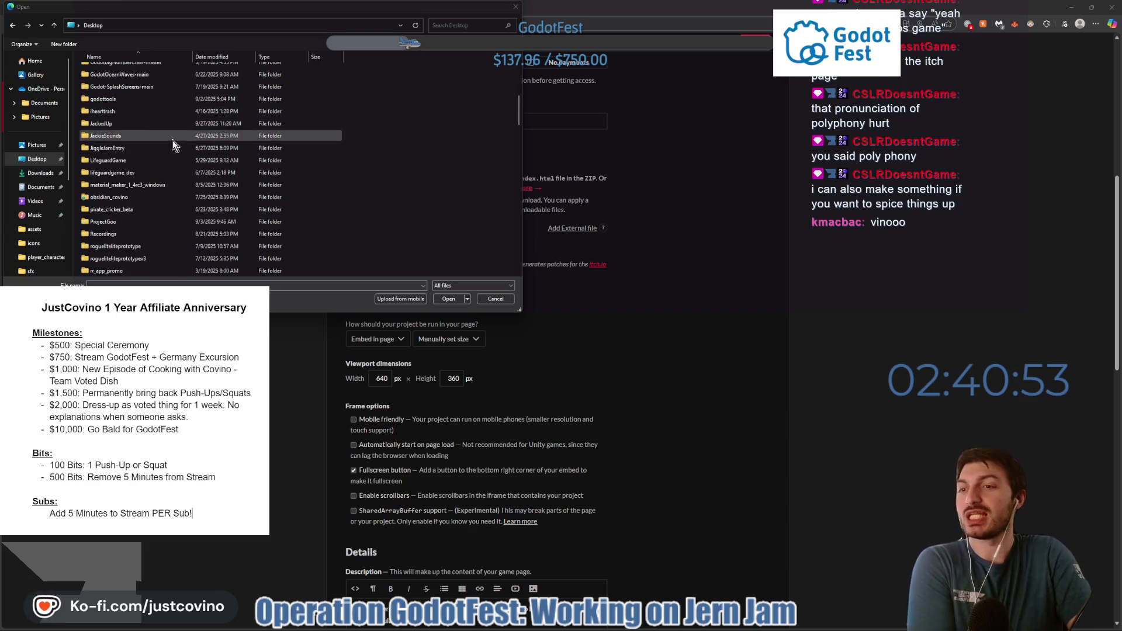
scroll(171, 143, down, 6)
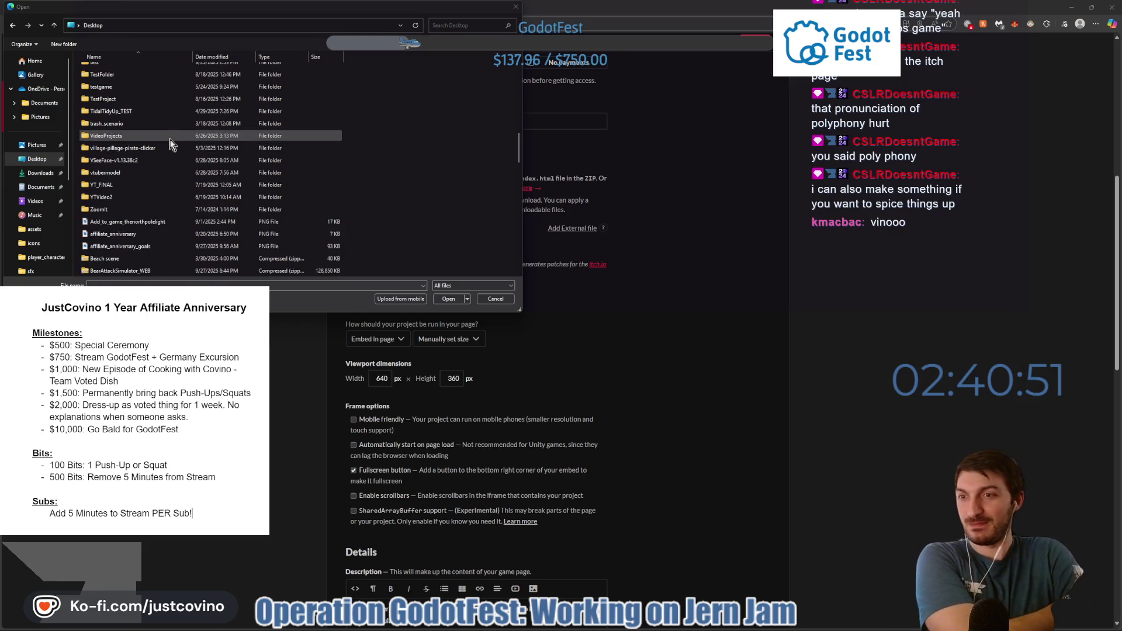
Upload BearAttackSimulator_WEB.zip, mark it as played in the browser, and open the game page.
click(153, 269)
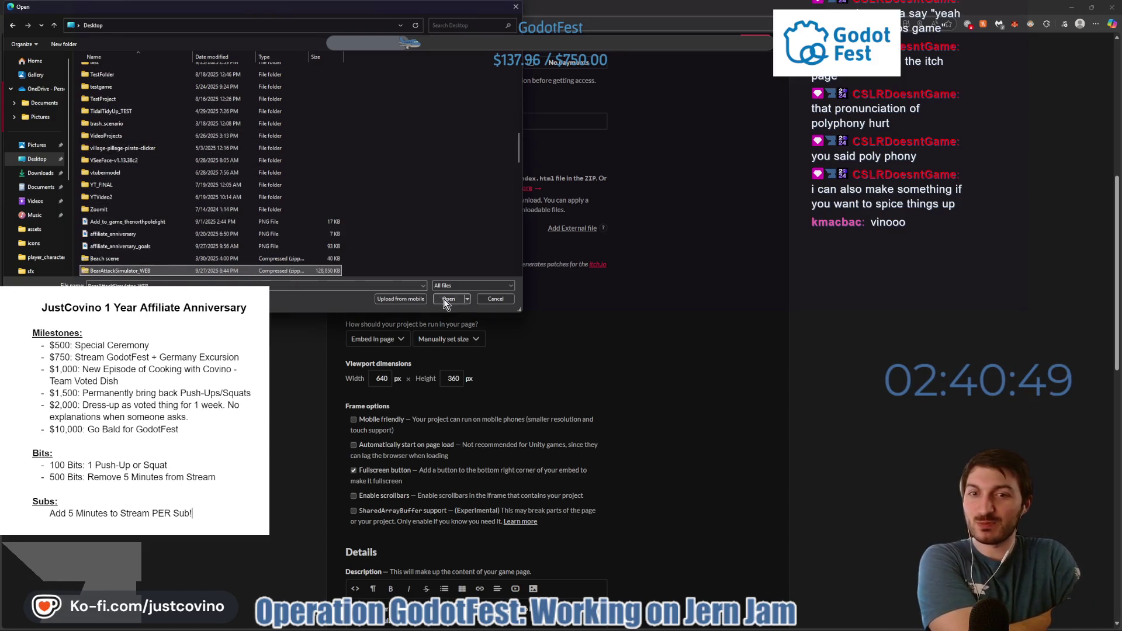
click(447, 299)
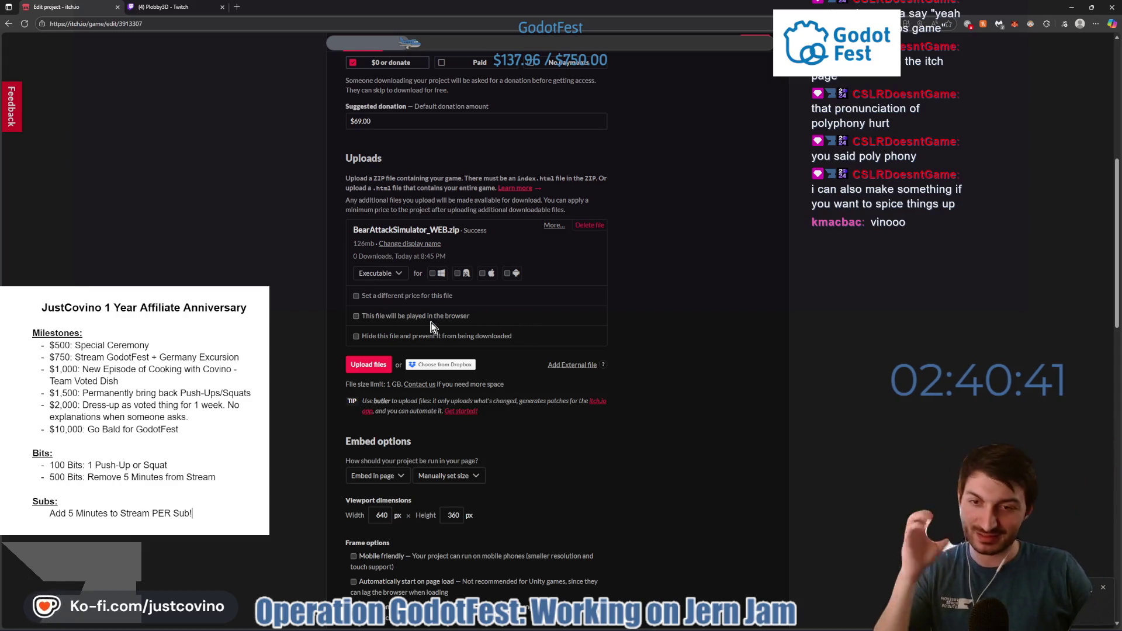
click(356, 317)
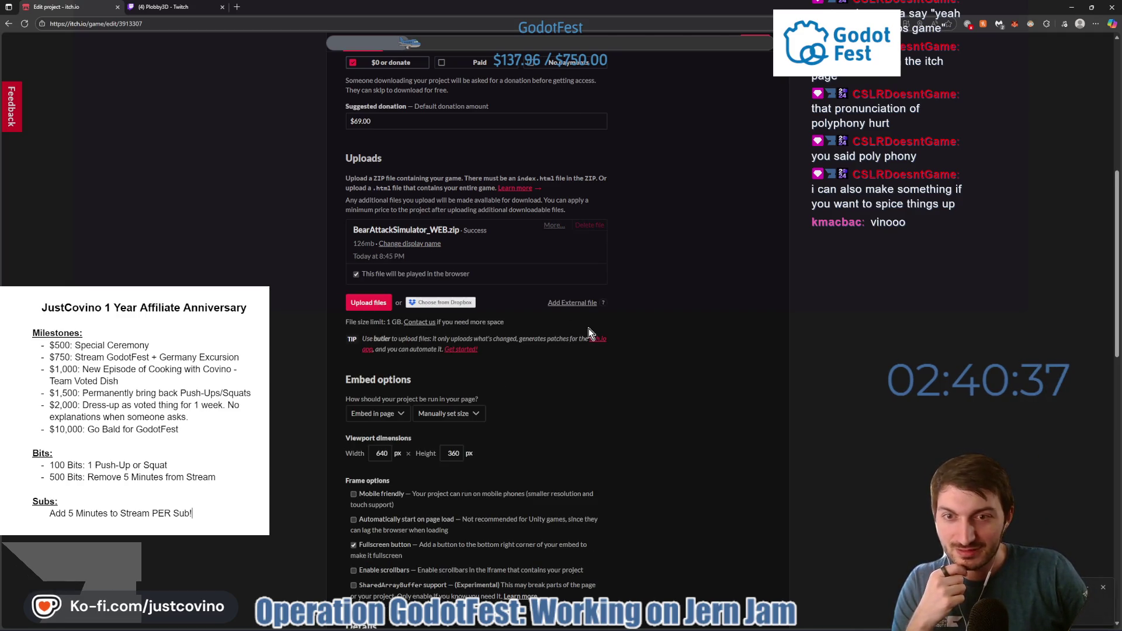
click(762, 60)
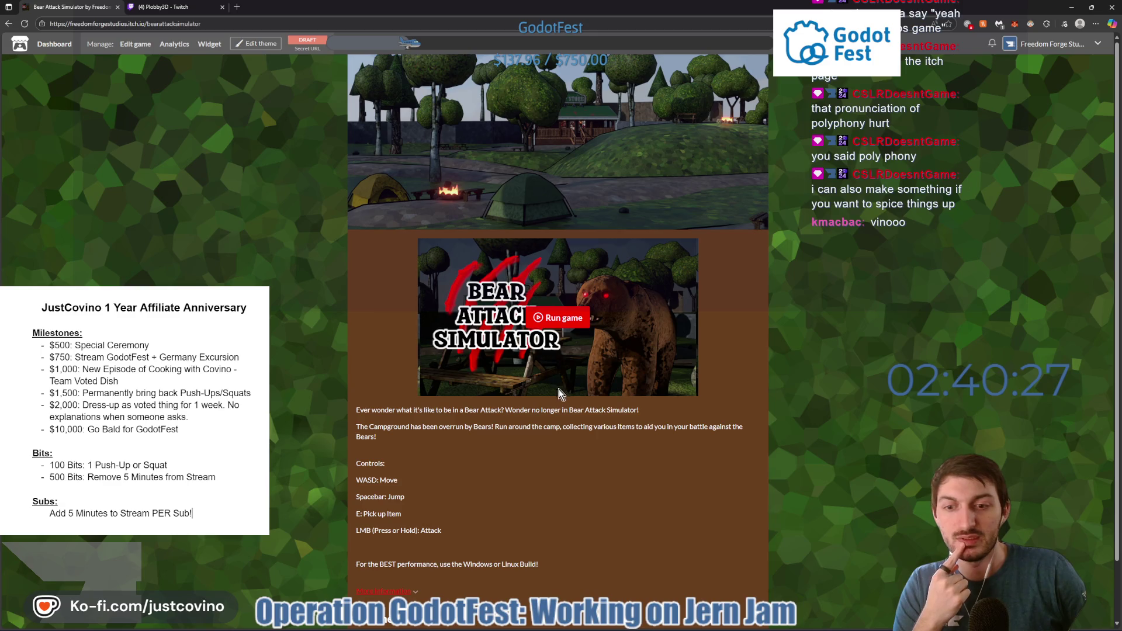
Run the Bear Attack Simulator web build on its itch.io page in fullscreen.
scroll(587, 431, down, 1)
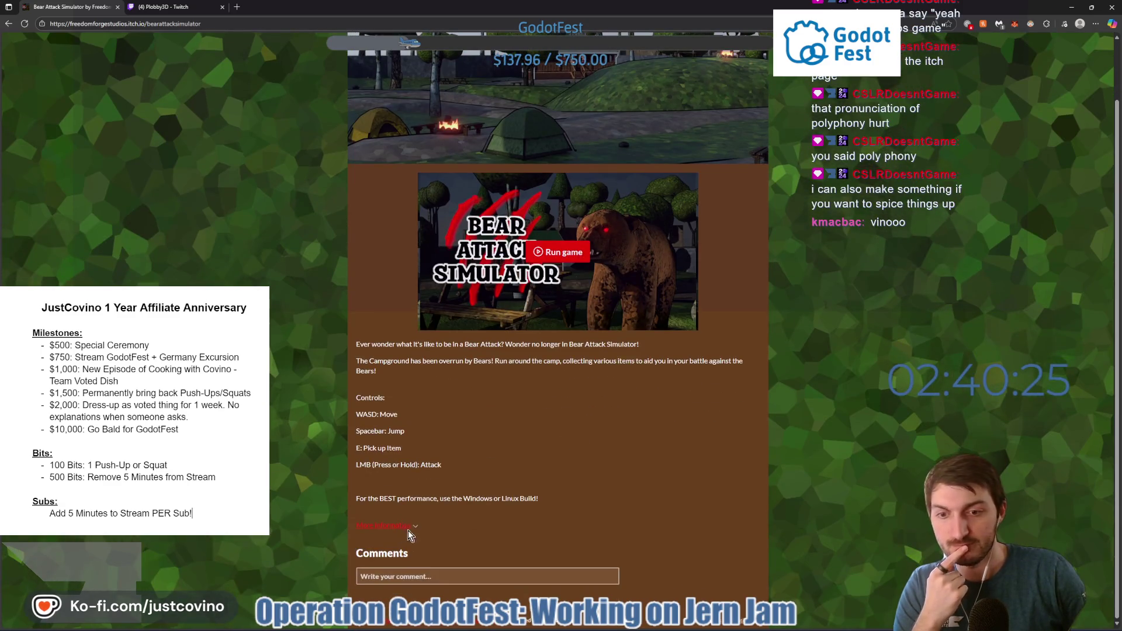
click(414, 527)
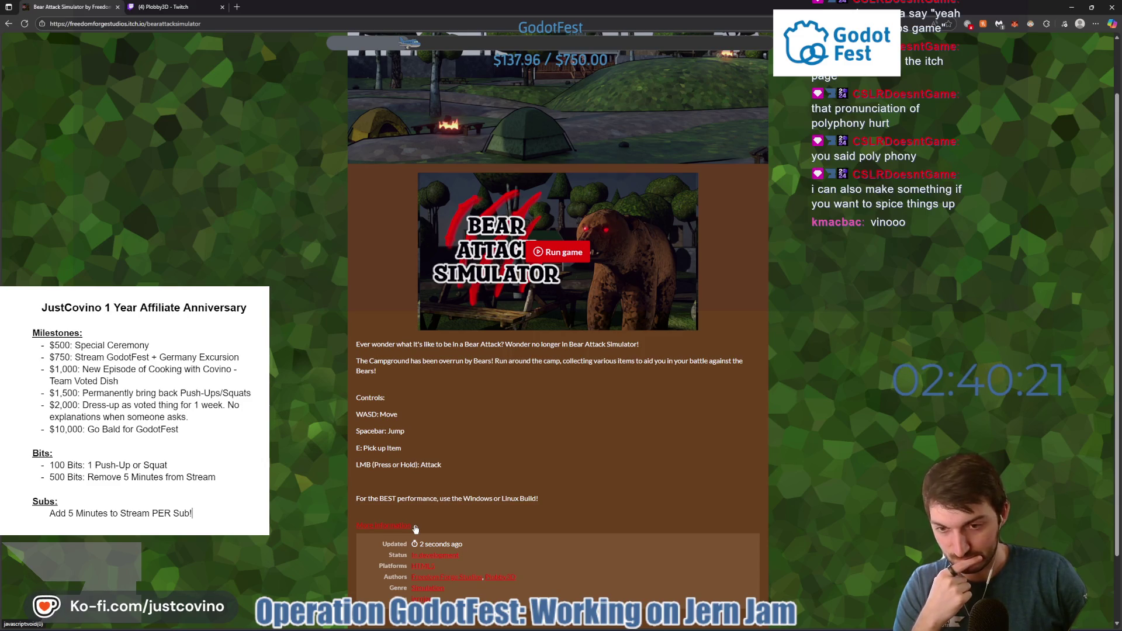
click(415, 526)
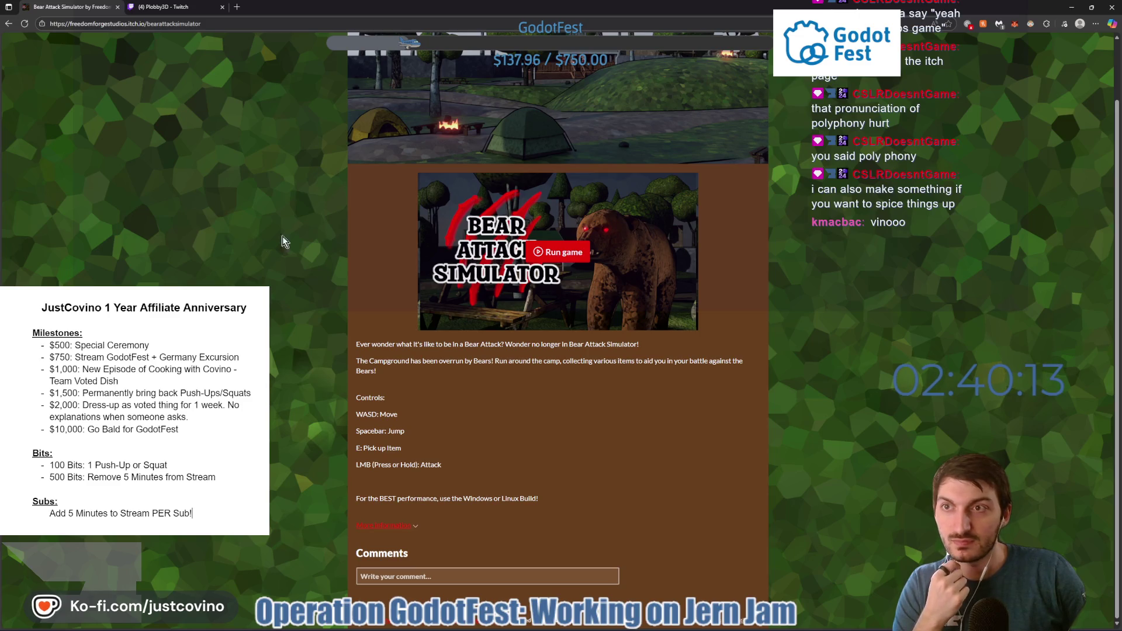
scroll(309, 205, up, 1)
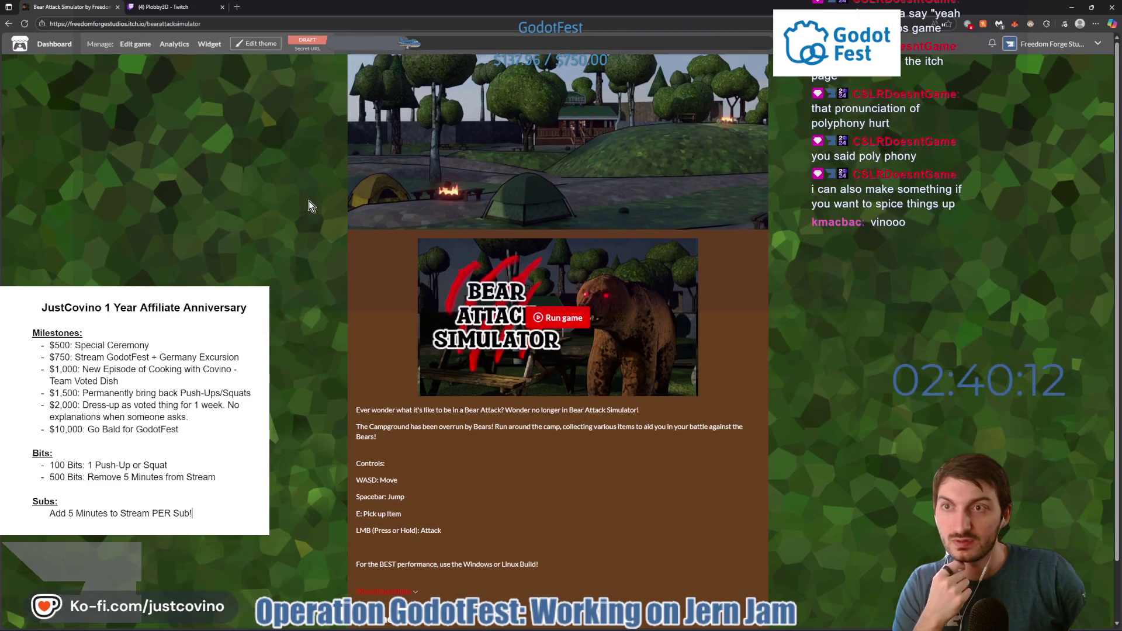
click(540, 319)
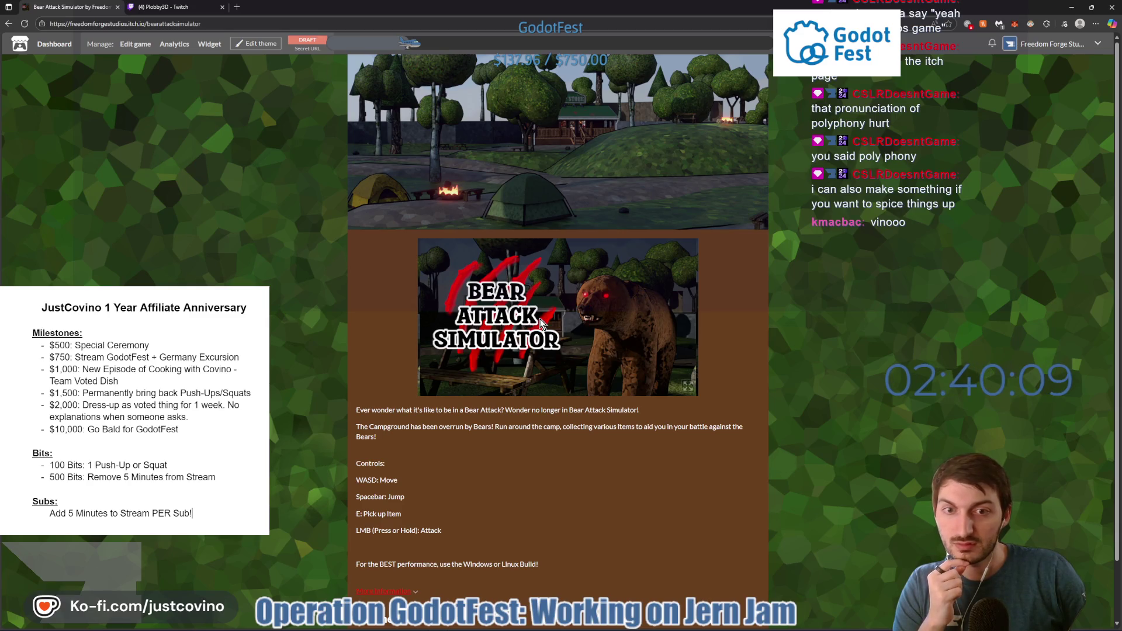
click(688, 387)
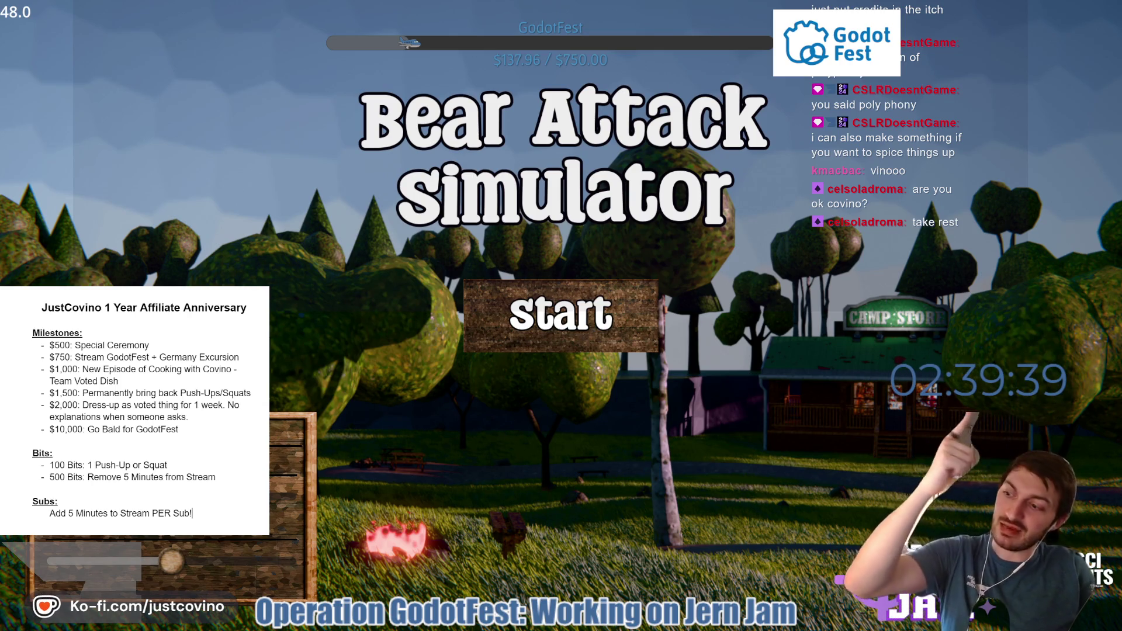
Start a round from the Bear Attack Simulator title screen.
key(Return)
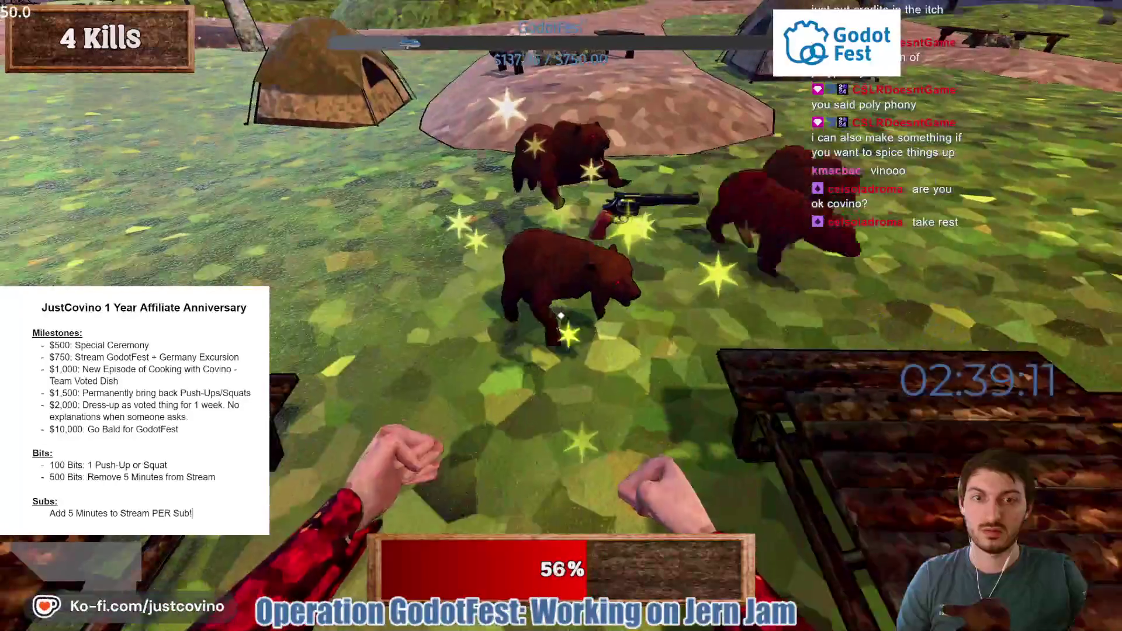
Pick up the medkit and can, then punch nearby bears.
key(e)
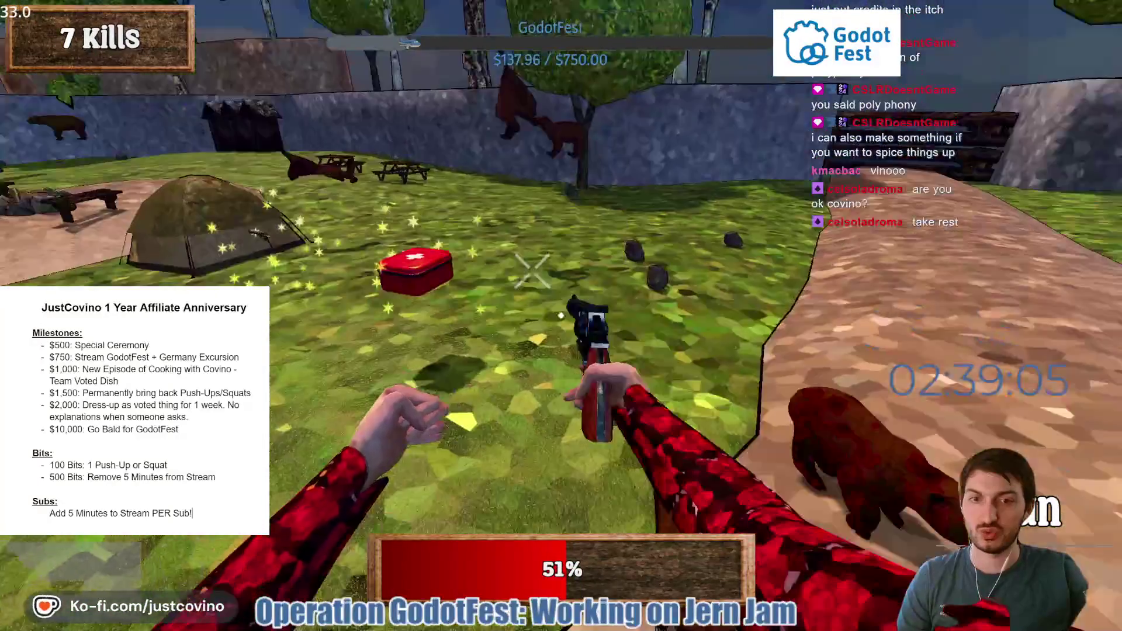
key(e)
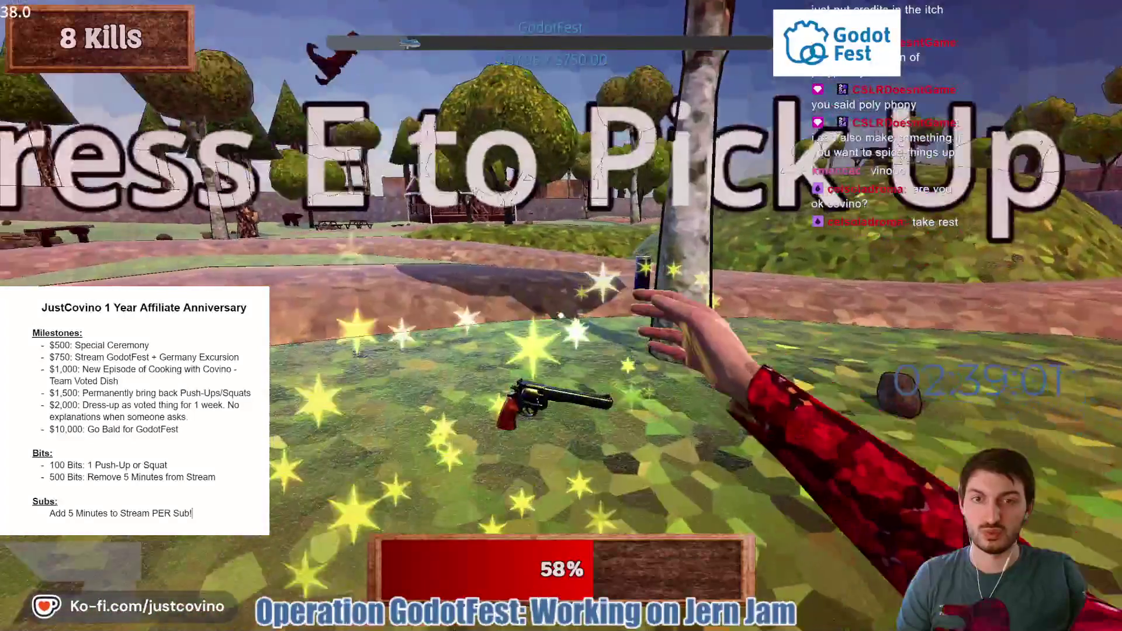
key(e)
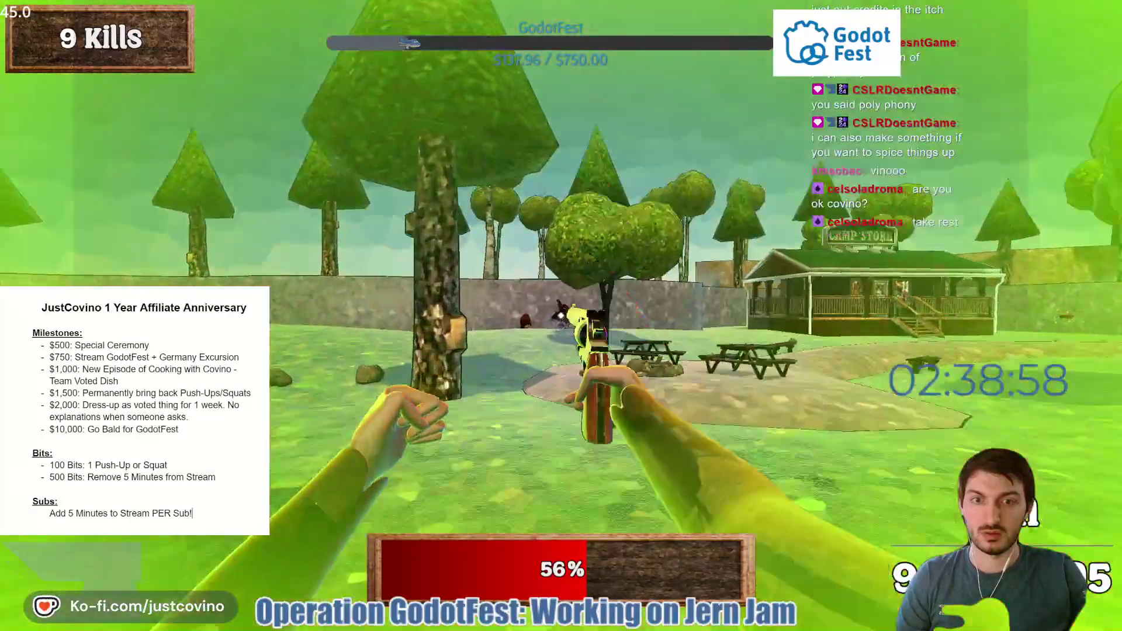
click(561, 316)
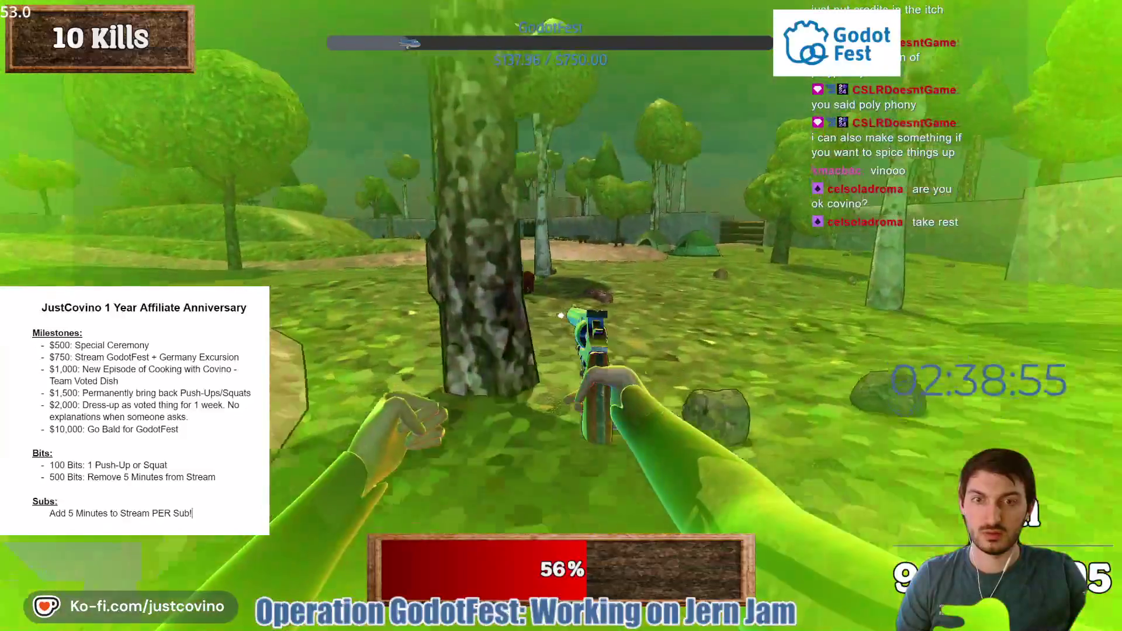
click(561, 315)
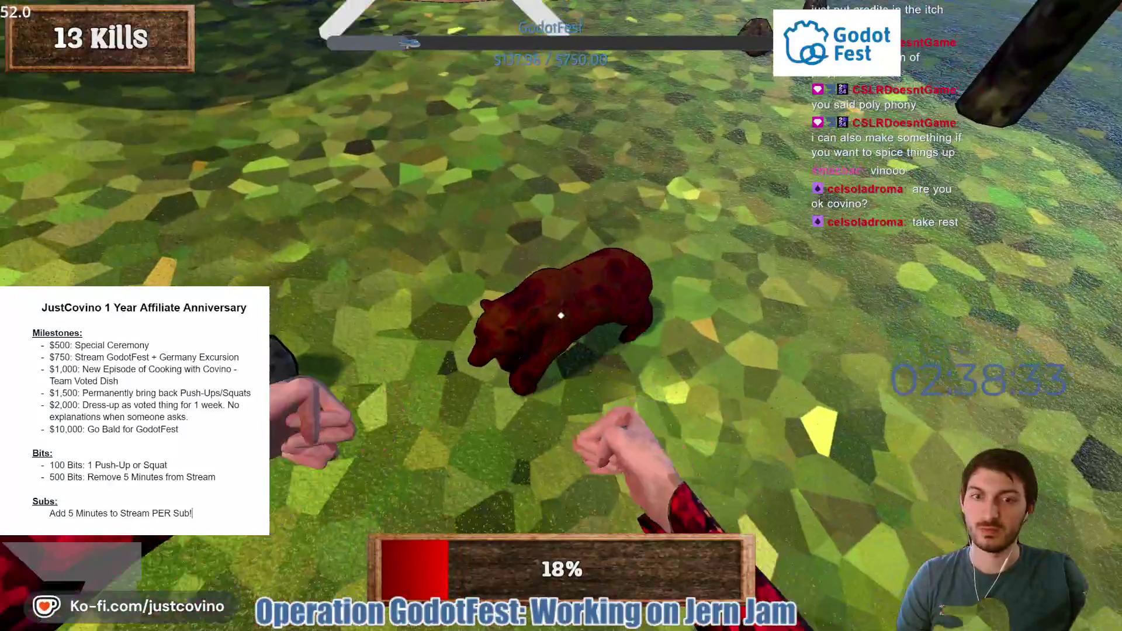
click(560, 316)
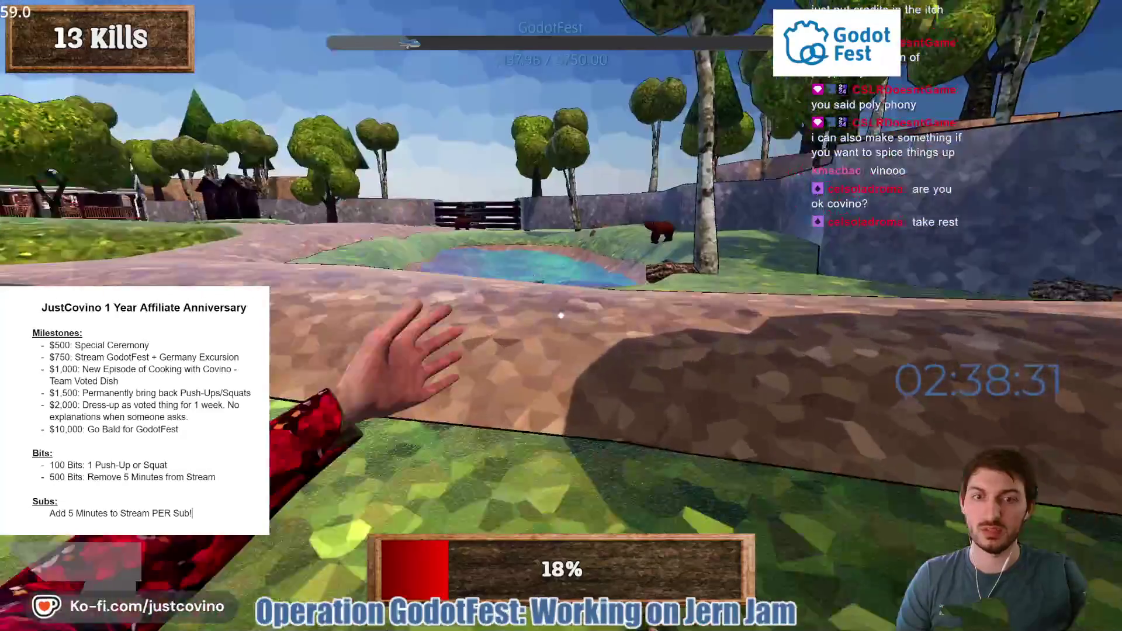
Grab the revolver from the pond and shoot the bears by the river.
key(w)
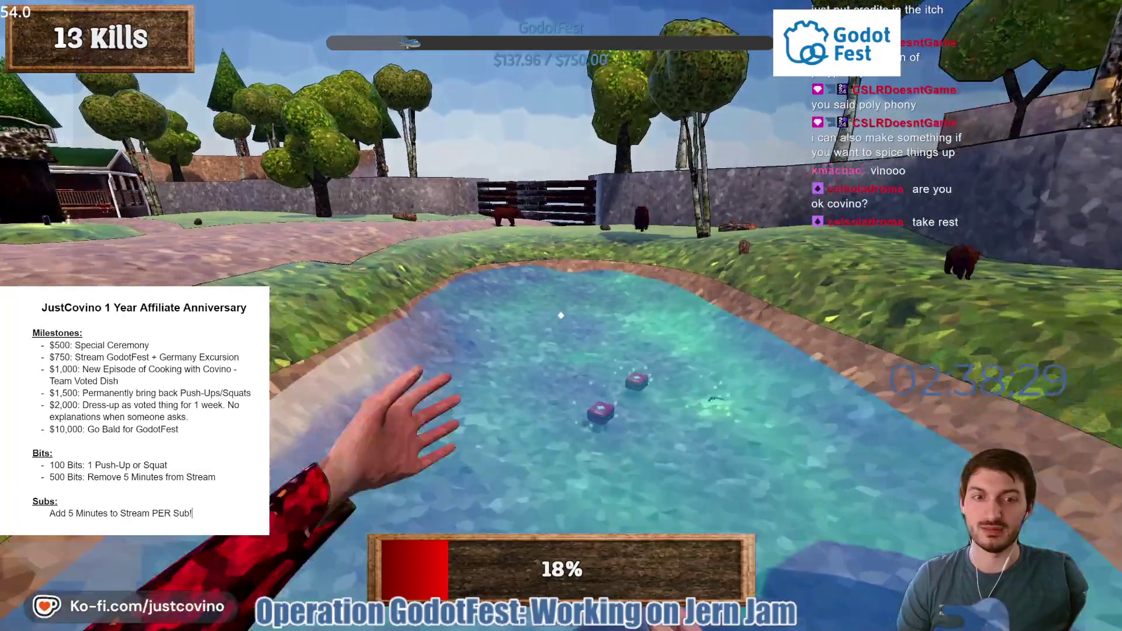
key(e)
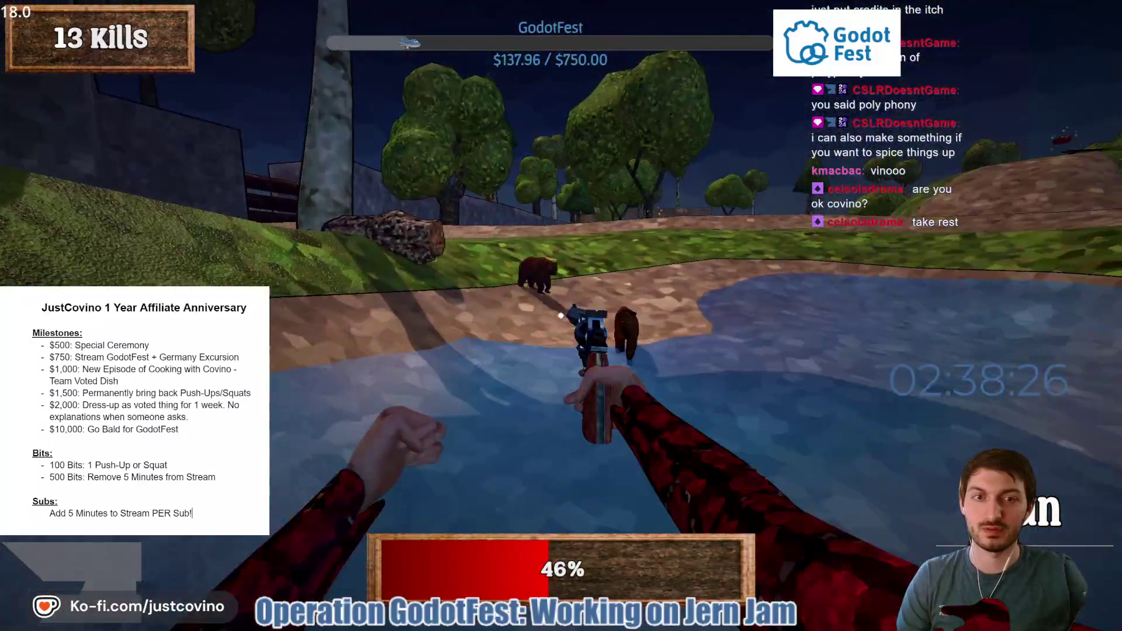
click(560, 316)
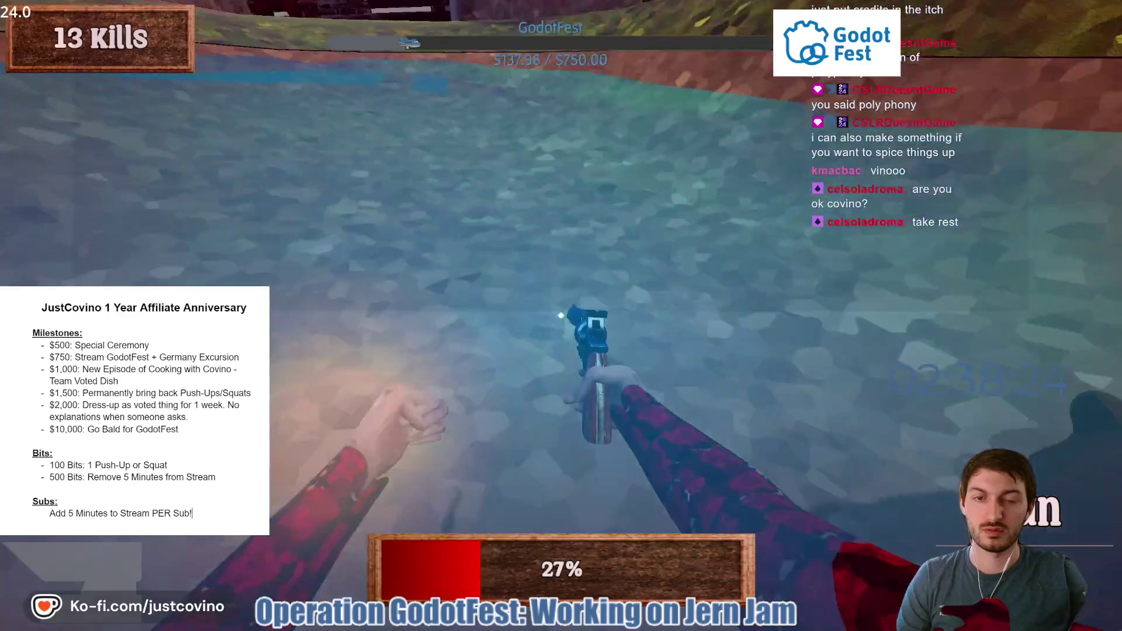
click(561, 315)
click(561, 316)
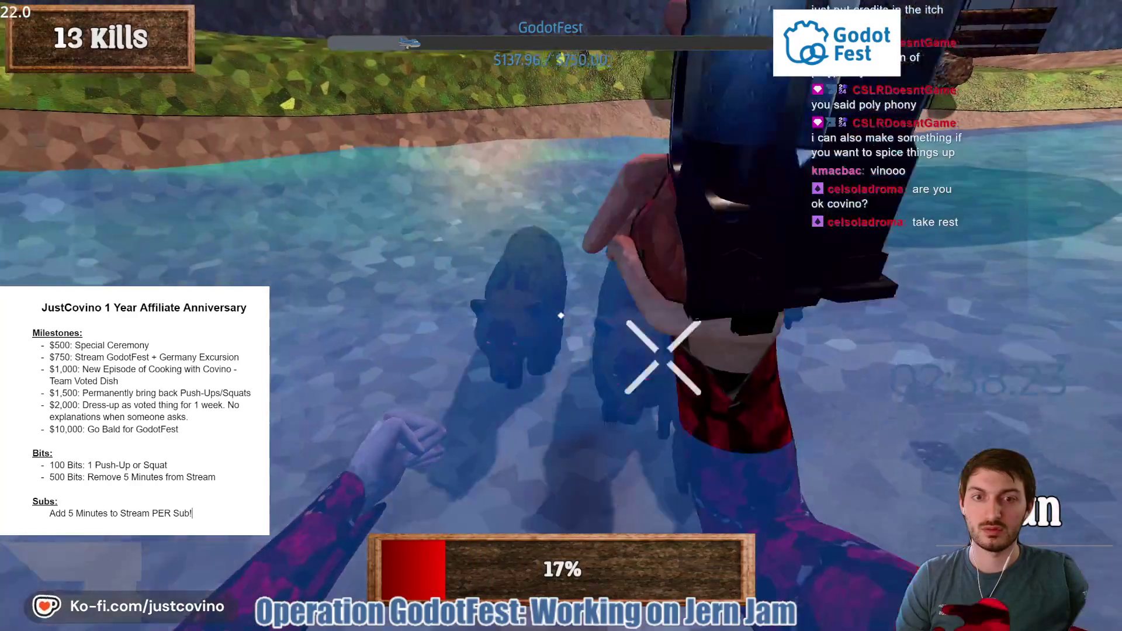
click(560, 316)
click(560, 316)
click(560, 316)
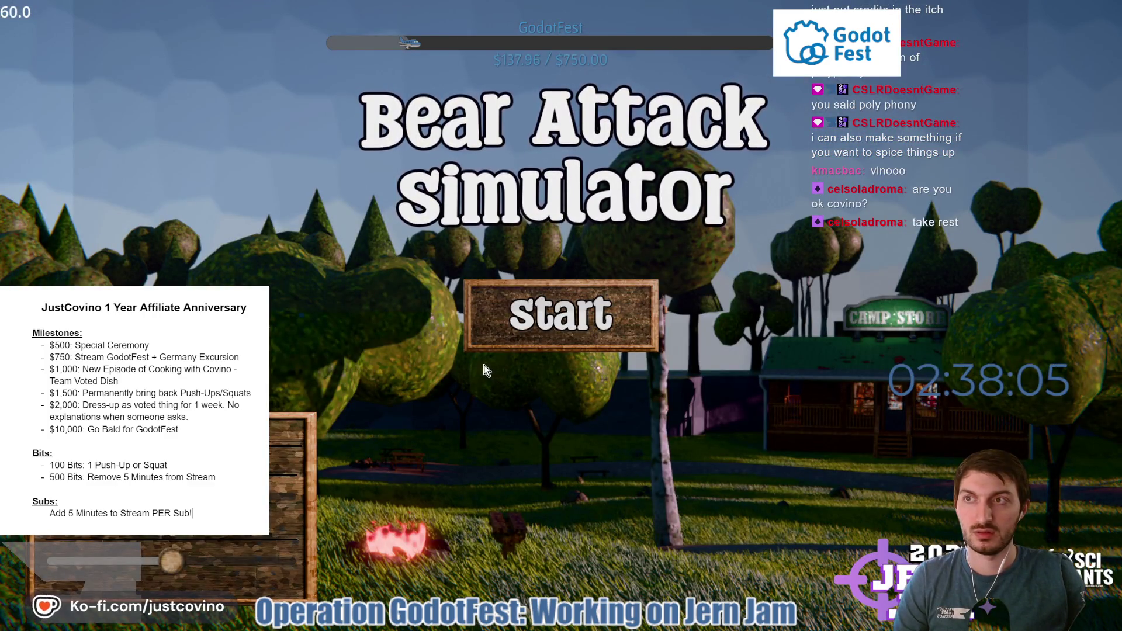
Start a new round, walk to the camp store and collect the power-up.
click(510, 323)
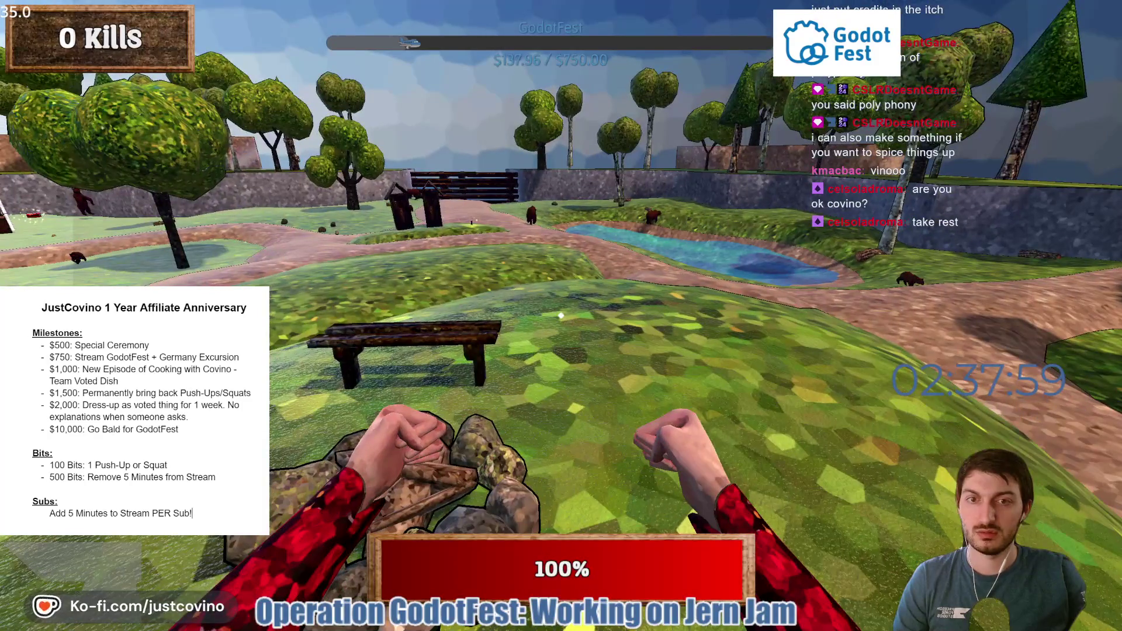
key(w)
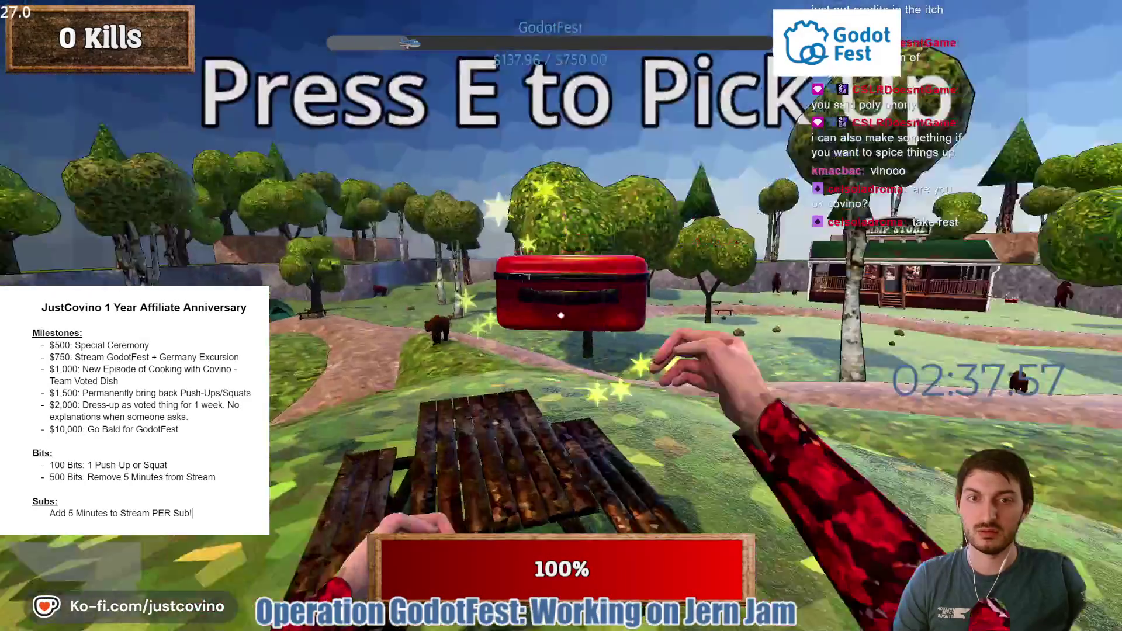
key(w)
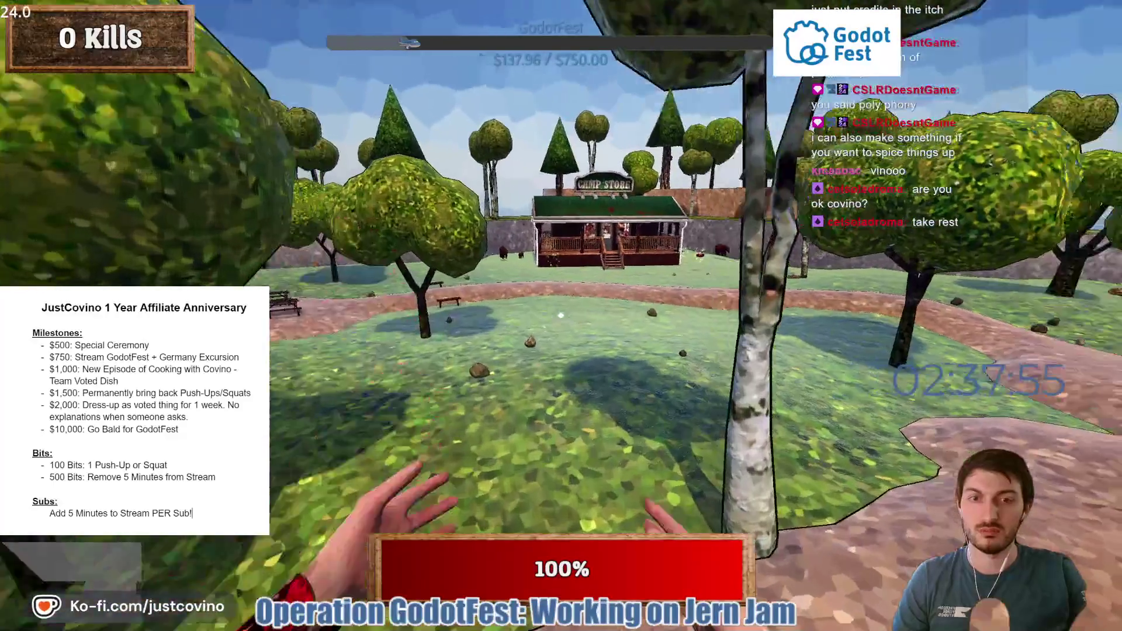
key(w)
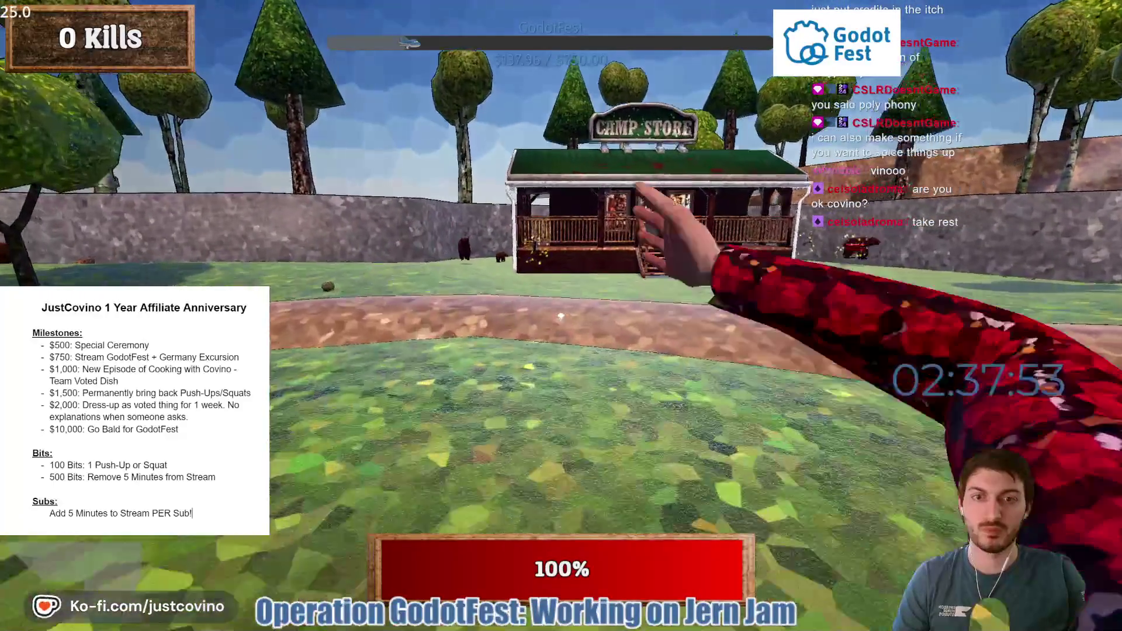
key(w)
key(e)
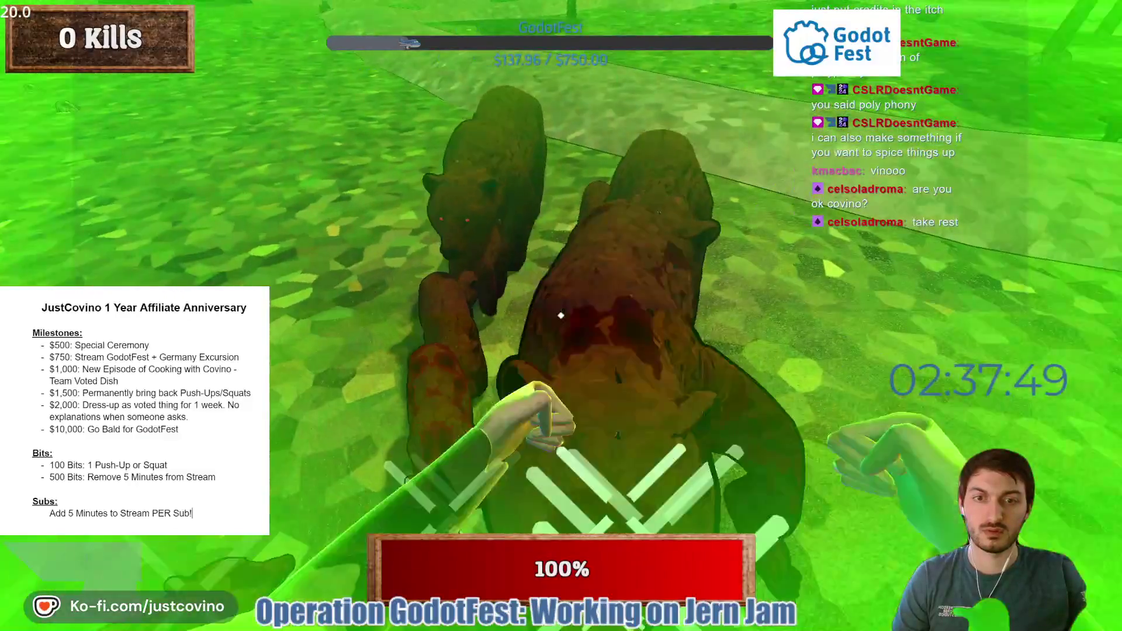
Punch the surrounding bears up to 6 kills, then exit fullscreen.
click(560, 316)
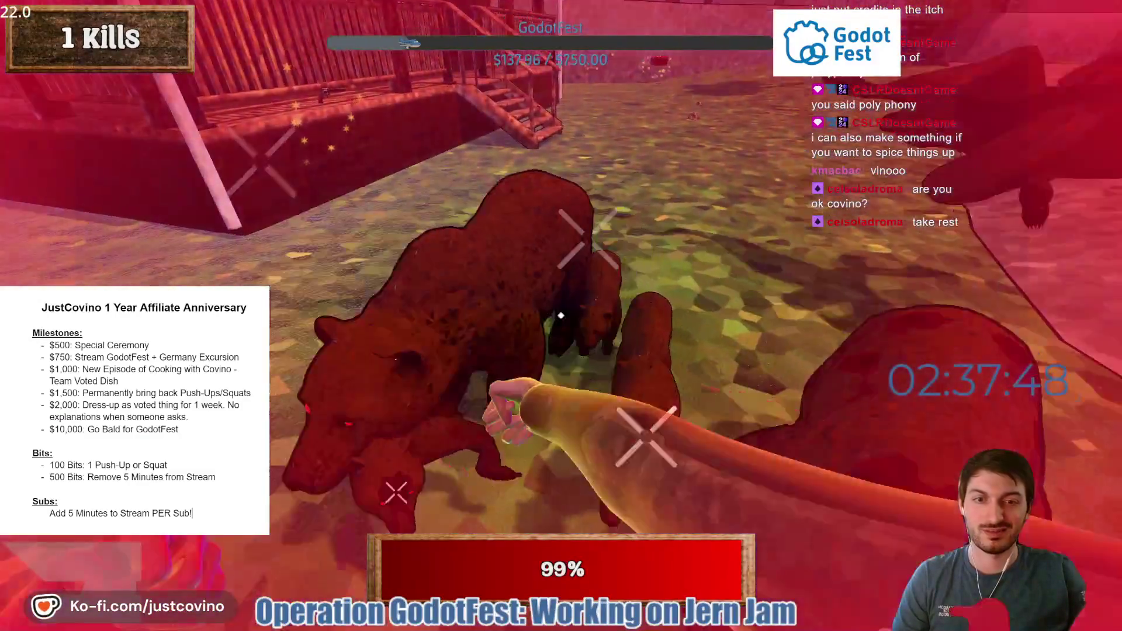
click(560, 315)
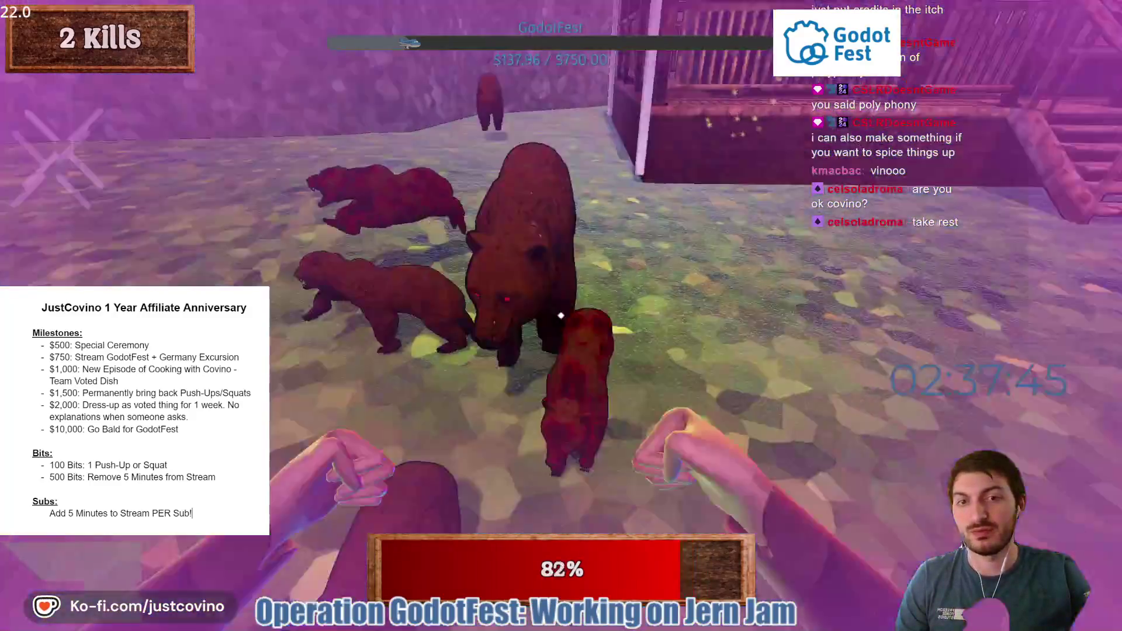
click(560, 316)
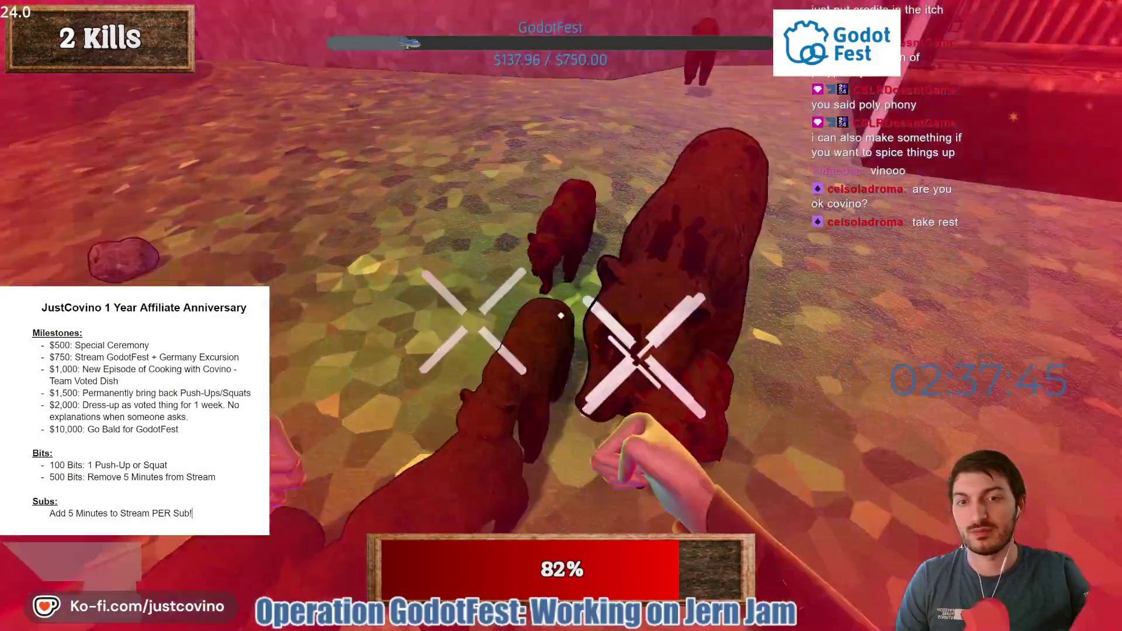
click(561, 315)
click(561, 316)
click(560, 315)
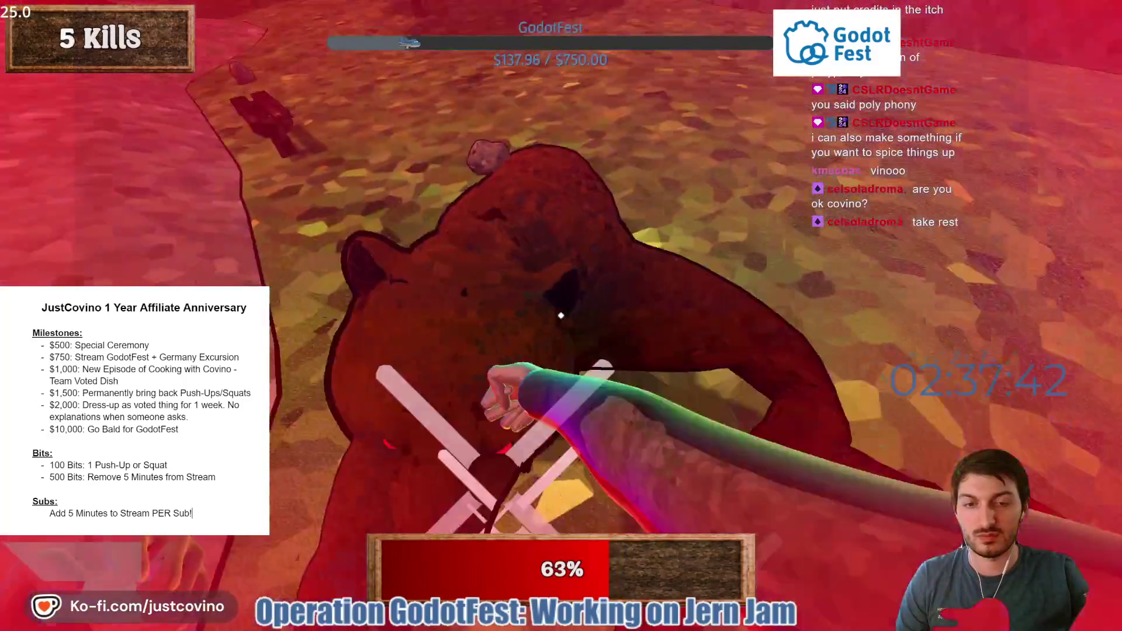
click(560, 315)
click(560, 315)
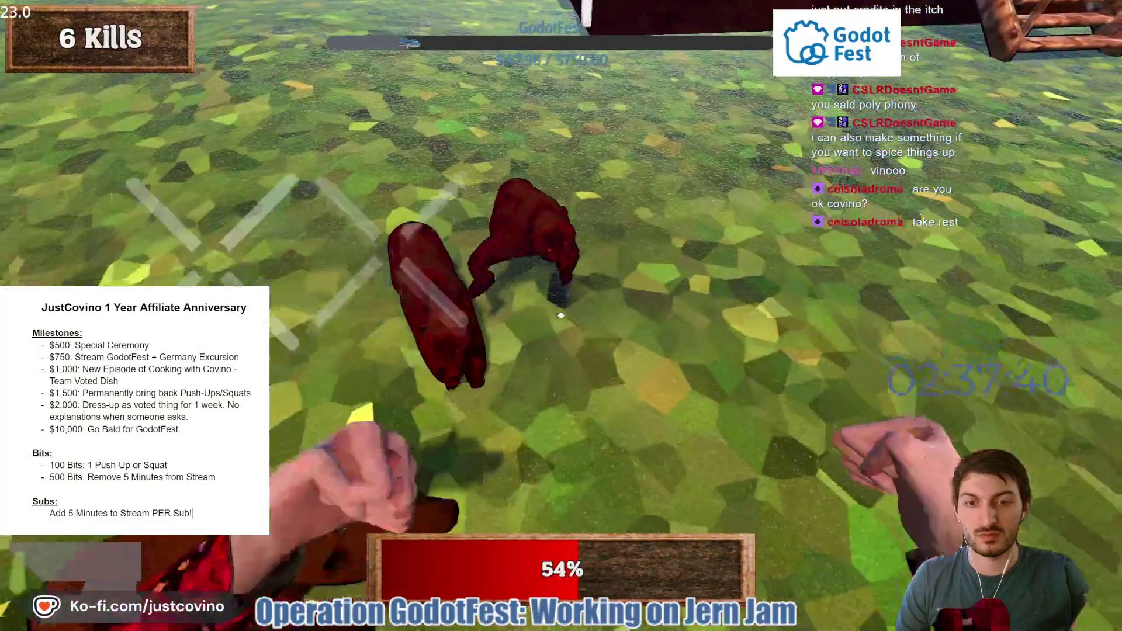
click(560, 315)
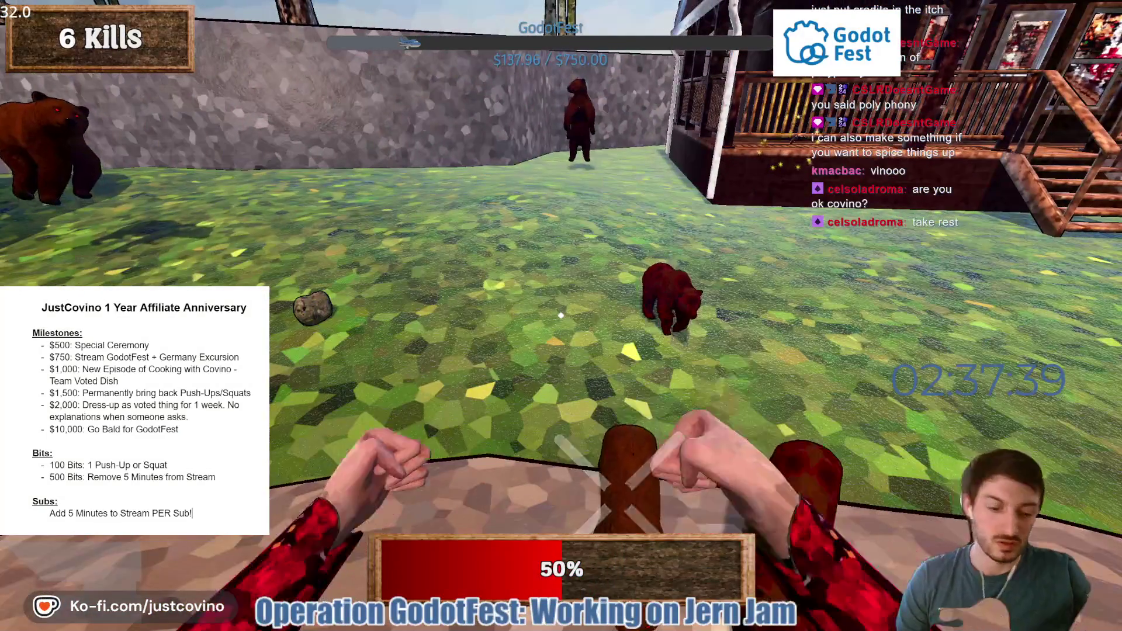
key(Escape)
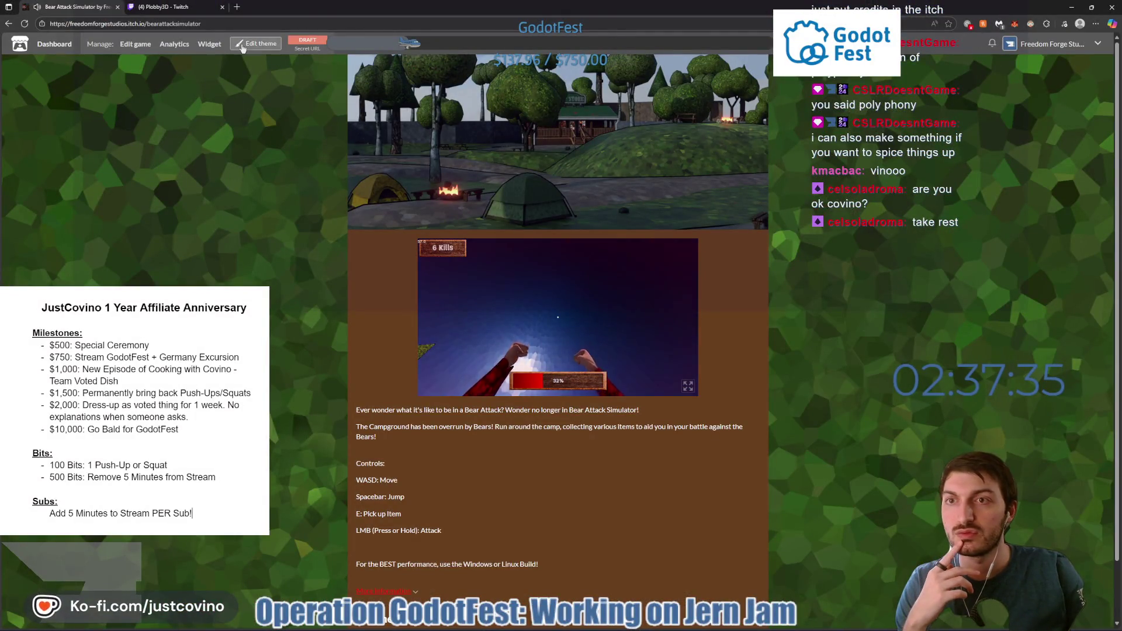
Open the game's itch.io edit page, then place the caret on line 14 of game.gd.
click(135, 44)
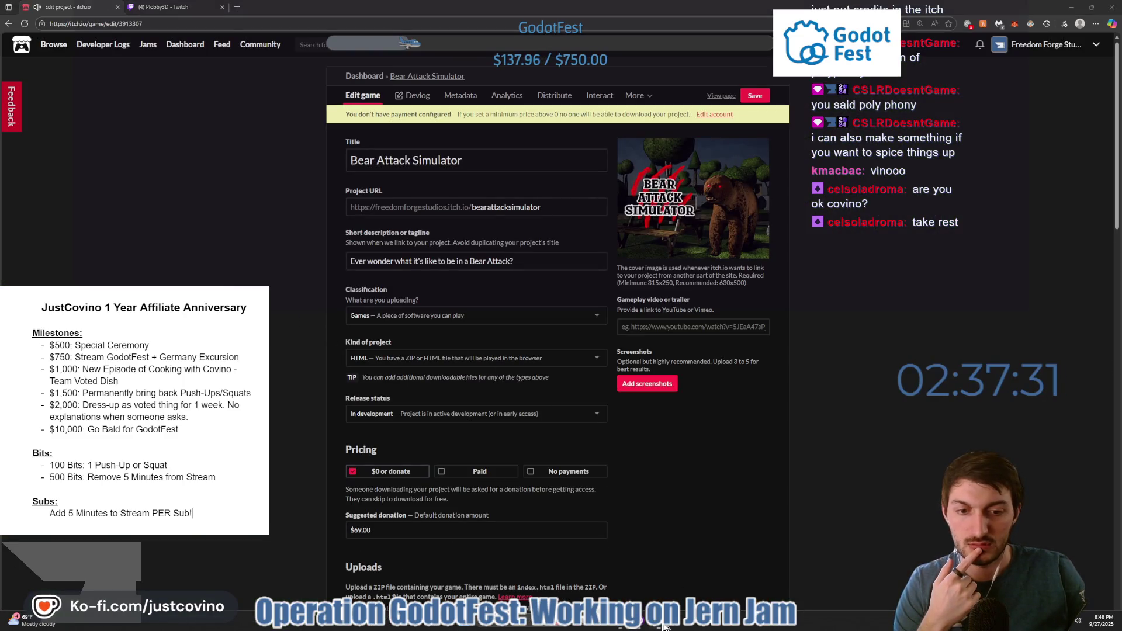
key(alt+Tab)
click(464, 234)
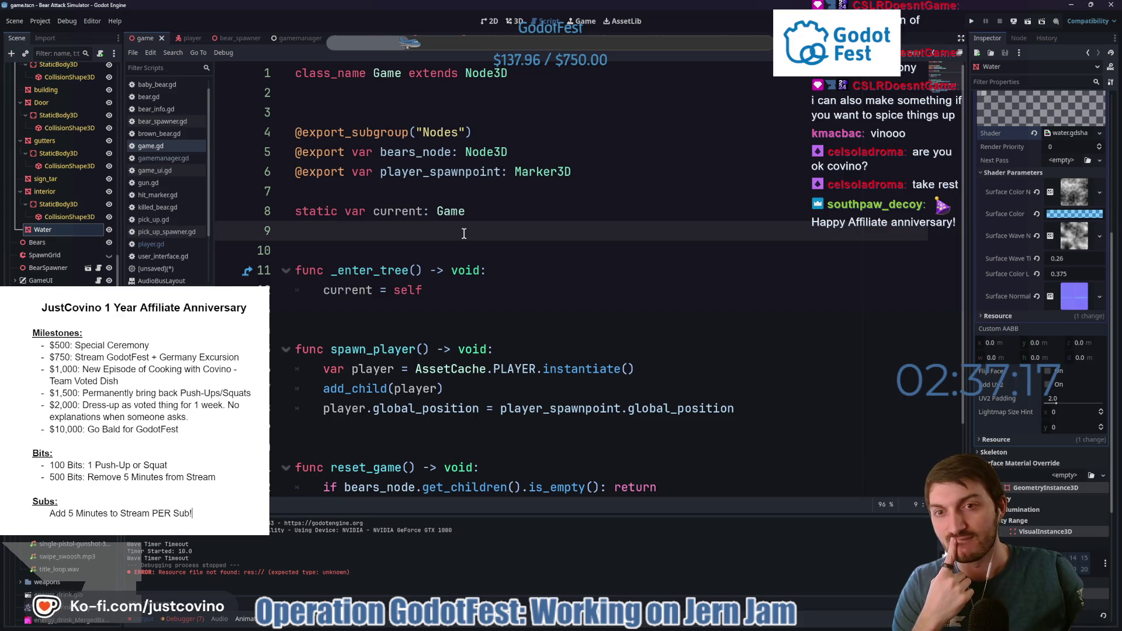
click(413, 325)
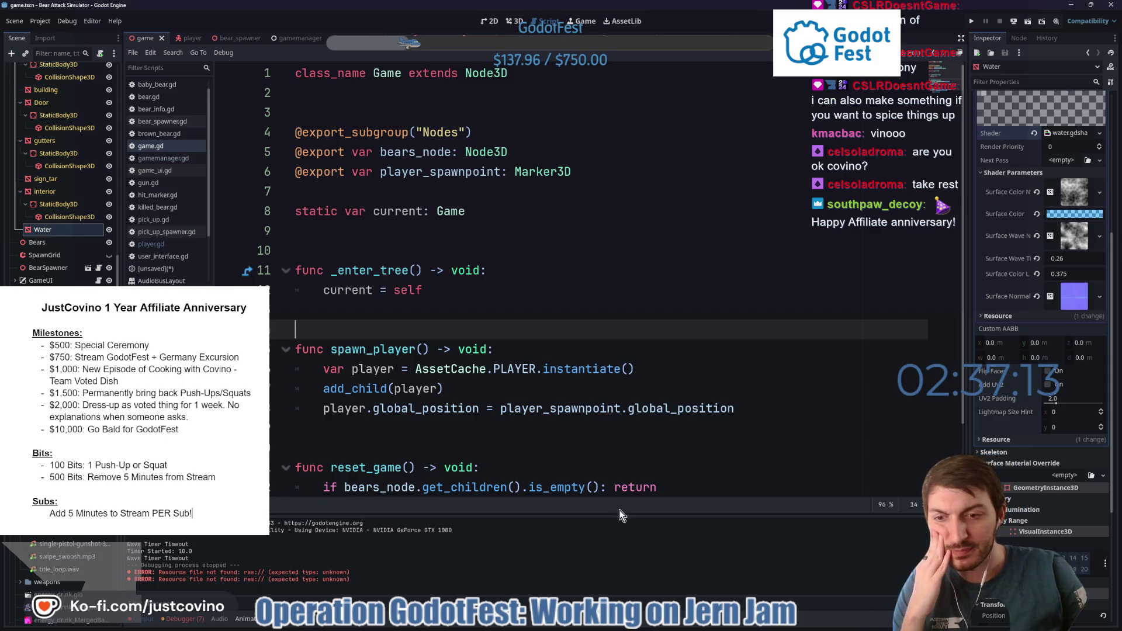
Scroll through the itch.io edit page, then return to game.gd at line 10.
click(621, 626)
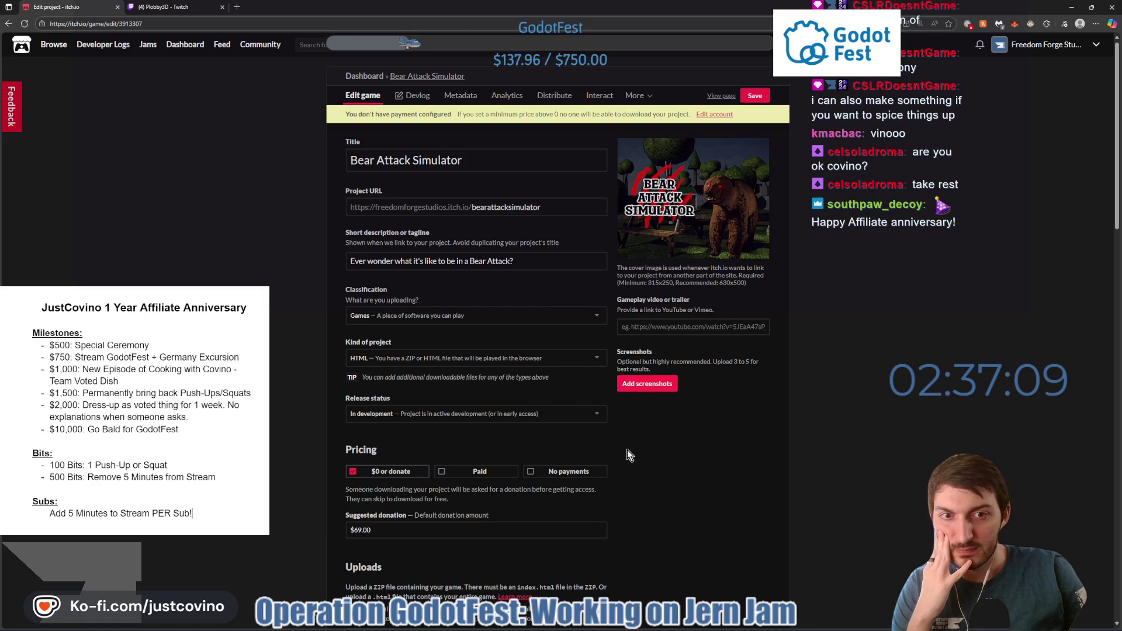
scroll(640, 451, down, 6)
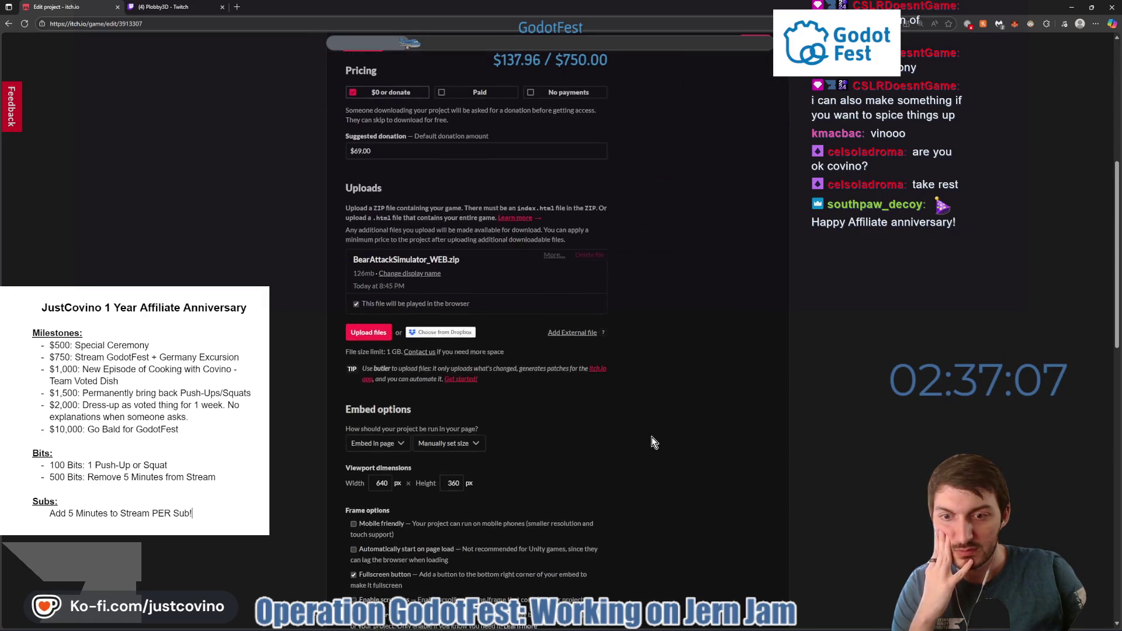
scroll(651, 443, up, 6)
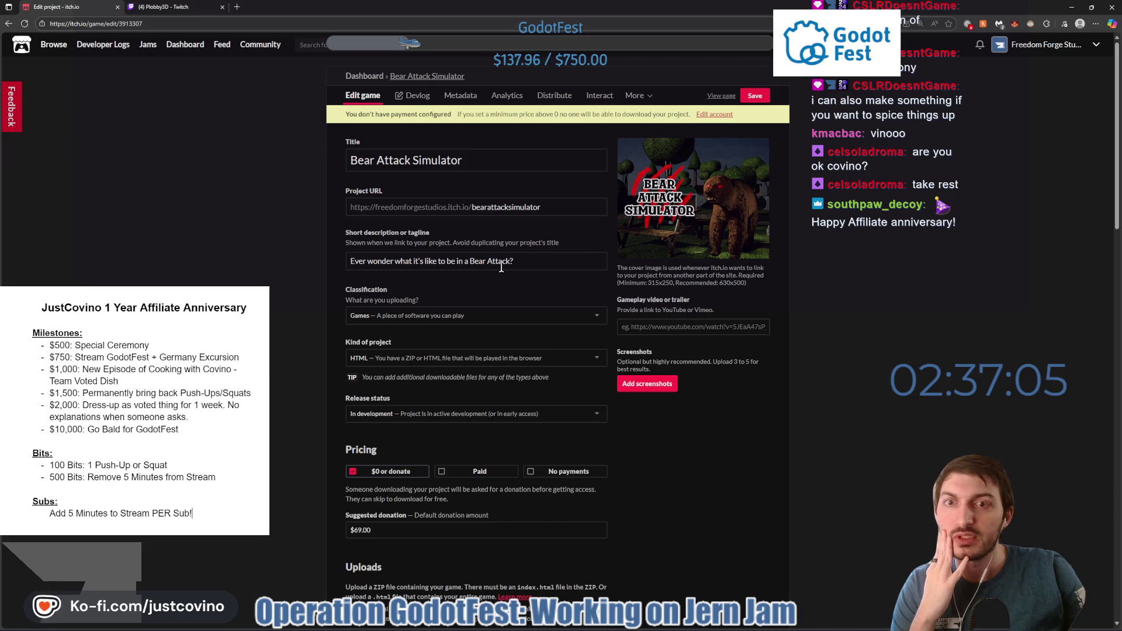
click(662, 627)
click(437, 257)
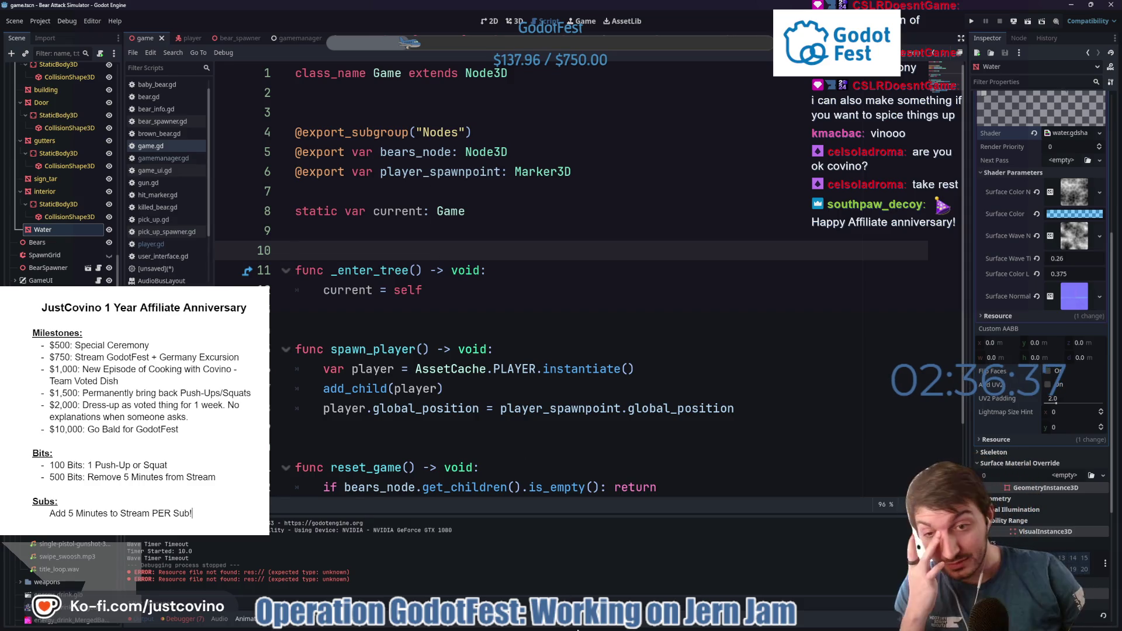
Switch from the game.gd script to the 3D viewport showing the pond.
mouse_move(606, 624)
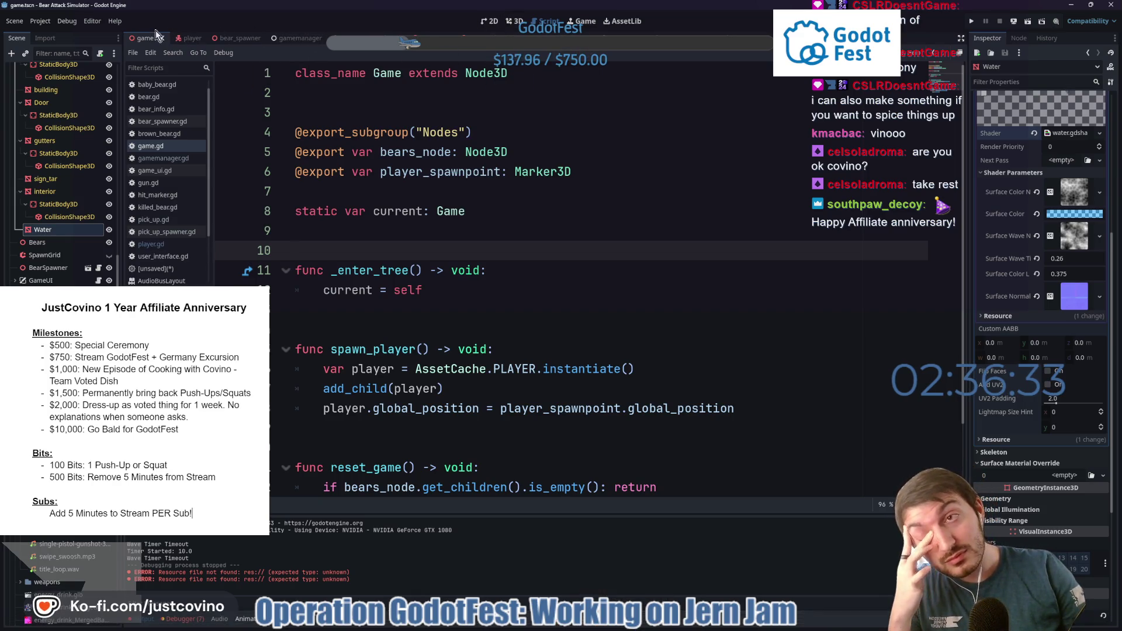
click(517, 24)
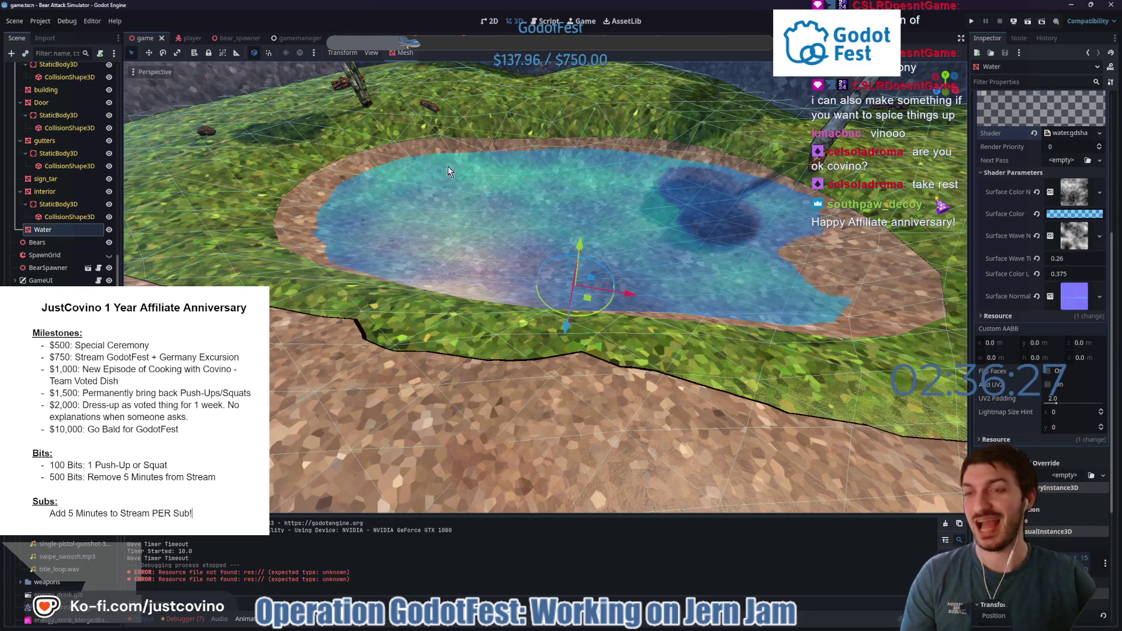
Run the project with F5 to reach the Bear Attack Simulator title screen.
key(F5)
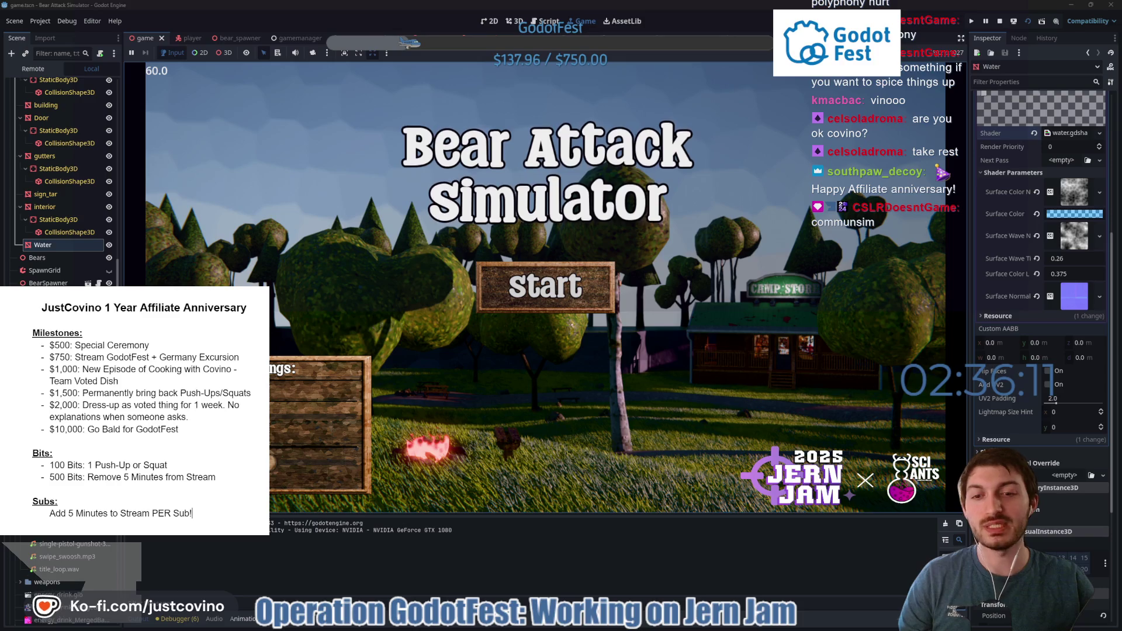
Start a round in the Game tab and punch bears up to 7 kills.
click(570, 306)
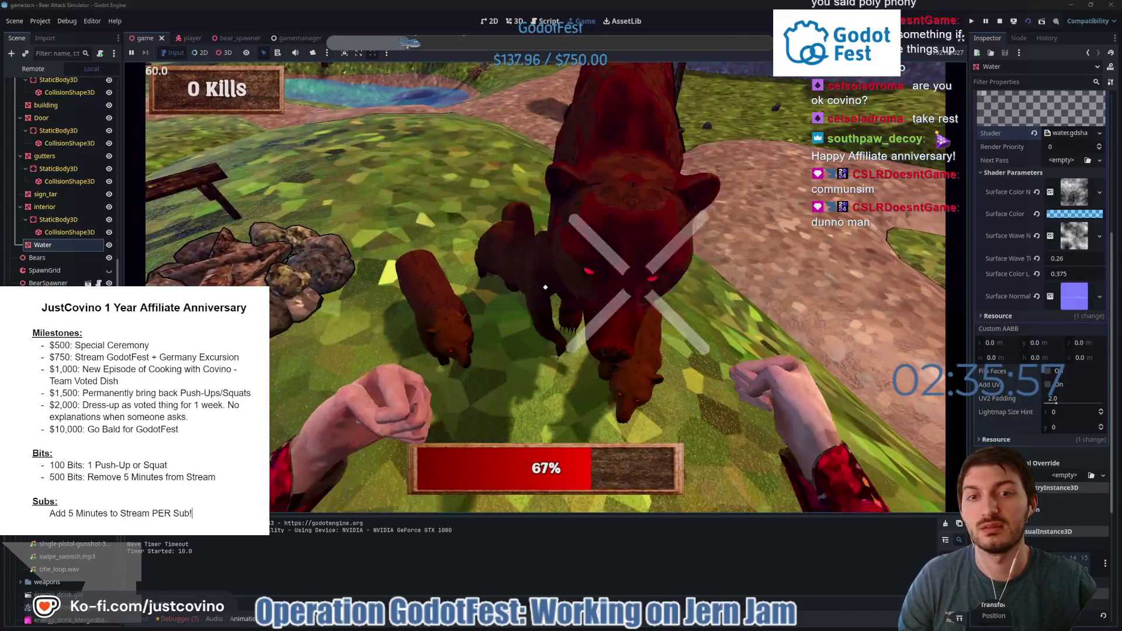
click(545, 286)
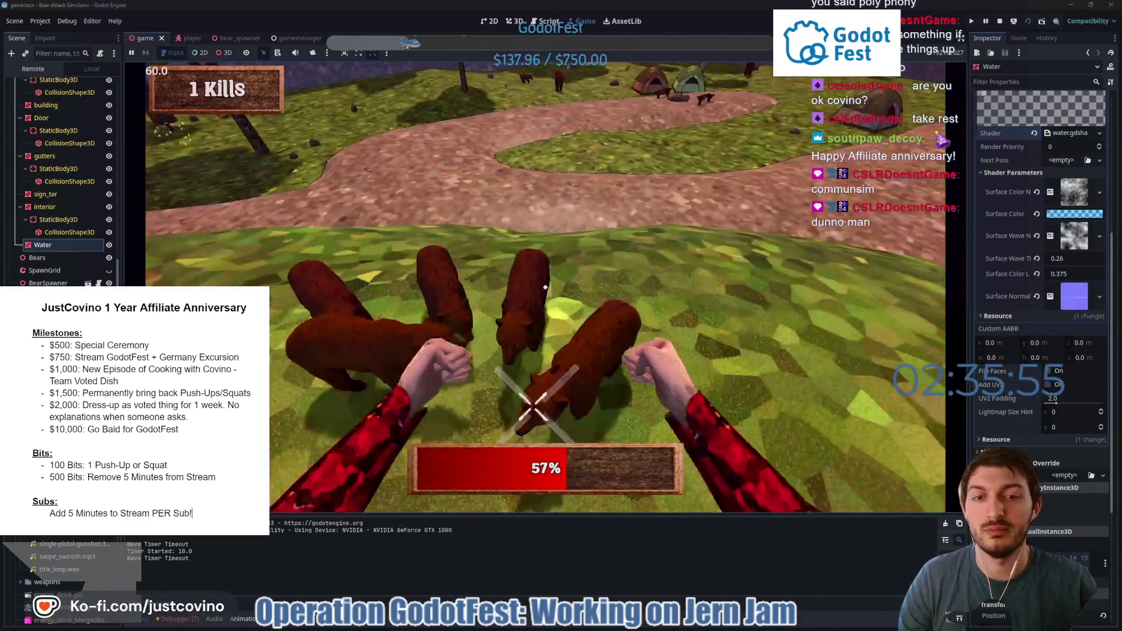
click(545, 287)
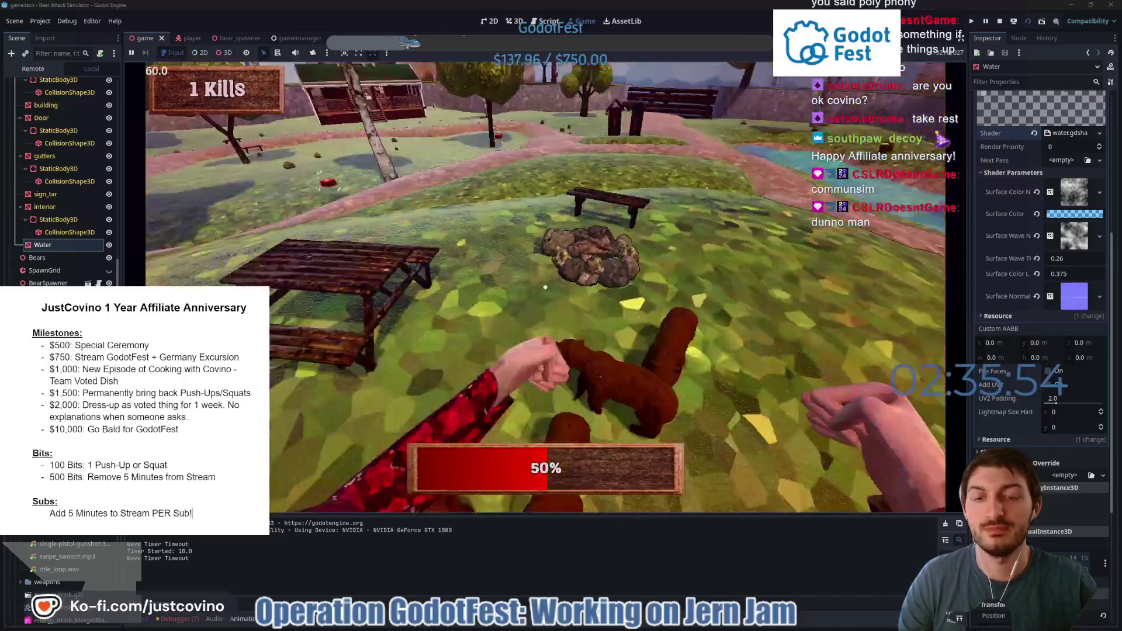
click(545, 287)
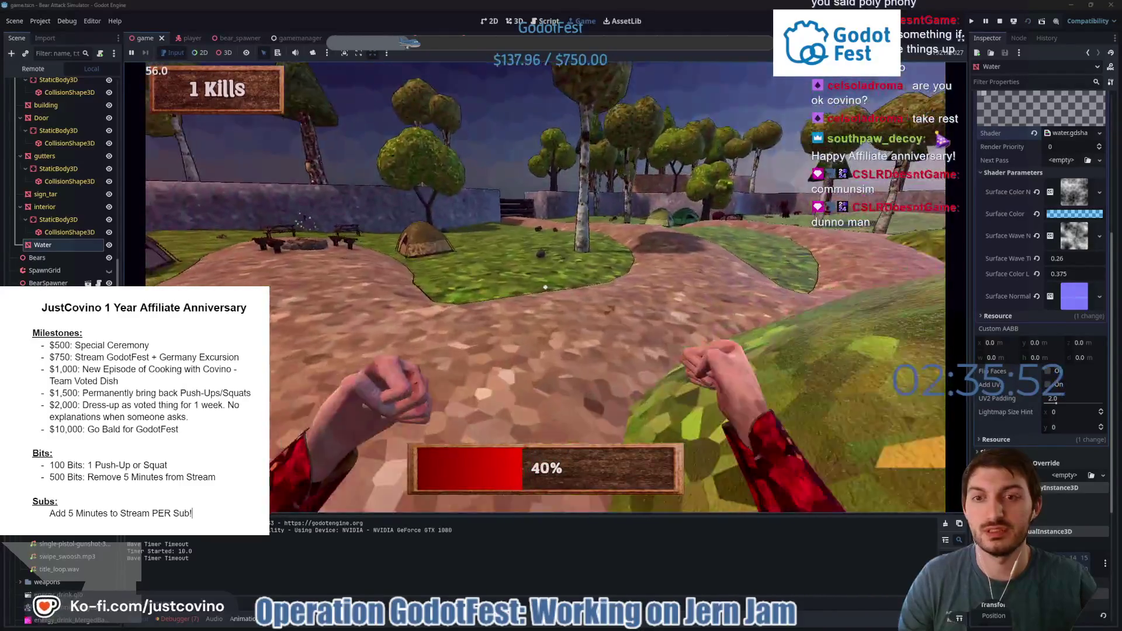
click(545, 287)
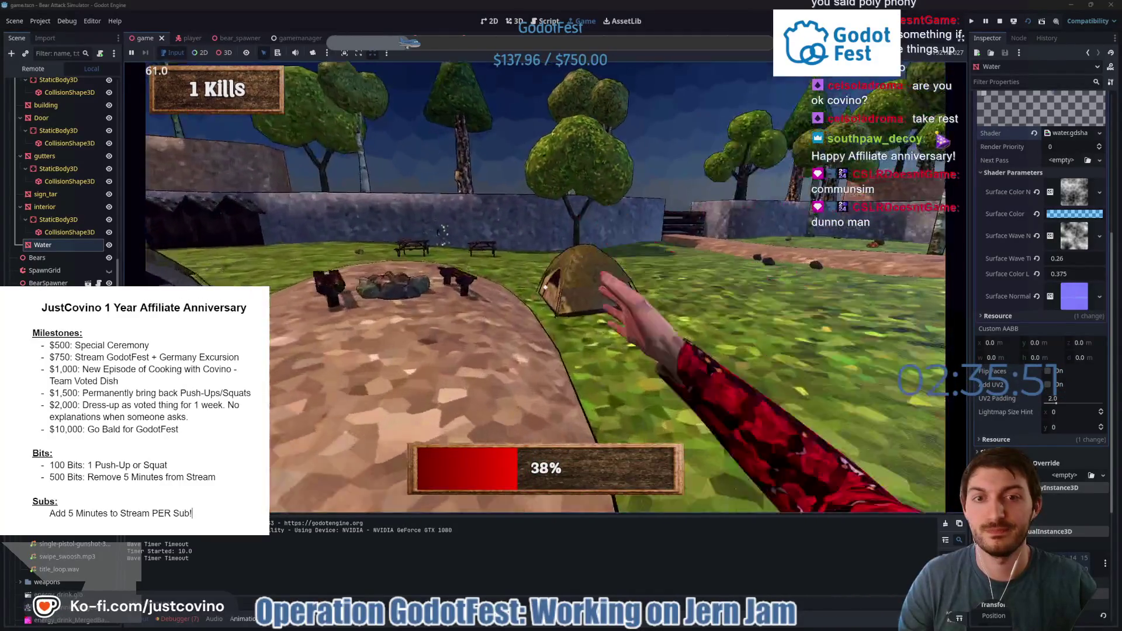
key(w)
key(w)
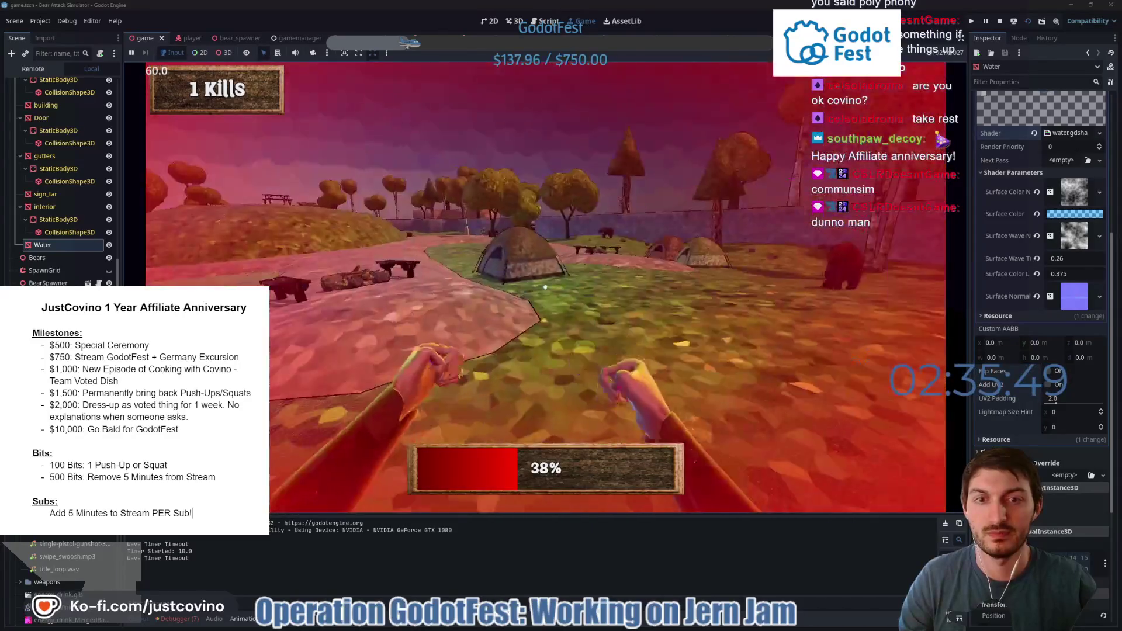
click(545, 287)
key(w)
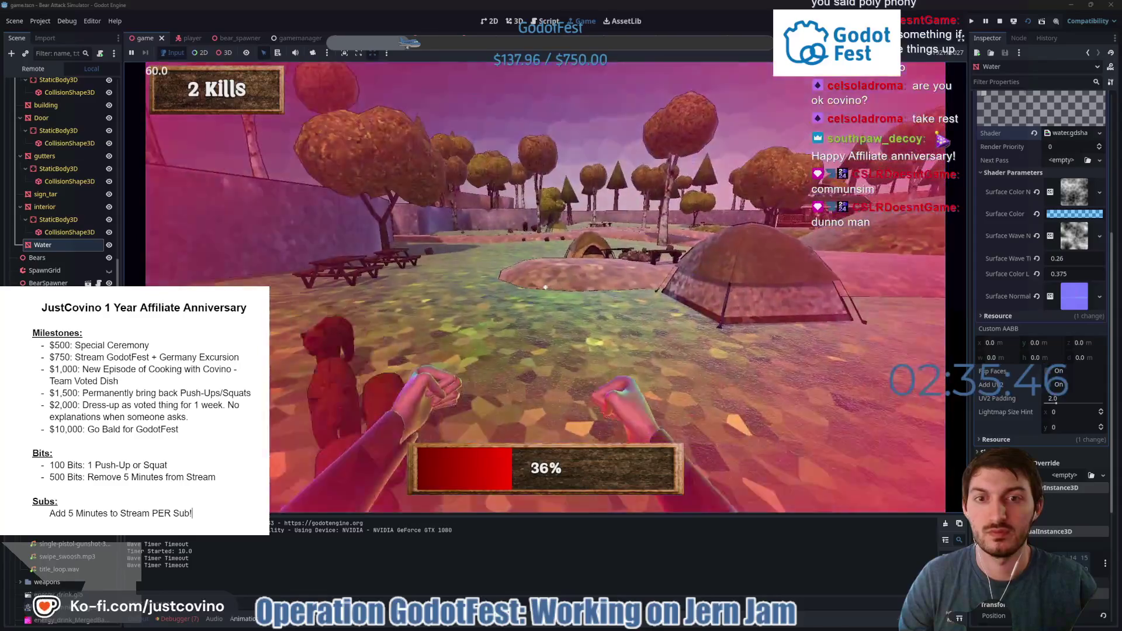
click(545, 287)
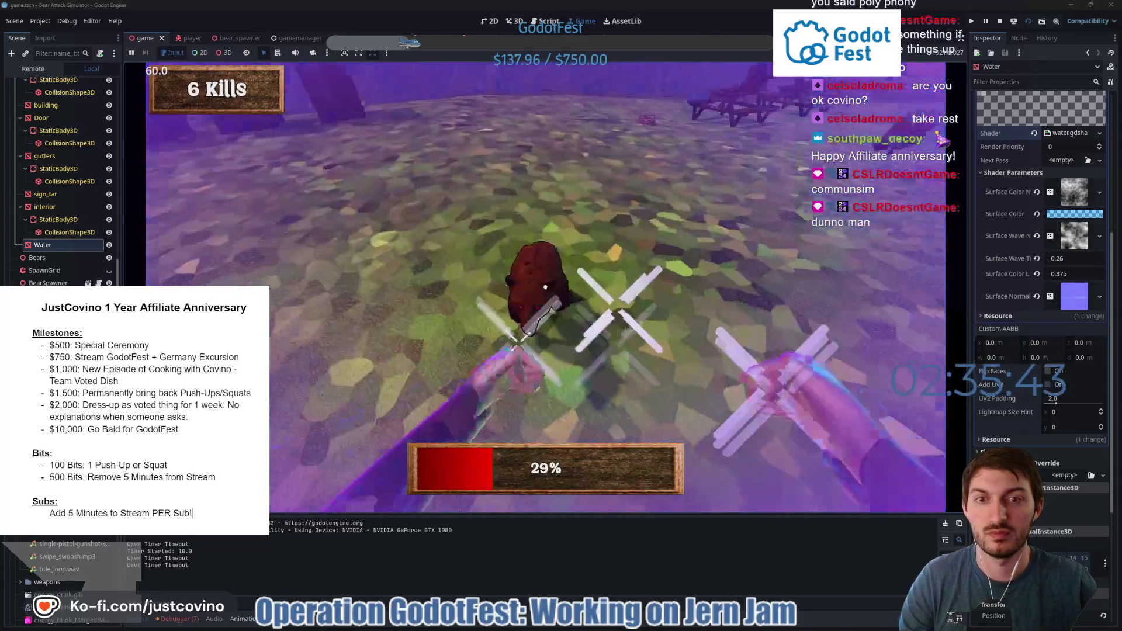
click(545, 287)
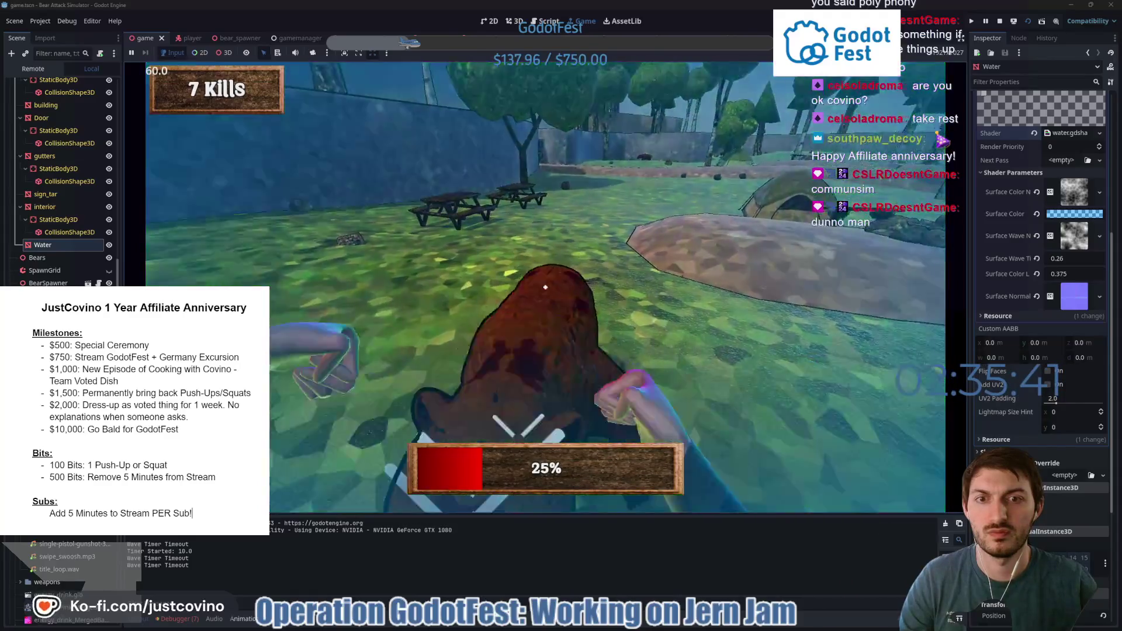
Keep punching bears while moving toward the tents until reaching 9 kills.
click(545, 287)
click(545, 287)
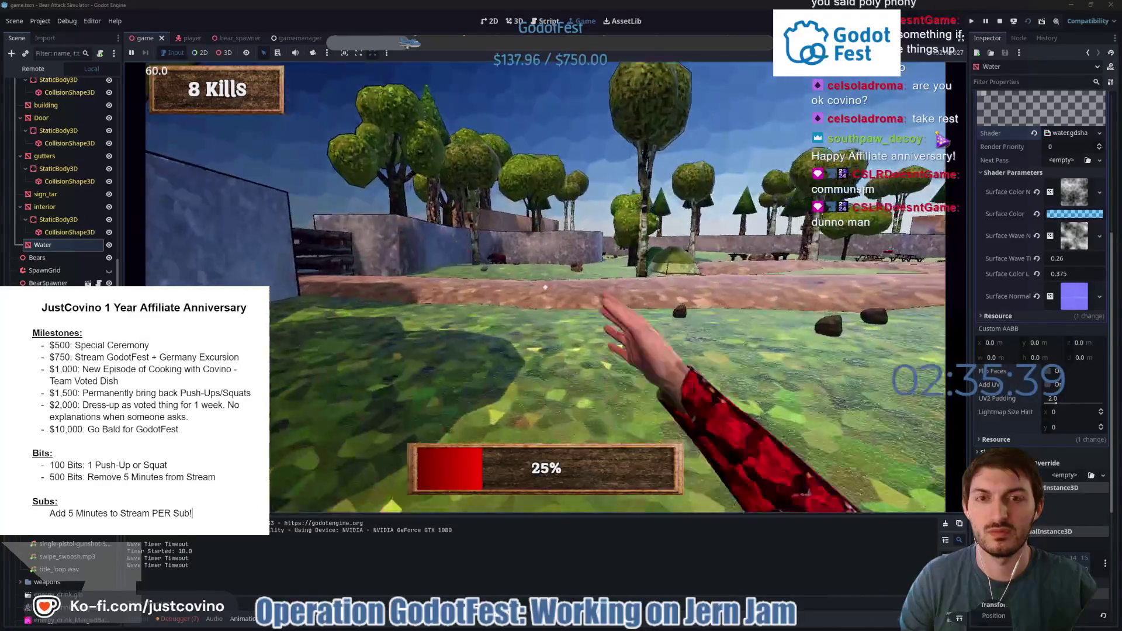
click(545, 287)
click(545, 287)
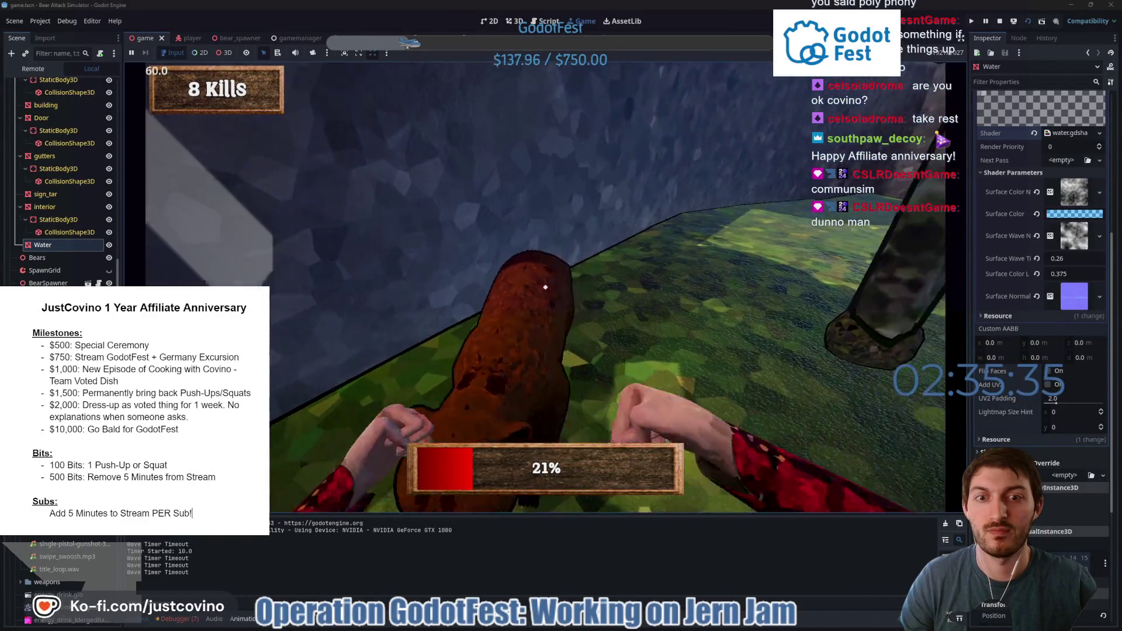
click(545, 287)
click(545, 286)
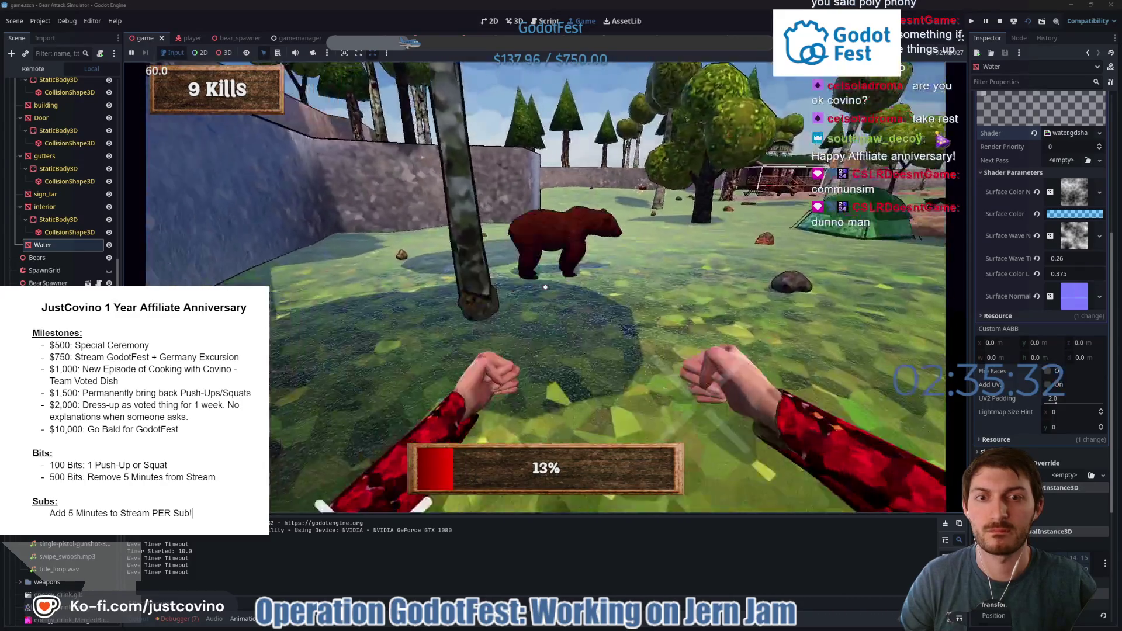
click(545, 287)
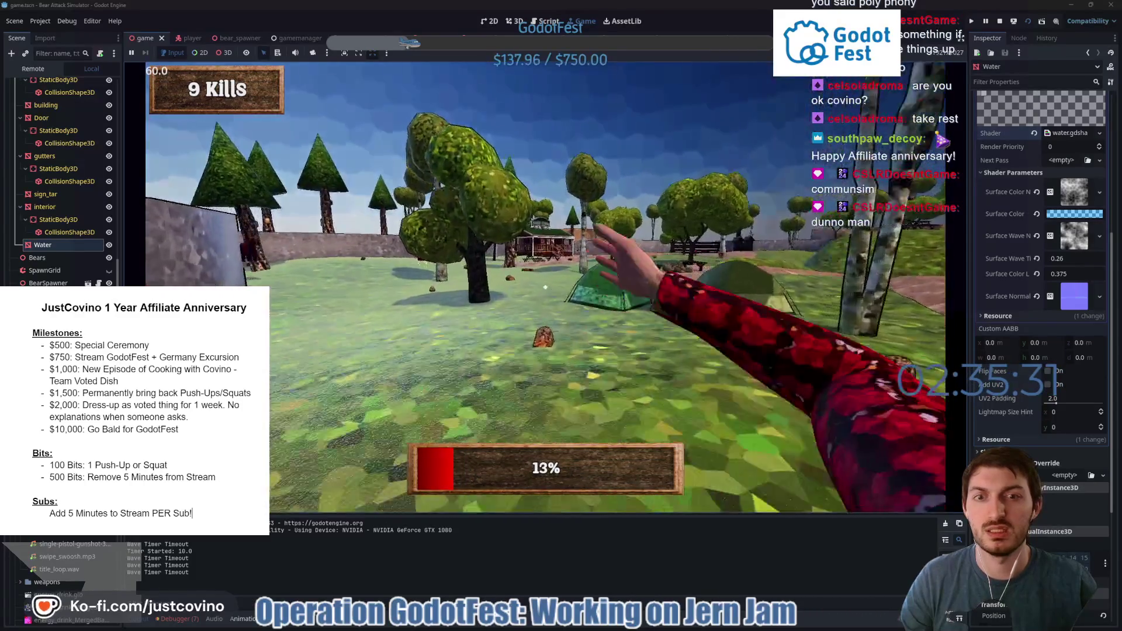
key(w)
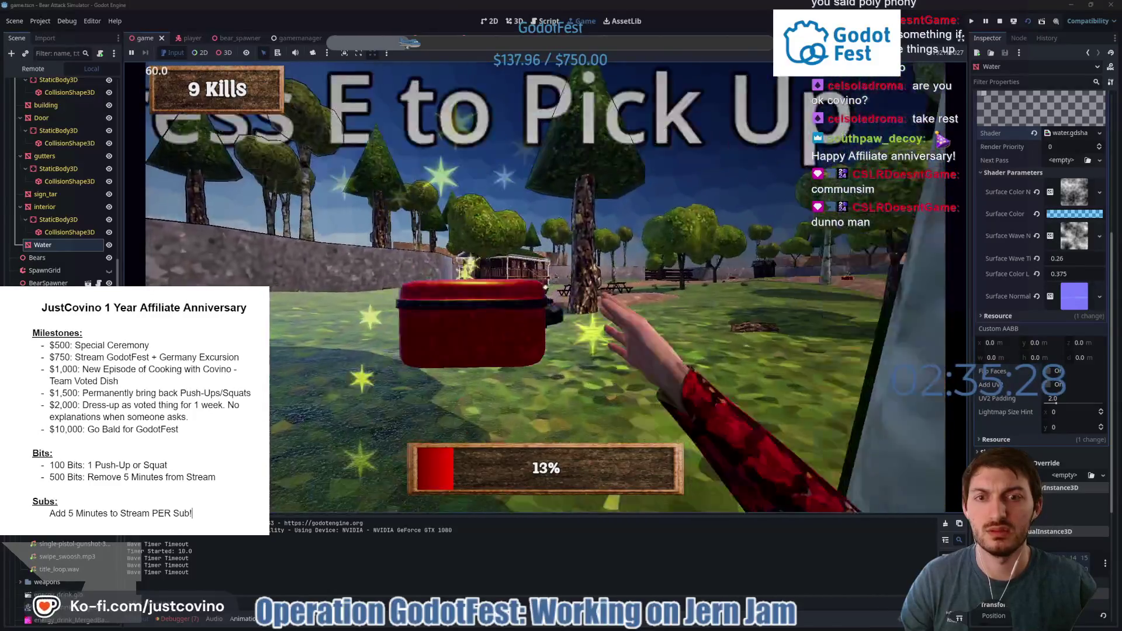
click(545, 287)
click(545, 287)
click(545, 287)
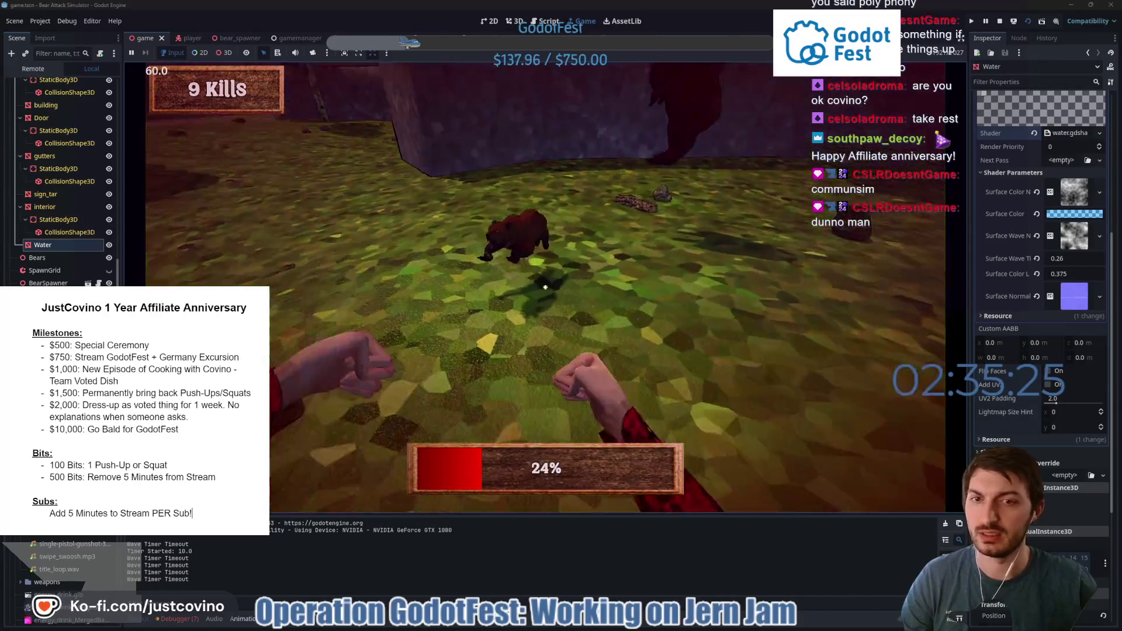
Get the tenth kill, pick up two medkits, then return to menu and stop the game.
click(545, 287)
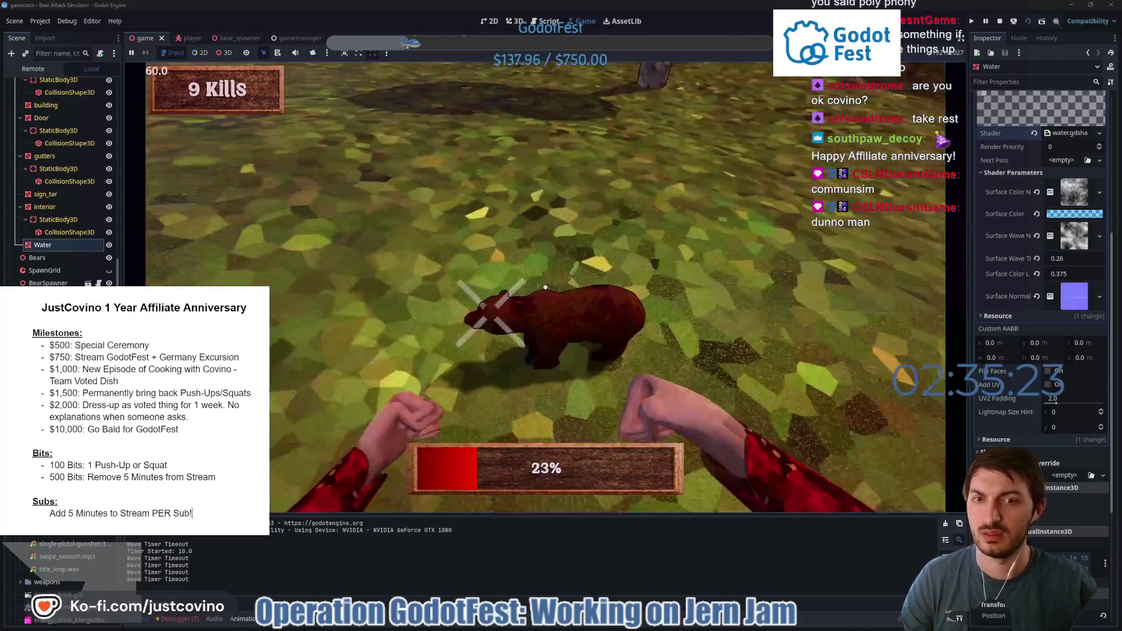
click(545, 286)
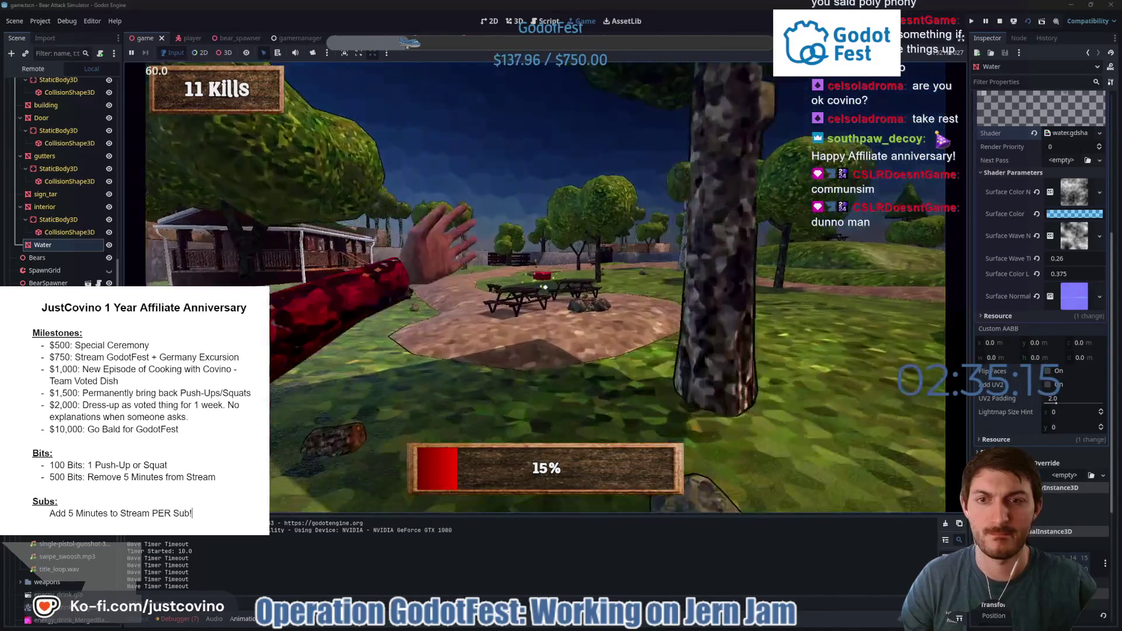
key(e)
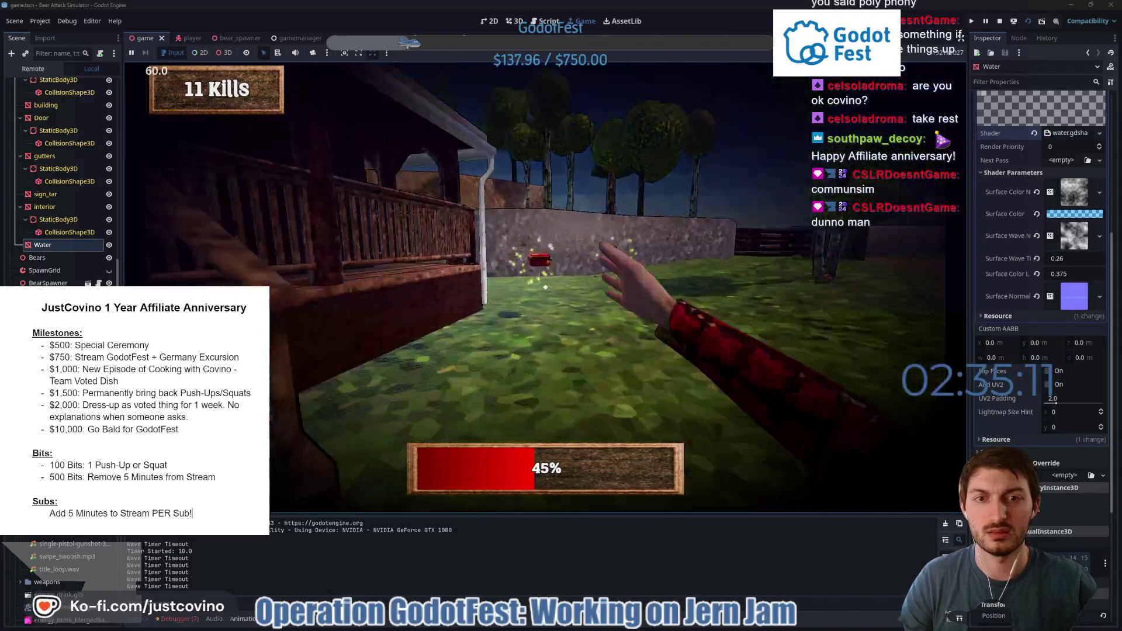
key(e)
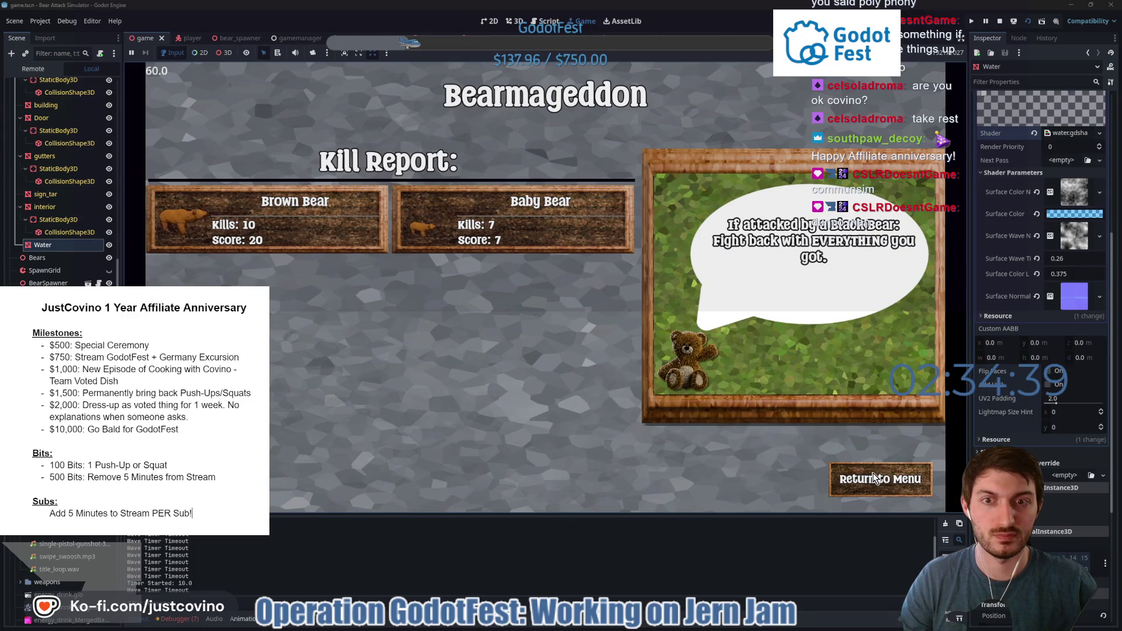
click(875, 478)
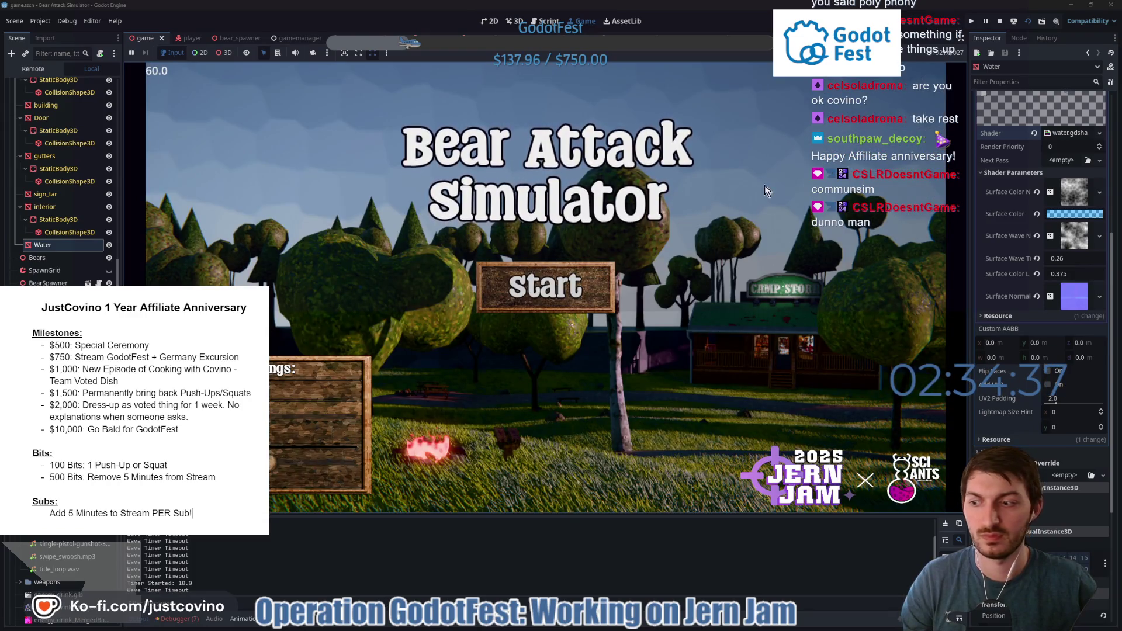
click(999, 20)
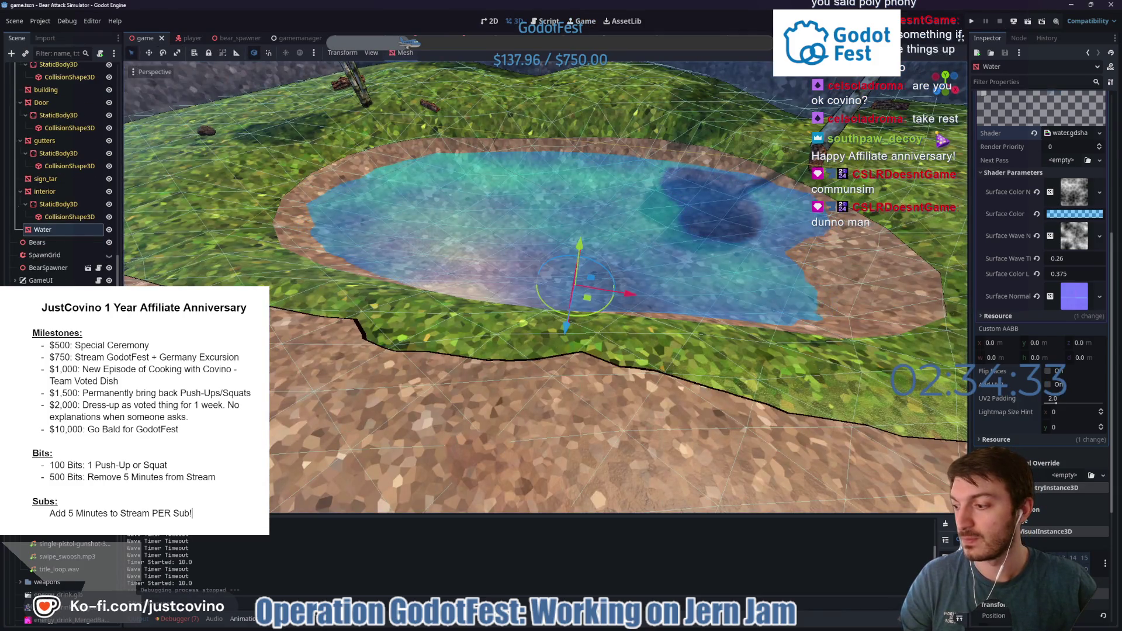
Orbit around the pond, then view the bear_spawner scene's 10-second WaveTimer.
drag(453, 290, 497, 283)
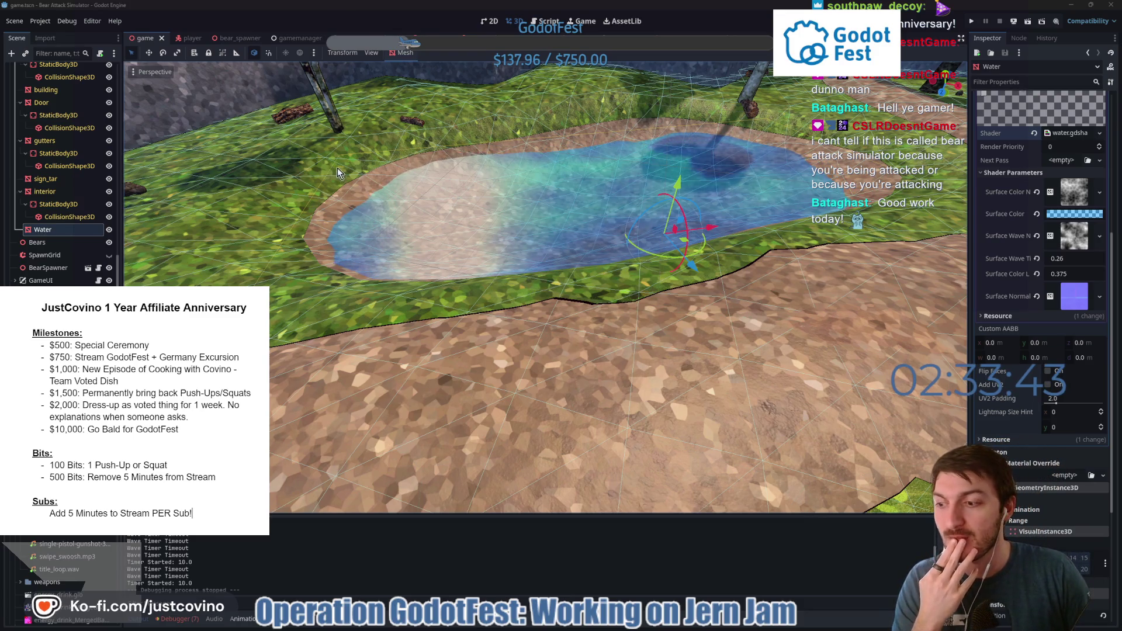
mouse_move(502, 216)
mouse_down()
mouse_move(644, 211)
mouse_move(548, 231)
mouse_up()
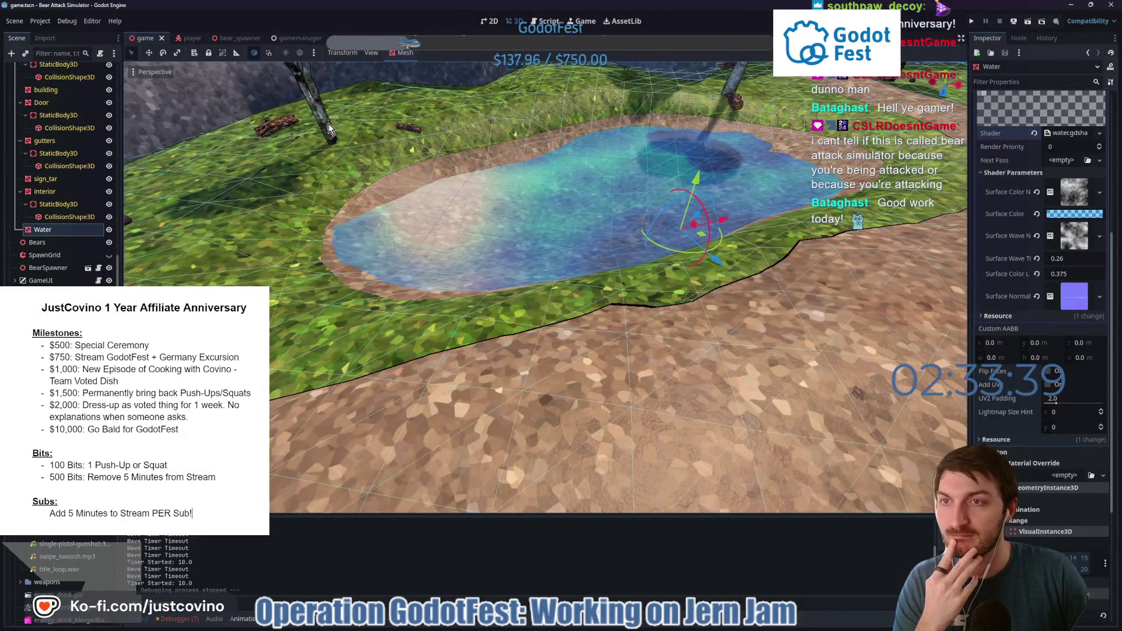
click(237, 38)
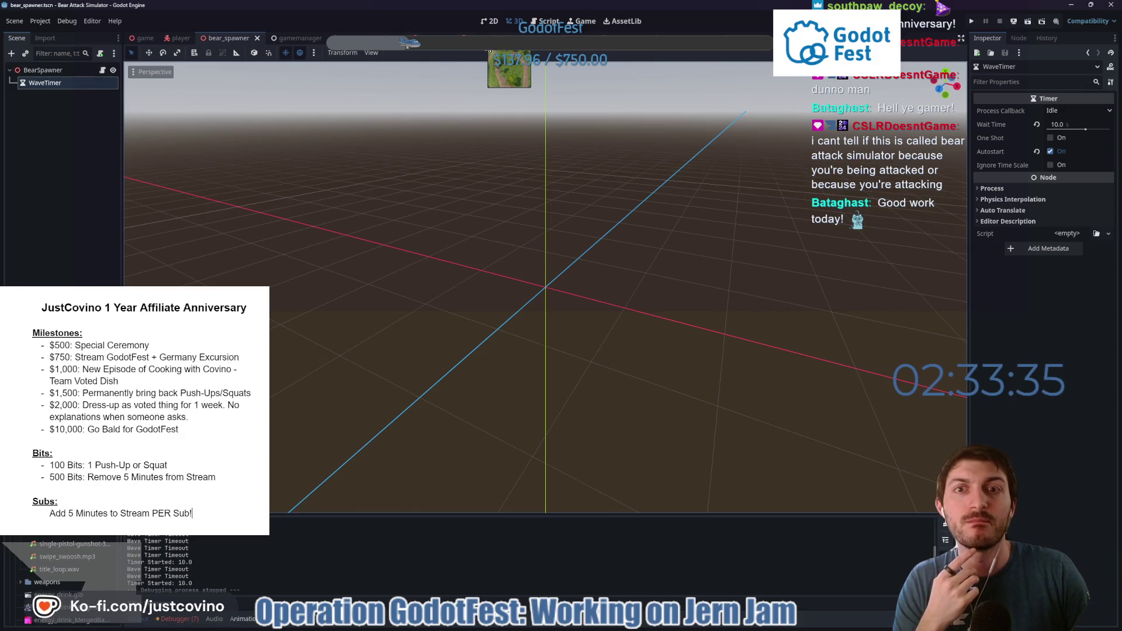
Open brown_bear.gd from the BrownBear scene and go to line 11's sprint_speed increase.
click(461, 38)
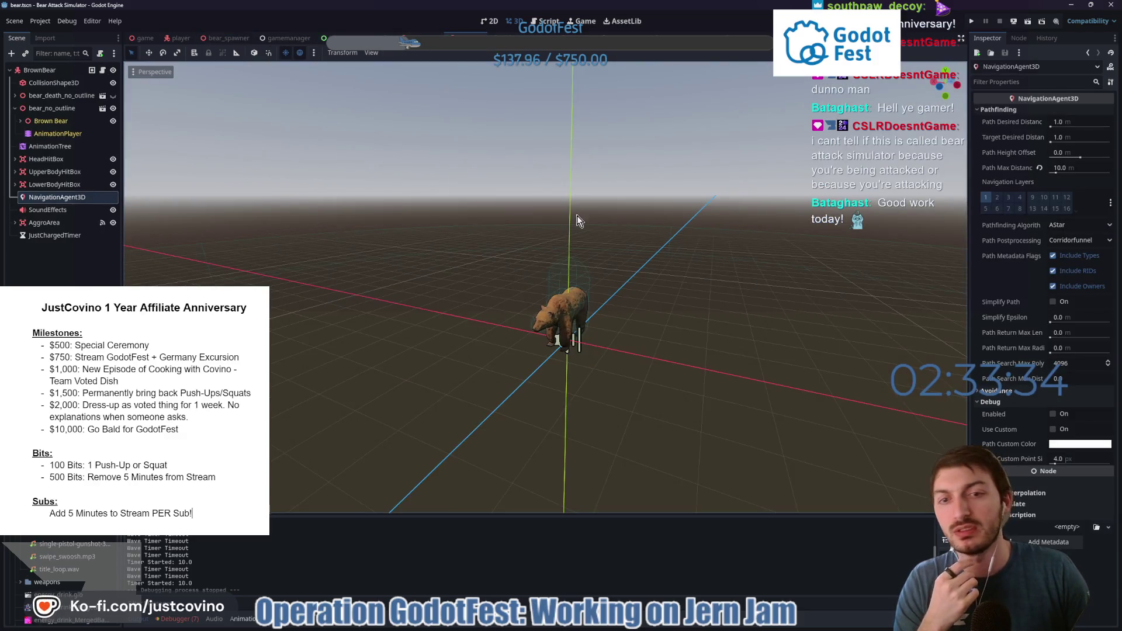
click(104, 70)
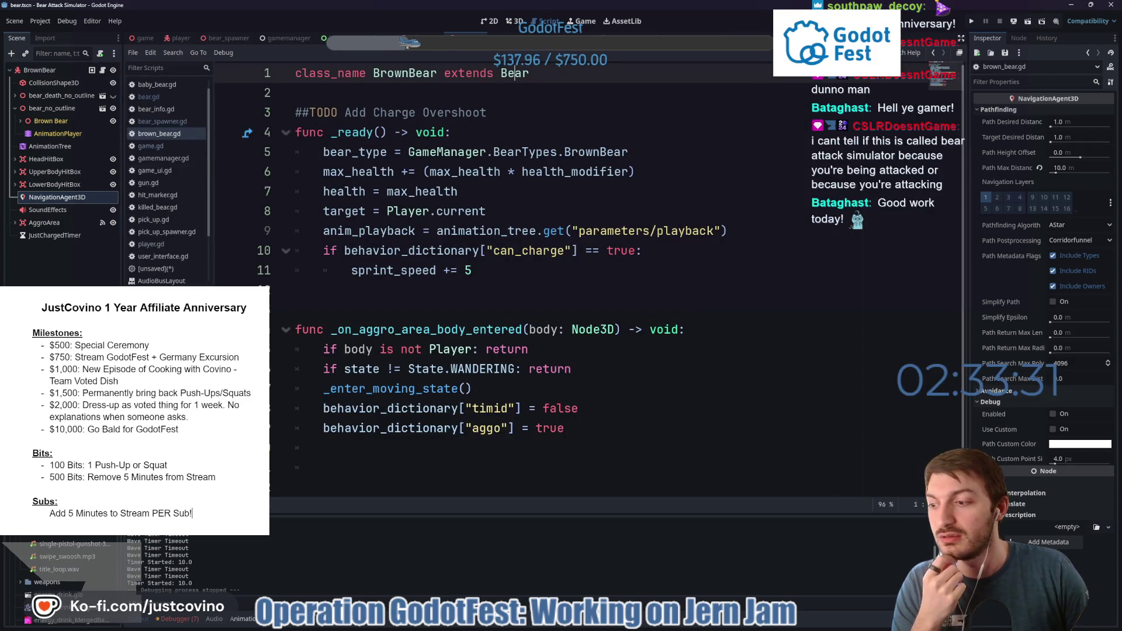
mouse_move(58, 153)
mouse_down()
mouse_move(433, 165)
mouse_move(3, 157)
mouse_up()
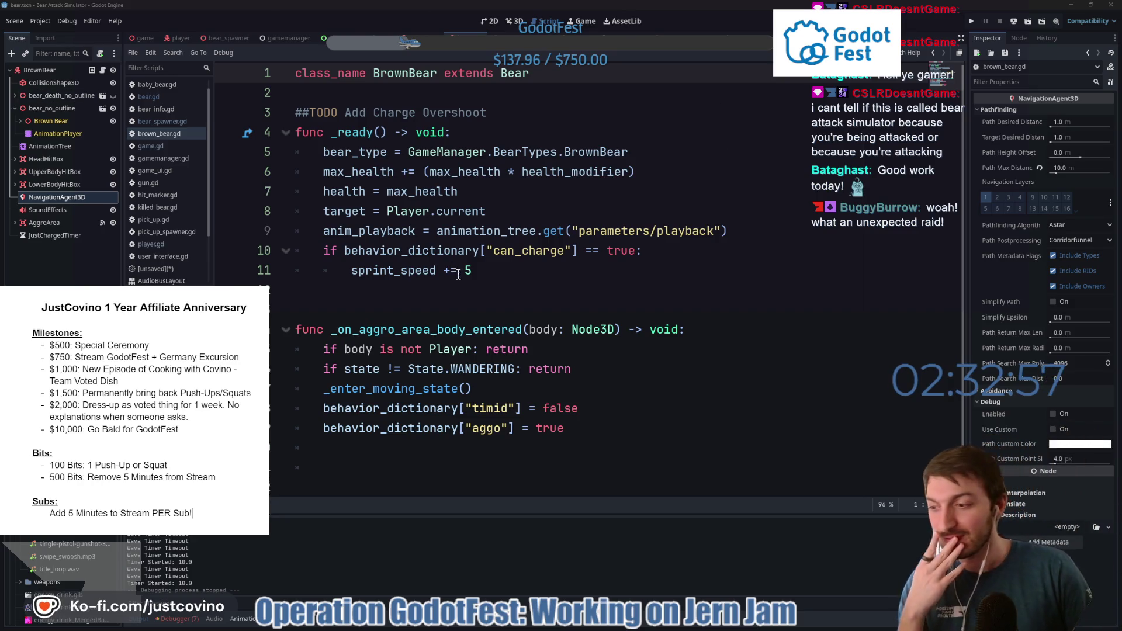
click(575, 277)
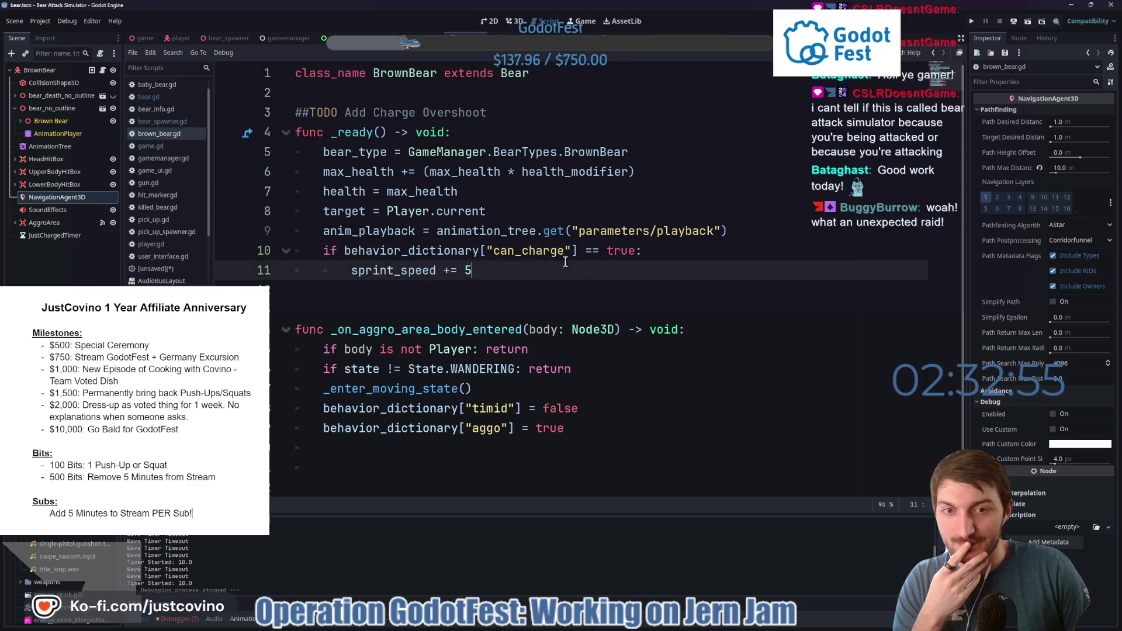
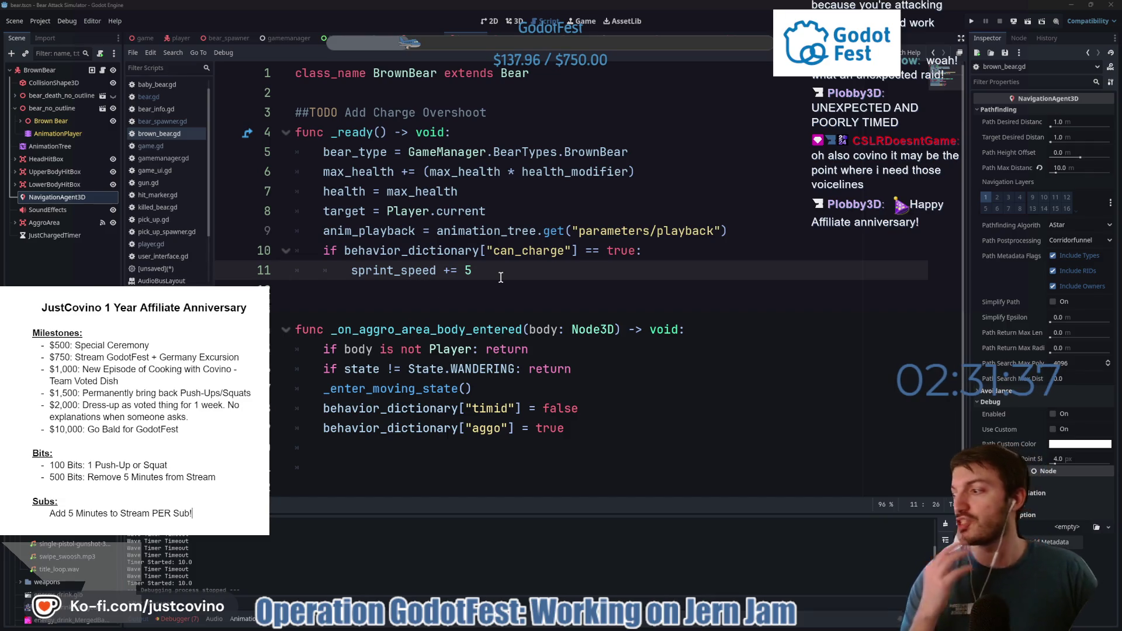
Cycle scene tabs past energy_drink.tscn to player.tscn, showing remove_energy_boost in player.gd.
click(540, 297)
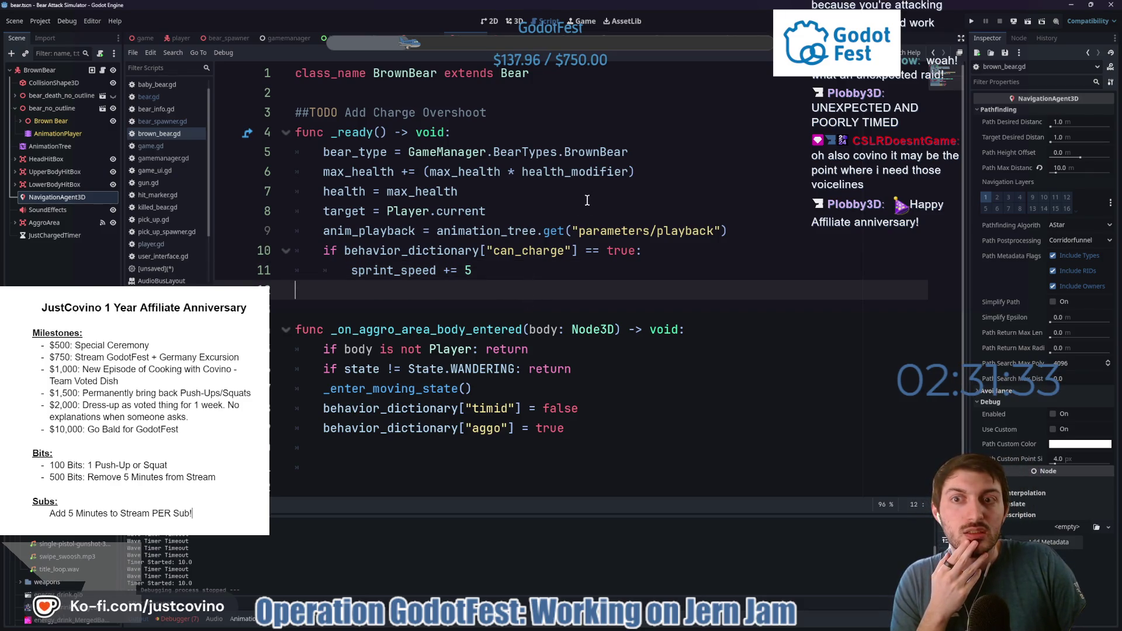
right_click(544, 204)
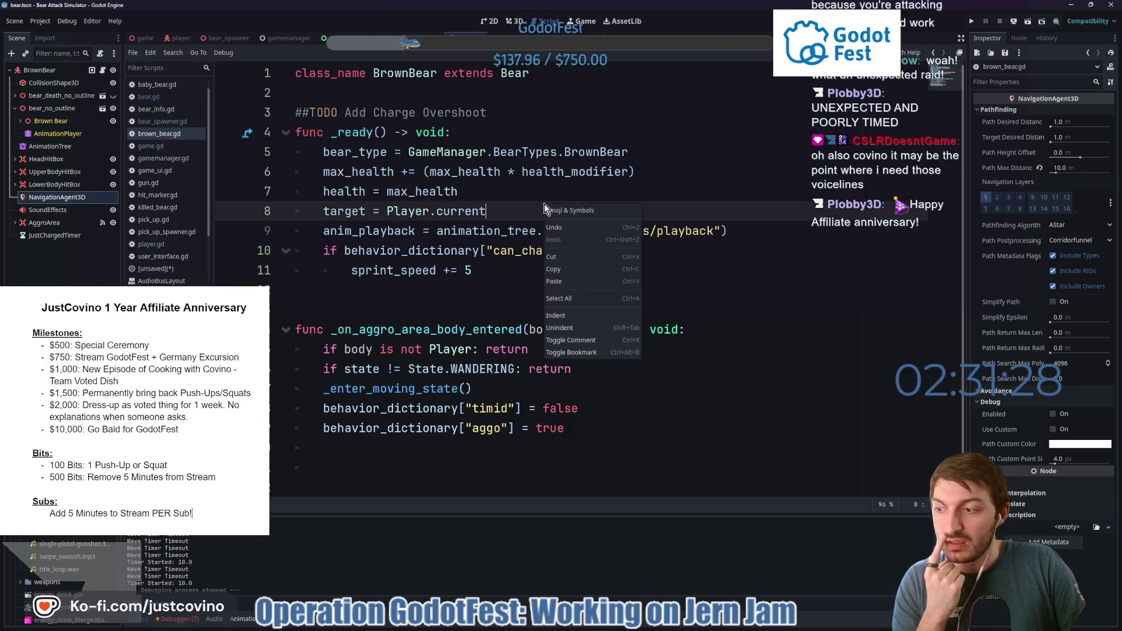
click(727, 161)
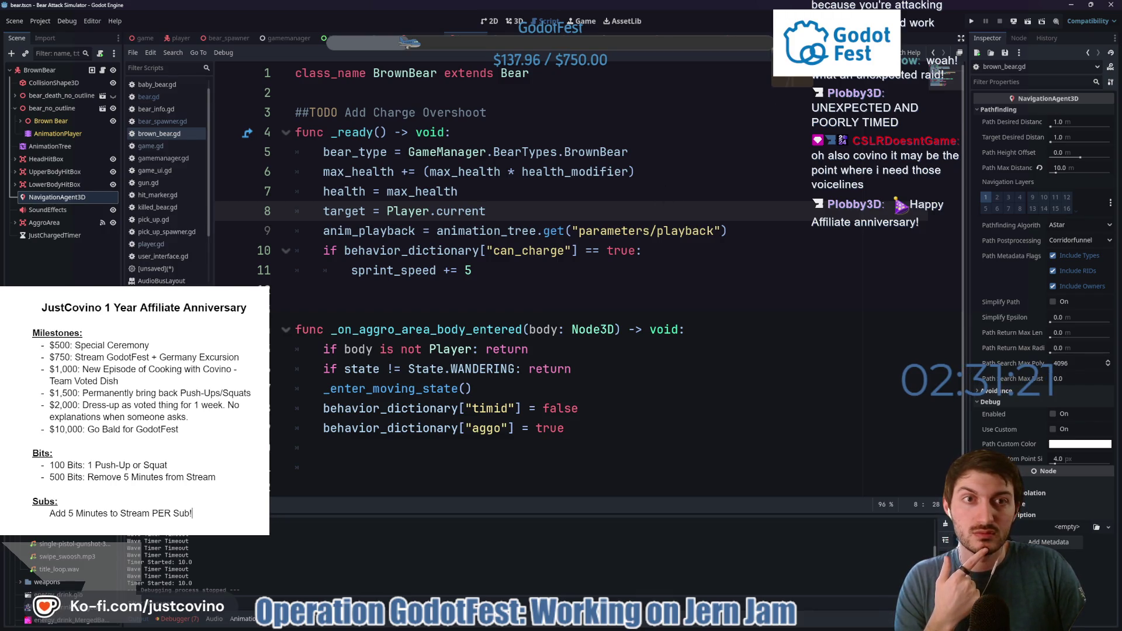
key(ctrl+Tab)
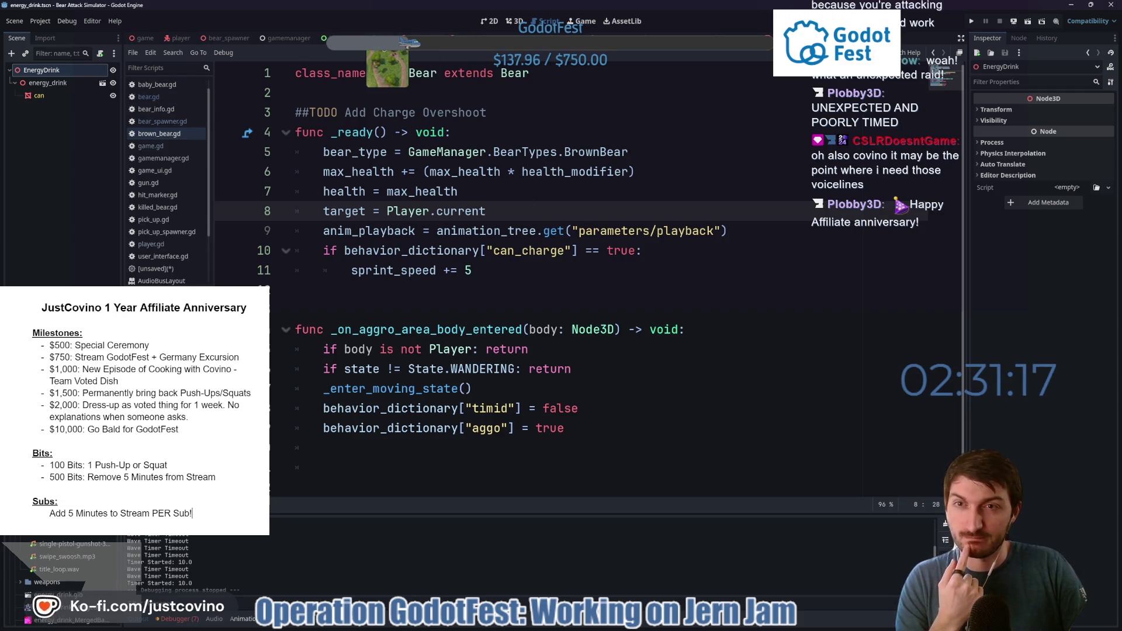
key(ctrl+Tab)
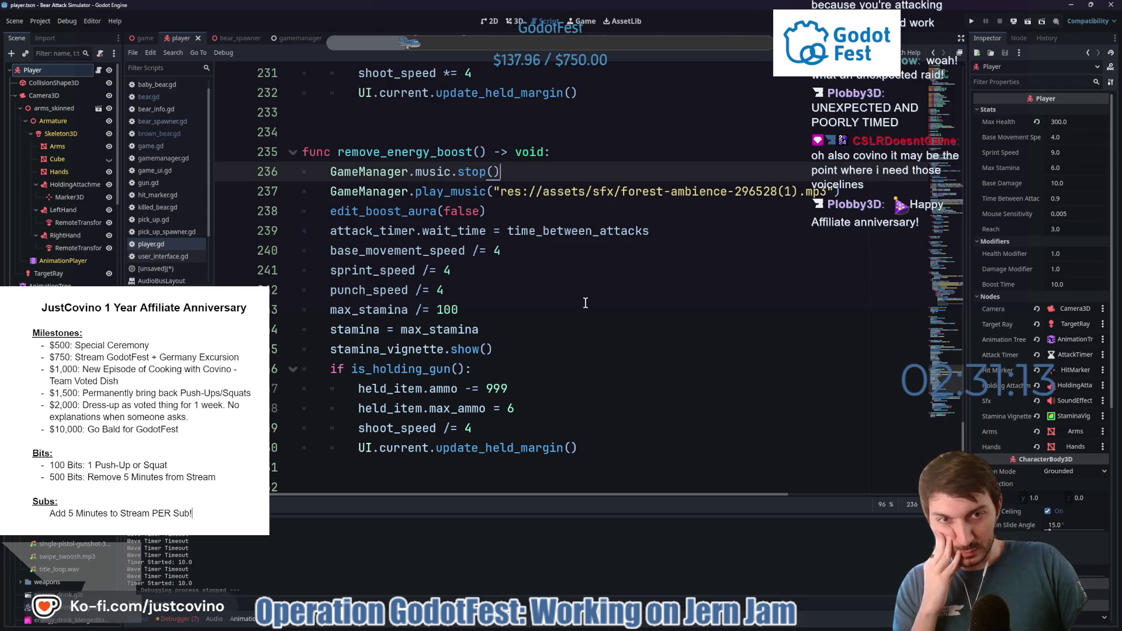
scroll(590, 292, down, 2)
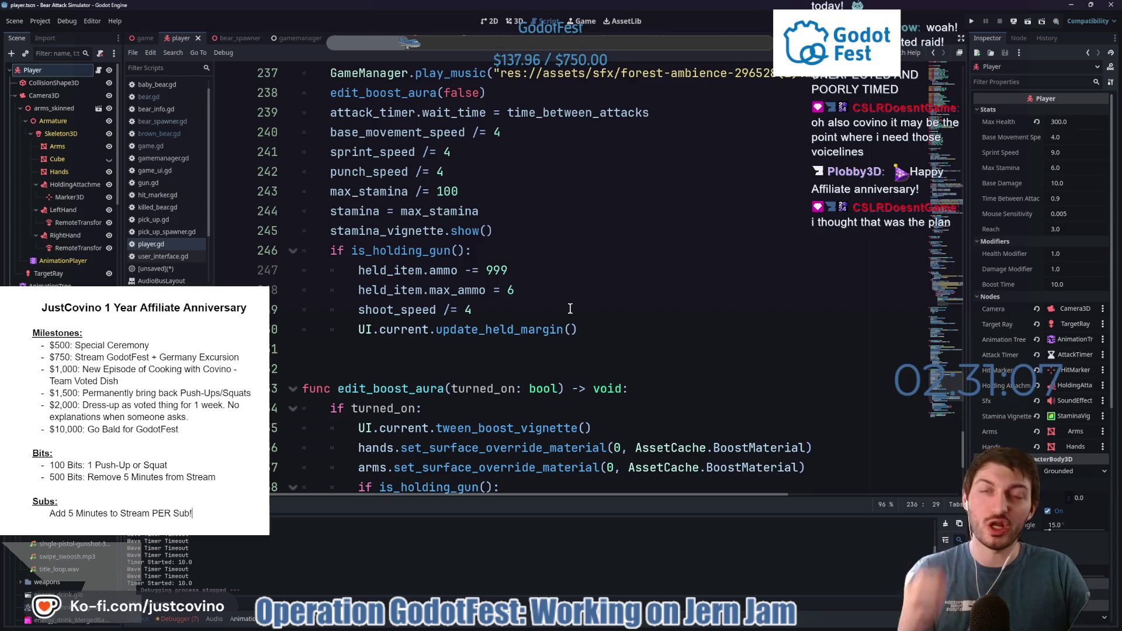
click(518, 351)
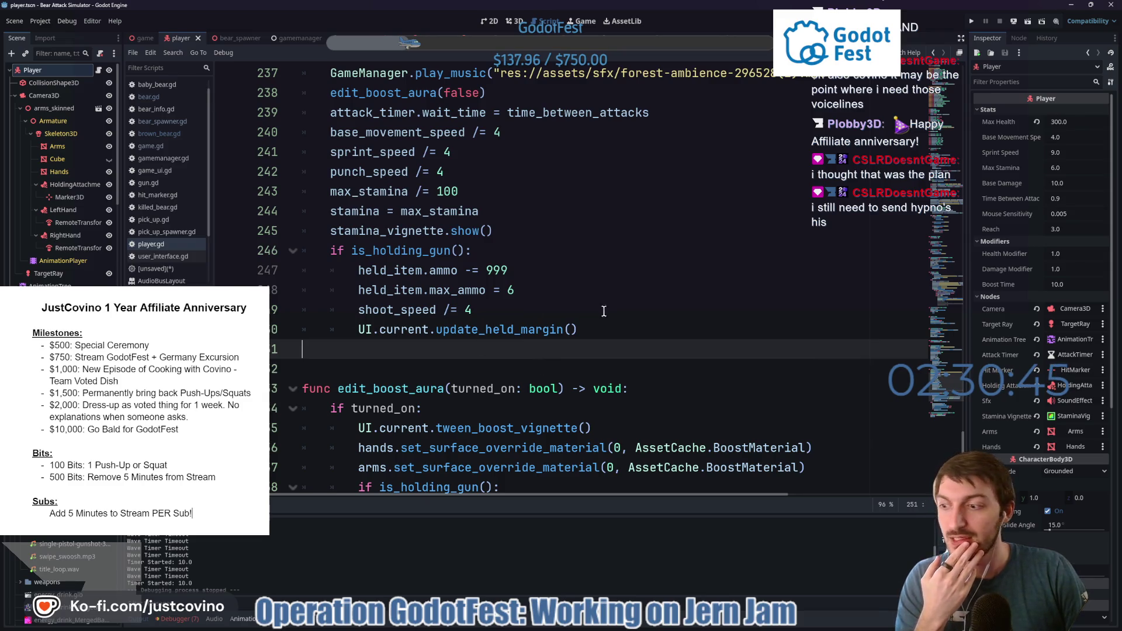
scroll(595, 303, up, 4)
scroll(590, 315, down, 5)
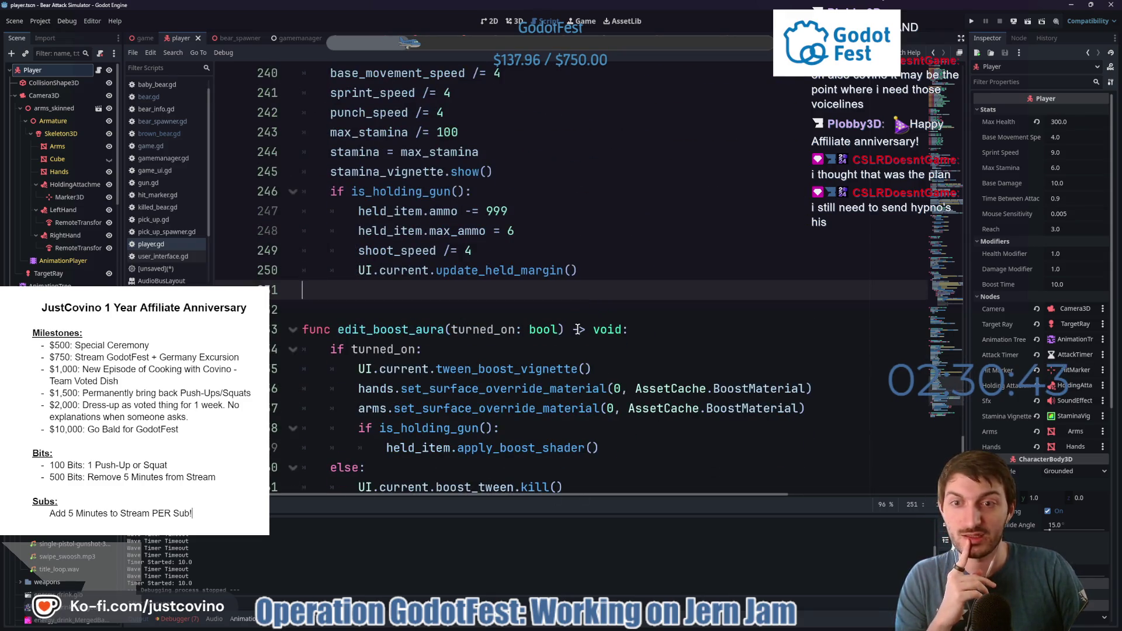
scroll(578, 328, down, 2)
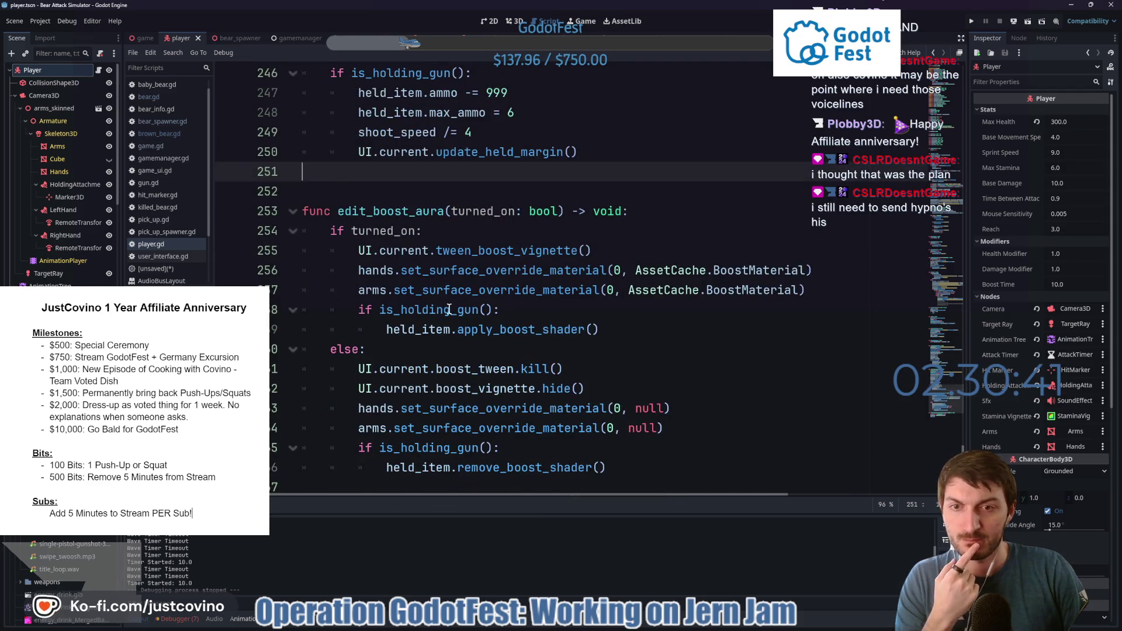
scroll(449, 309, down, 1)
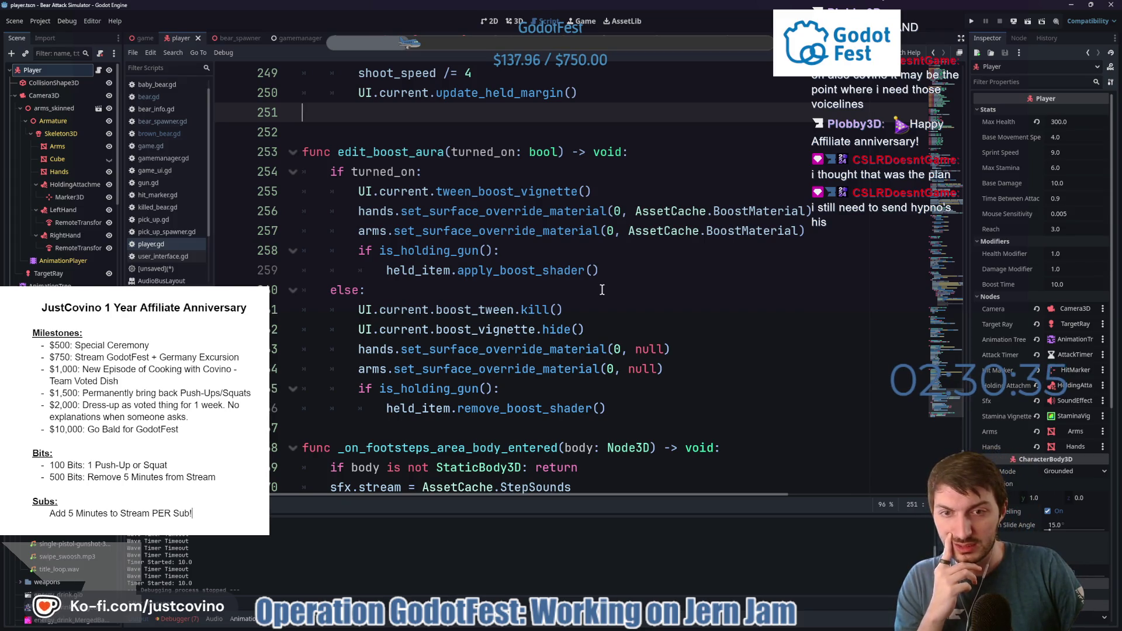
scroll(601, 290, down, 1)
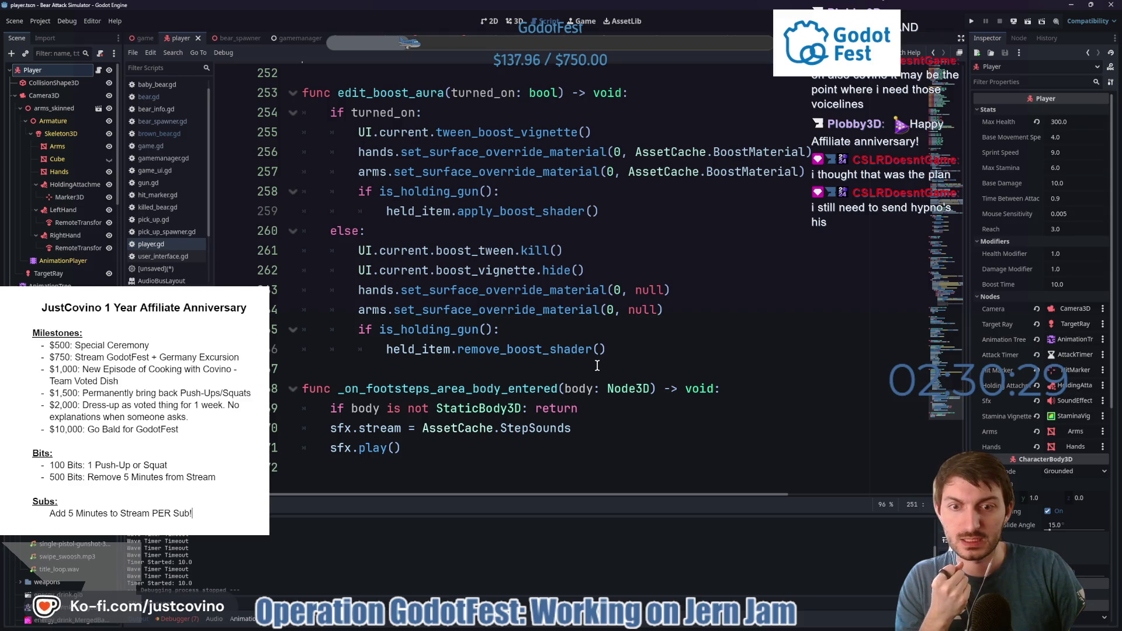
scroll(597, 367, up, 2)
scroll(597, 364, up, 2)
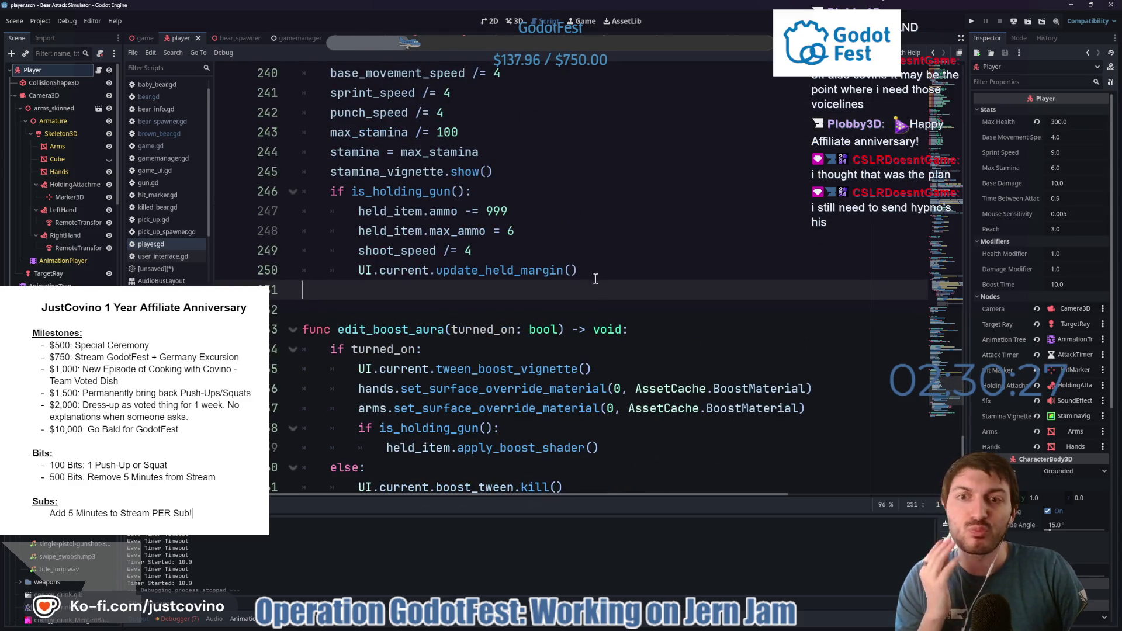
scroll(578, 245, up, 2)
scroll(577, 246, up, 2)
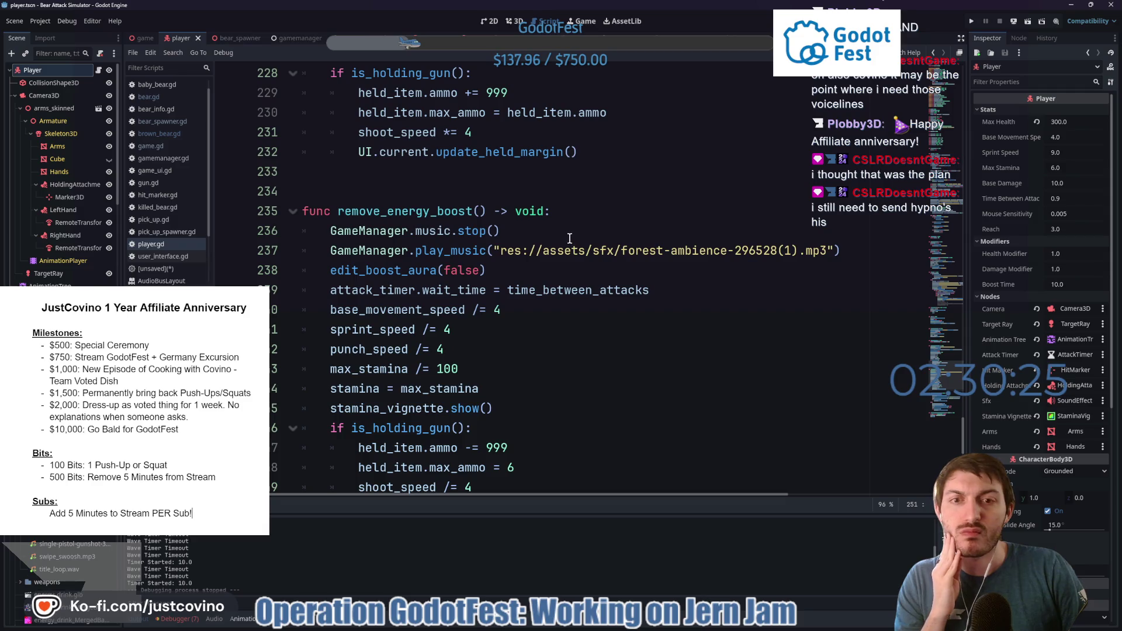
scroll(570, 238, up, 3)
scroll(570, 239, up, 3)
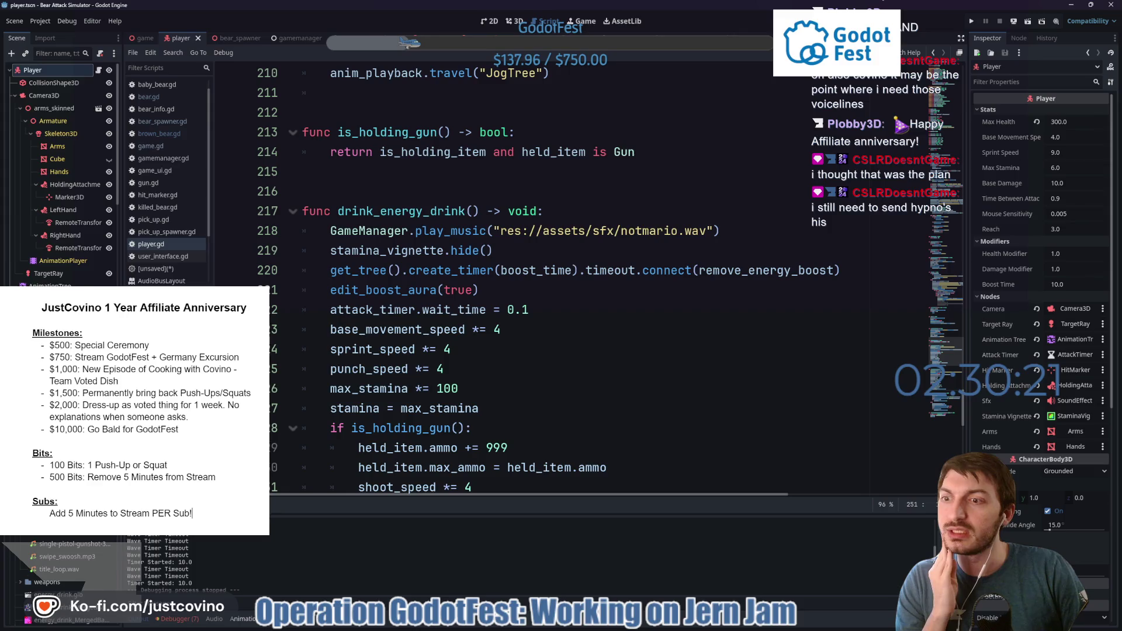
scroll(59, 272, down, 3)
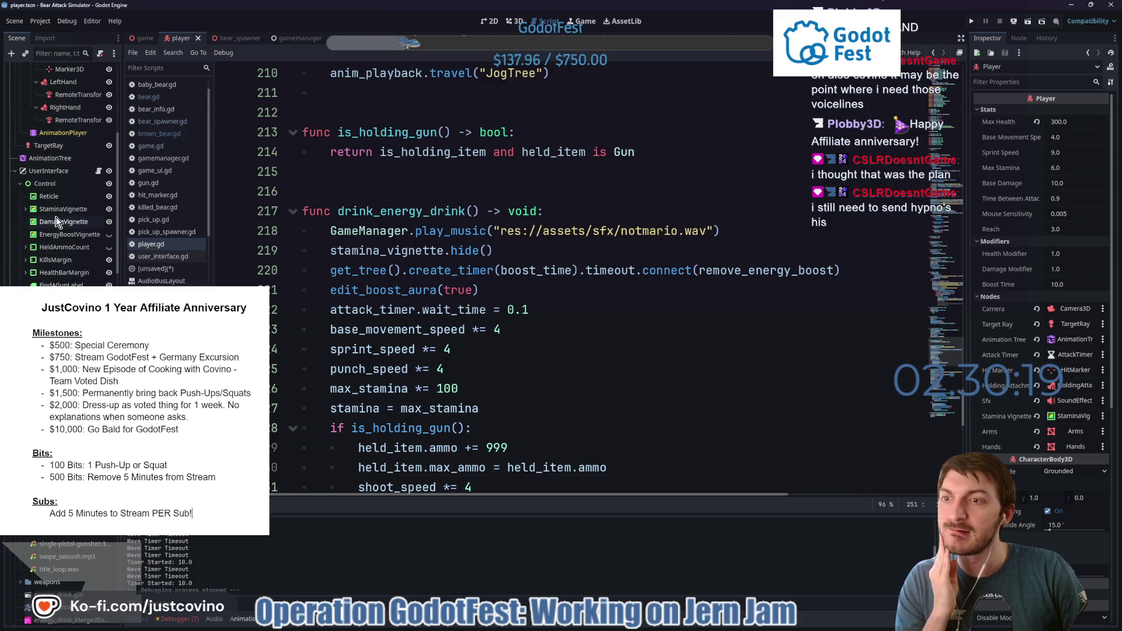
click(98, 171)
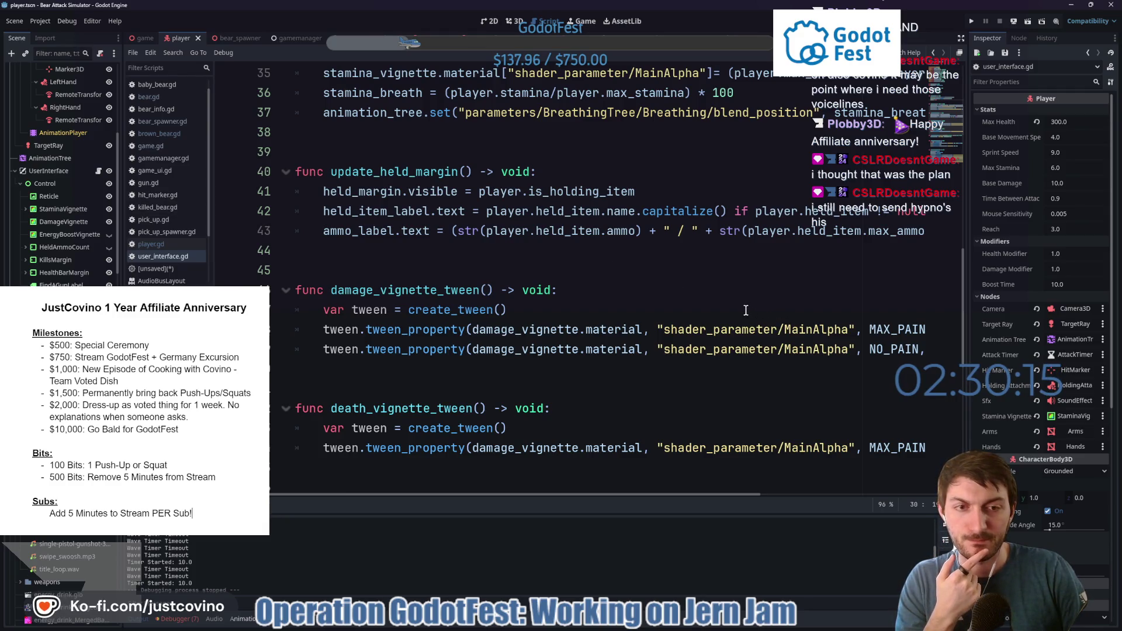
Scroll through user_interface.gd's tween functions, then go back to brown_bear.gd in bear.tscn.
scroll(745, 310, up, 1)
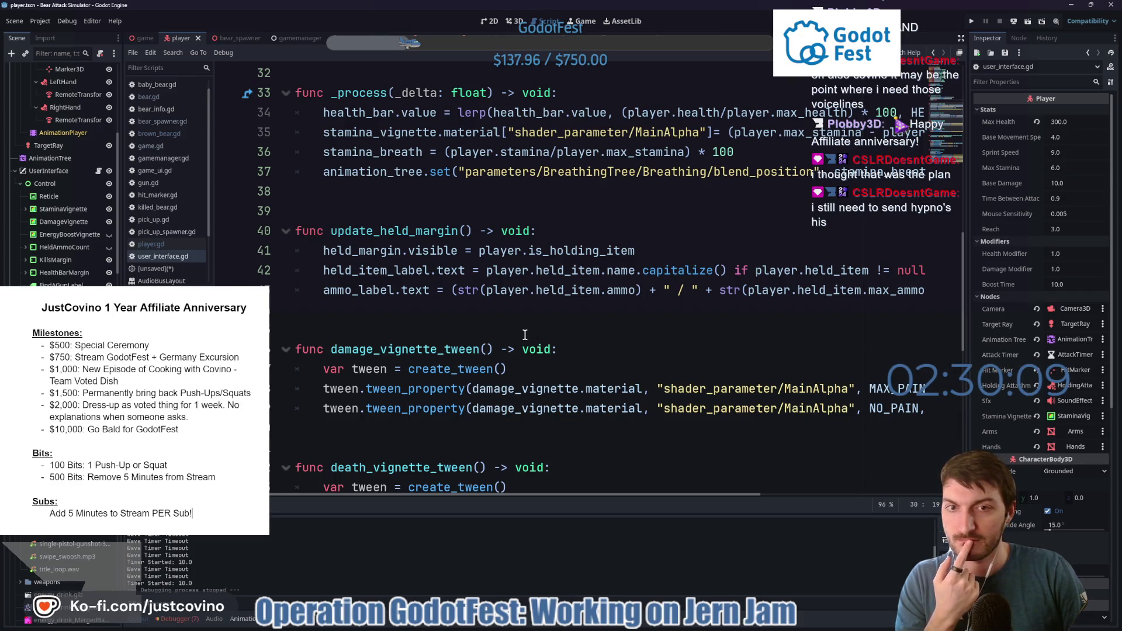
scroll(524, 334, up, 1)
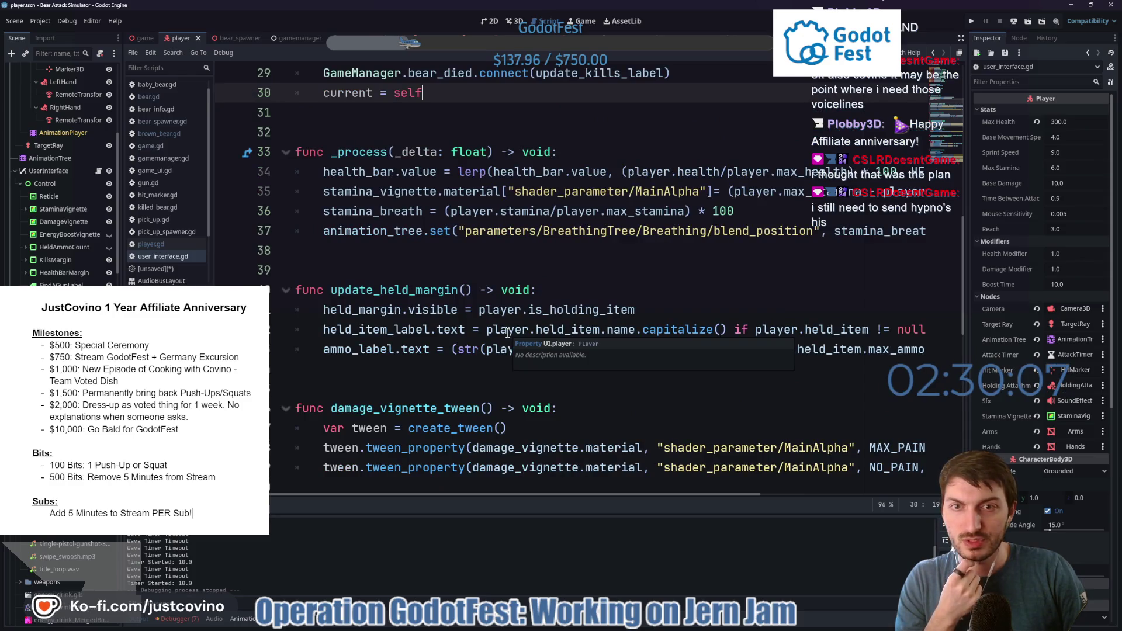
scroll(509, 333, up, 2)
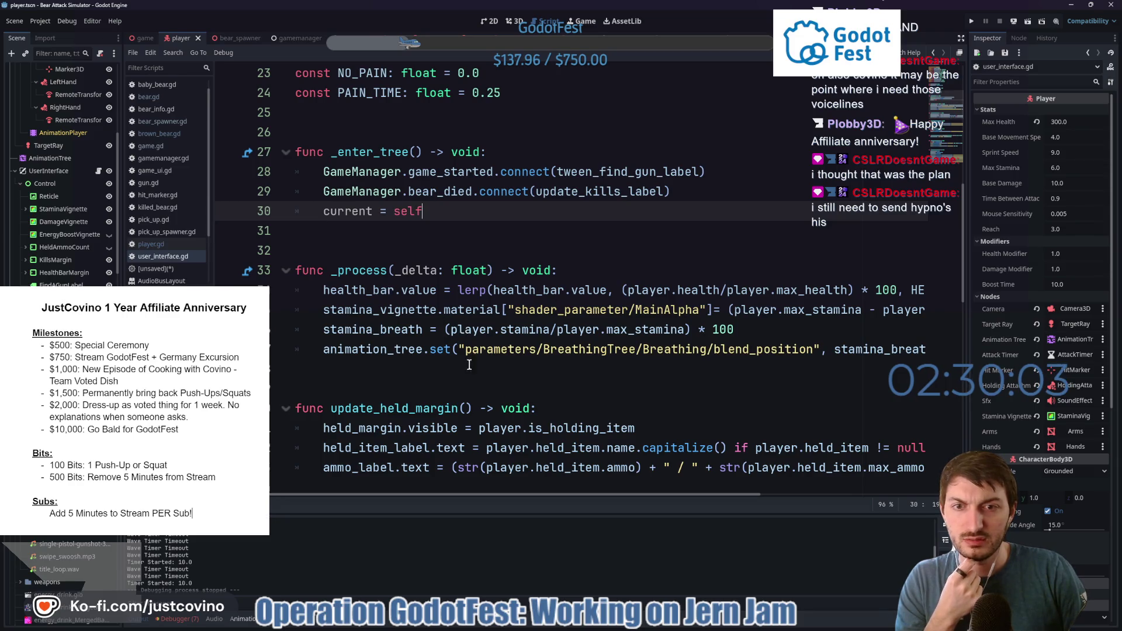
mouse_move(467, 495)
mouse_down()
mouse_move(688, 499)
mouse_move(454, 495)
mouse_move(524, 485)
mouse_move(427, 484)
mouse_move(564, 486)
mouse_move(453, 489)
mouse_up()
scroll(439, 359, up, 1)
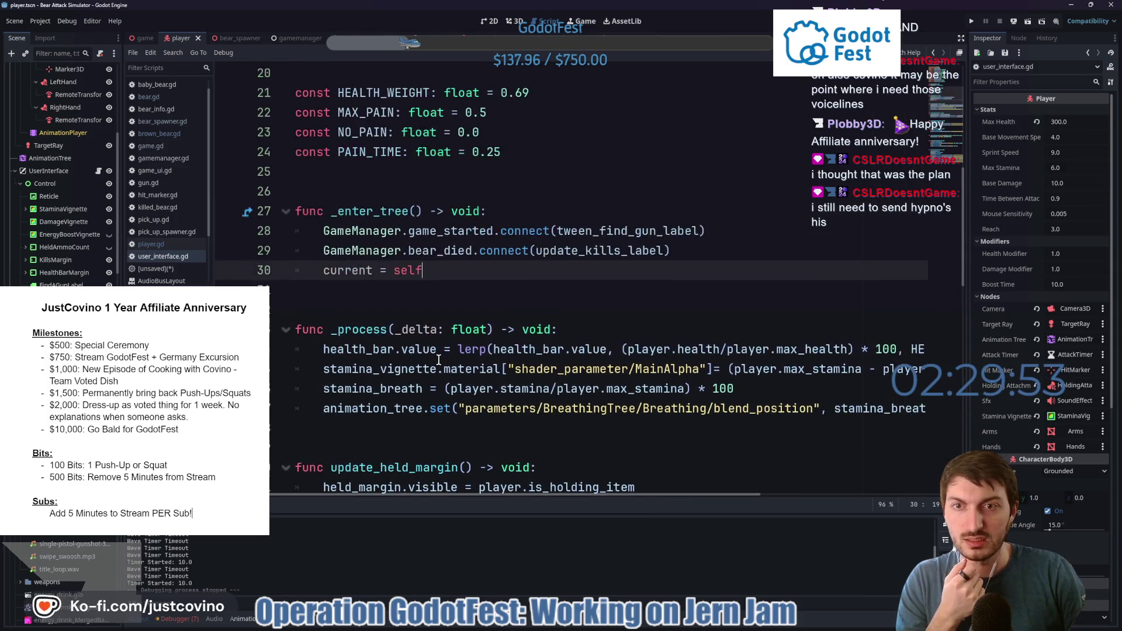
scroll(444, 359, up, 1)
scroll(500, 343, down, 10)
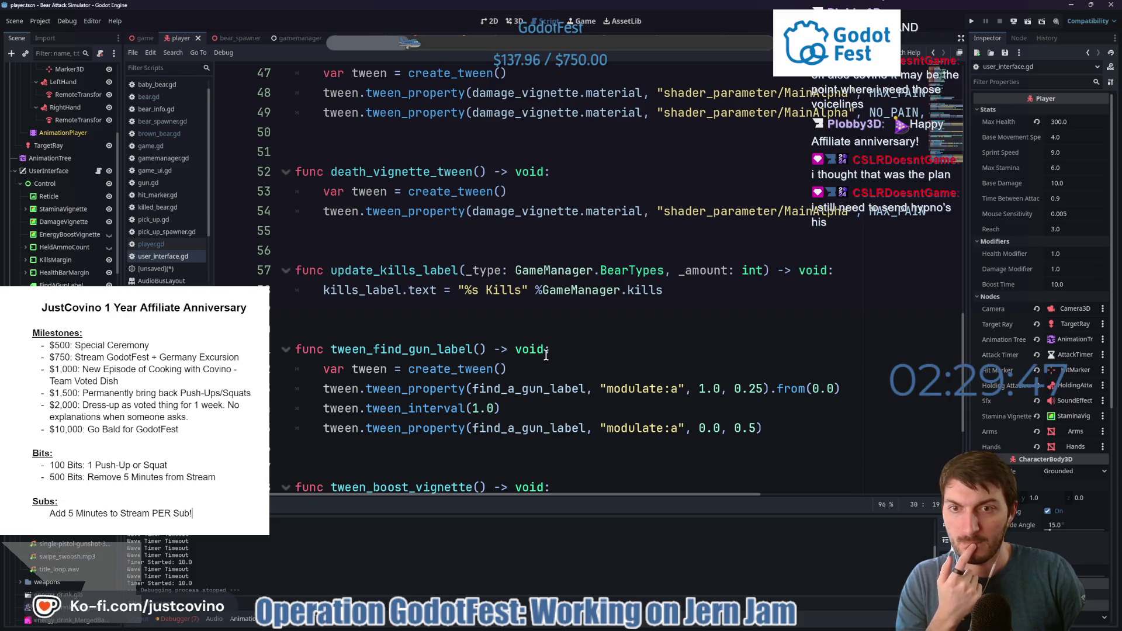
scroll(545, 355, down, 4)
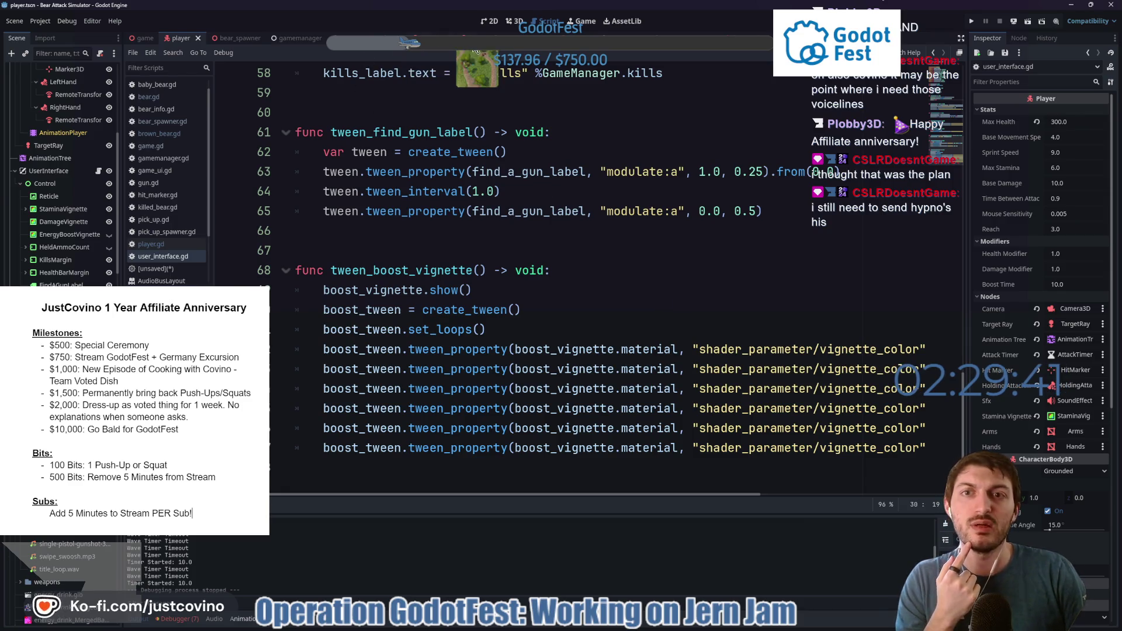
key(alt+Left)
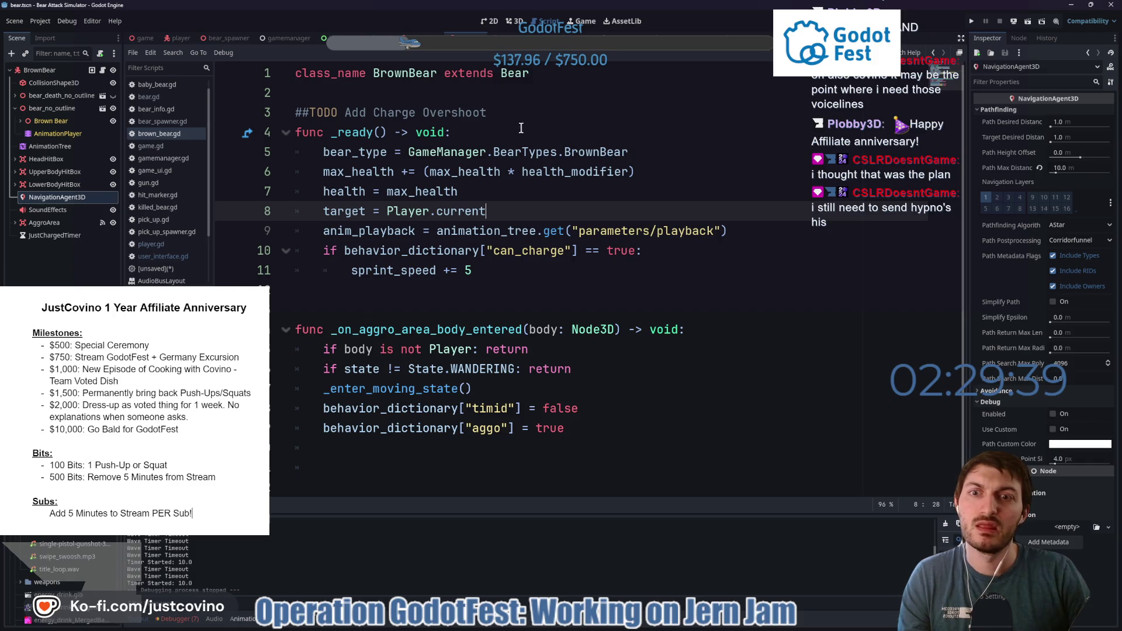
Jump from brown_bear.gd to the Bear base class script and select _enter_wandering_state.
click(523, 199)
ctrl+click(515, 78)
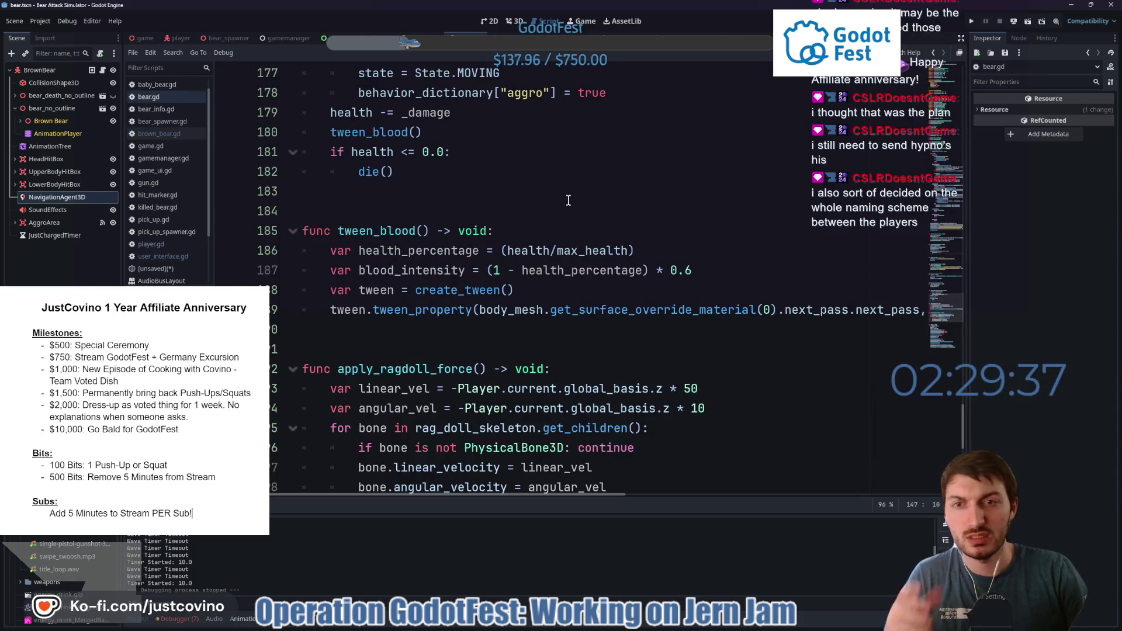
scroll(576, 218, up, 5)
scroll(576, 217, up, 15)
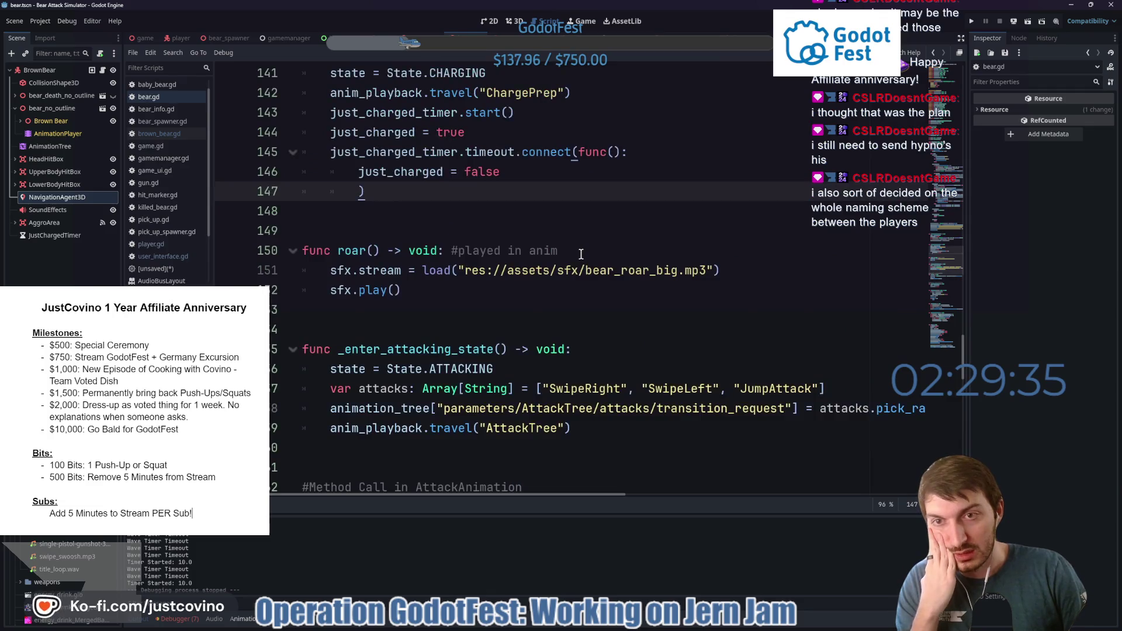
scroll(580, 255, down, 4)
double_click(454, 251)
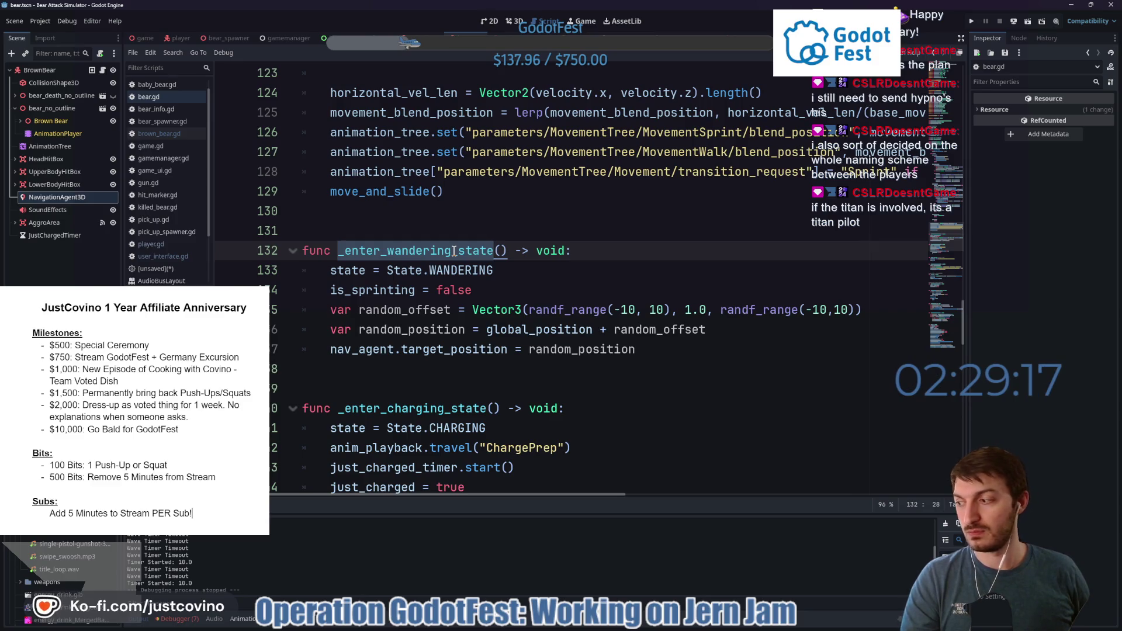
Review the wandering movement code around lines 133 and 85, then show the bear scene in 3D.
click(525, 268)
scroll(520, 272, up, 4)
scroll(517, 274, down, 1)
scroll(517, 279, up, 5)
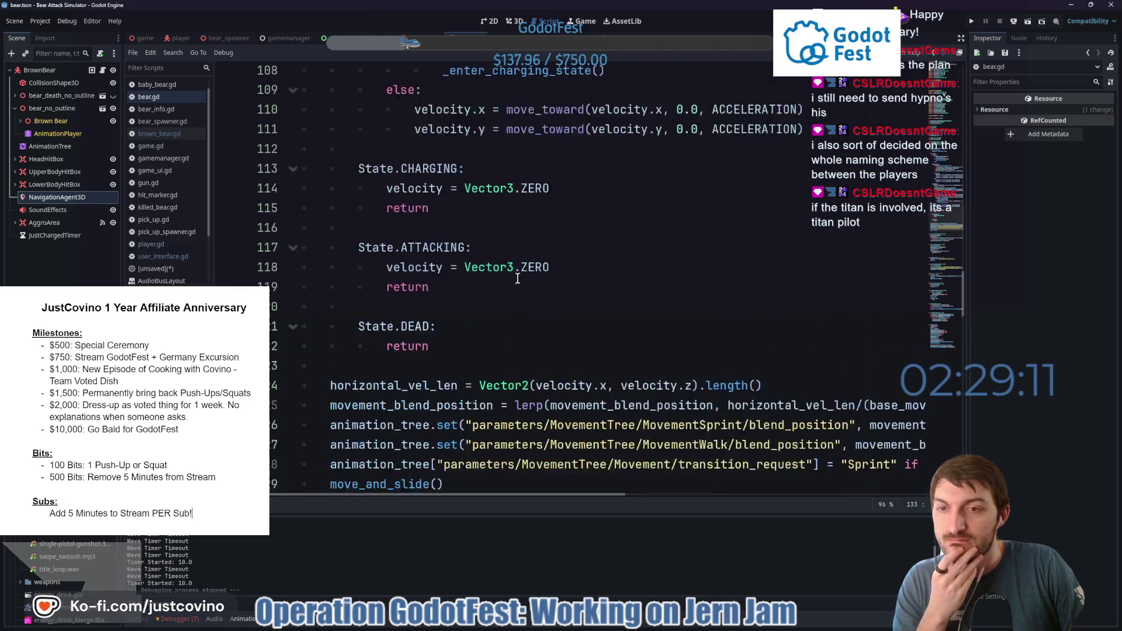
scroll(518, 278, up, 4)
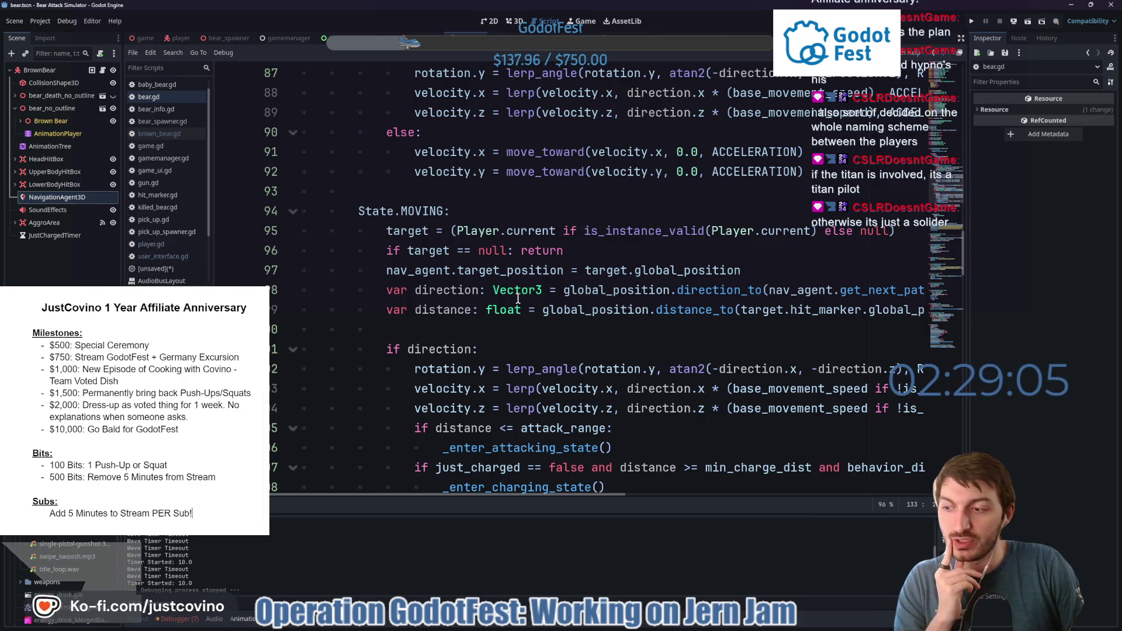
scroll(558, 250, up, 2)
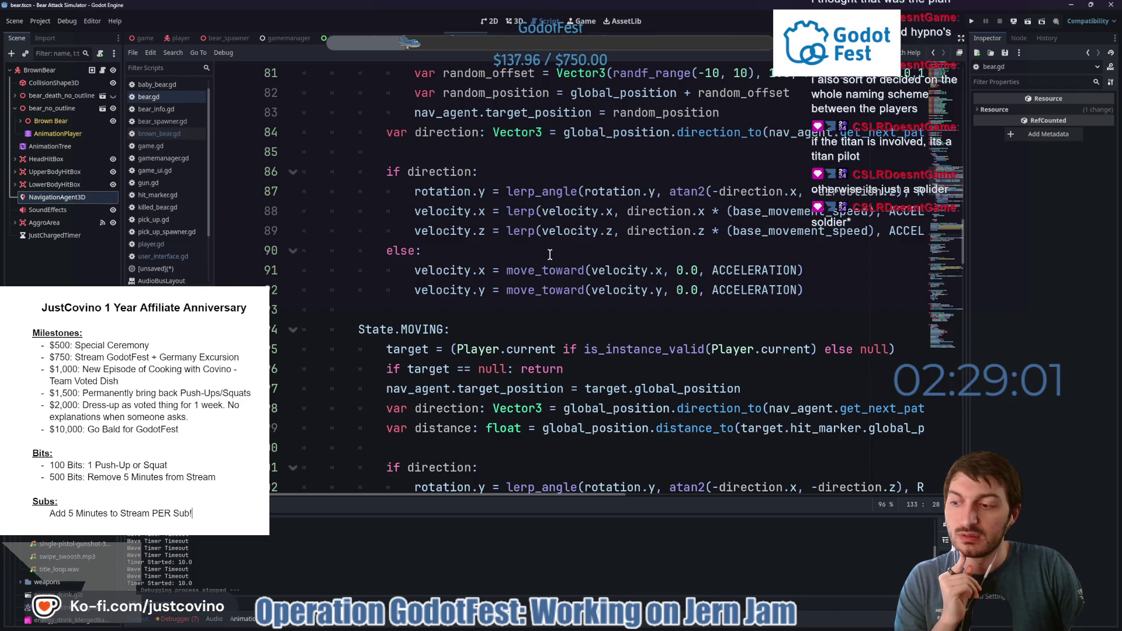
scroll(549, 256, up, 2)
click(549, 266)
scroll(549, 258, up, 2)
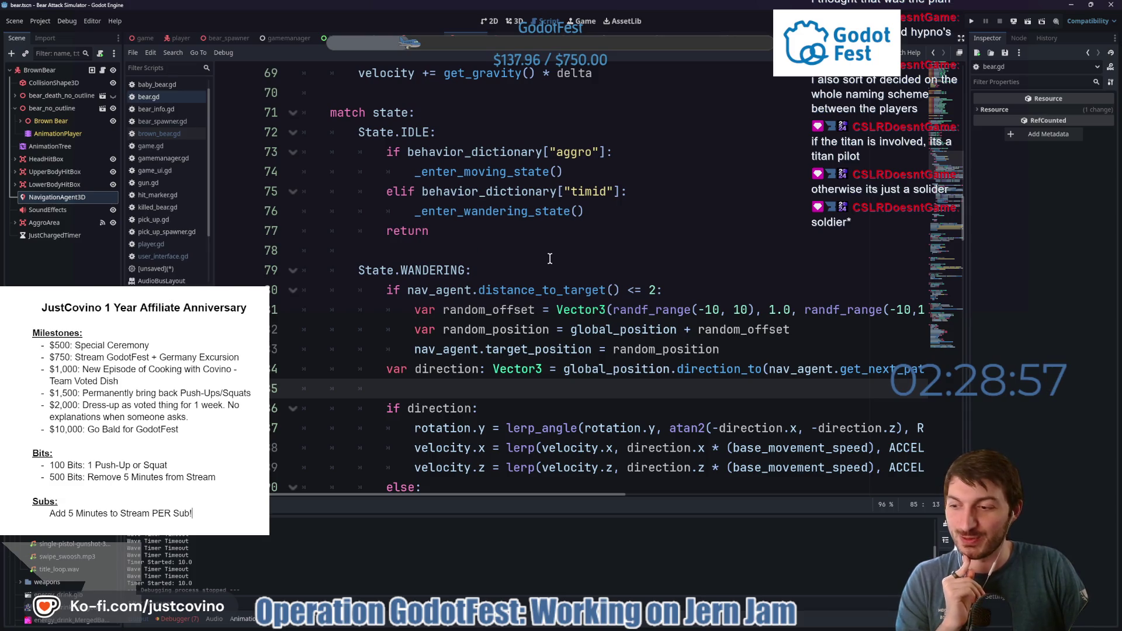
scroll(549, 258, up, 2)
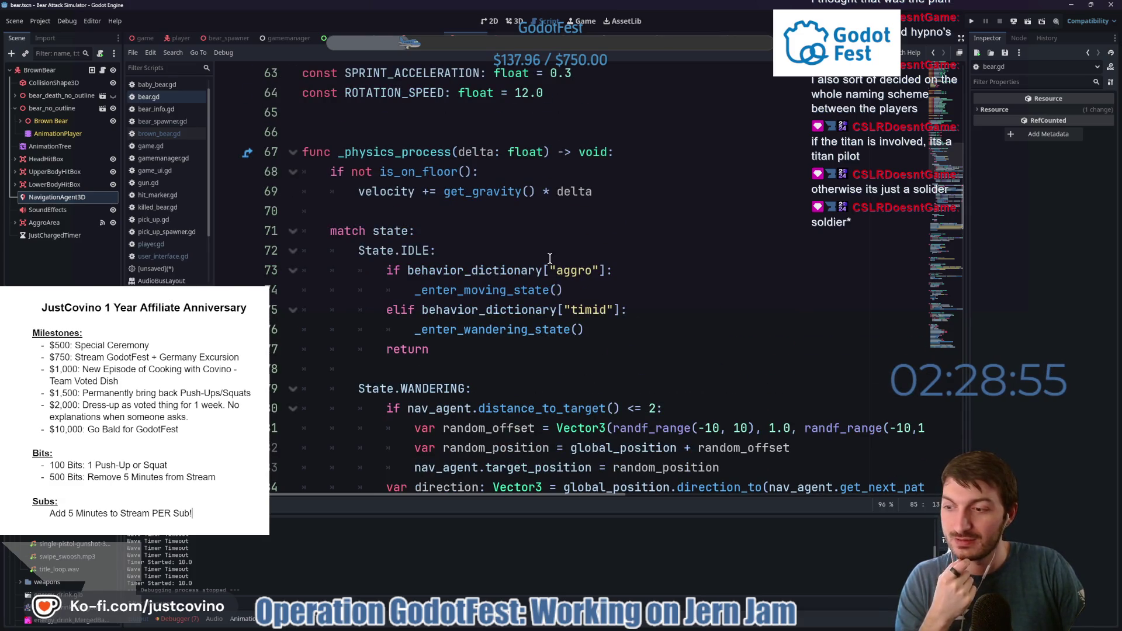
mouse_move(524, 290)
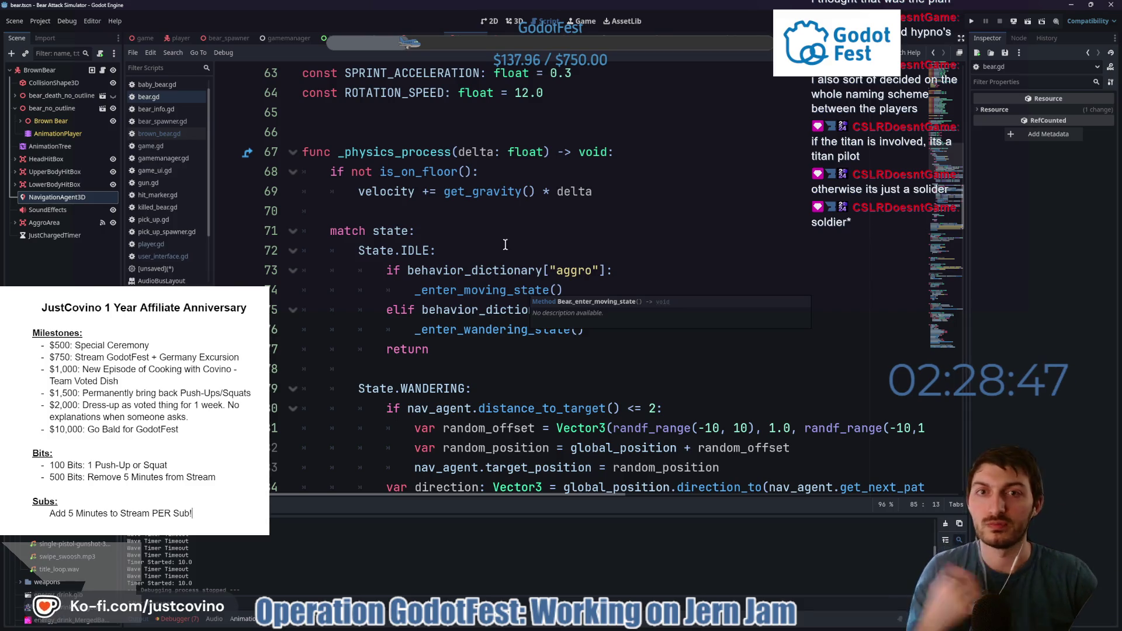
click(514, 21)
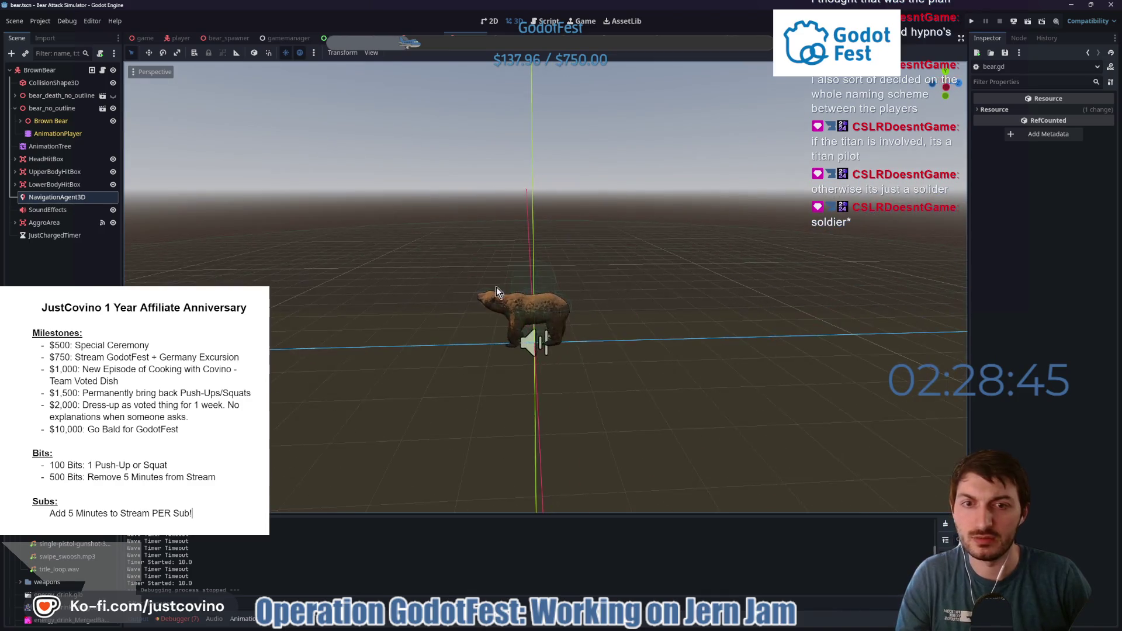
Expand LowerBodyHitBox and inspect its collision shape and the bear's main body capsule.
scroll(496, 290, up, 5)
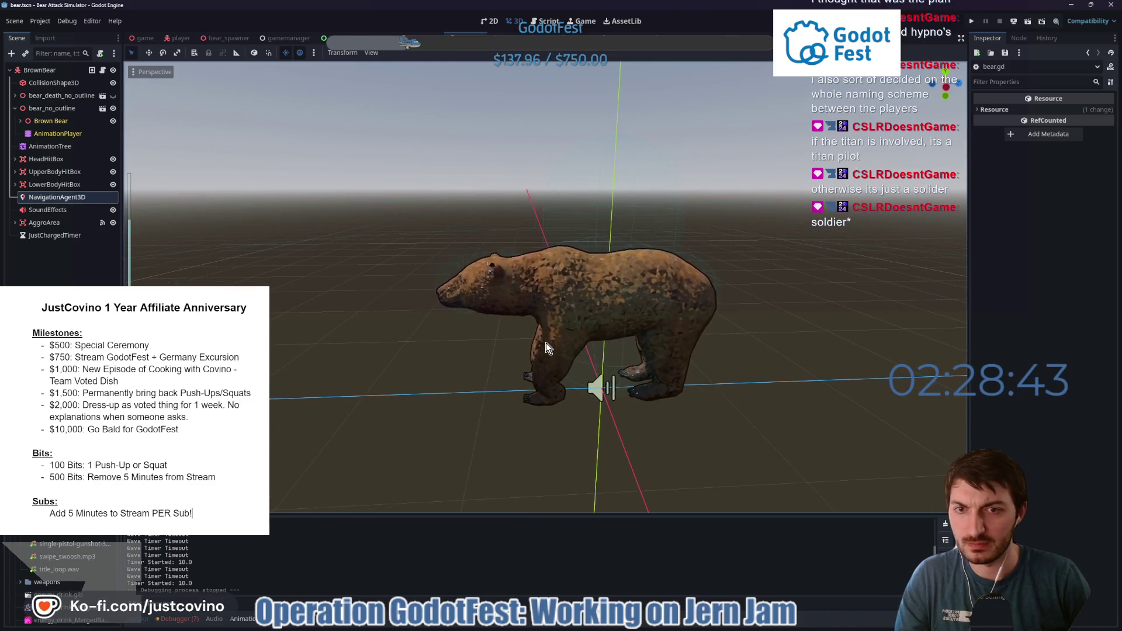
click(15, 184)
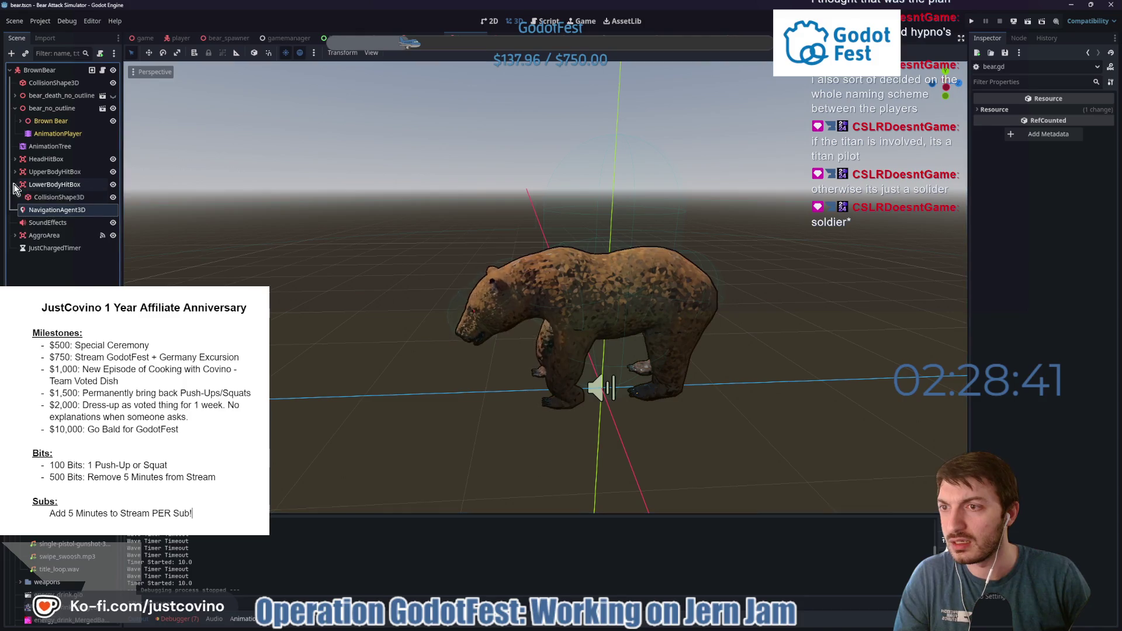
click(65, 197)
mouse_move(825, 319)
mouse_down()
mouse_move(757, 338)
mouse_move(726, 331)
mouse_up()
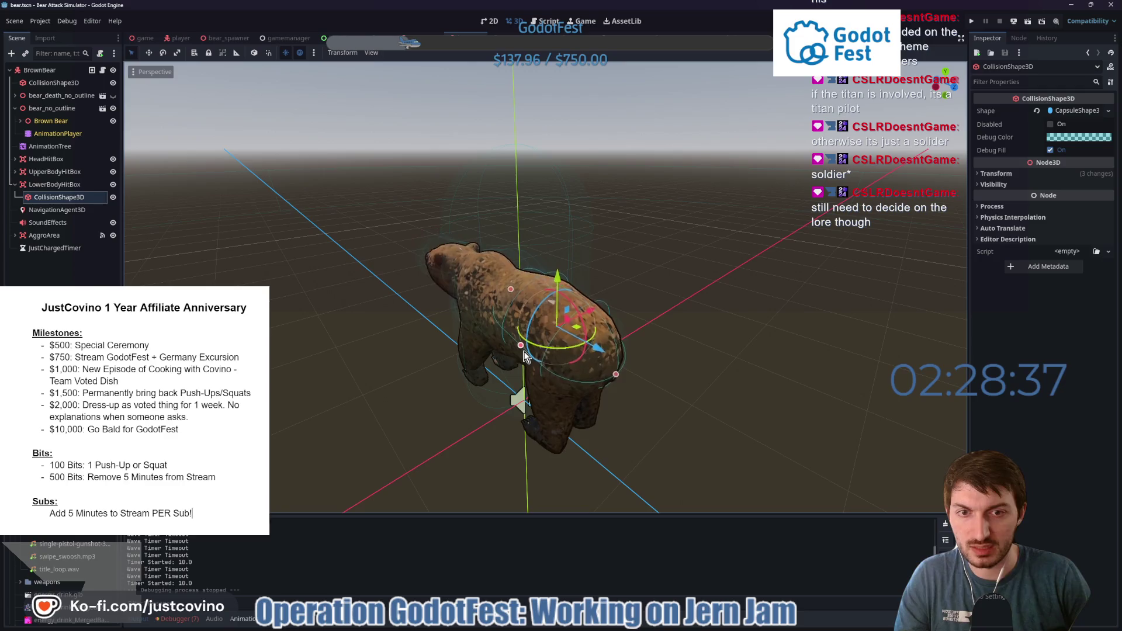
click(54, 83)
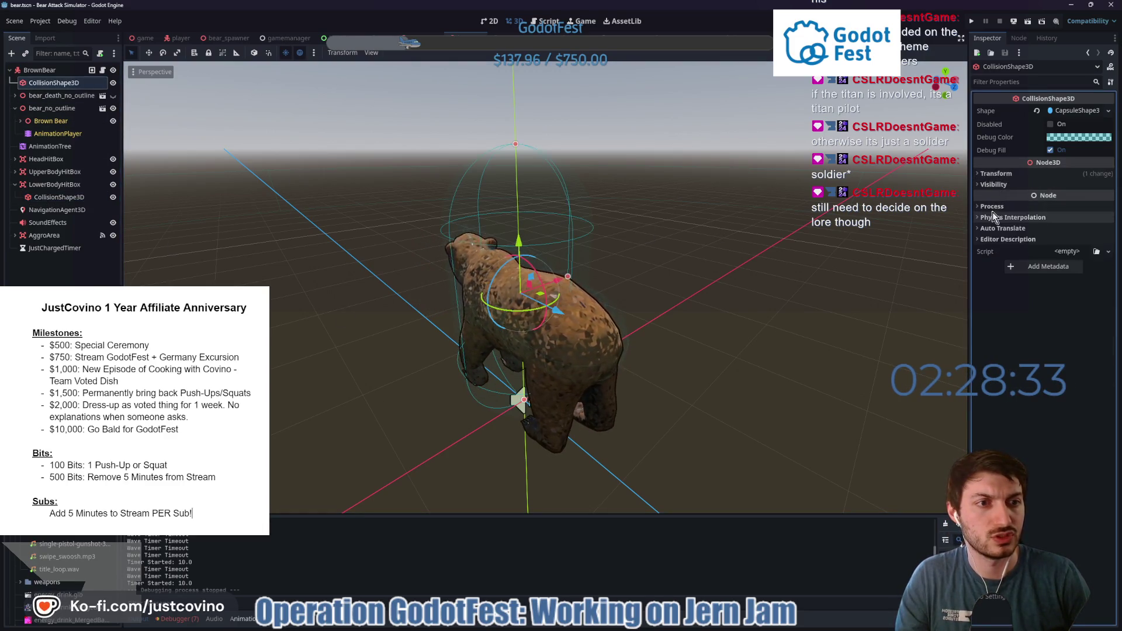
Review the BrownBear root's collision settings in the Inspector, then switch to the itch.io edit page.
click(64, 72)
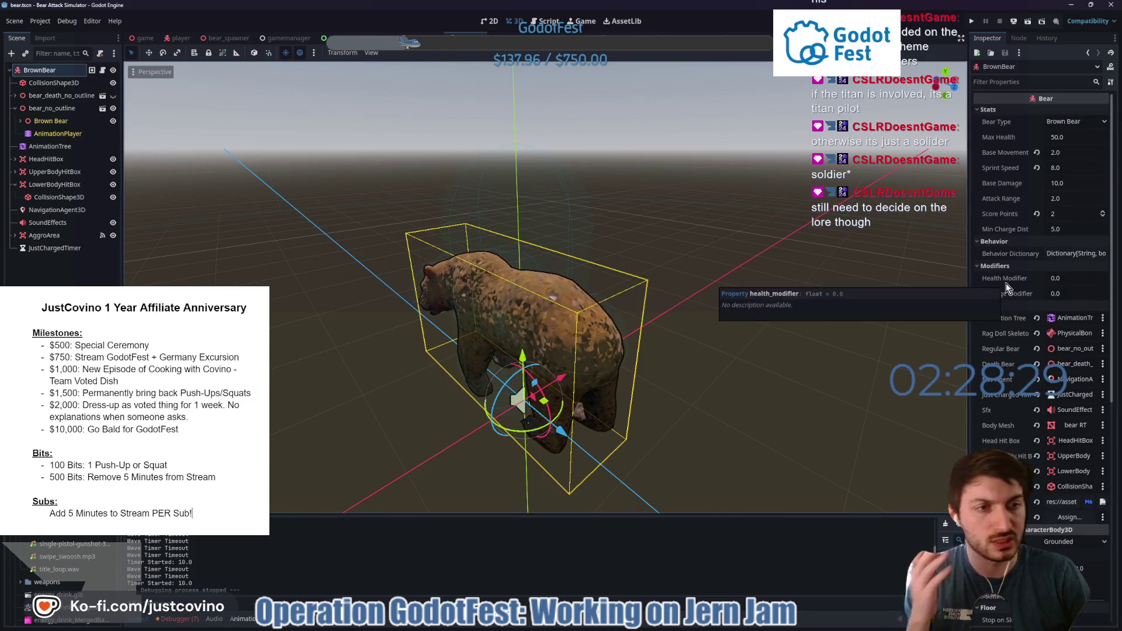
scroll(1005, 283, down, 10)
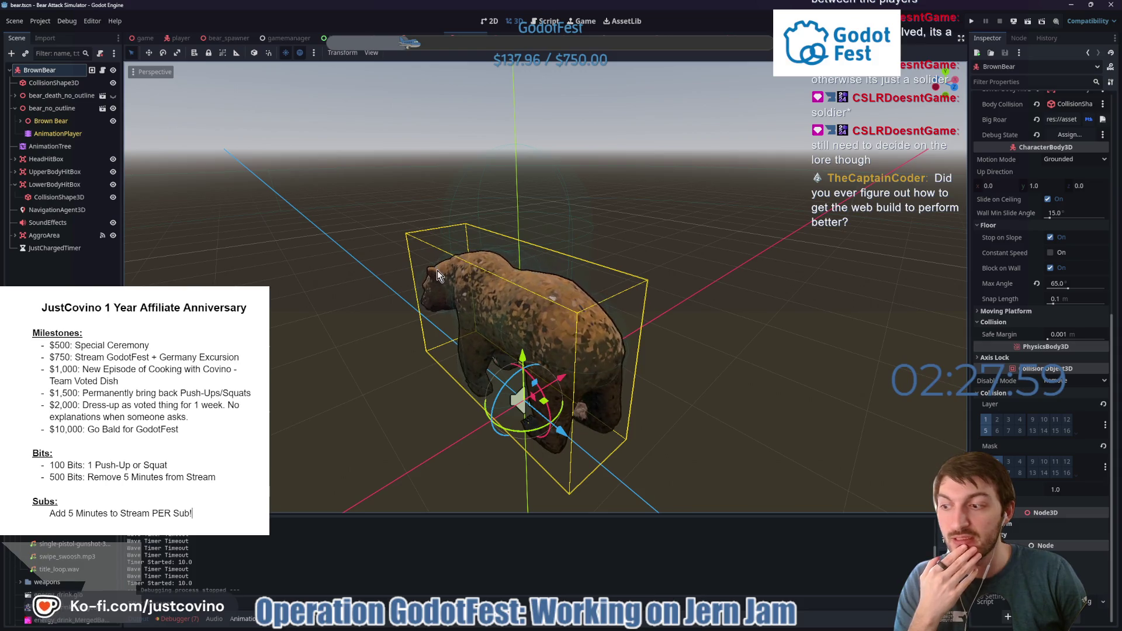
mouse_move(655, 626)
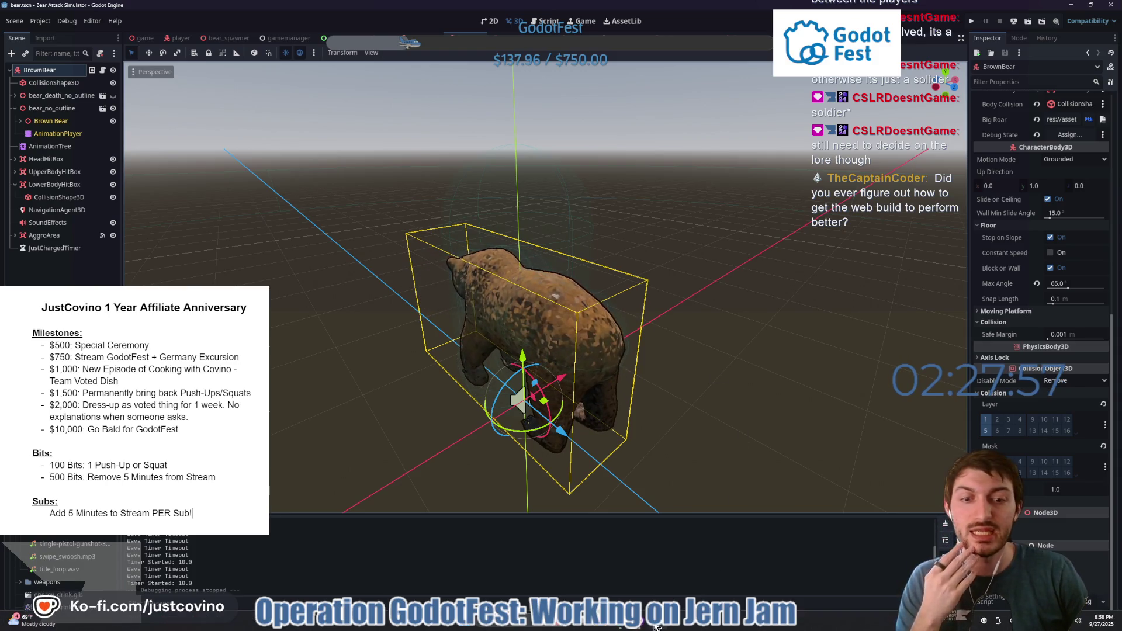
click(619, 567)
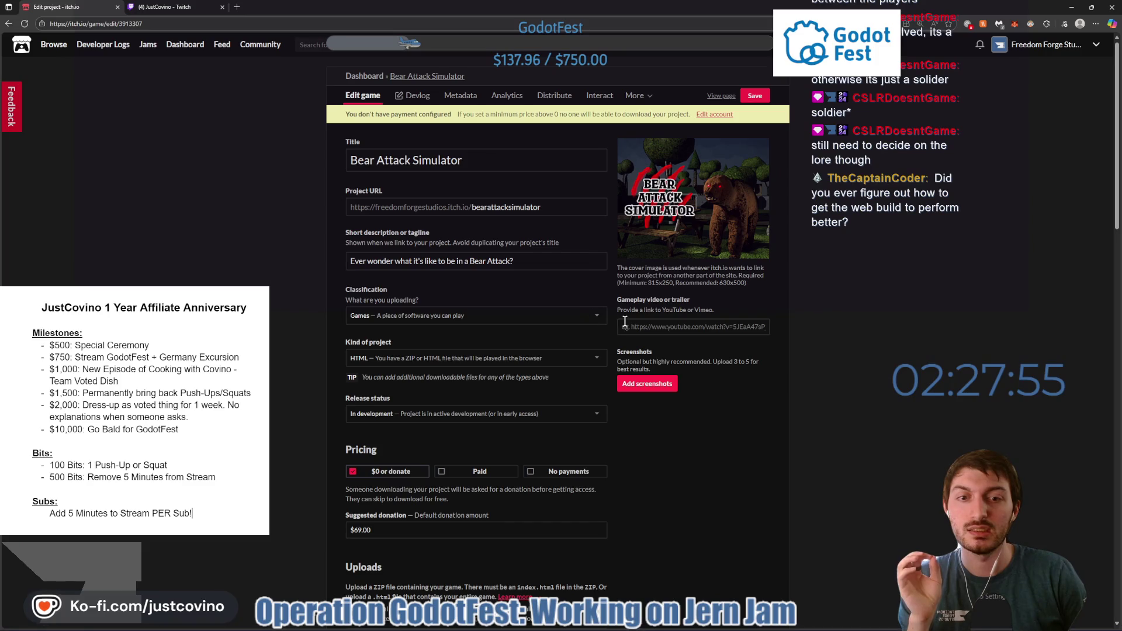
Open the Bear Attack Simulator game page, run the web build fullscreen, and start from the title screen.
click(720, 97)
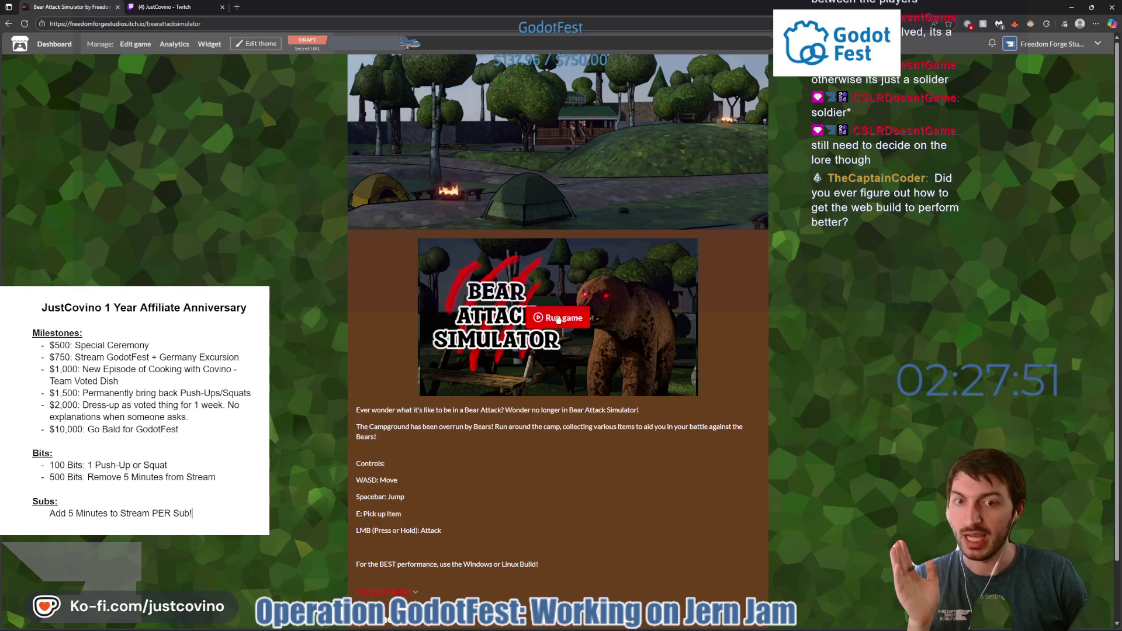
click(554, 321)
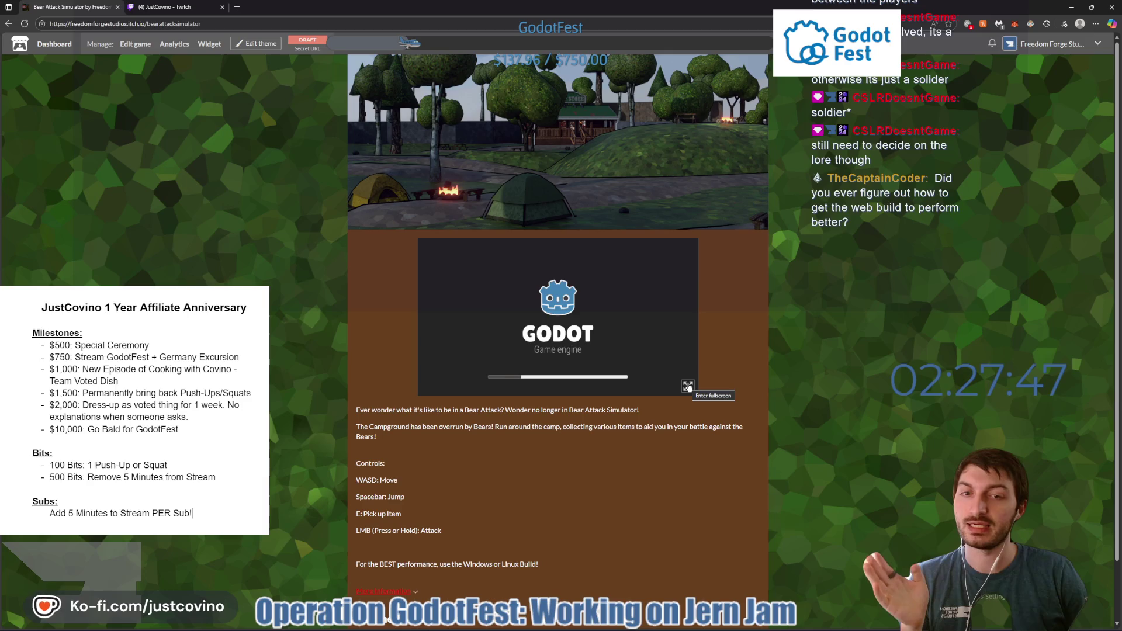
click(688, 387)
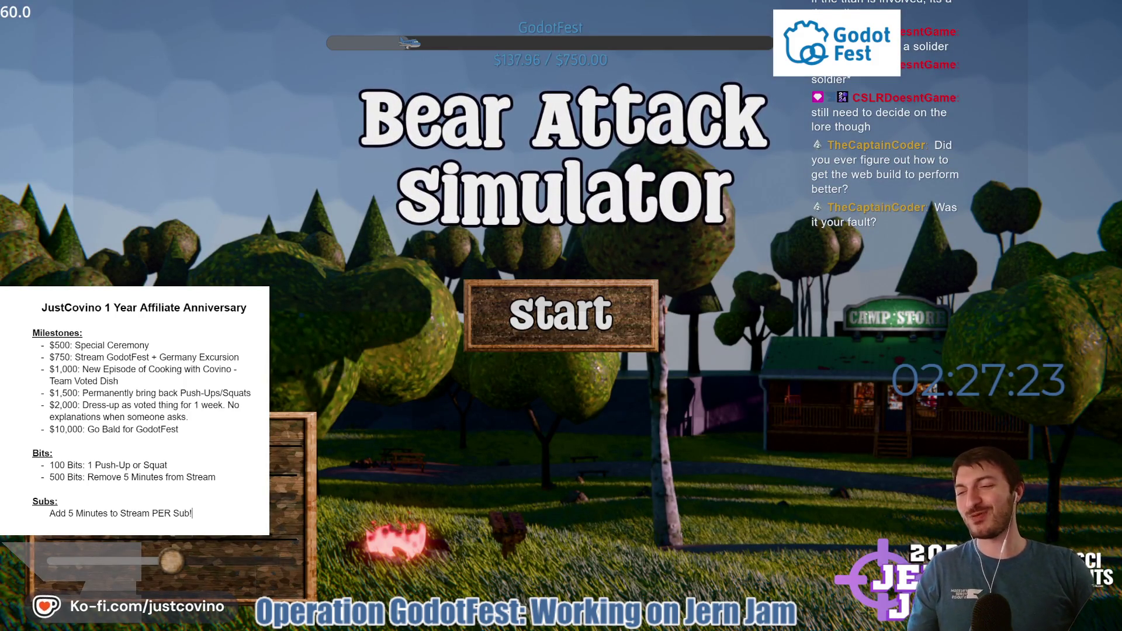
click(526, 334)
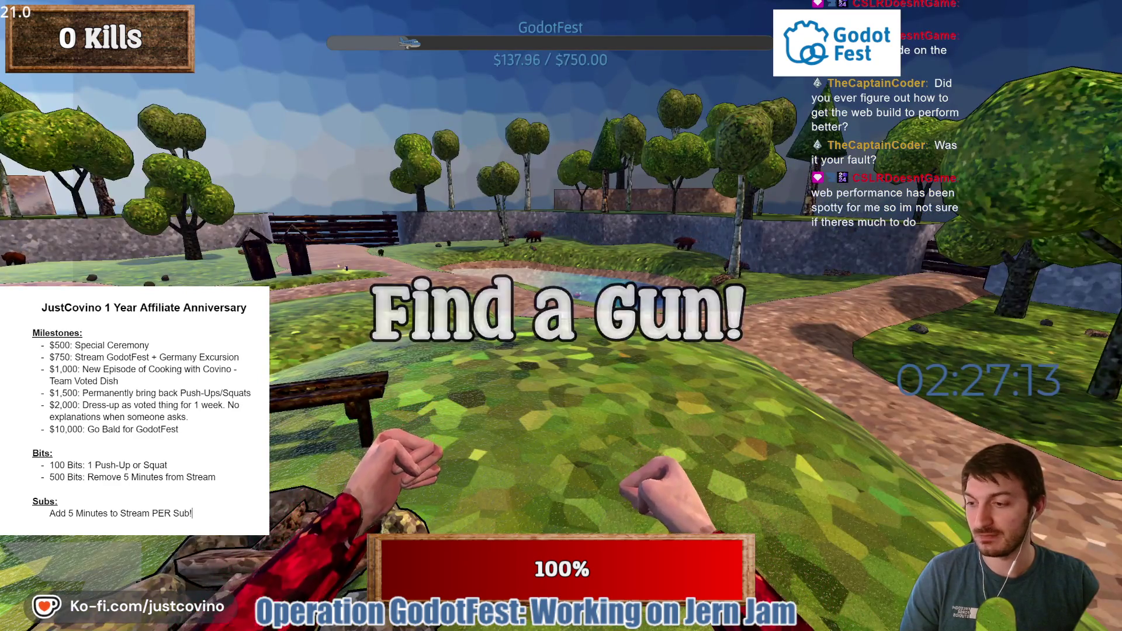
Walk the player forward along the camp path, exit fullscreen, and return to the Godot editor.
key(w)
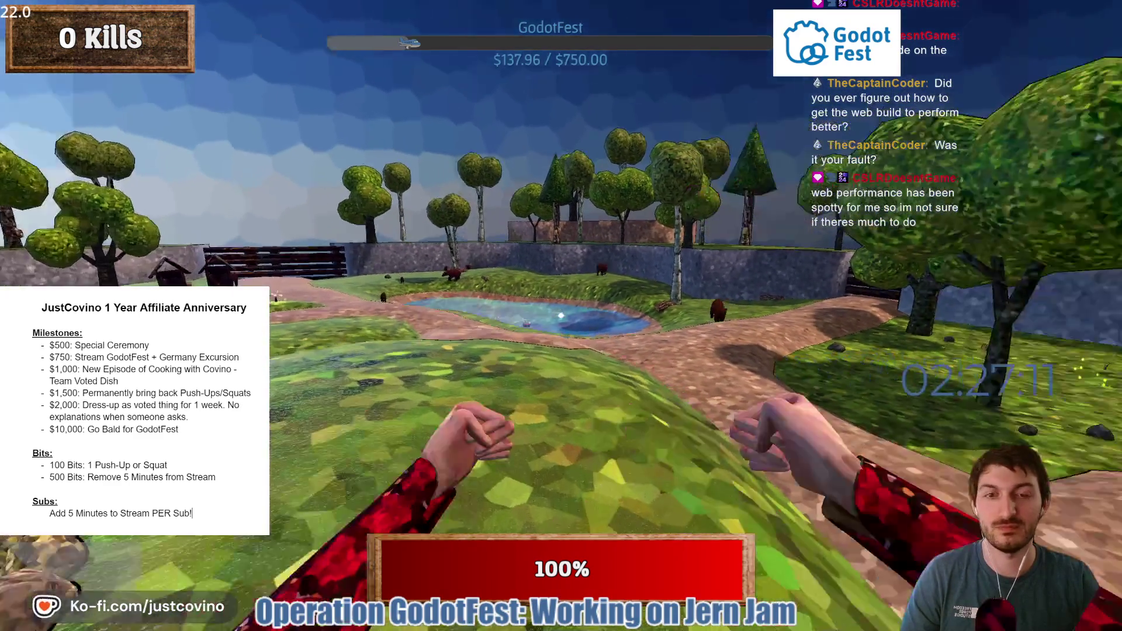
key(w)
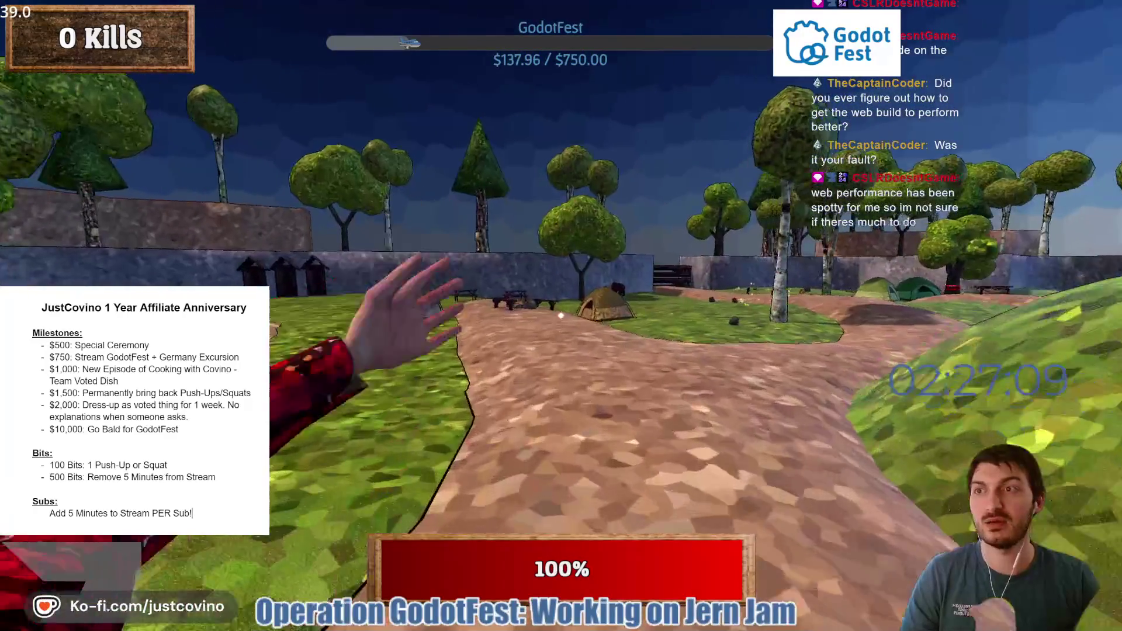
key(w)
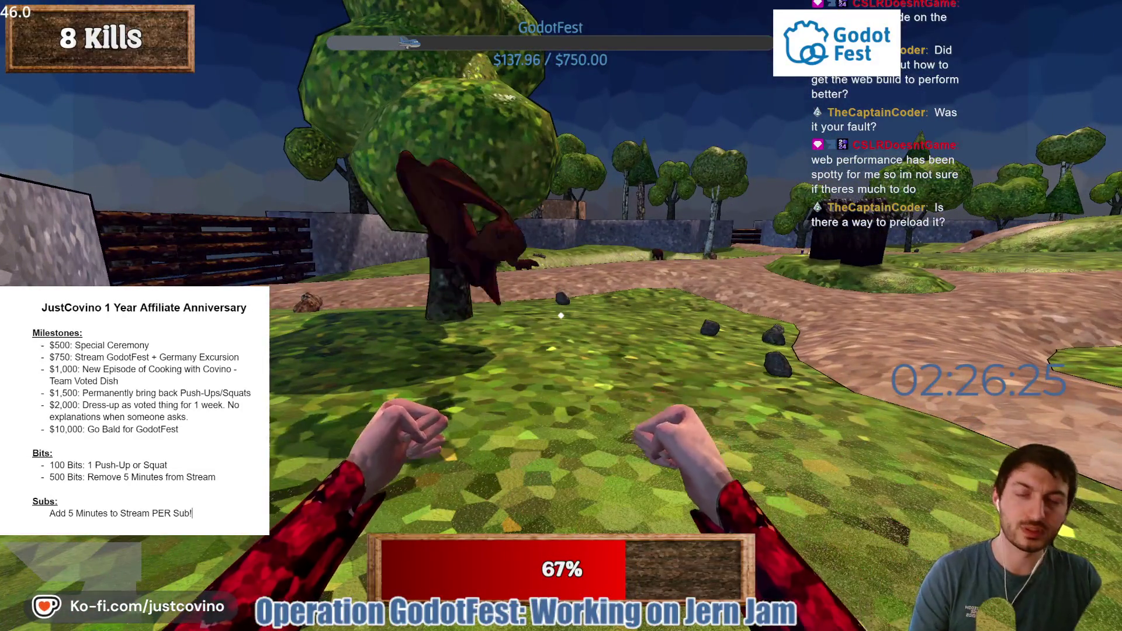
key(Escape)
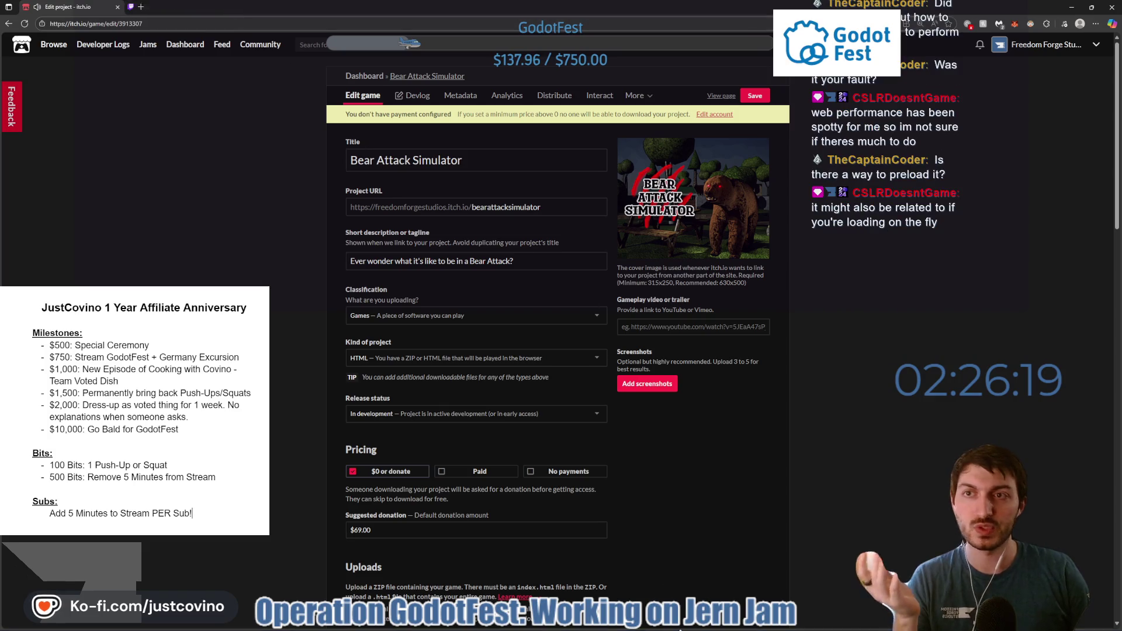
click(655, 624)
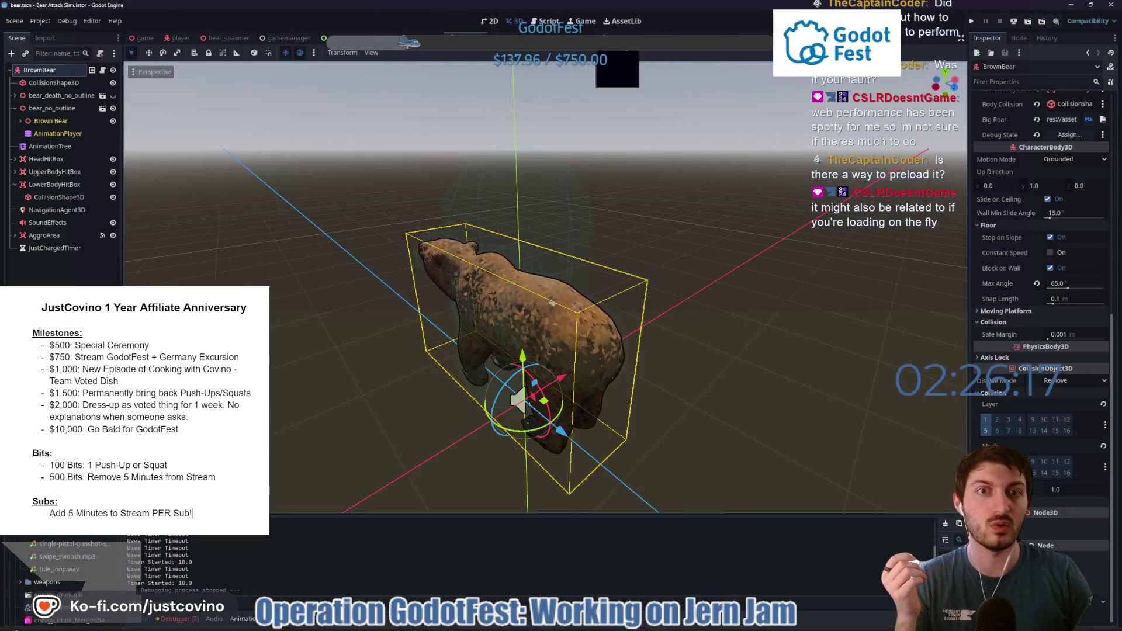
Open asset_cache.gd and look over its pickup preloads, including the energy drink path.
click(670, 39)
click(546, 21)
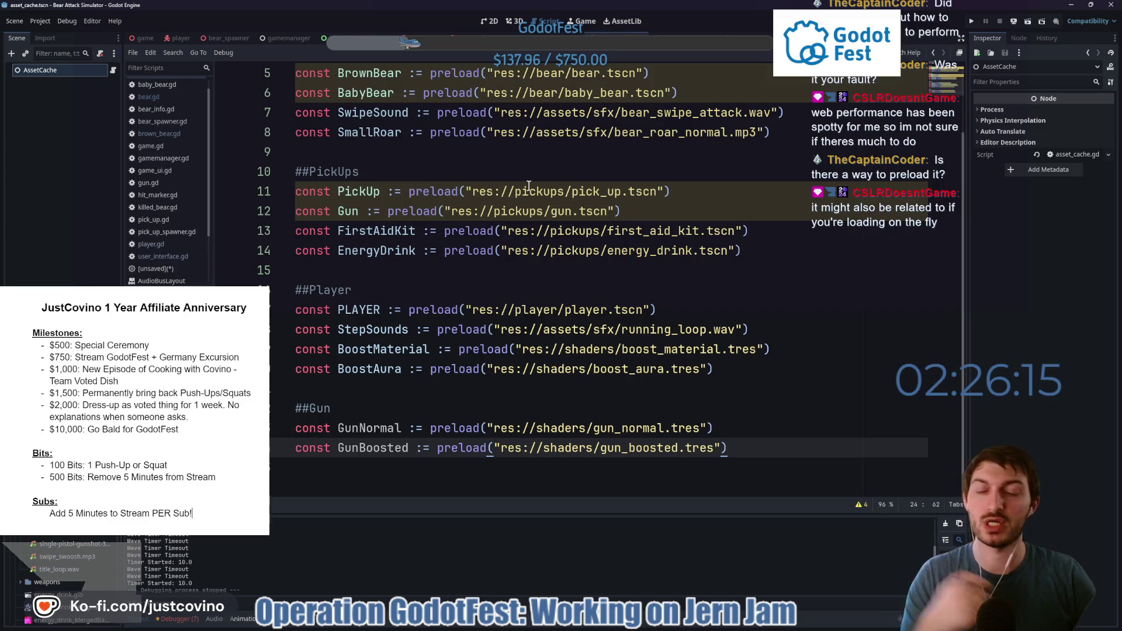
mouse_move(529, 185)
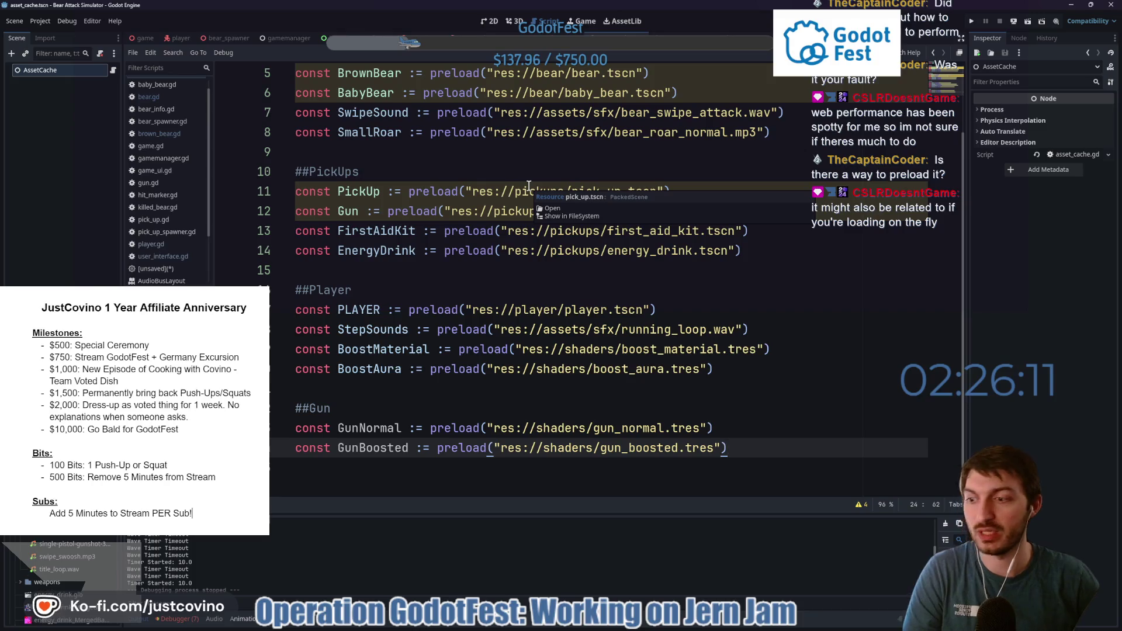
click(559, 282)
click(581, 252)
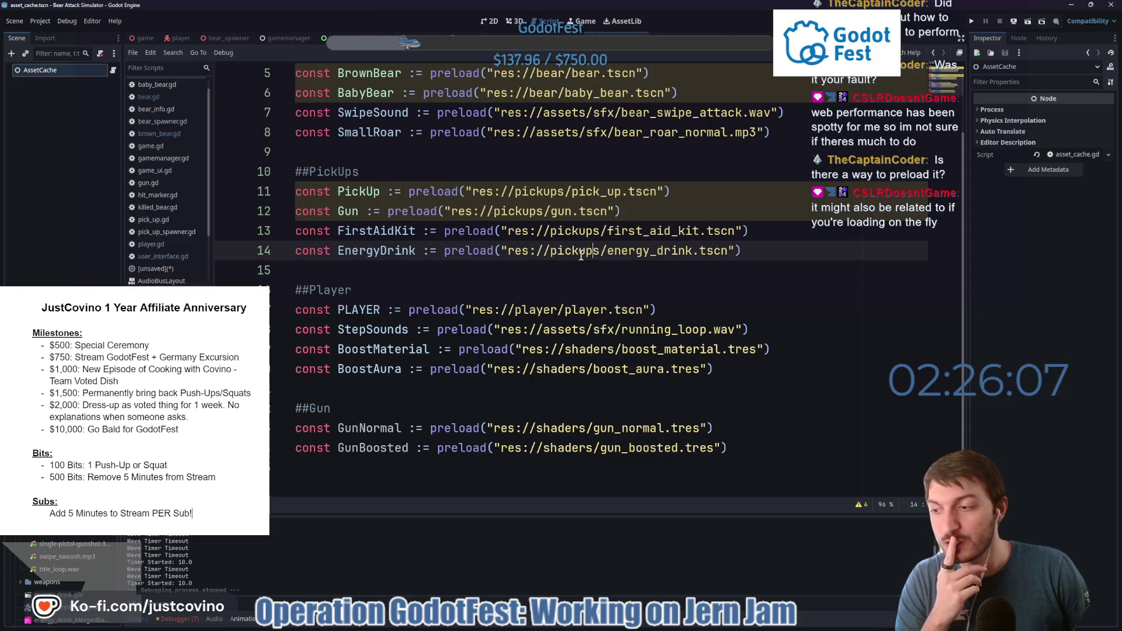
mouse_move(575, 255)
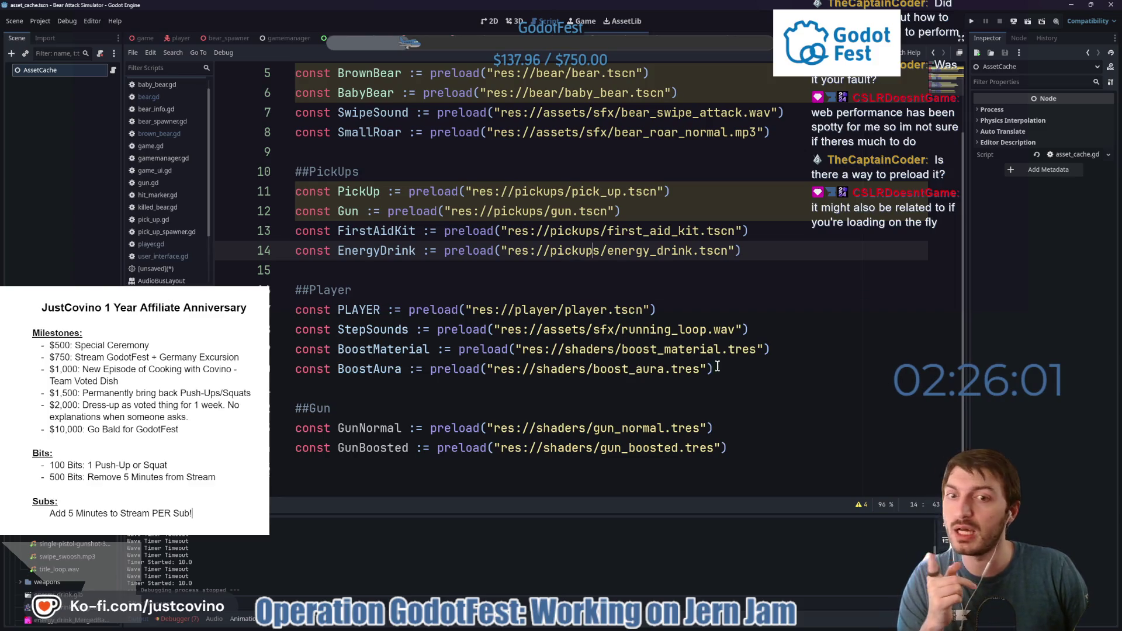
Select the pickup and player preload lines, then switch to the player scene and player.gd.
mouse_move(768, 447)
mouse_down()
mouse_move(437, 170)
mouse_move(435, 152)
mouse_up()
scroll(490, 268, up, 2)
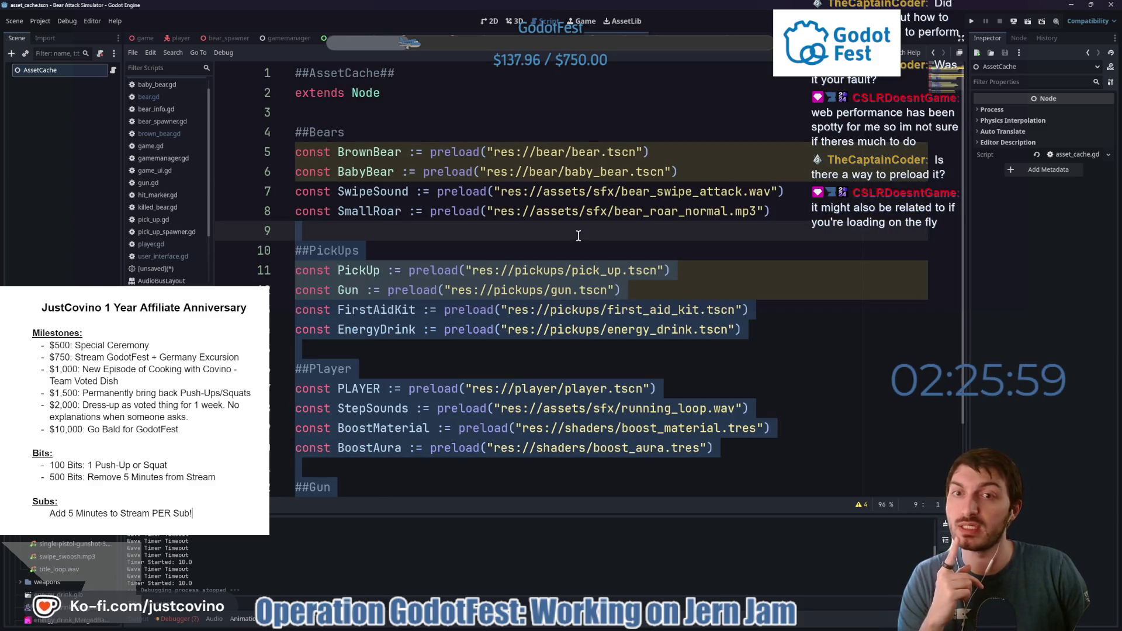
click(451, 167)
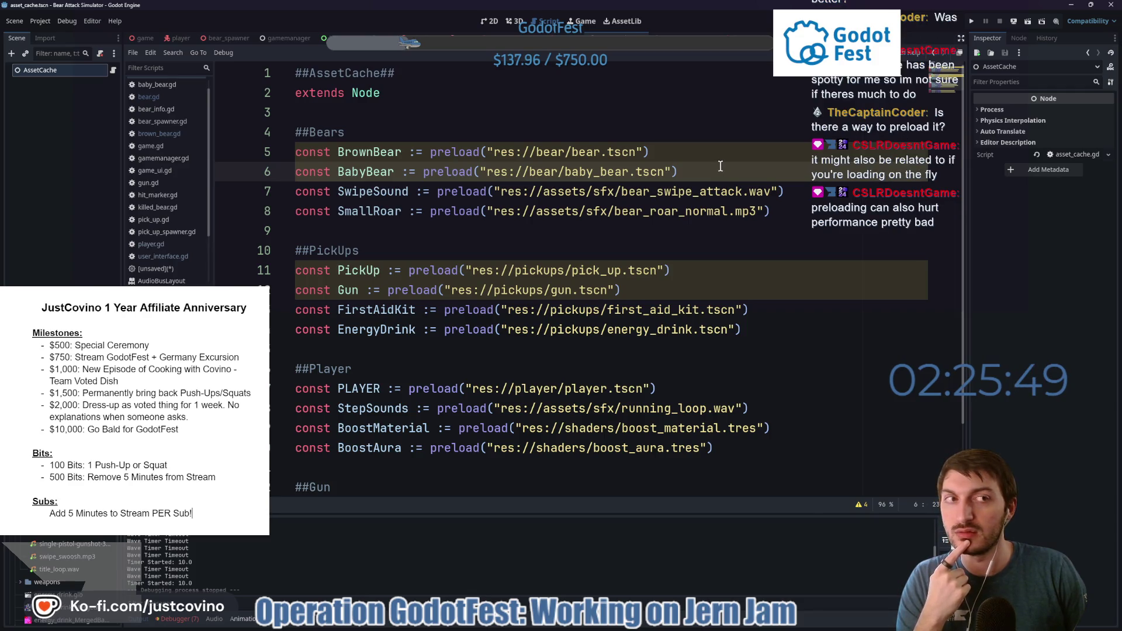
click(189, 39)
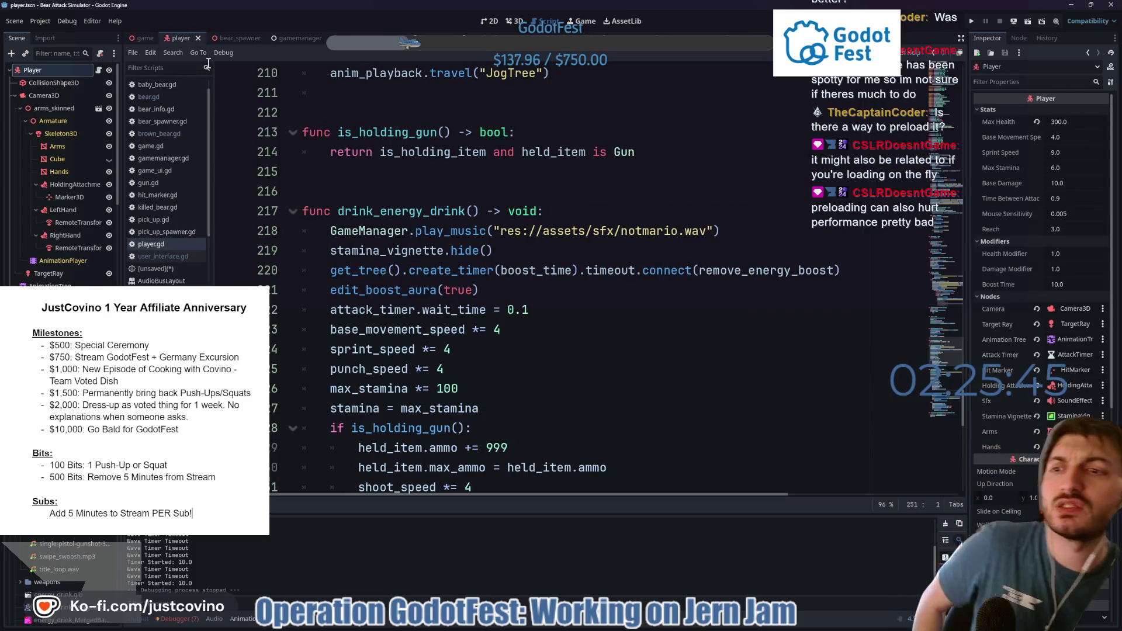
Show and then hide EnergyBoostVignette in player.tscn, then open the babybear_portrait scene.
scroll(60, 220, down, 5)
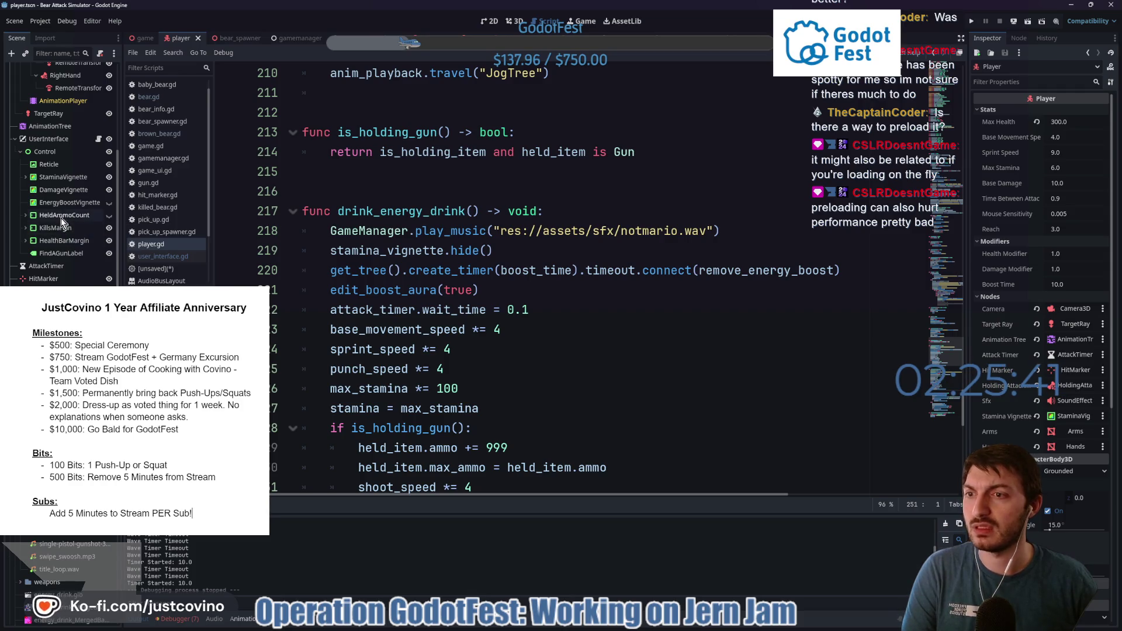
click(67, 202)
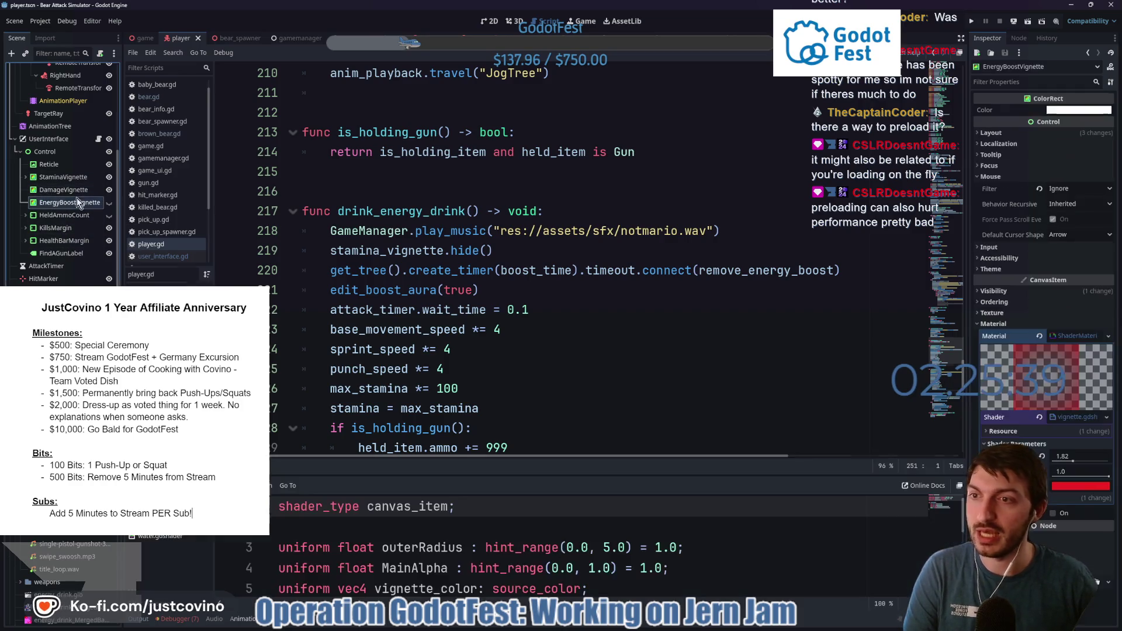
click(488, 21)
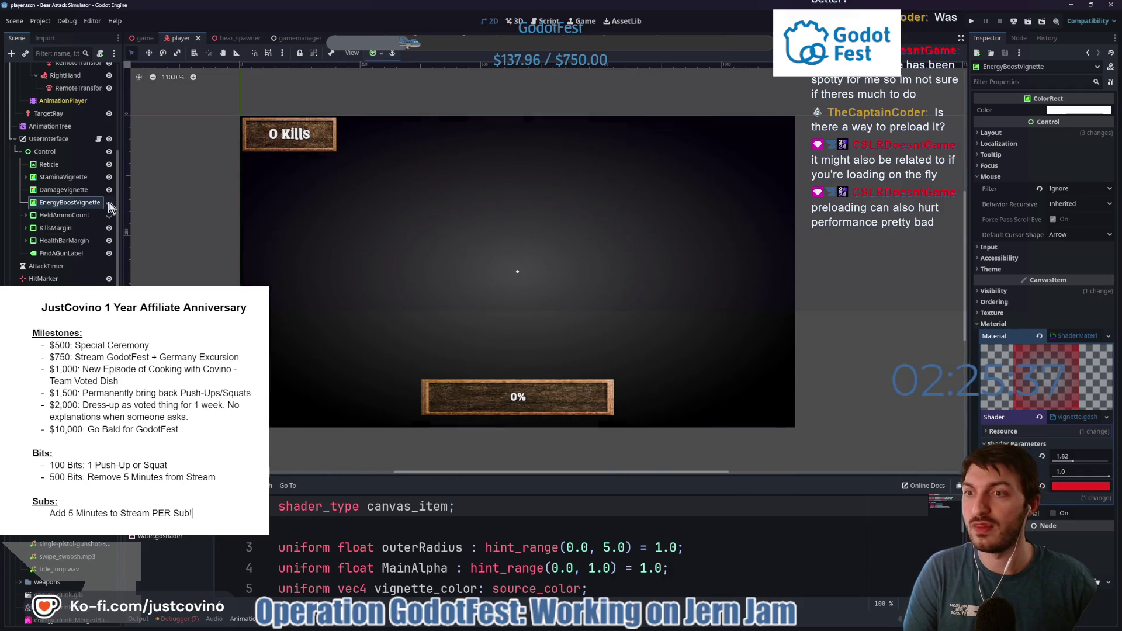
click(108, 203)
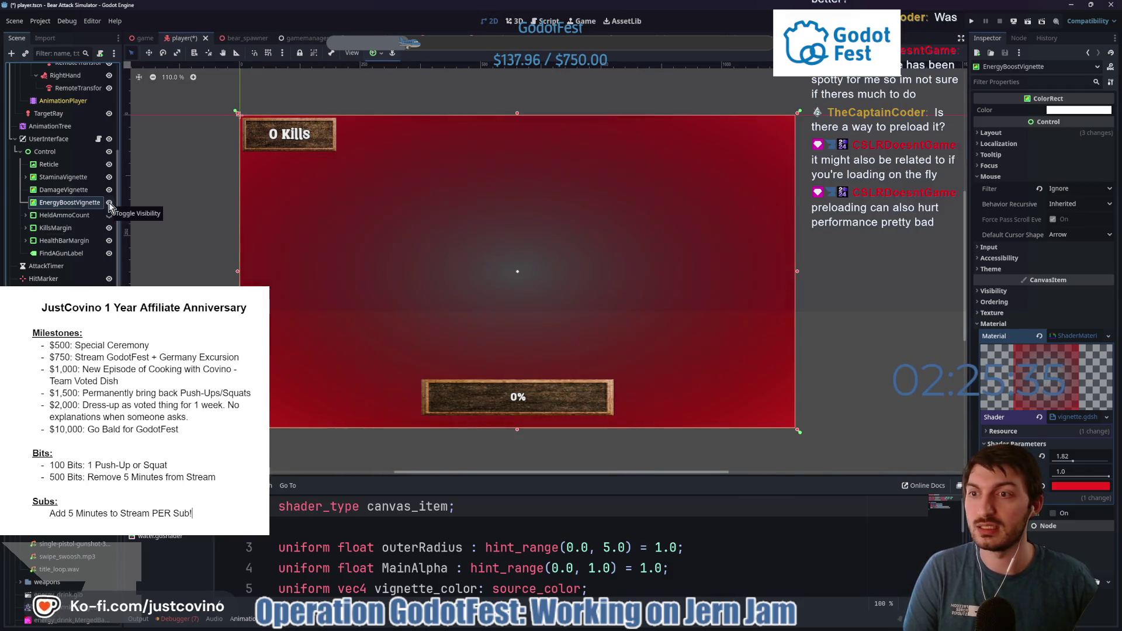
click(109, 202)
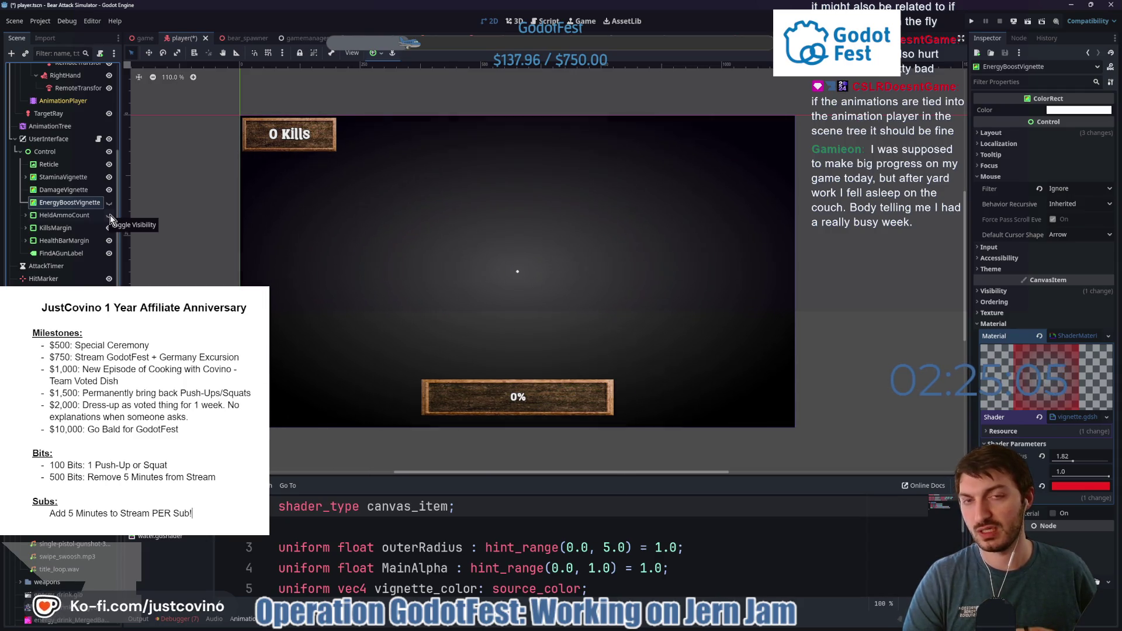
click(110, 215)
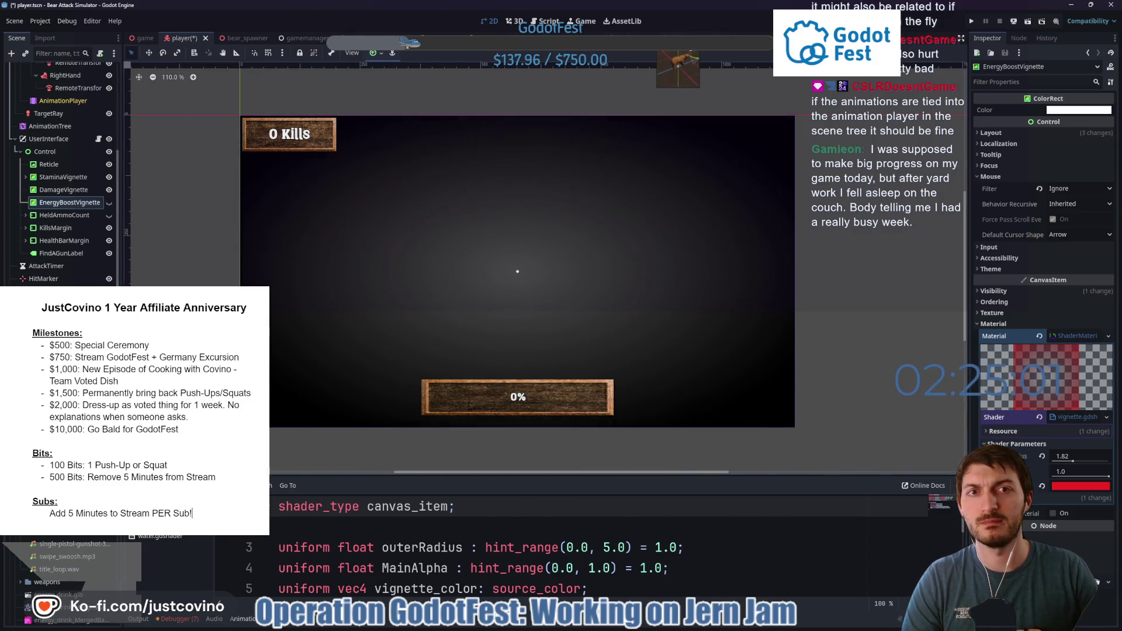
click(685, 37)
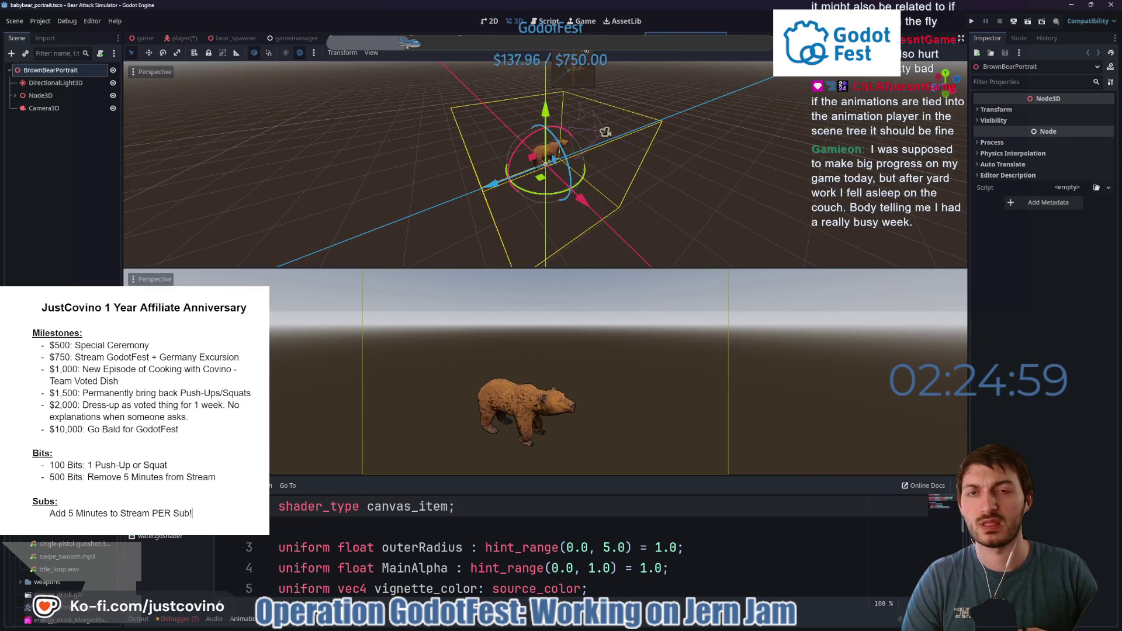
Visit pick_up_spawner, select the bear scene's AnimationTree node, then open the bear_spawner scene.
click(561, 37)
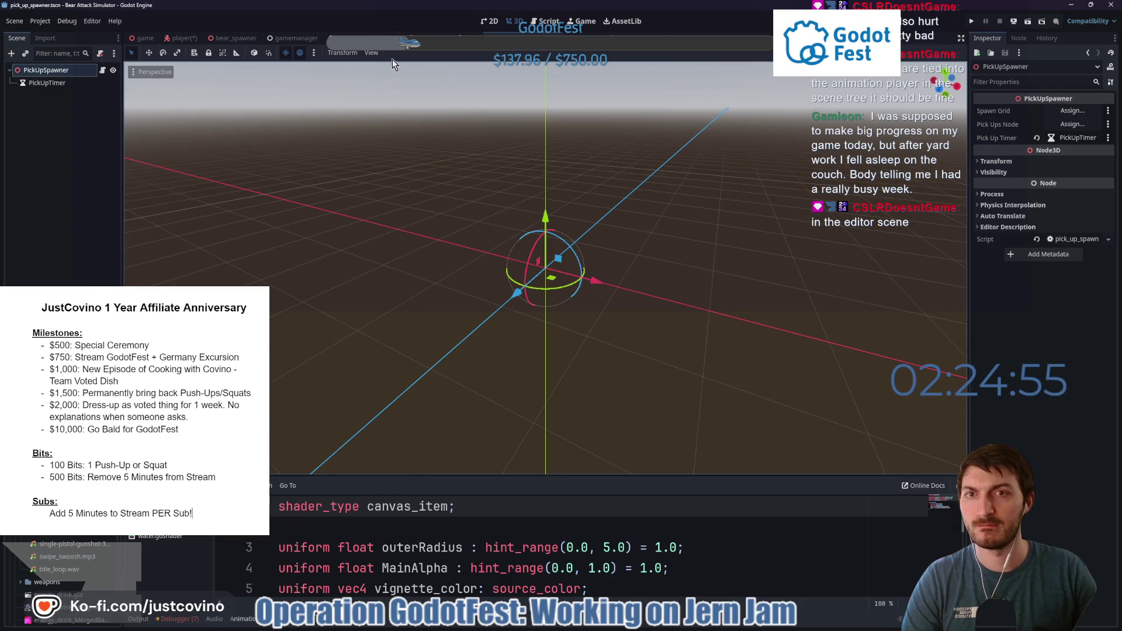
mouse_move(473, 38)
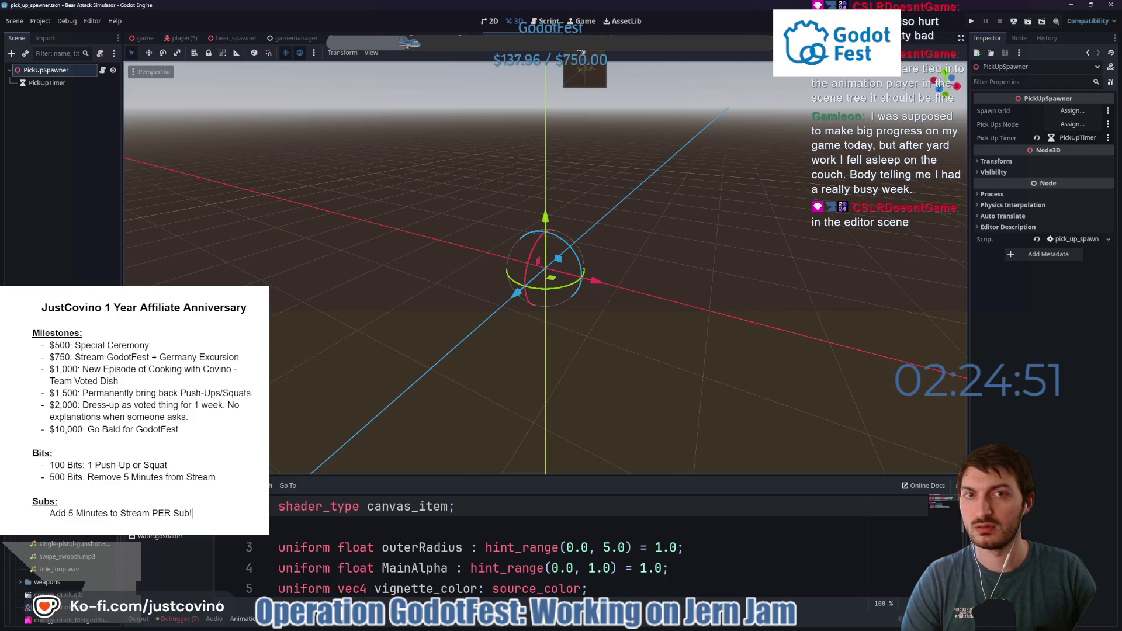
mouse_move(695, 51)
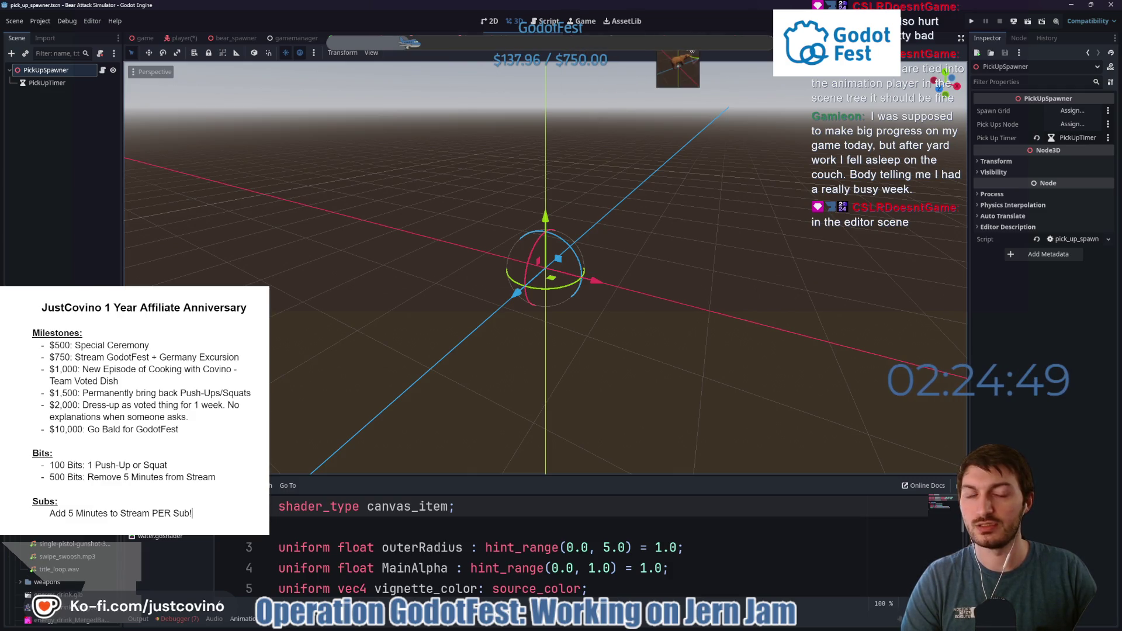
click(473, 38)
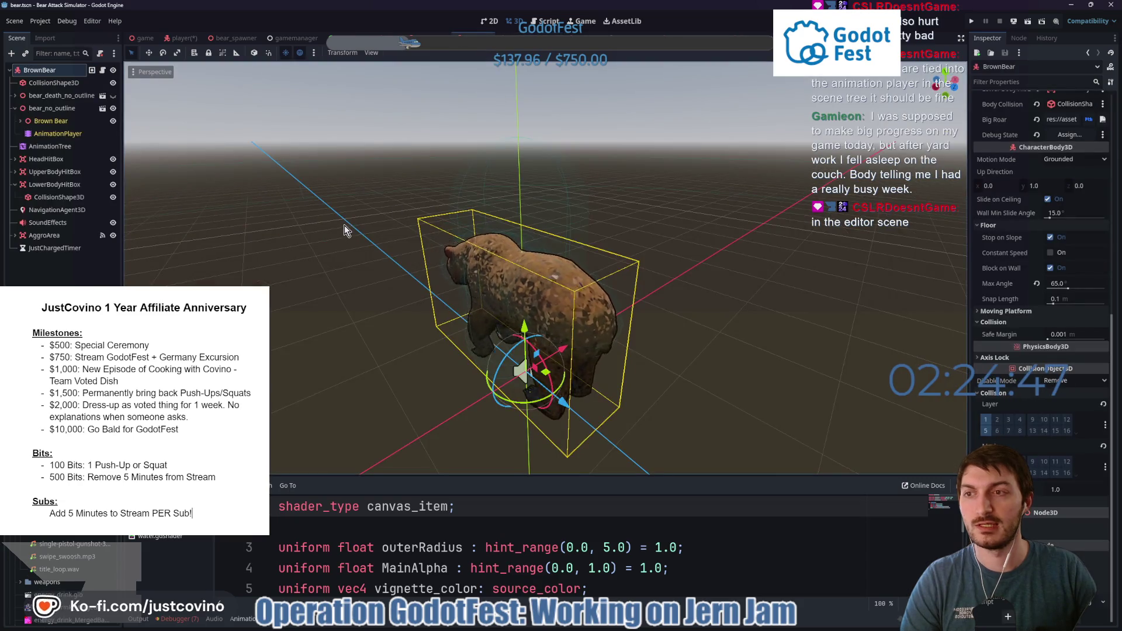
click(62, 146)
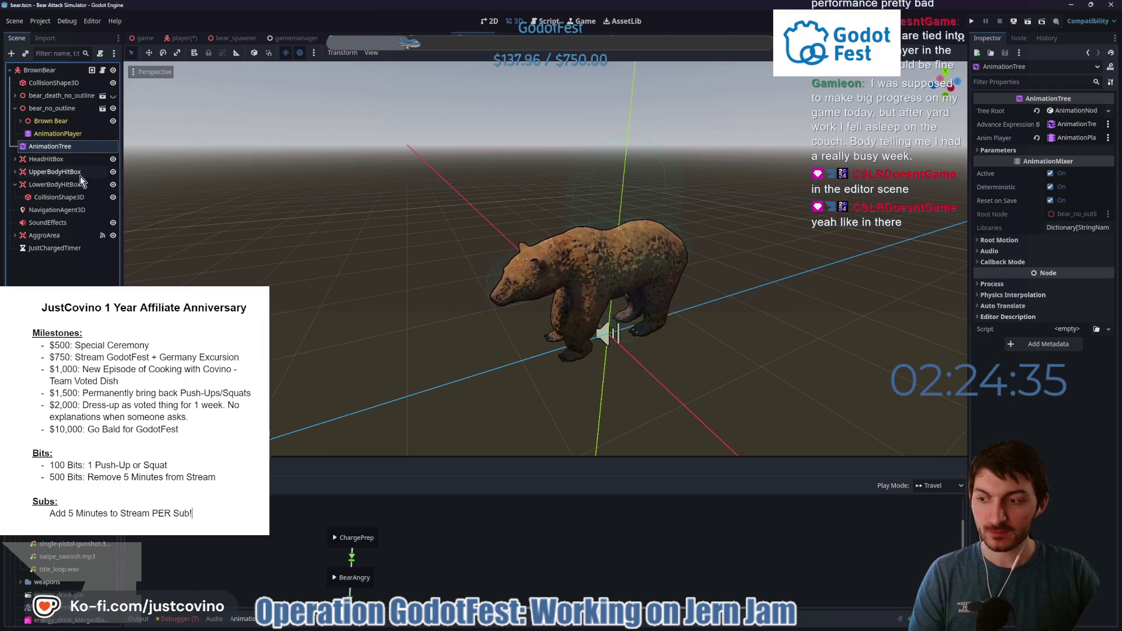
click(235, 37)
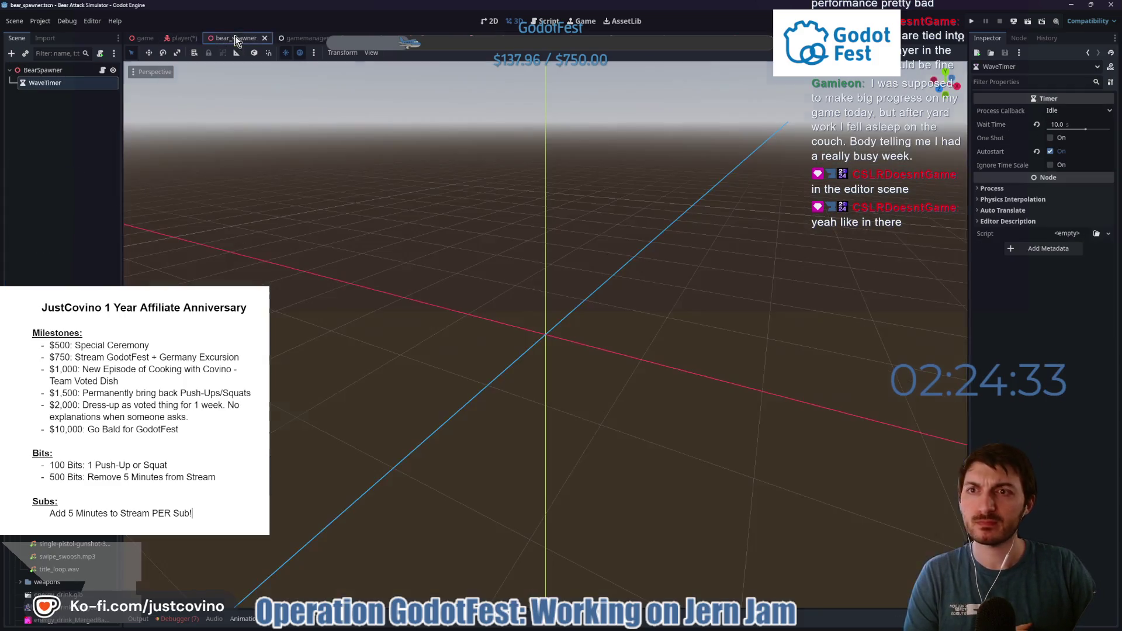
Open bear_spawner.gd and review its bear-count check, instantiation code and bear scenes list.
click(103, 70)
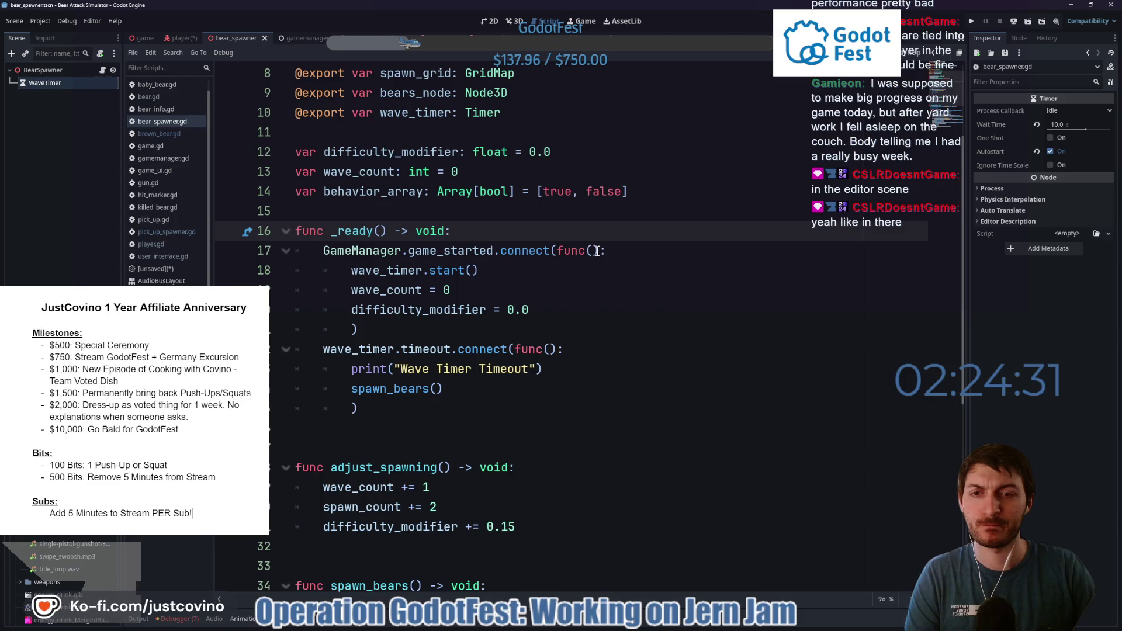
scroll(593, 268, down, 6)
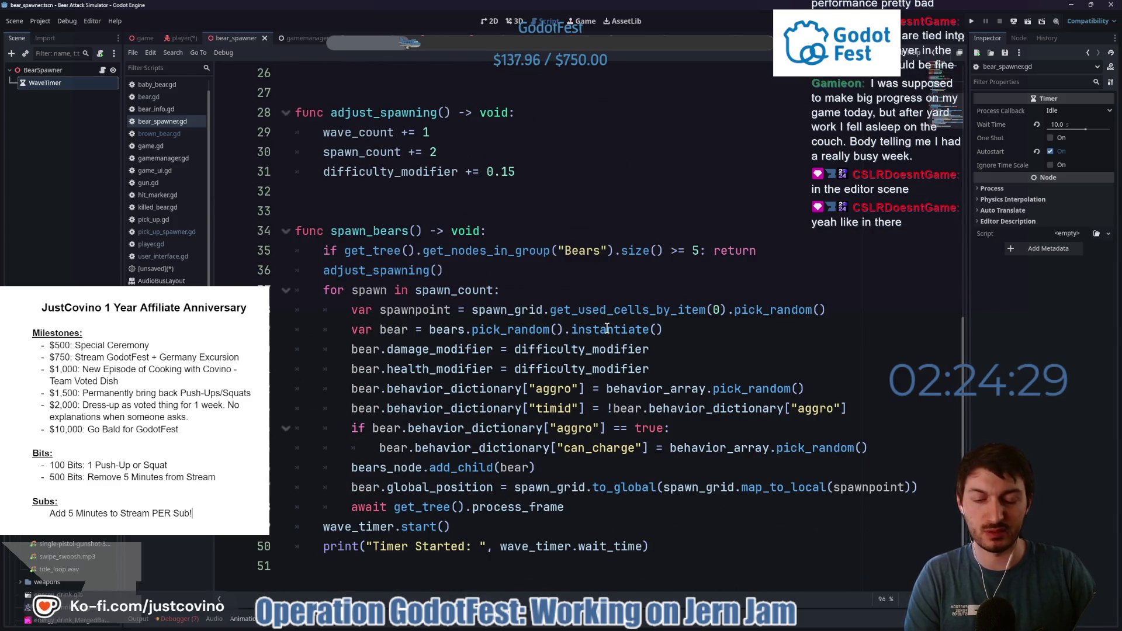
click(466, 249)
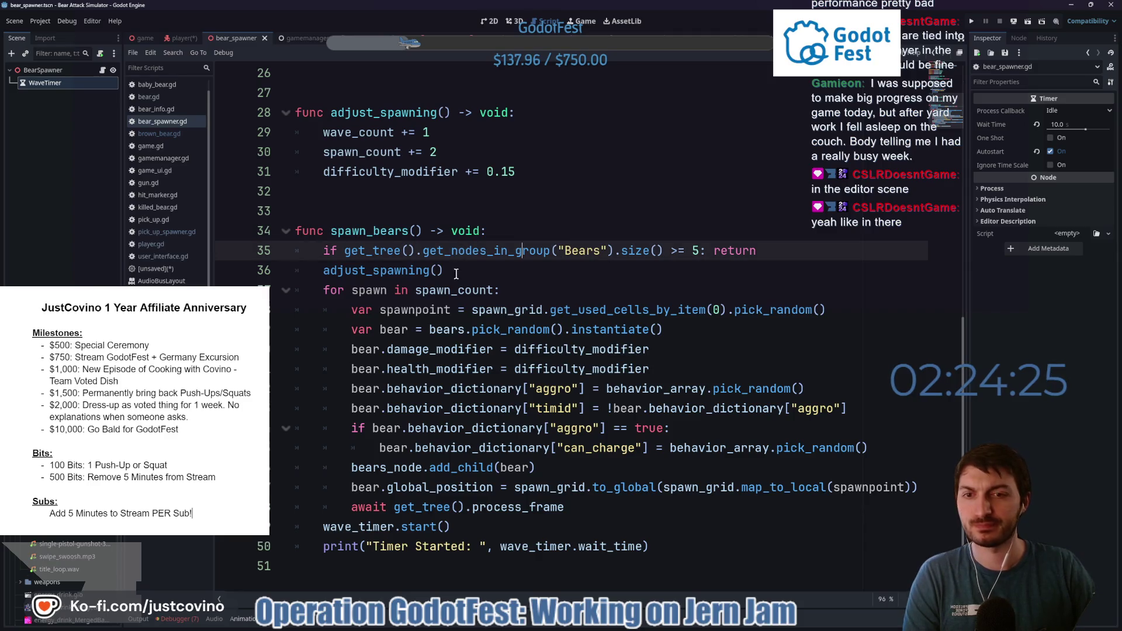
drag(672, 328, 408, 331)
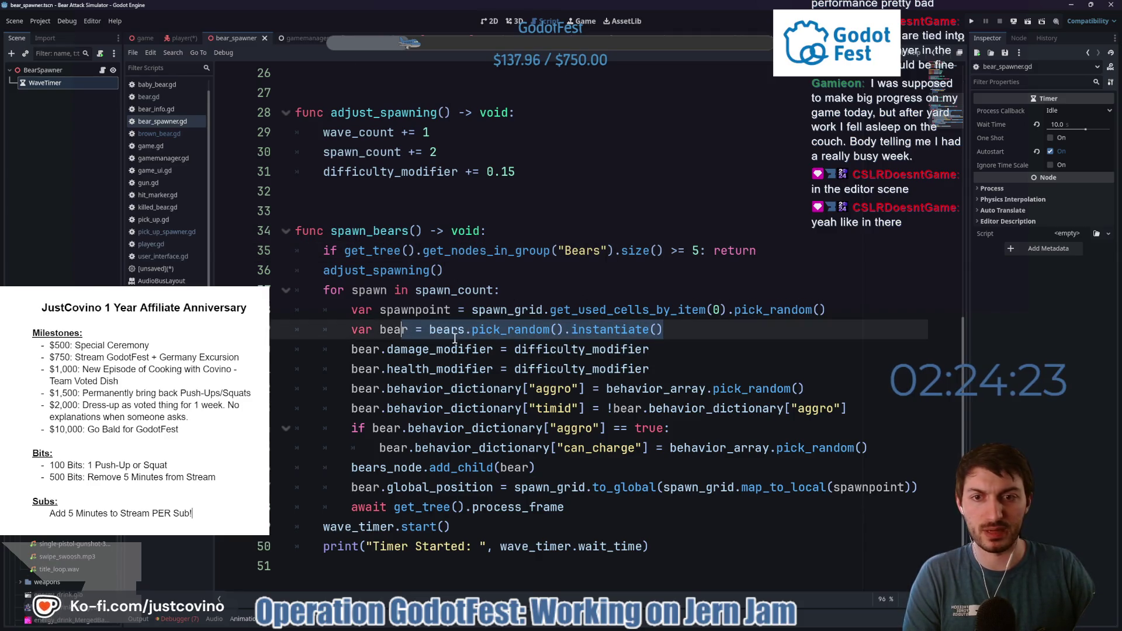
scroll(530, 329, up, 8)
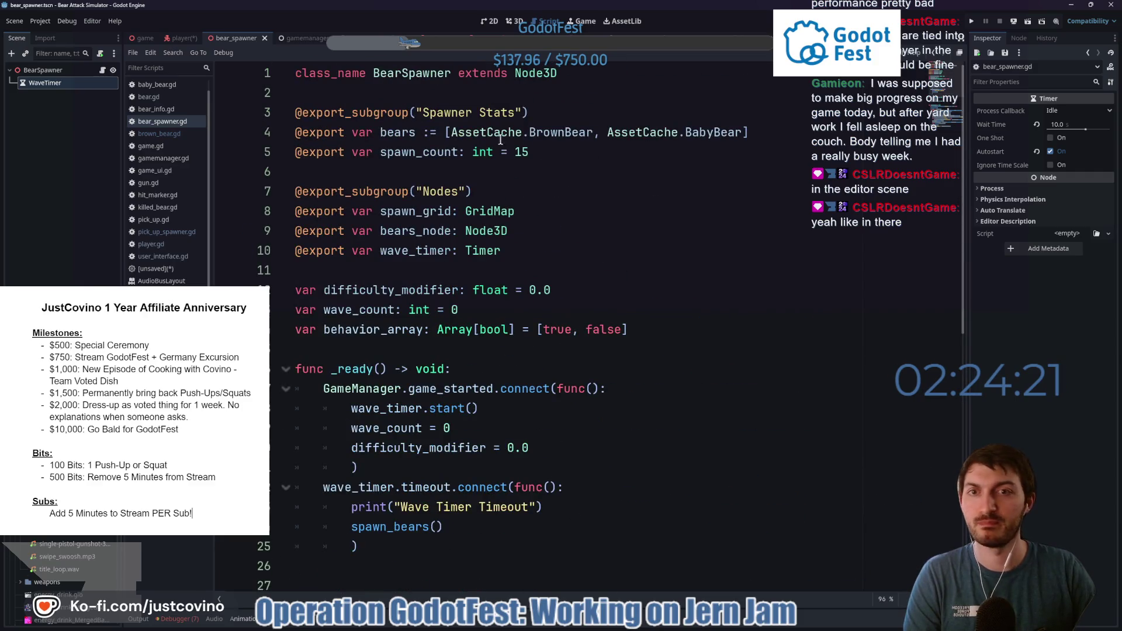
click(383, 132)
drag(788, 131, 374, 132)
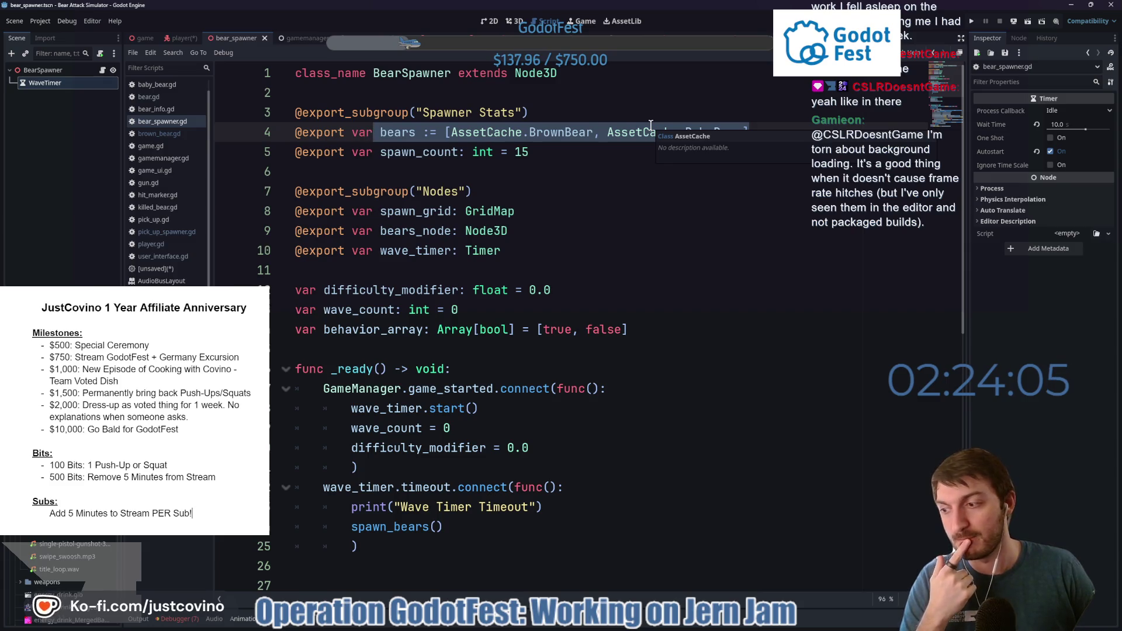
click(625, 170)
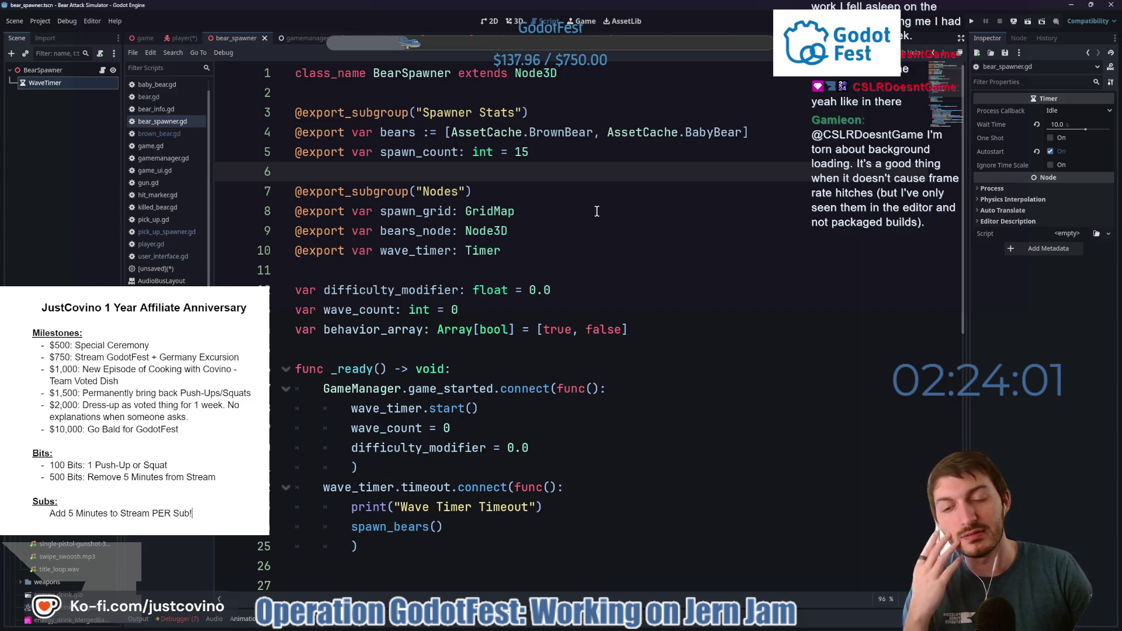
Delete the 'Wave Timer Timeout' and 'Timer Started' print lines and save bear_spawner.gd.
drag(549, 508, 293, 502)
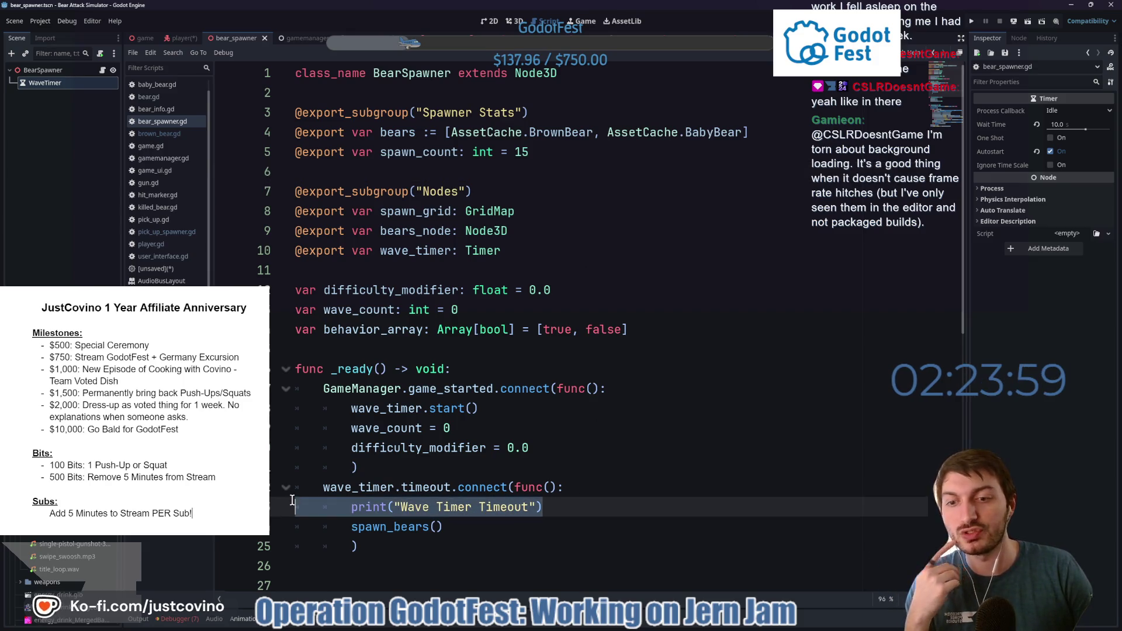
key(BackSpace)
key(BackSpace)
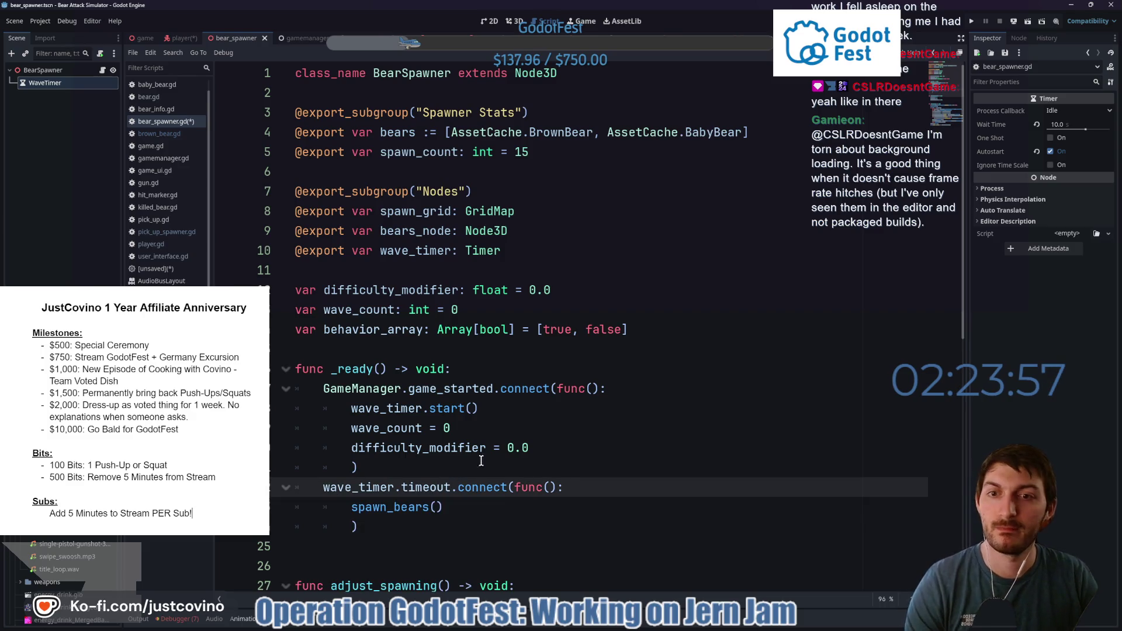
scroll(463, 455, down, 6)
scroll(458, 453, down, 2)
drag(612, 566, 265, 549)
key(BackSpace)
key(BackSpace)
key(ctrl+s)
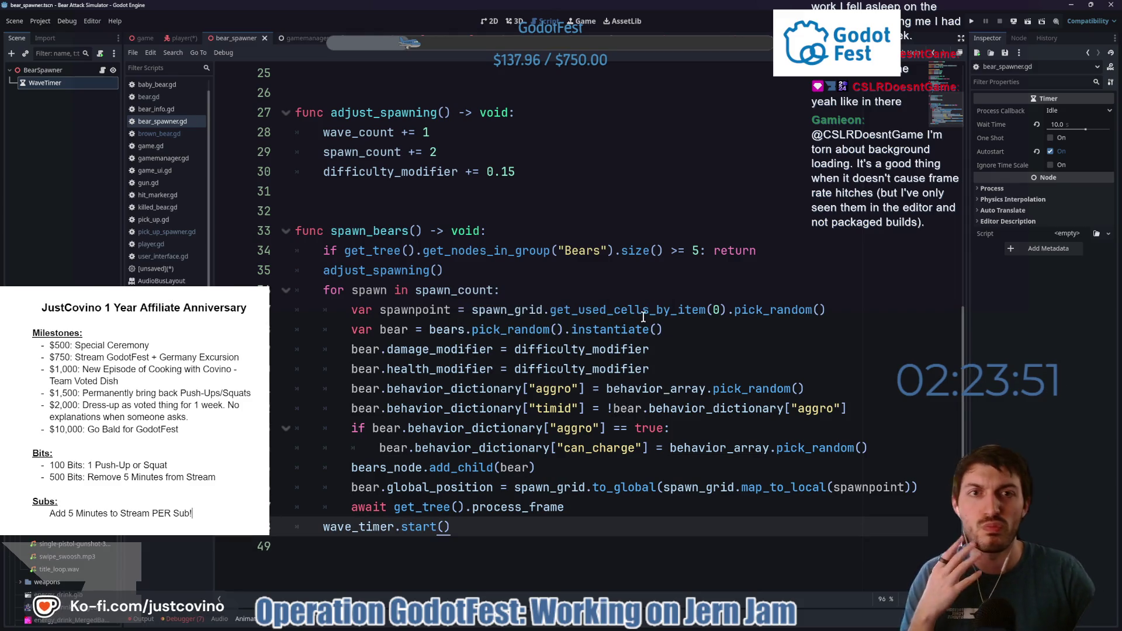
Delete the commented-out await line in gun.gd, then move on to the hit marker scene.
click(744, 38)
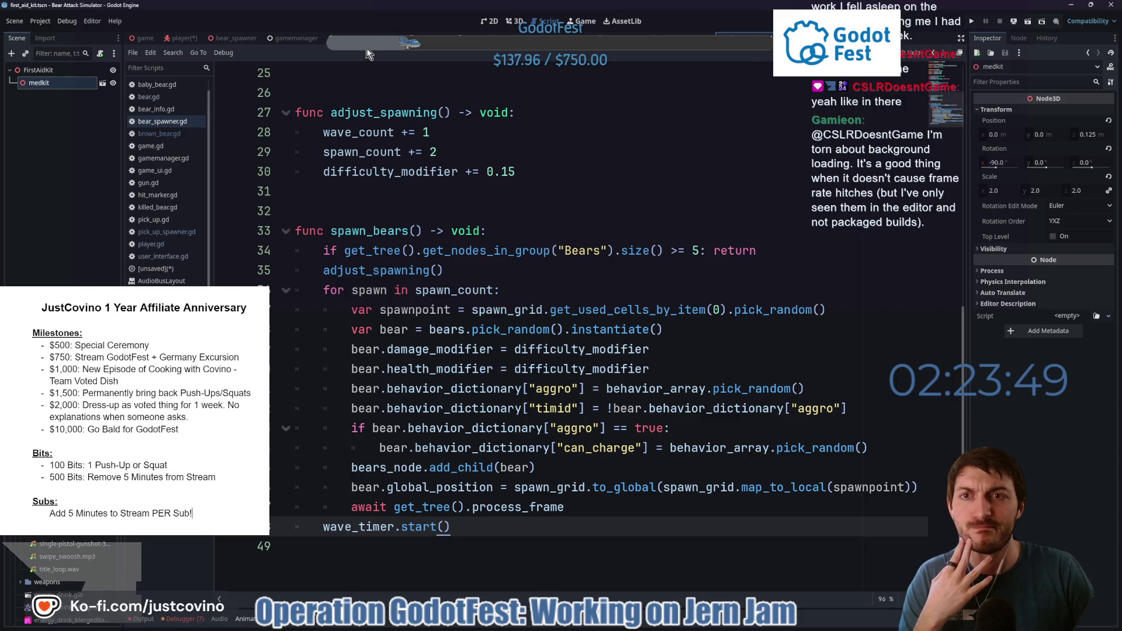
click(396, 41)
scroll(537, 409, up, 8)
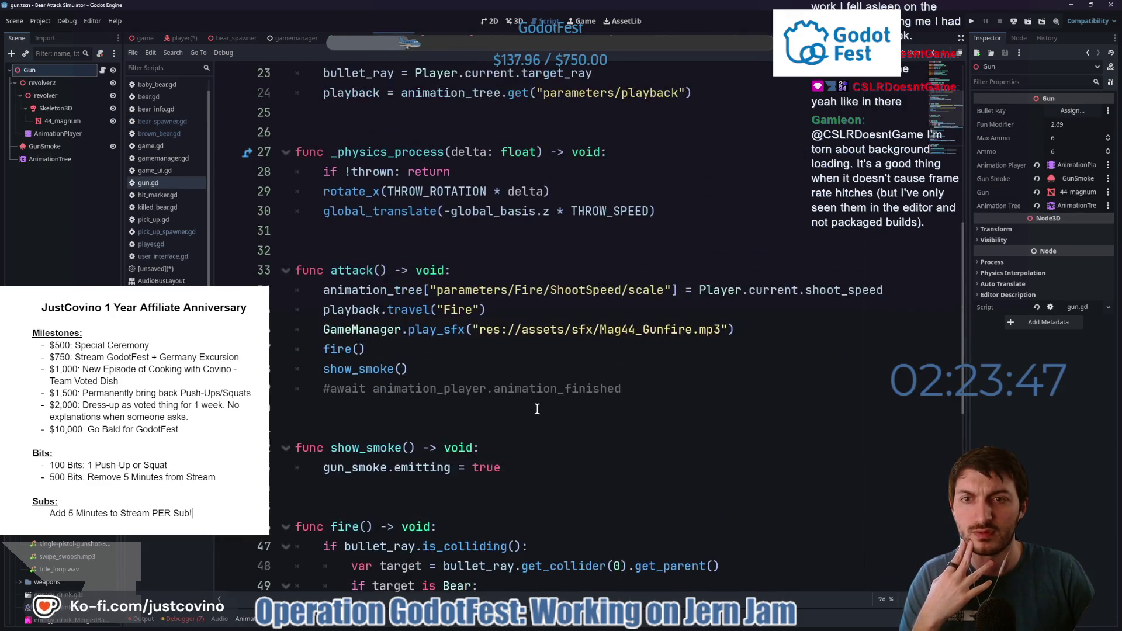
drag(644, 389, 280, 381)
key(BackSpace)
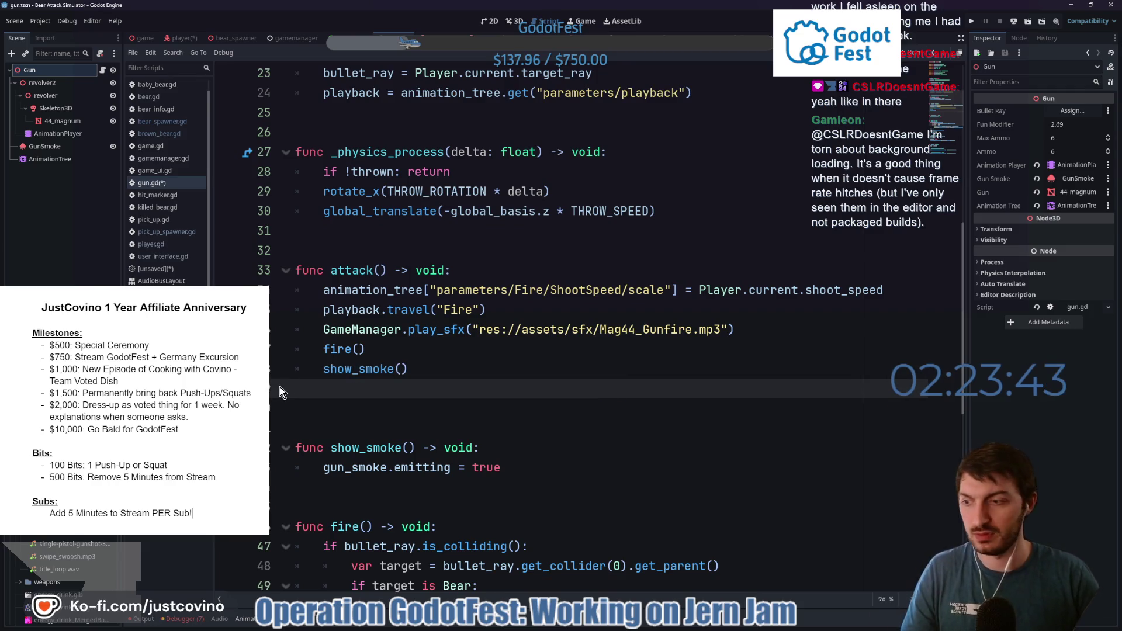
click(724, 35)
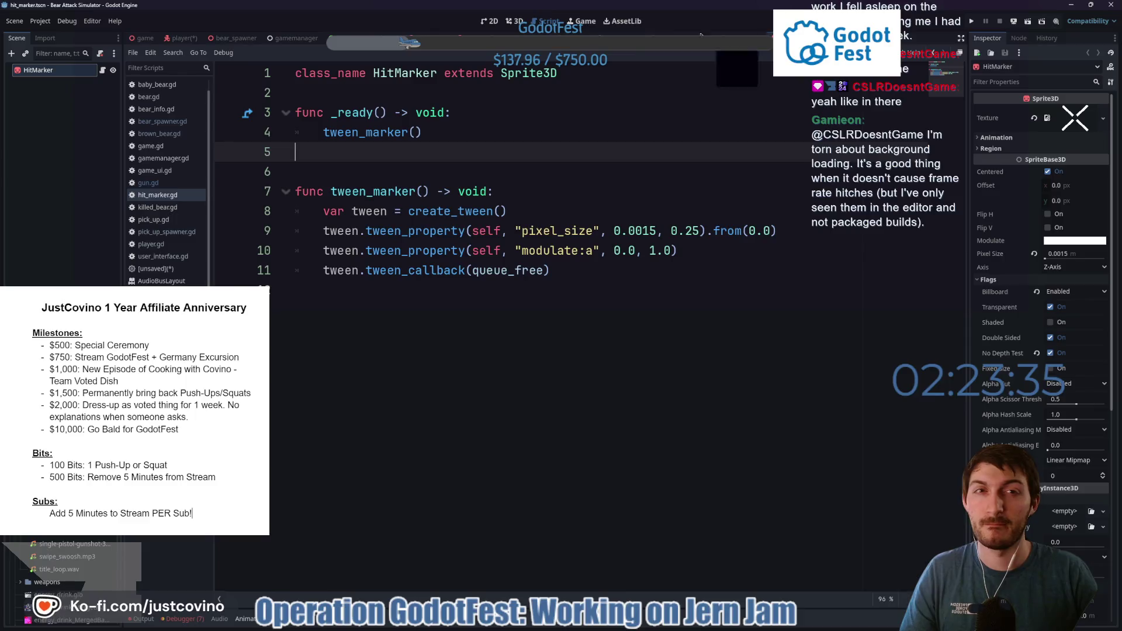
Check the HITMARKER export in gamemanager's script and Inspector, then open asset_cache.tscn.
click(289, 39)
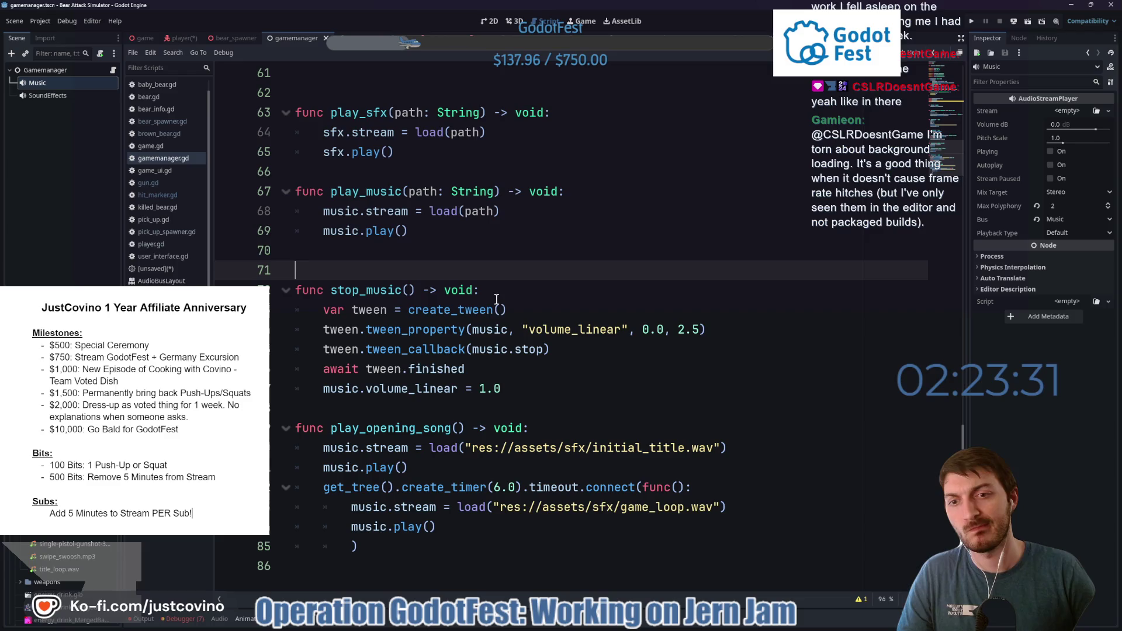
scroll(496, 299, up, 6)
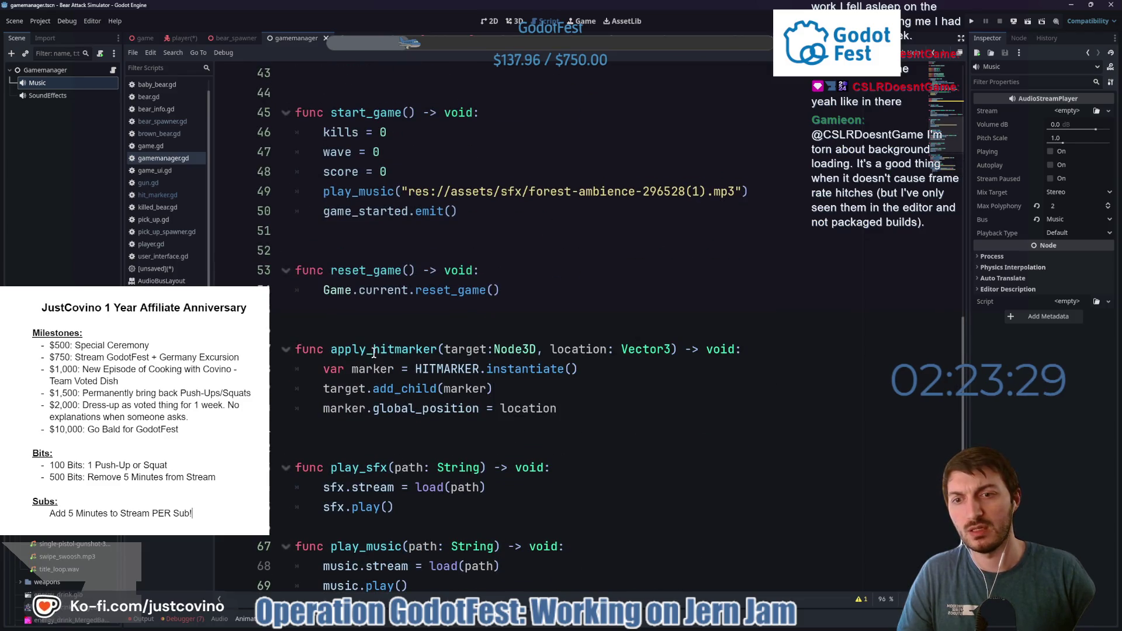
ctrl+click(450, 368)
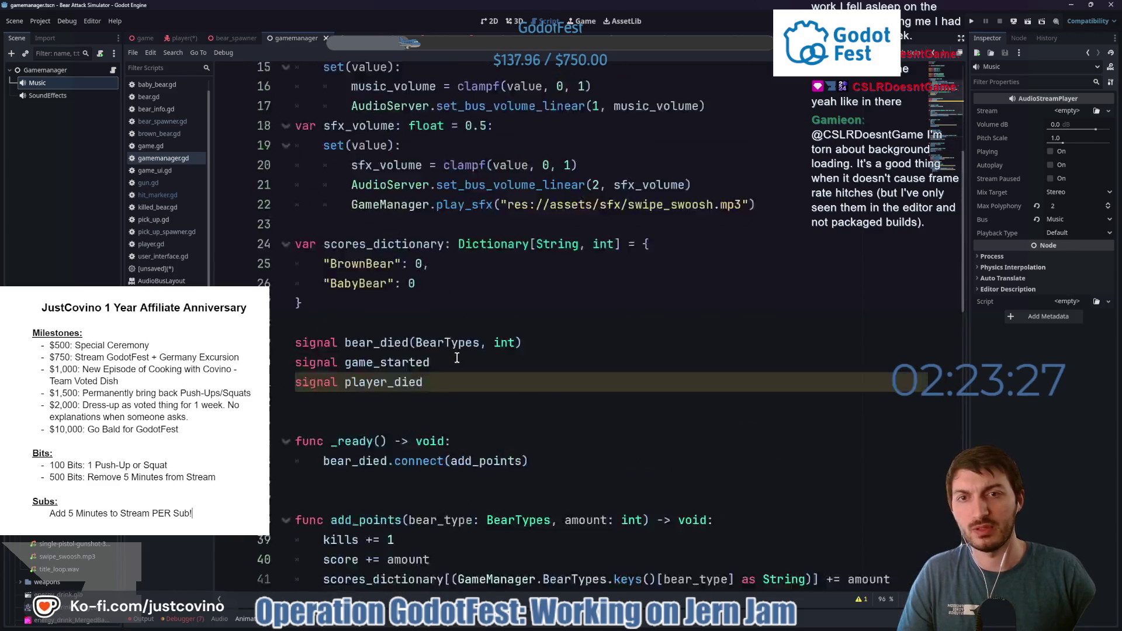
scroll(457, 358, up, 4)
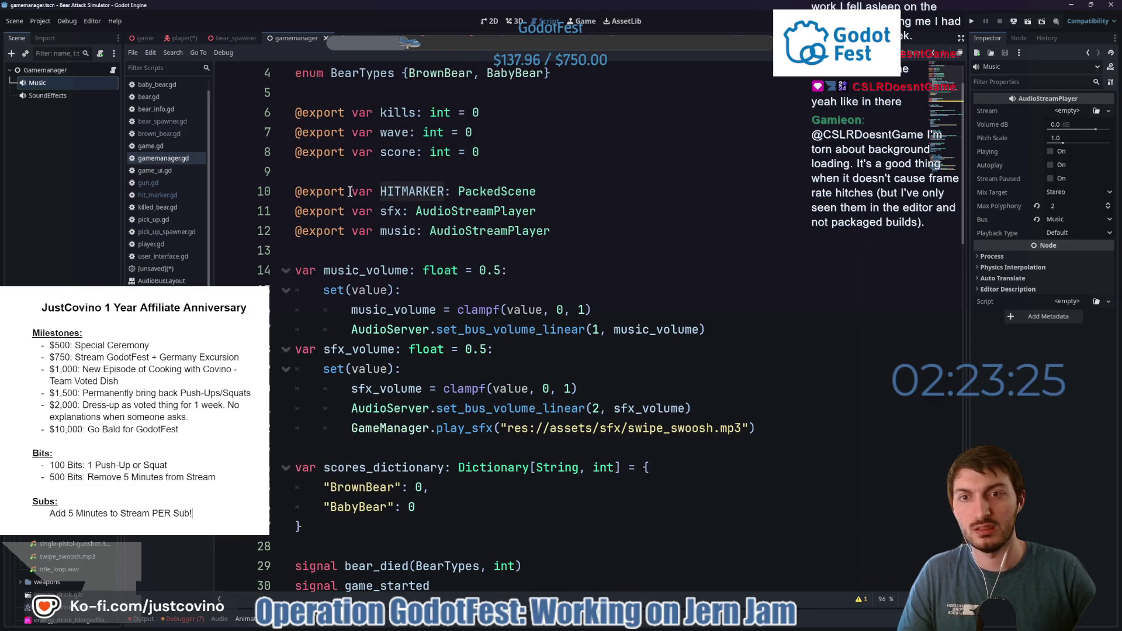
click(54, 71)
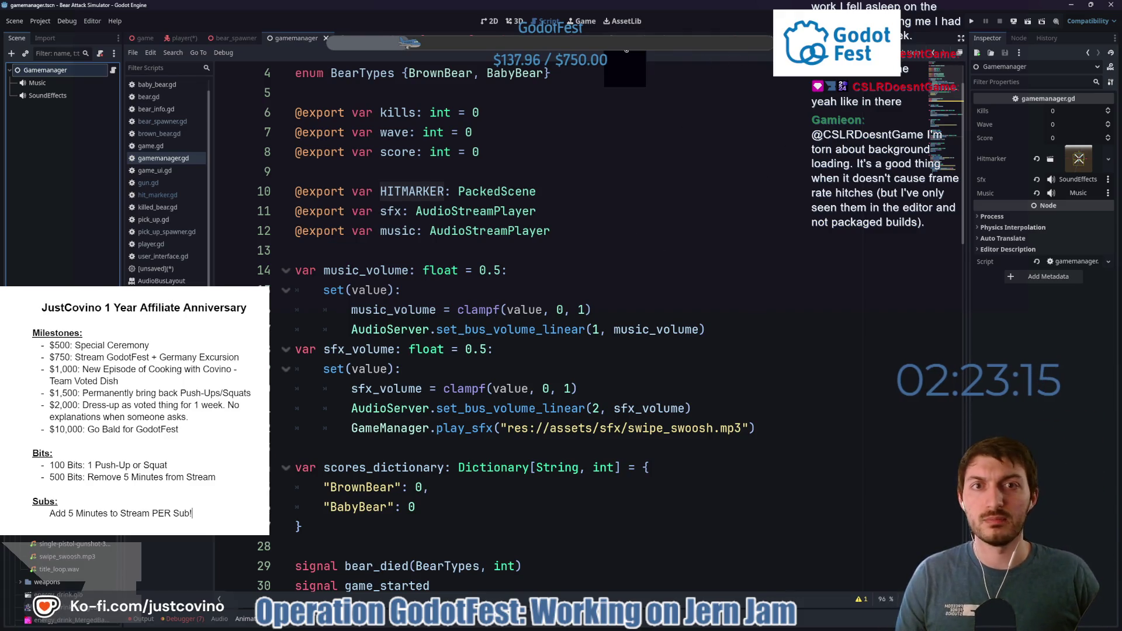
click(625, 51)
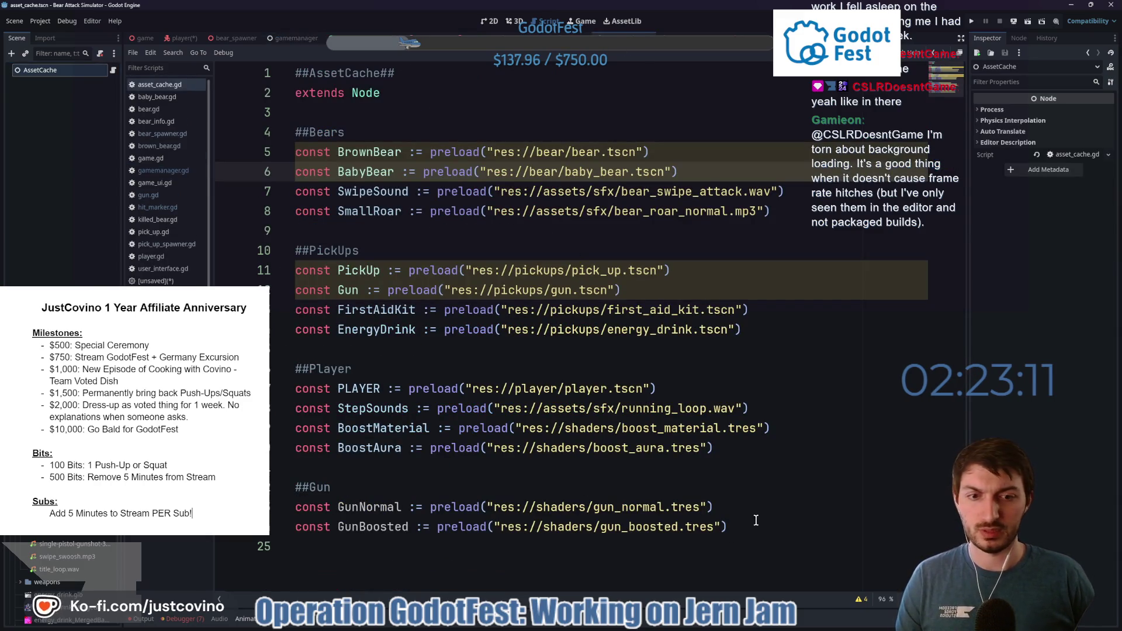
Add a ##Misc header to asset_cache.gd and start a const HitMarker line beneath it.
click(609, 549)
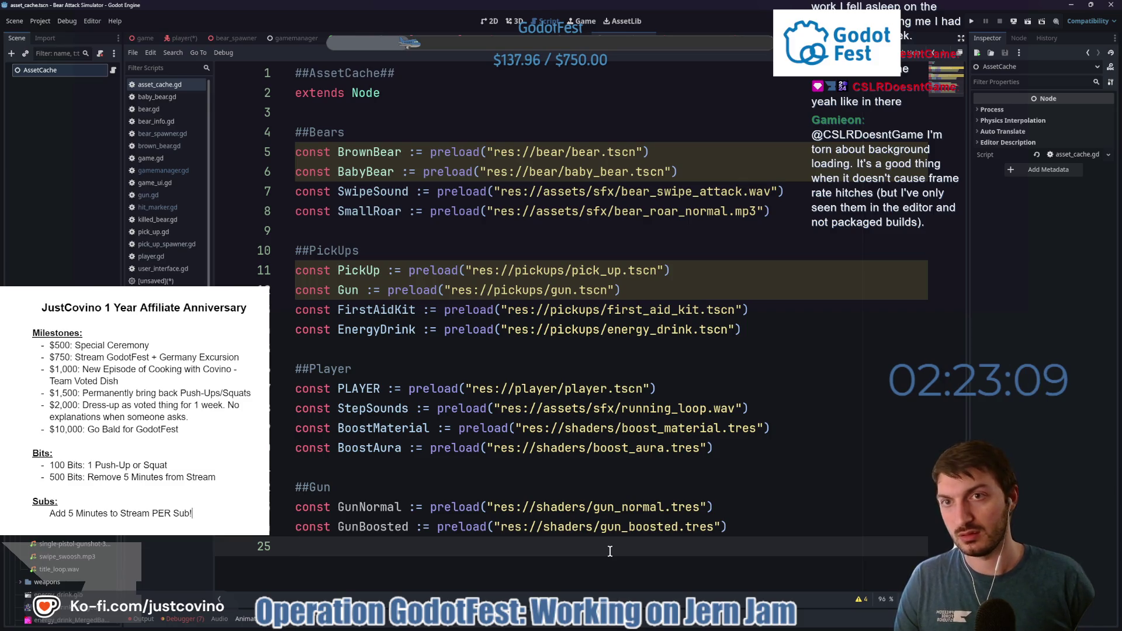
key(Return)
text(M)
text(isc)
key(Return)
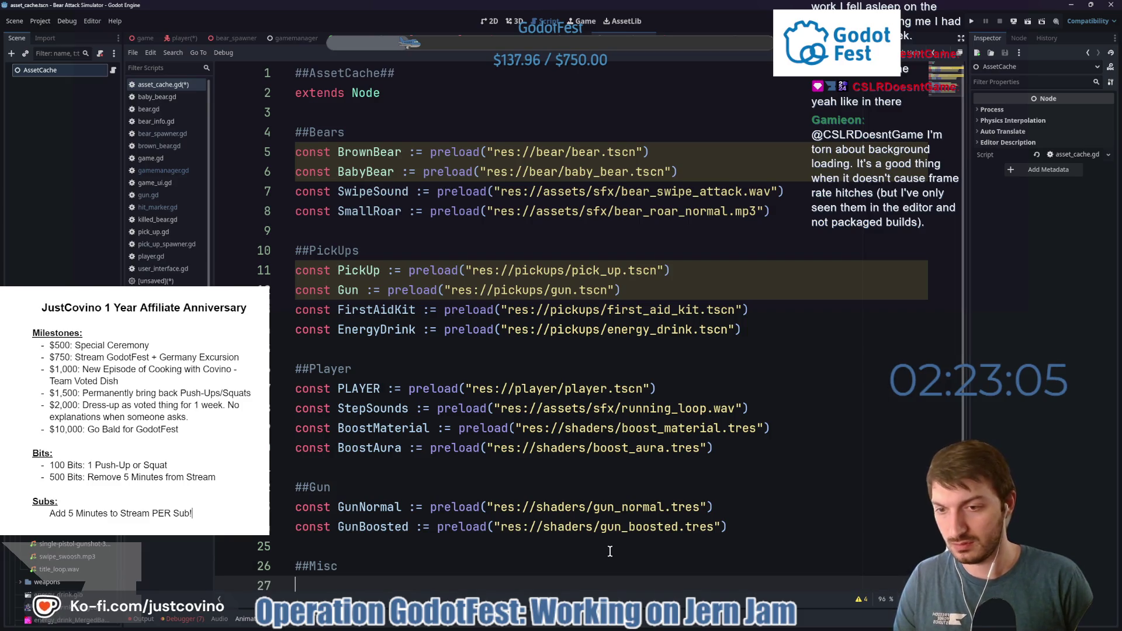
text(const HIT)
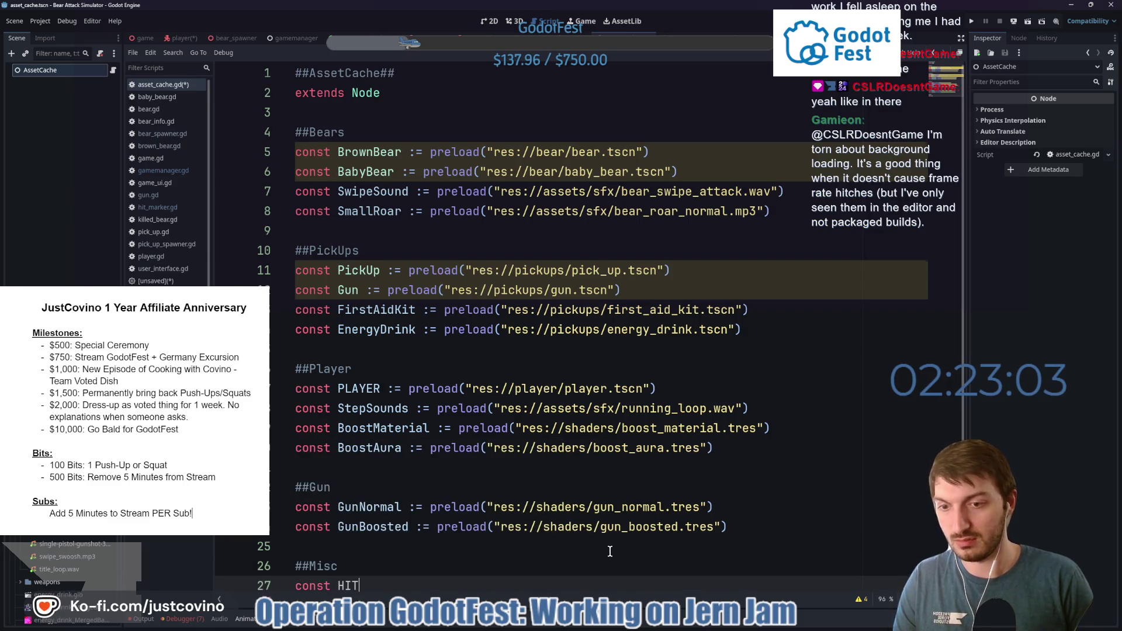
text(itMarker)
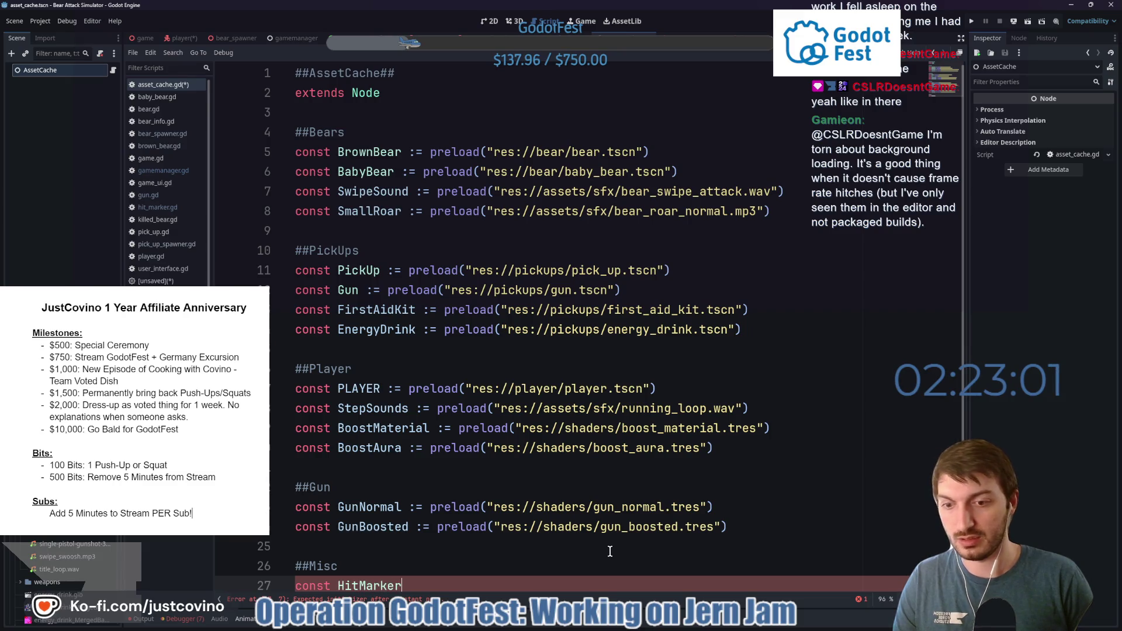
key(BackSpace)
key(BackSpace)
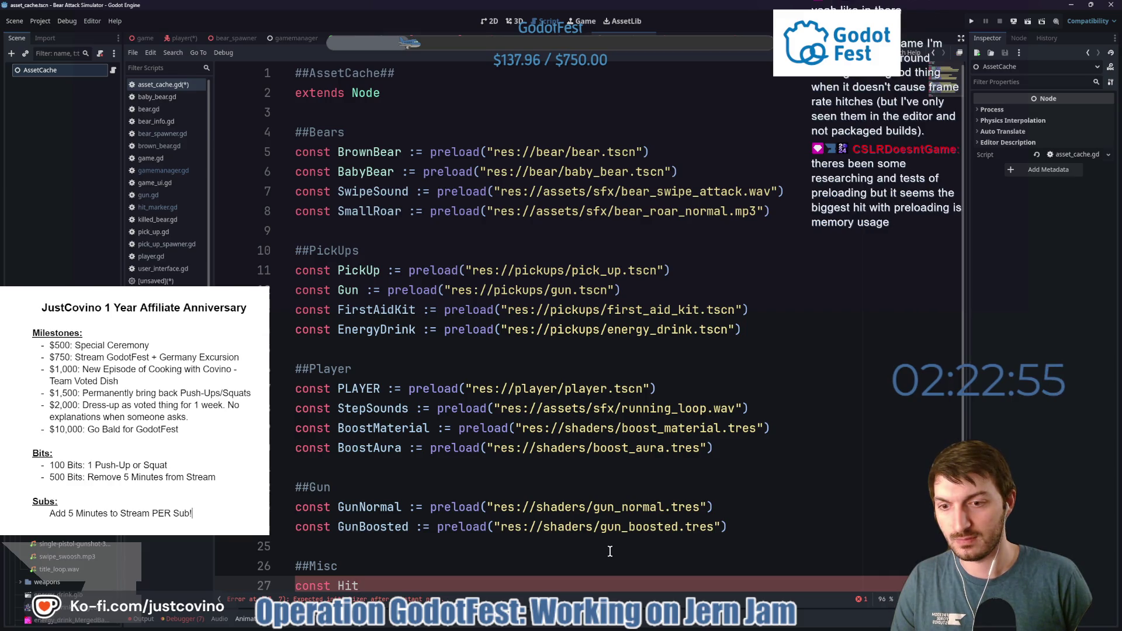
key(BackSpace)
key(BackSpace)
key(BackSpace)
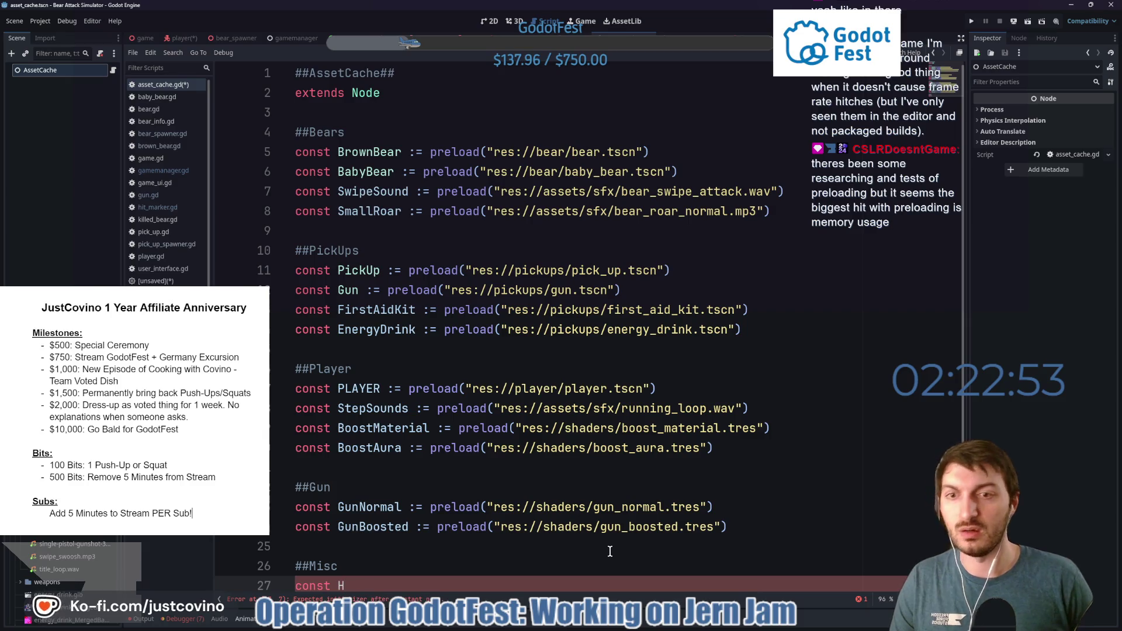
text(H)
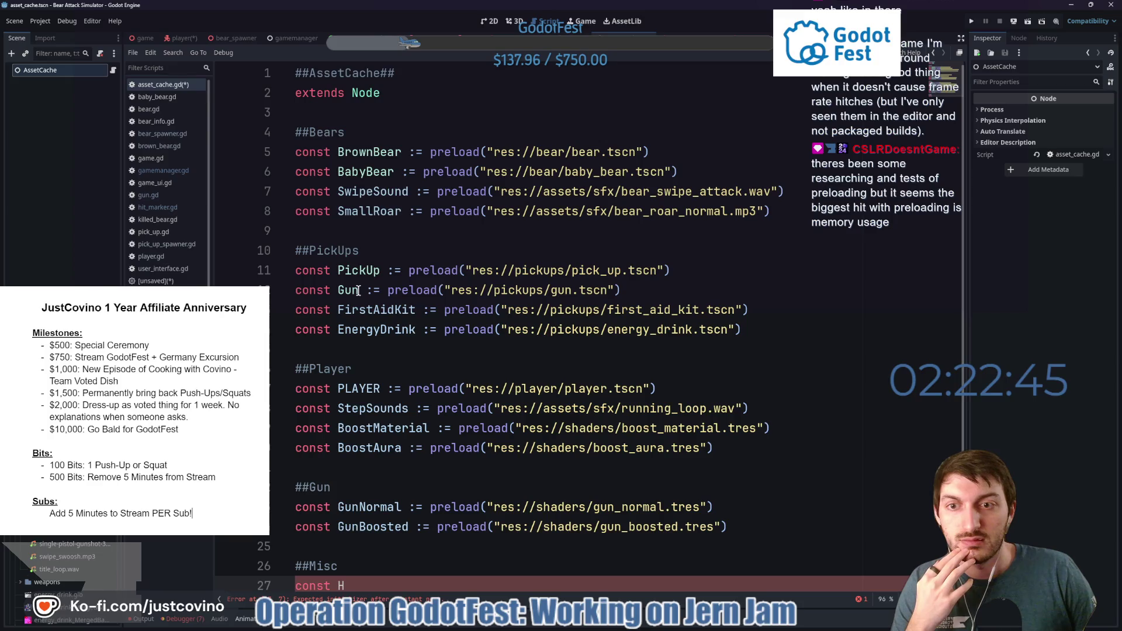
Rename the BrownBear and BabyBear constants to Brown_Bear and Baby_Bear.
click(367, 269)
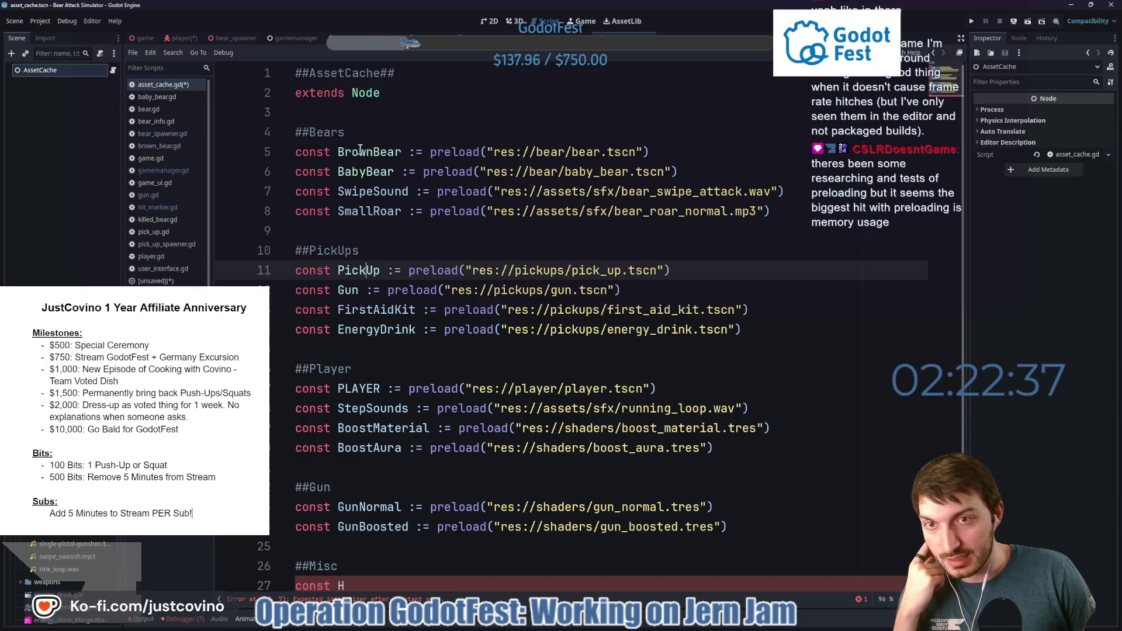
click(400, 152)
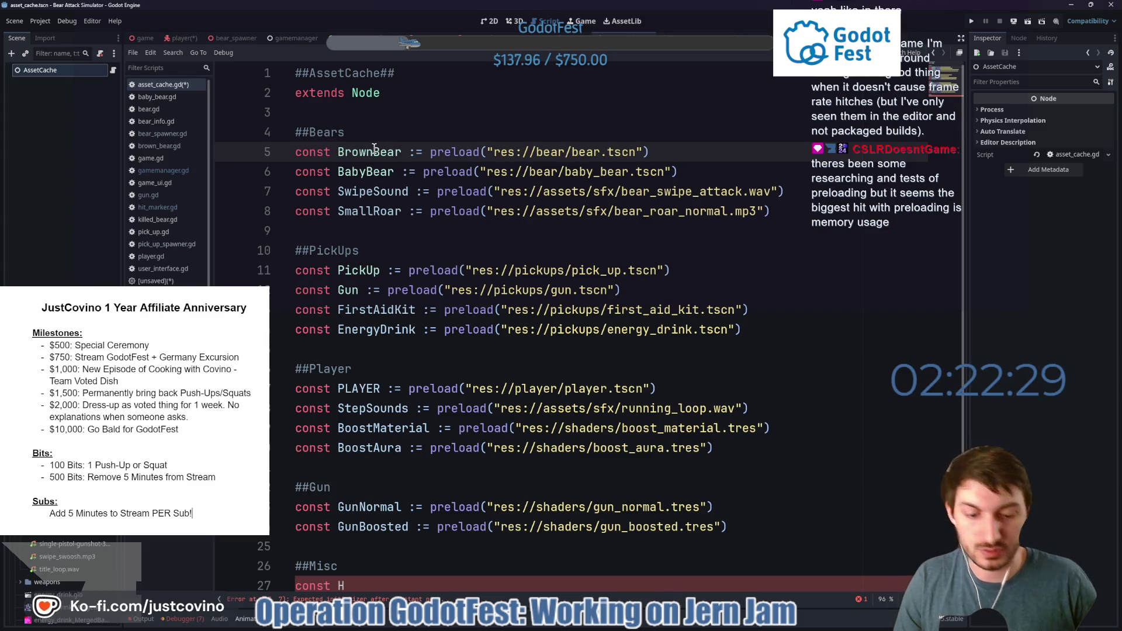
click(374, 151)
text(_)
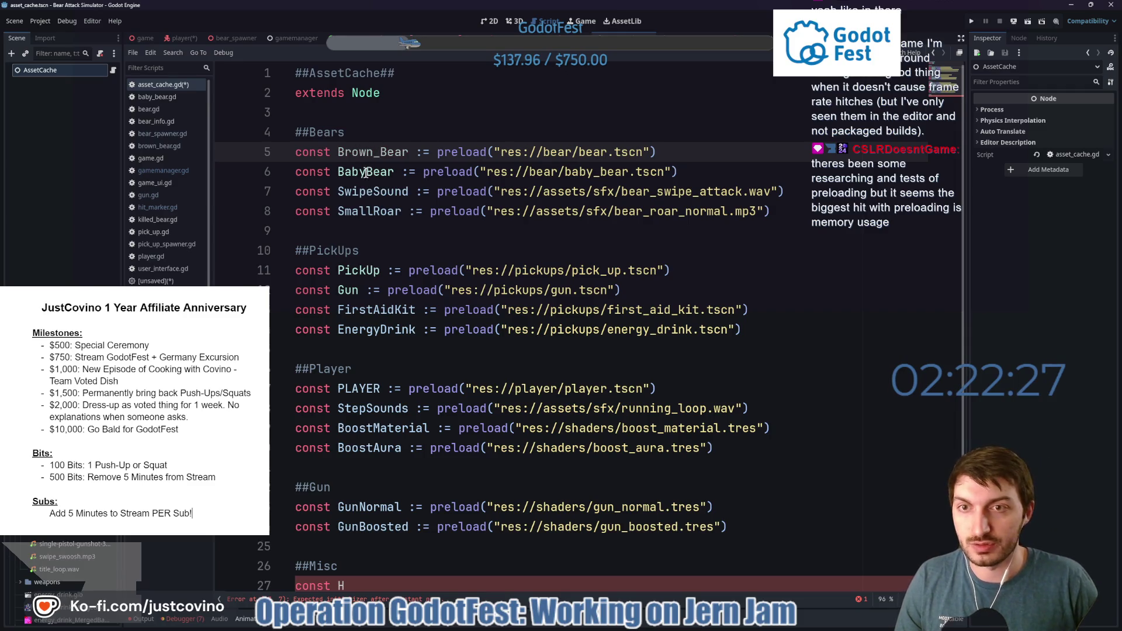
click(365, 172)
text(_)
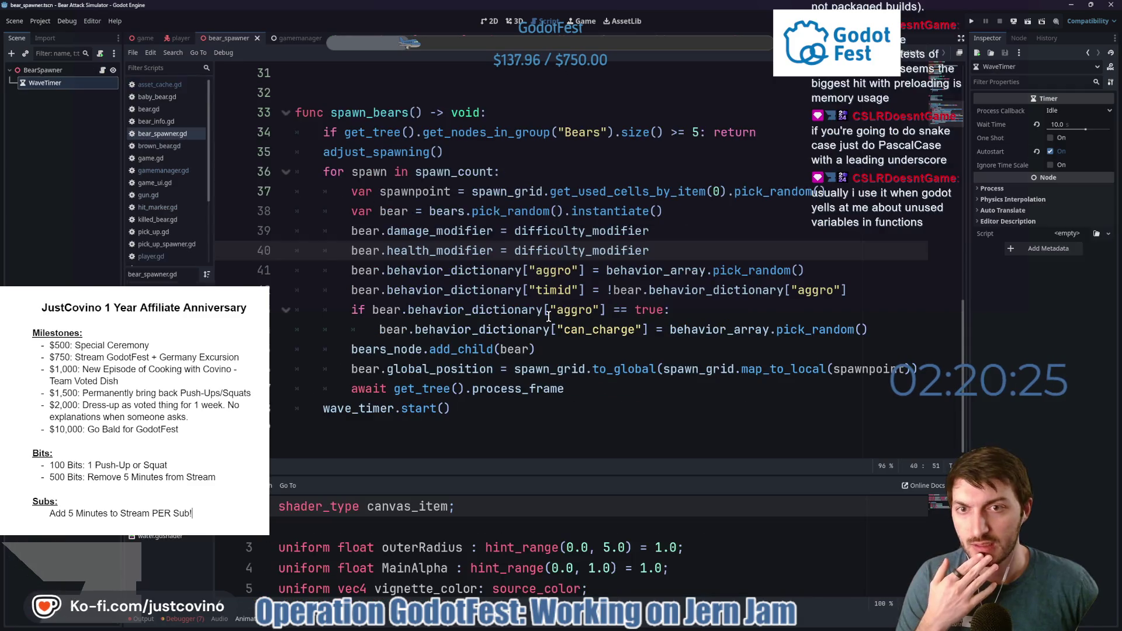
scroll(547, 315, up, 10)
scroll(547, 315, up, 3)
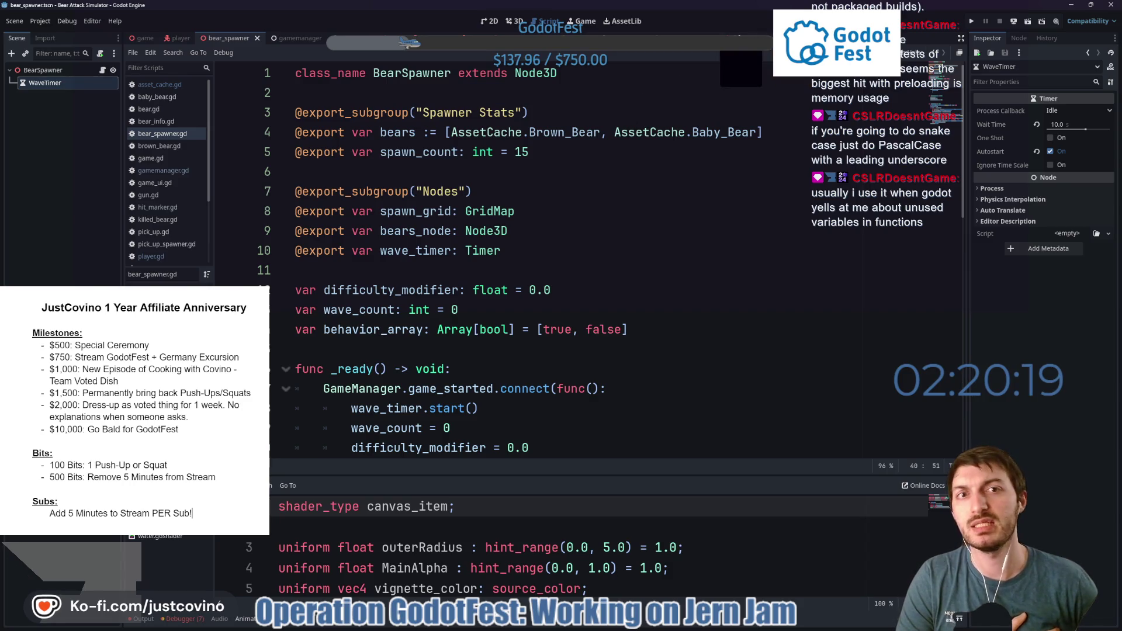
Open pick_up.gd, then look up the Gun_ constant name in asset_cache.gd.
click(350, 38)
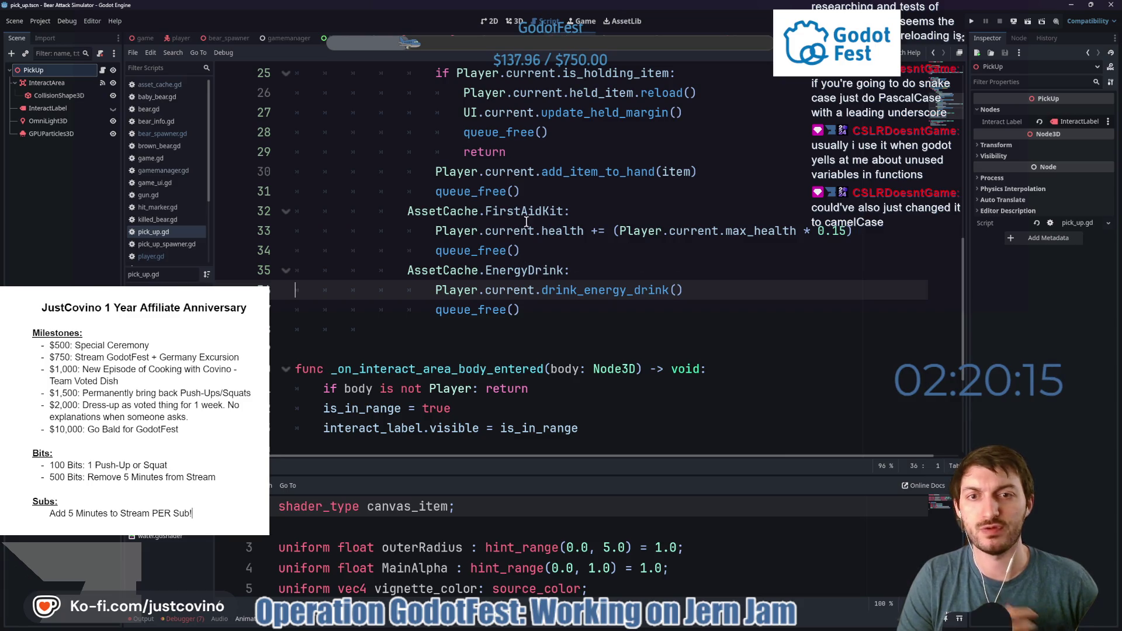
scroll(517, 211, up, 2)
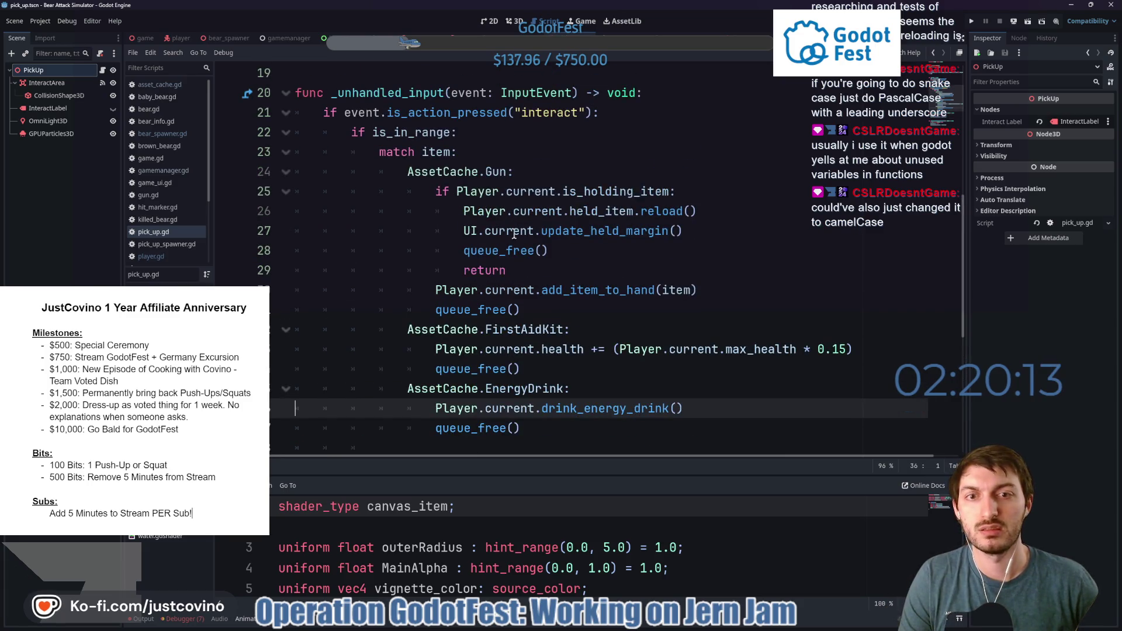
ctrl+click(443, 388)
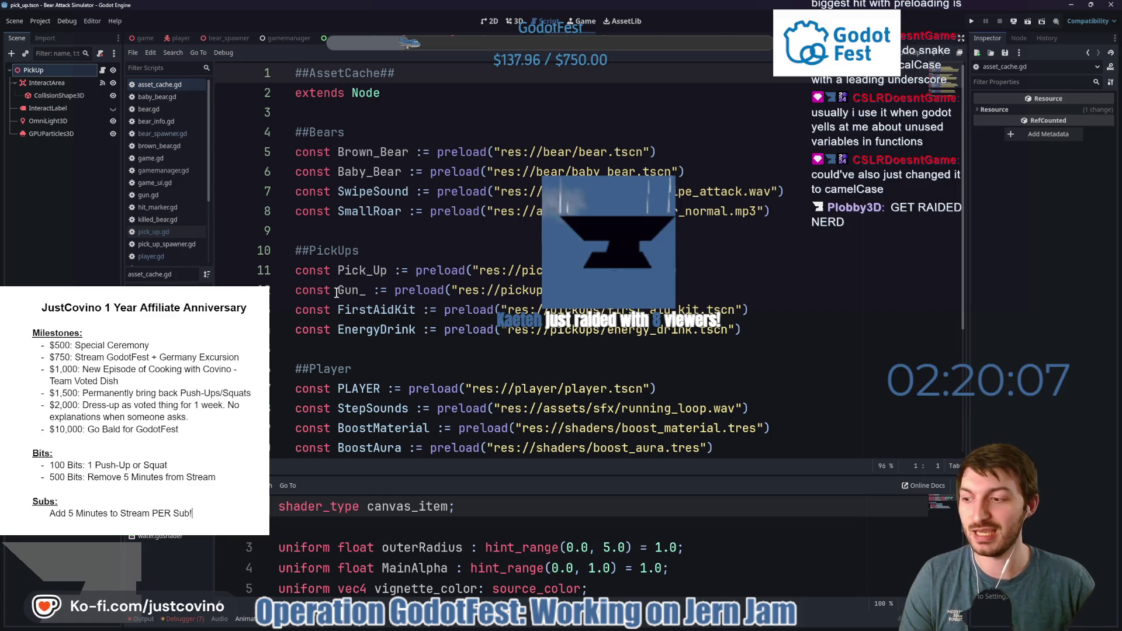
click(387, 234)
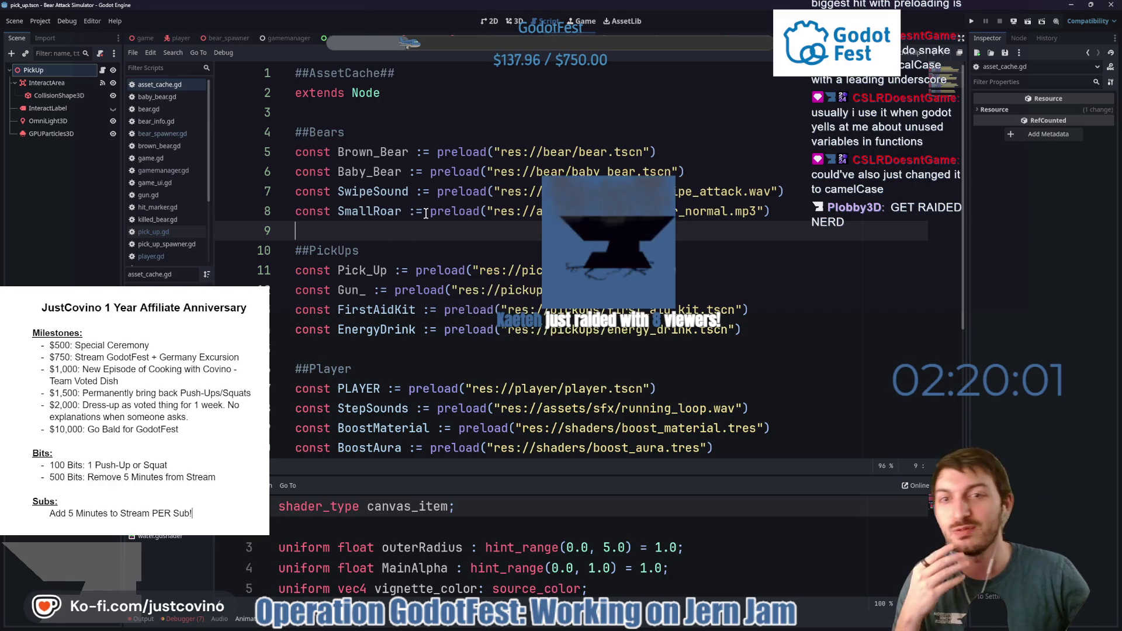
scroll(461, 219, down, 2)
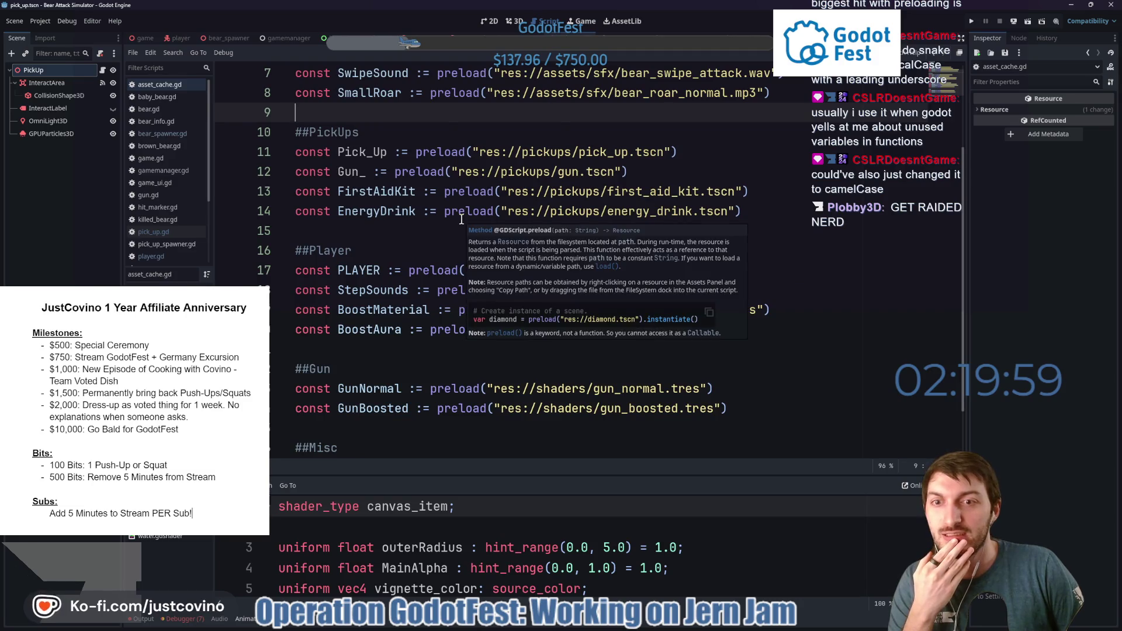
scroll(461, 219, down, 1)
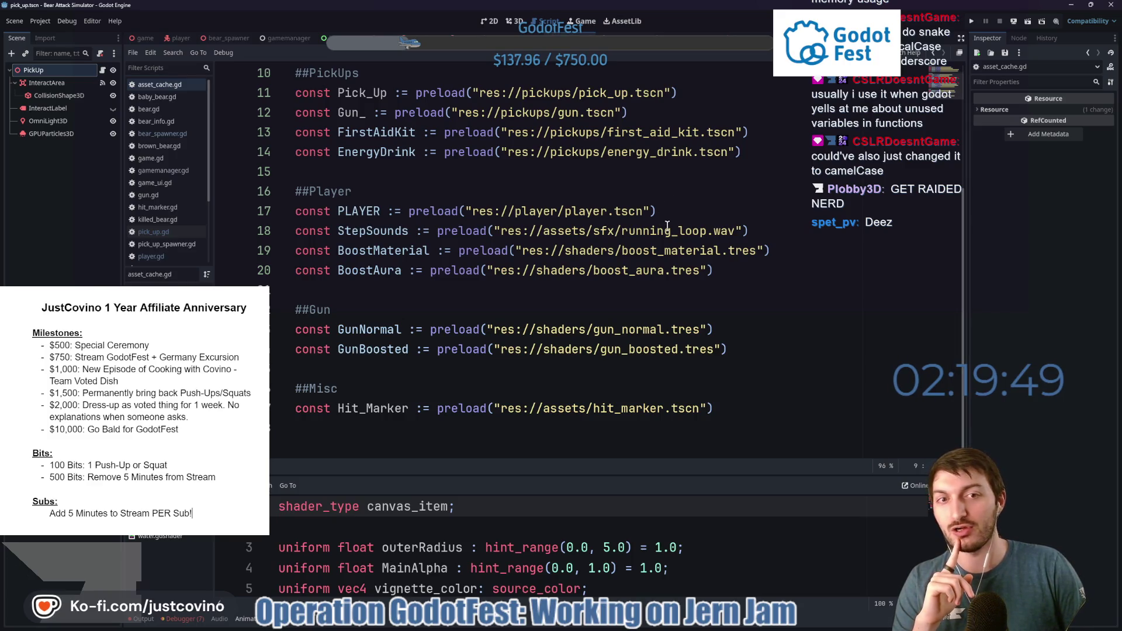
scroll(668, 225, up, 3)
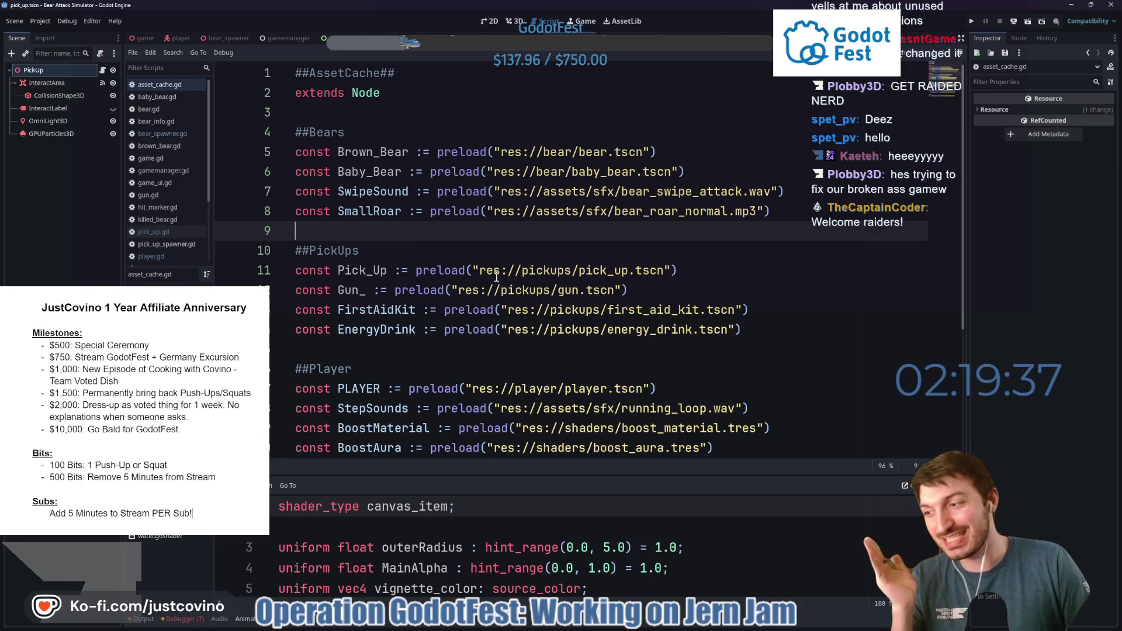
double_click(347, 290)
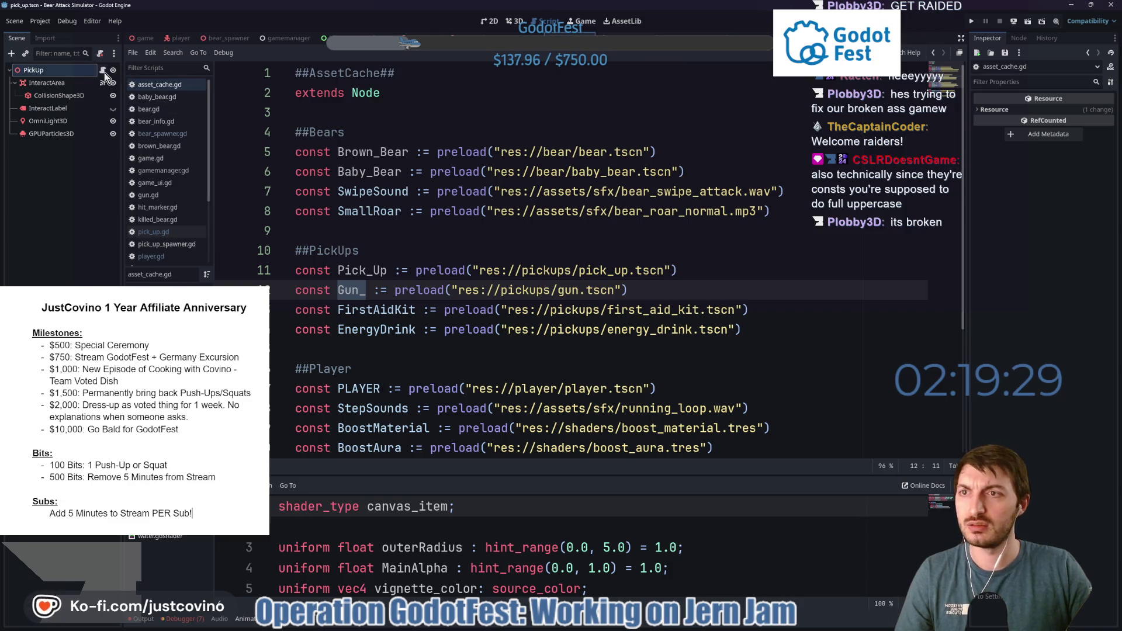
Change pick_up.gd's match to AssetCache.Gun_, retype FirstAidKit's last letter, and save.
click(153, 232)
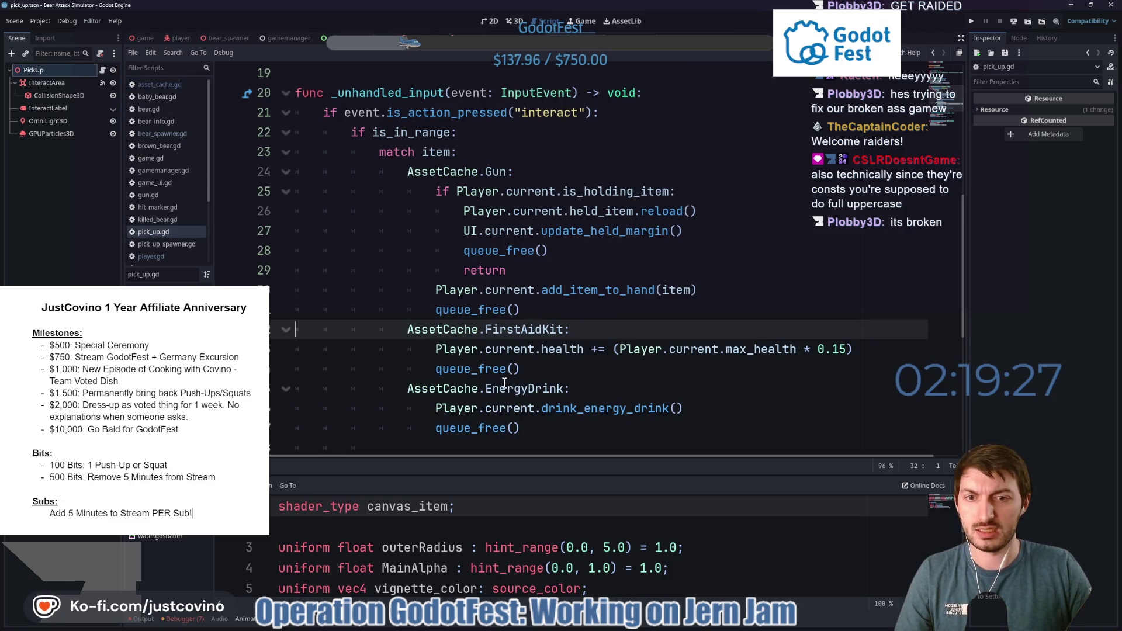
scroll(504, 384, up, 1)
click(485, 231)
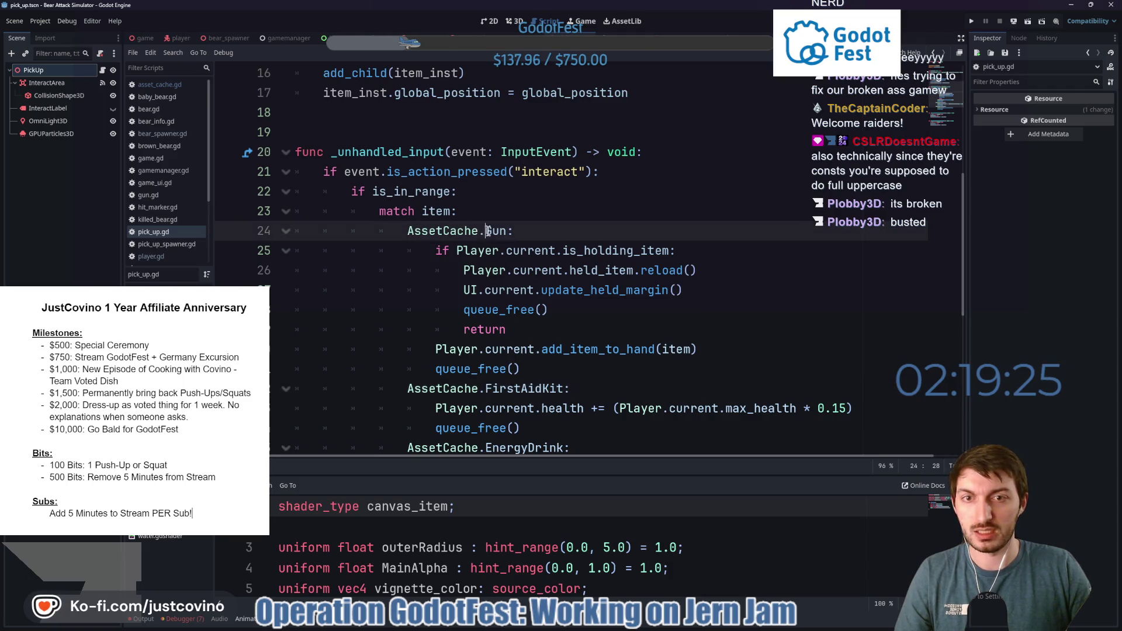
text(_)
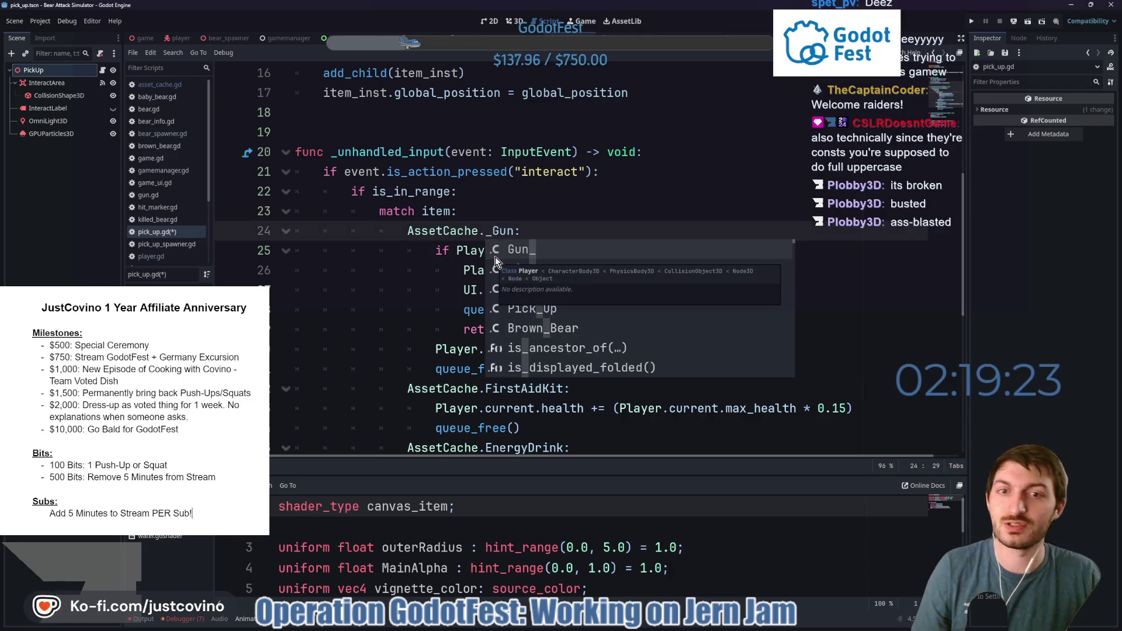
key(Tab)
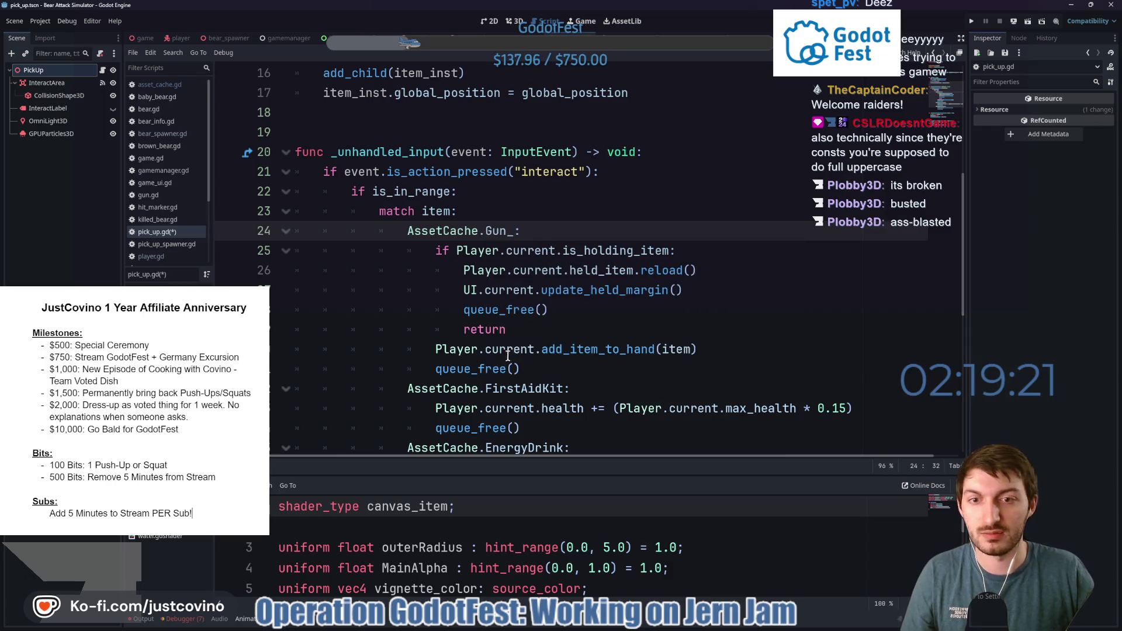
double_click(505, 389)
key(Right)
key(BackSpace)
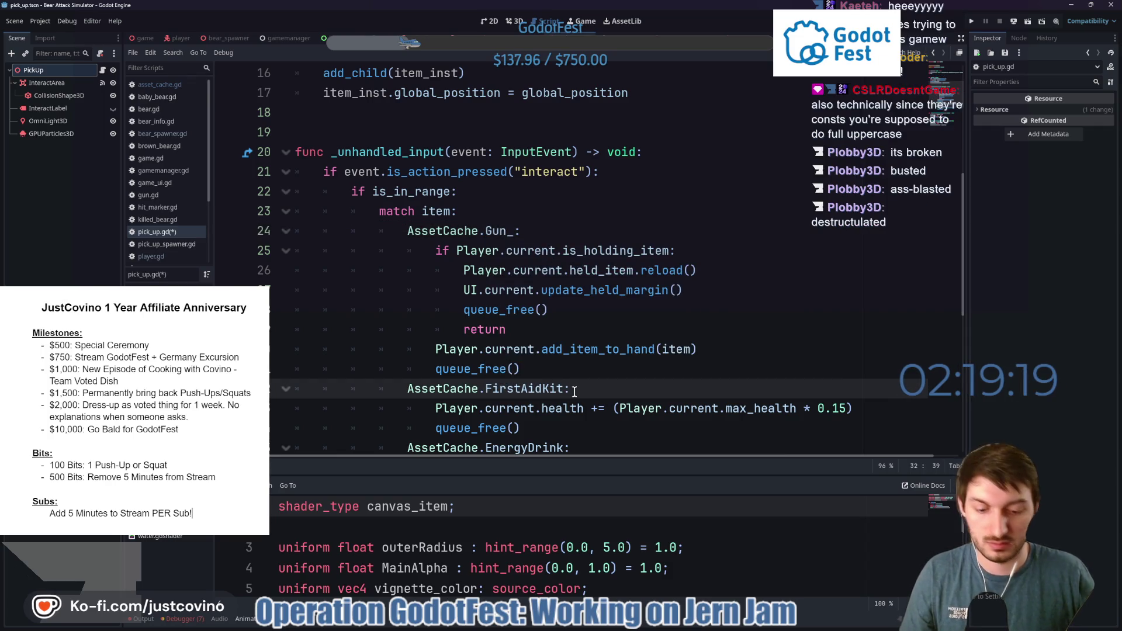
text(t)
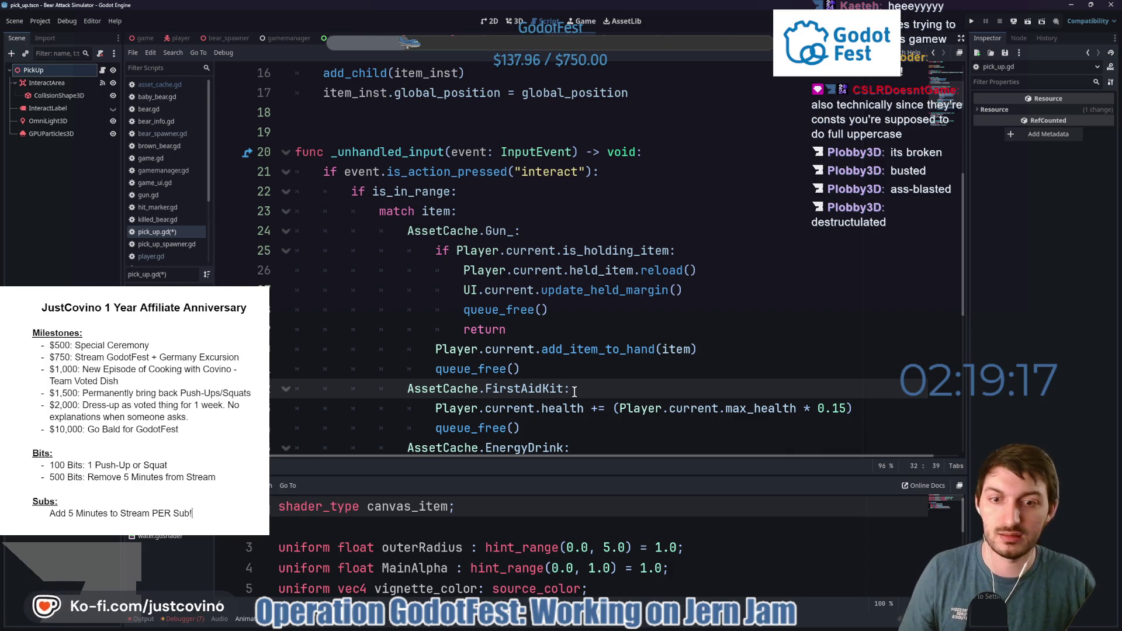
scroll(549, 372, down, 2)
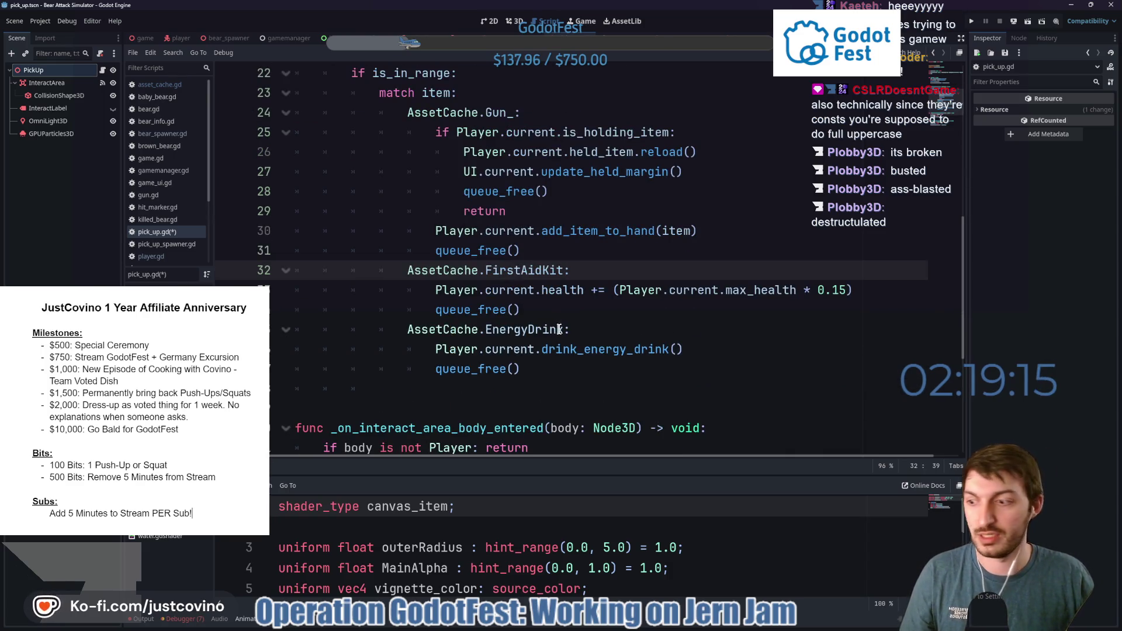
key(ctrl+s)
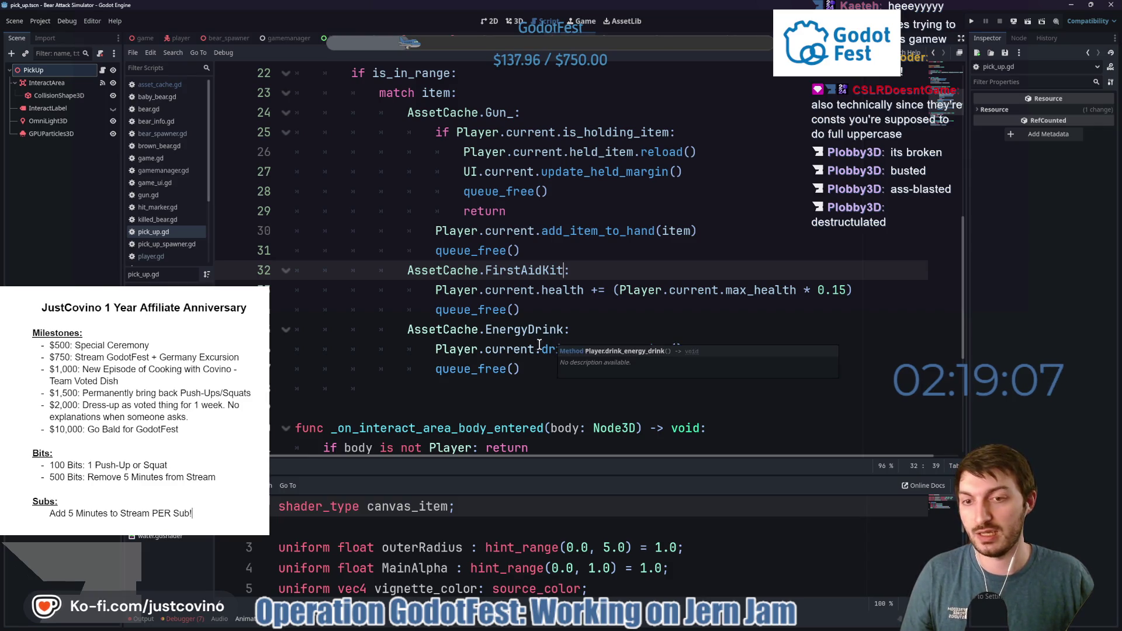
ctrl+click(455, 336)
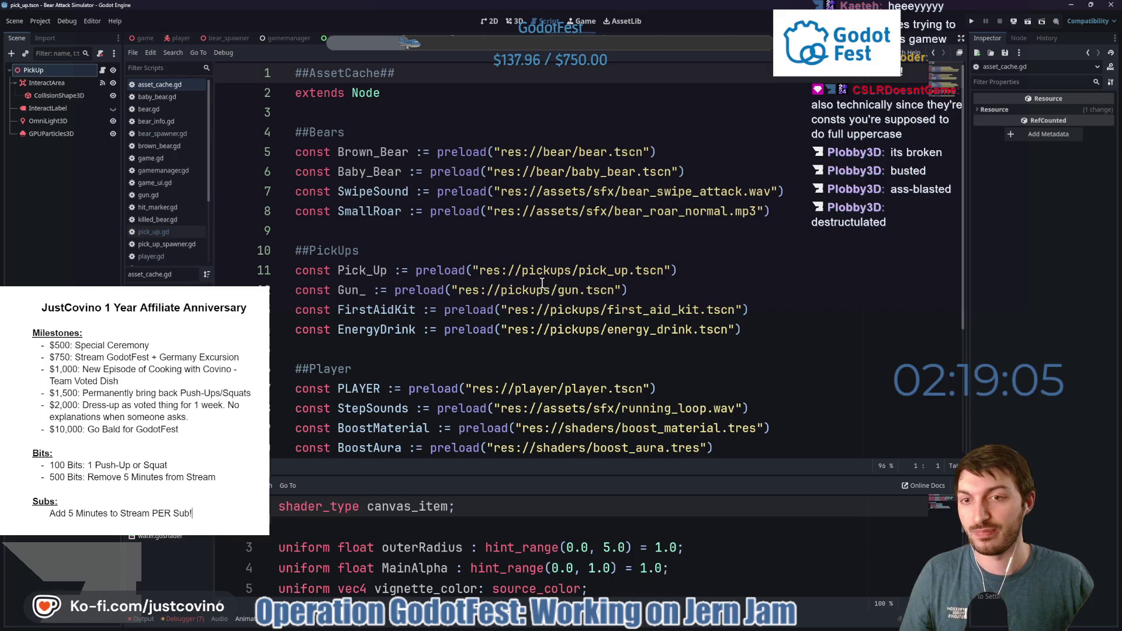
Review the asset cache constants, then run the game from the main scene.
mouse_move(538, 282)
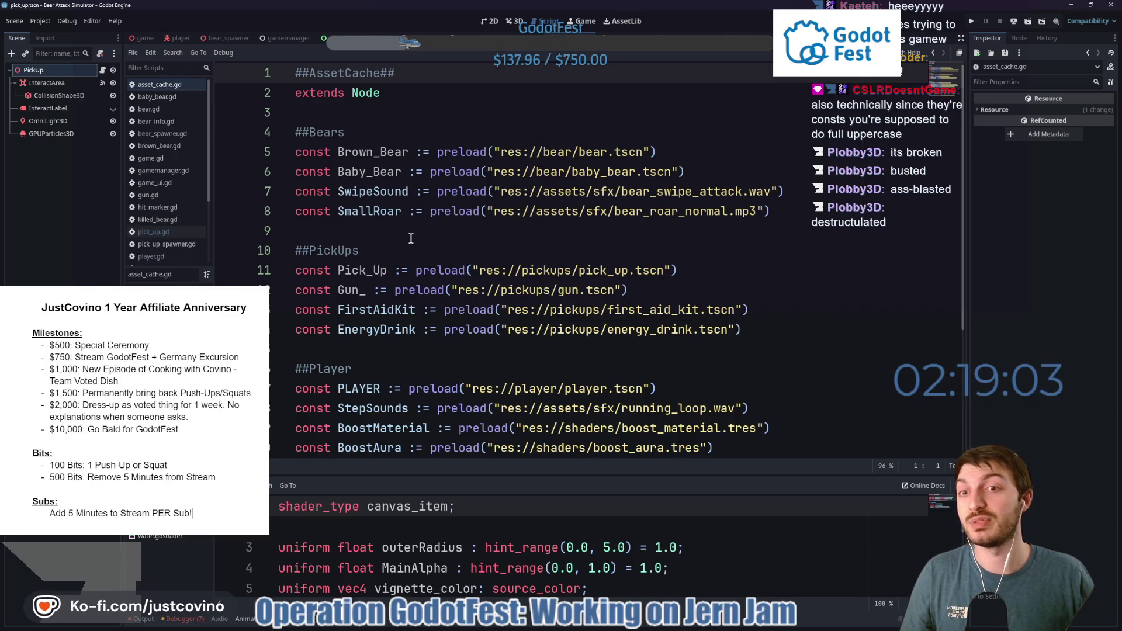
double_click(372, 191)
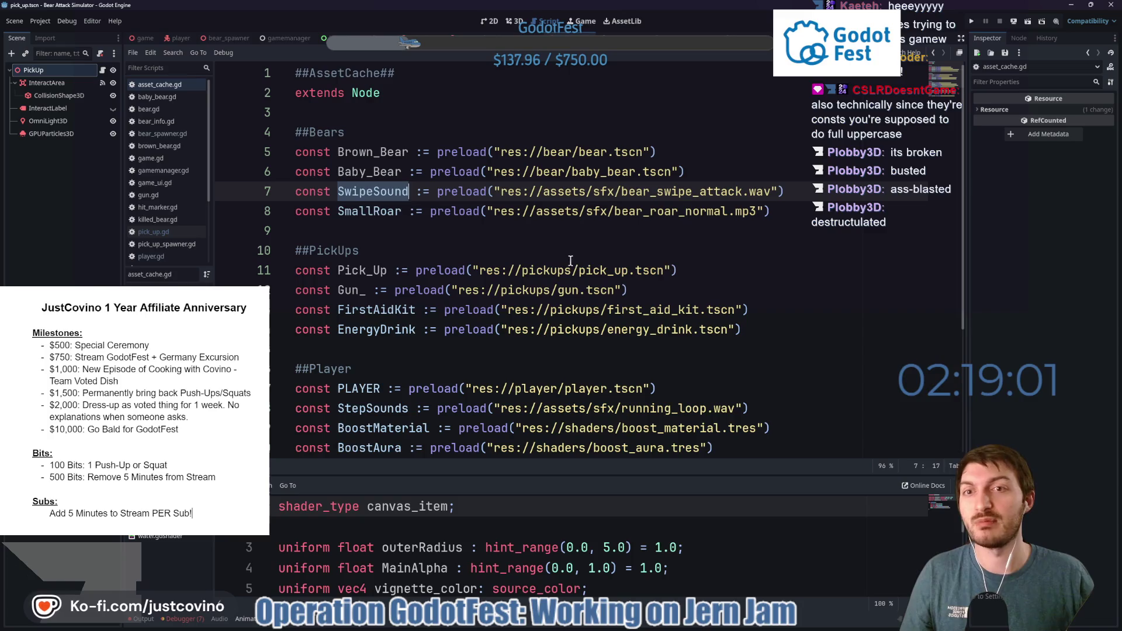
scroll(555, 251, down, 2)
scroll(537, 234, up, 2)
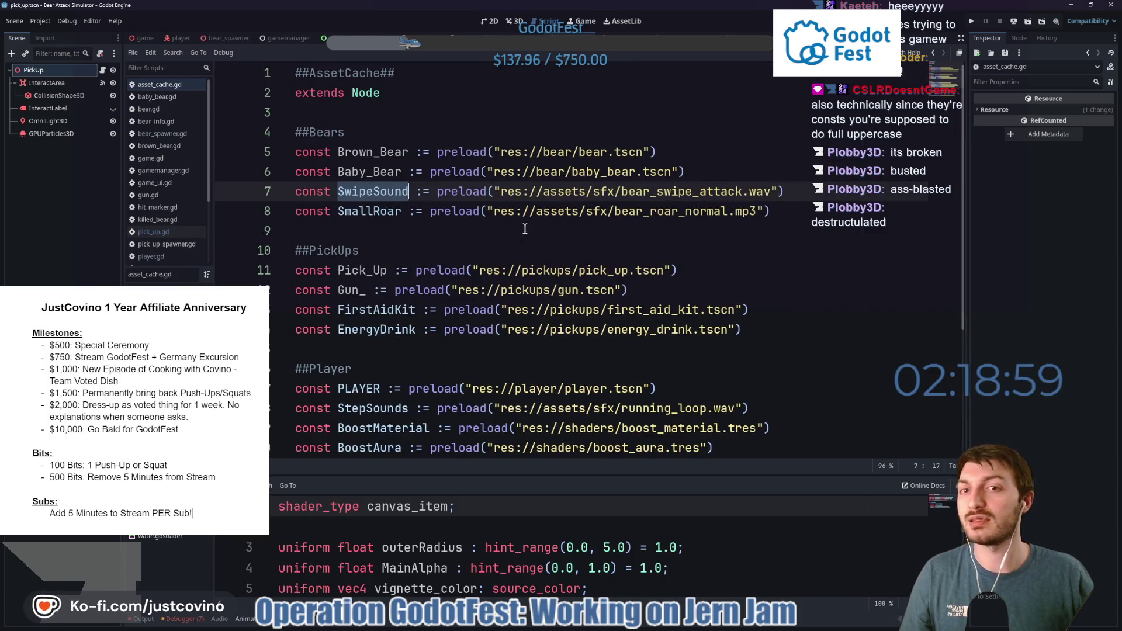
click(529, 249)
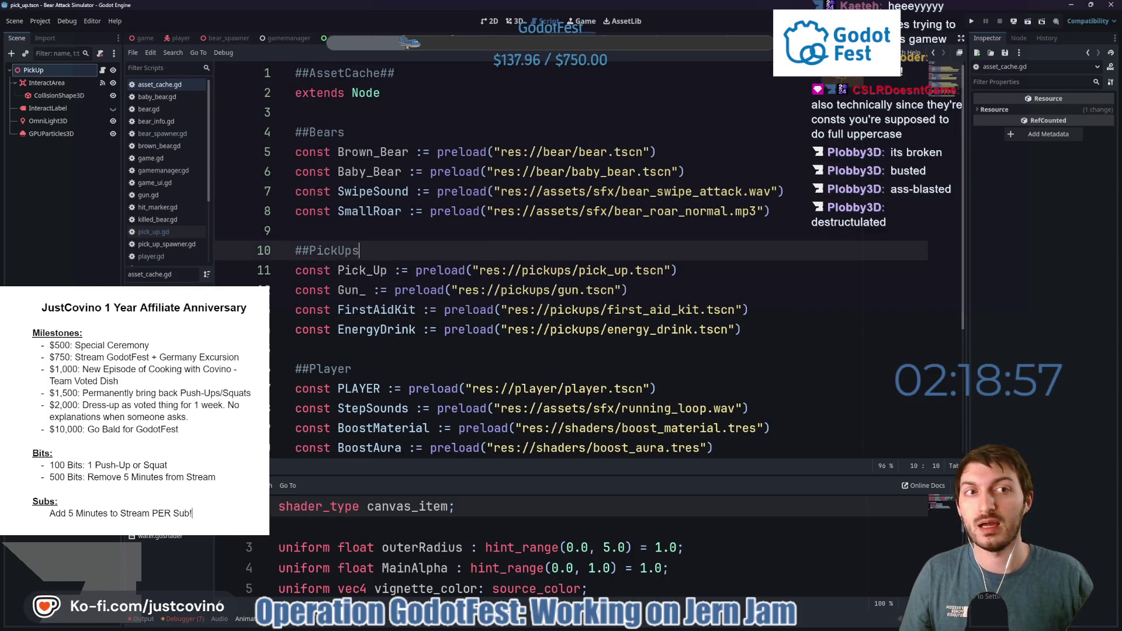
click(680, 38)
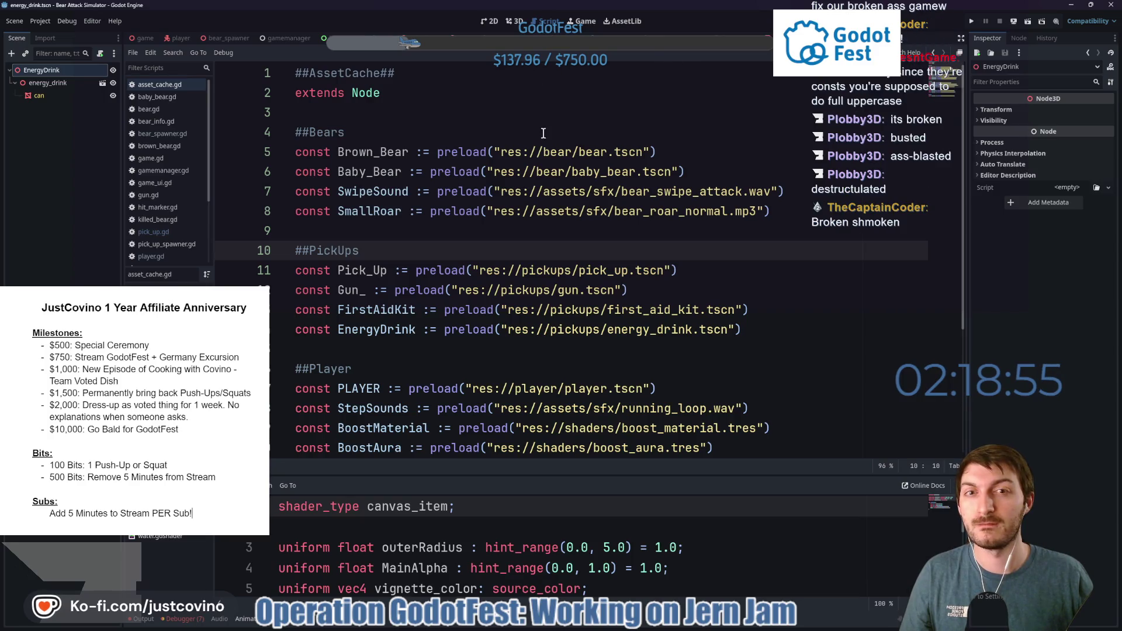
click(134, 40)
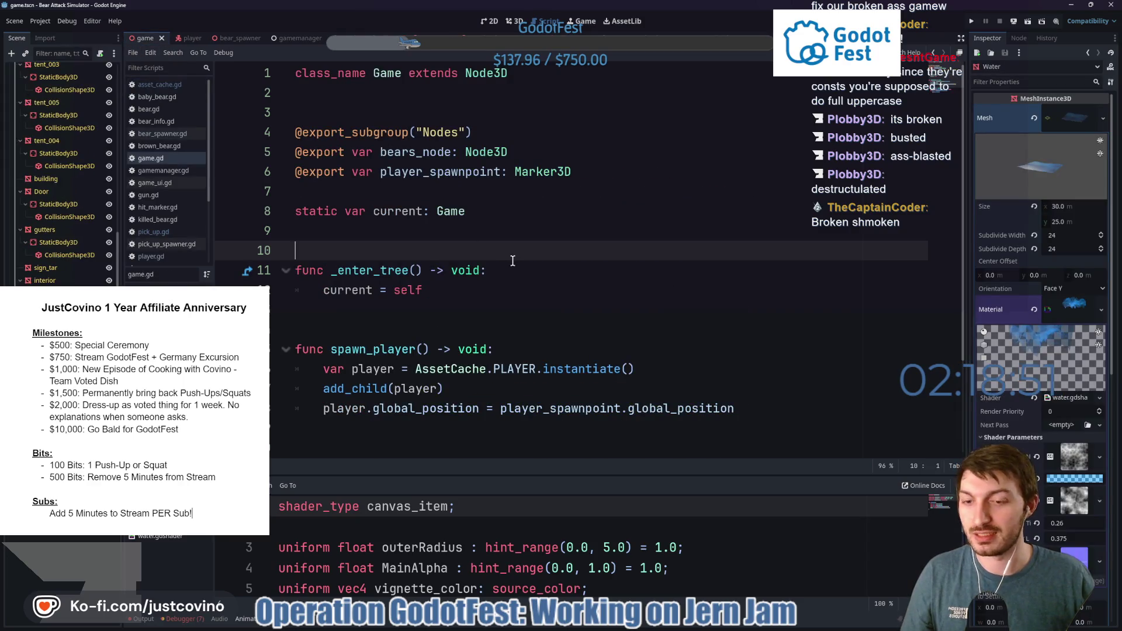
key(F5)
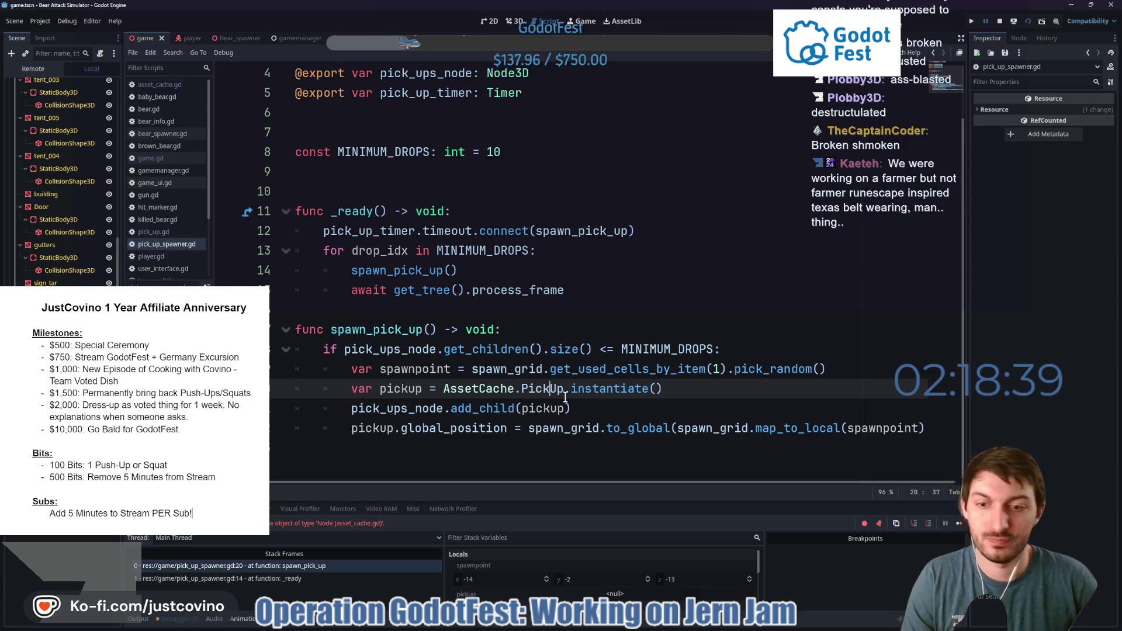
Correct the spawner's reference to AssetCache.Pick_Up, save, and rerun the game.
key(BackSpace)
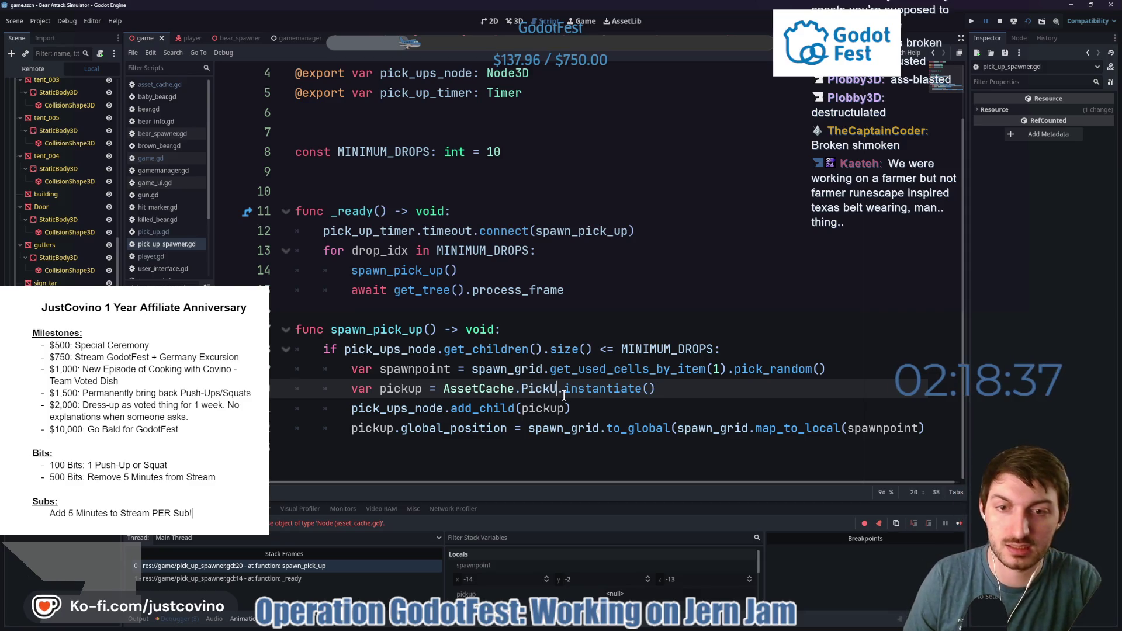
key(Return)
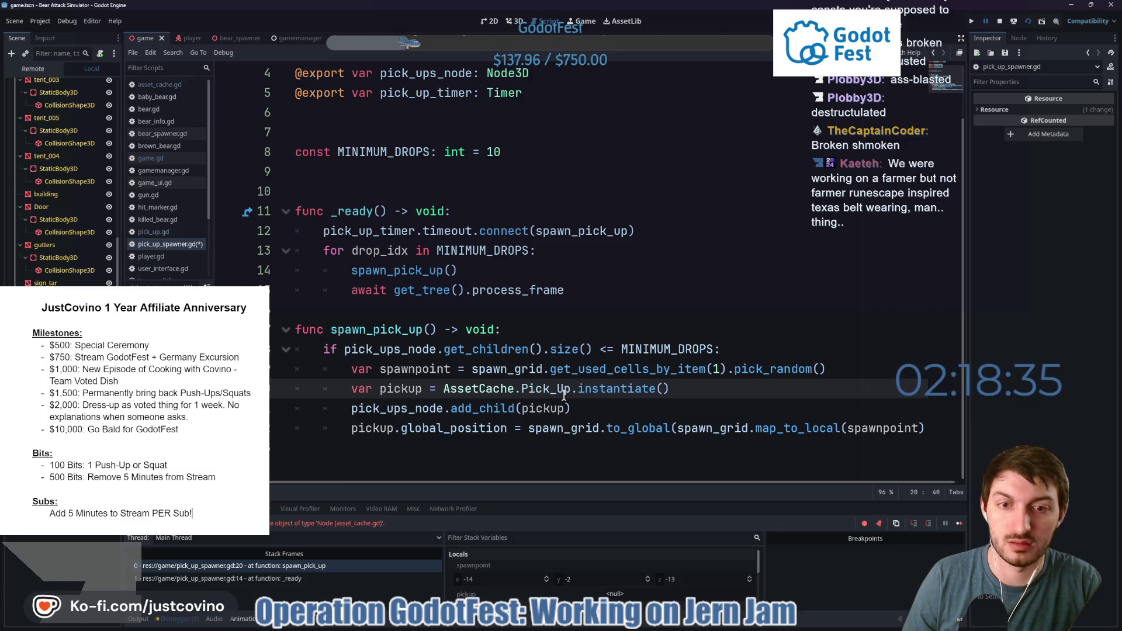
key(ctrl+s)
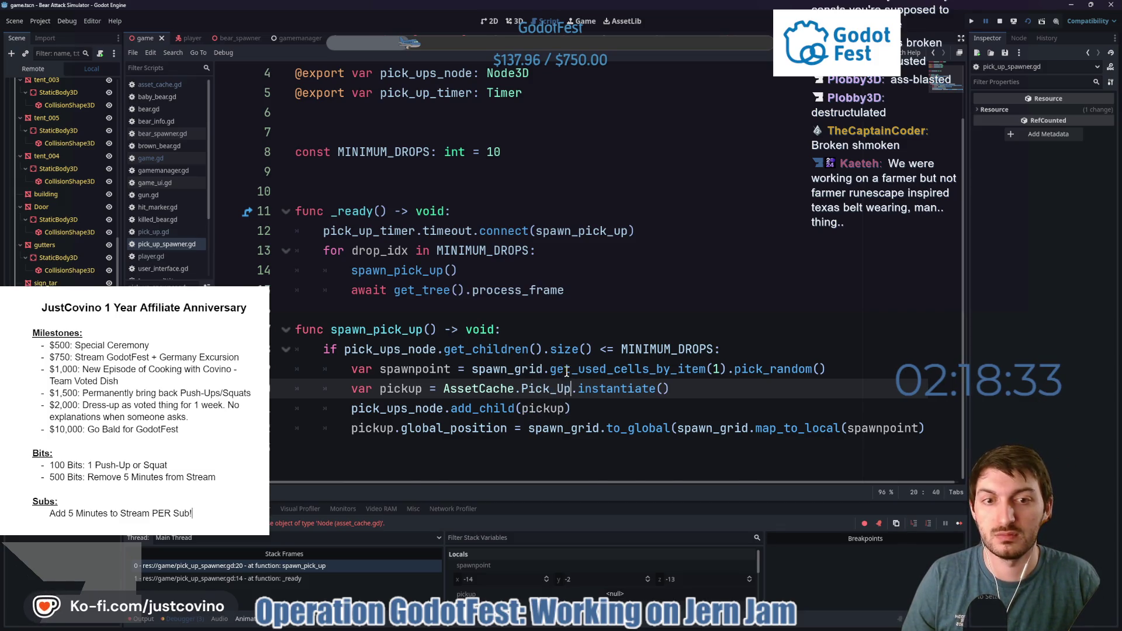
scroll(566, 372, up, 1)
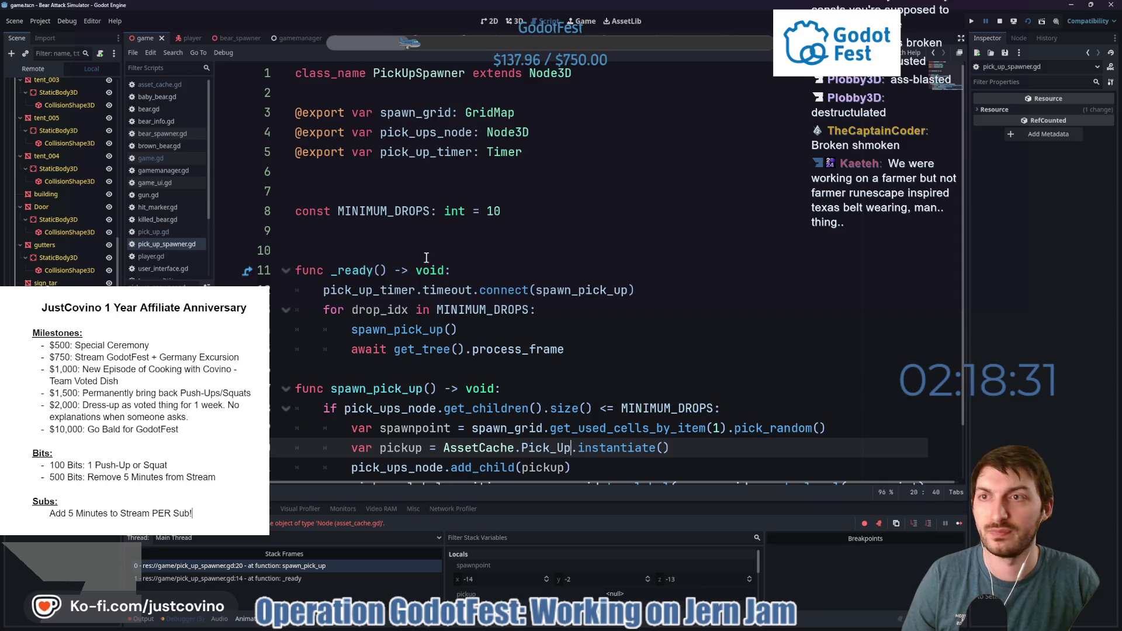
key(F5)
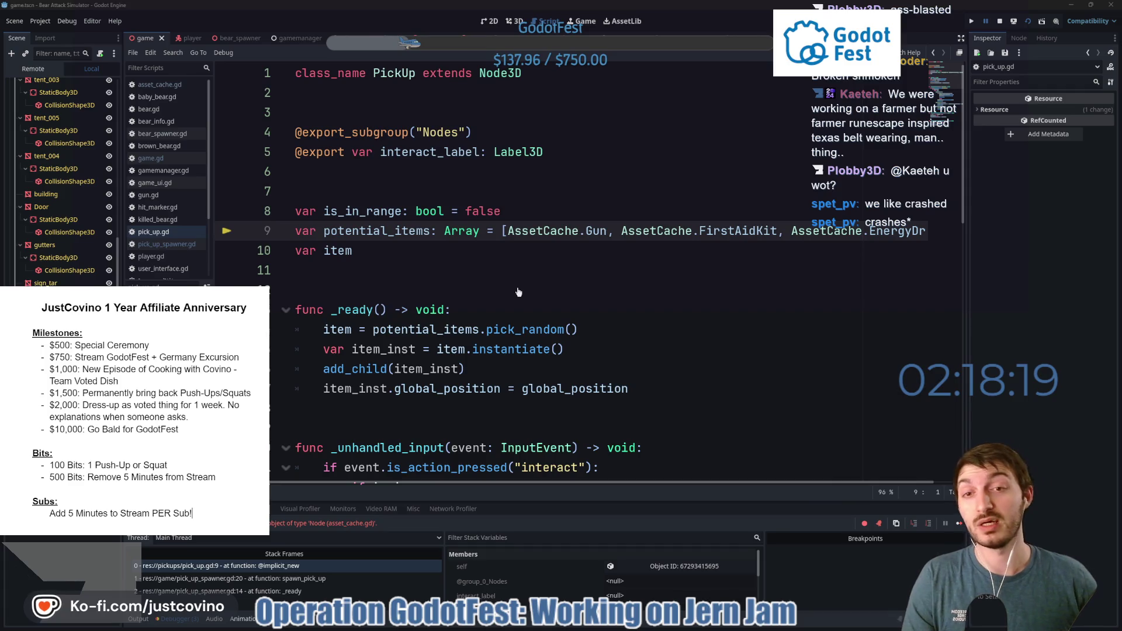
Change pick_up.gd's reference to AssetCache.Gun_, save, and launch the game again.
click(610, 234)
text(_)
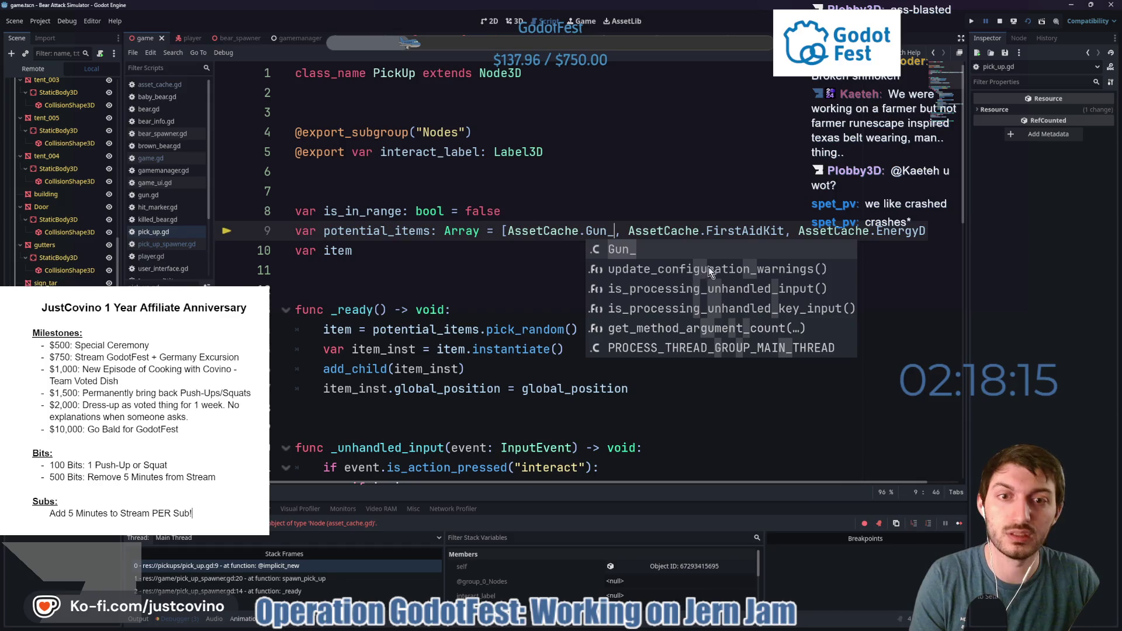
click(848, 231)
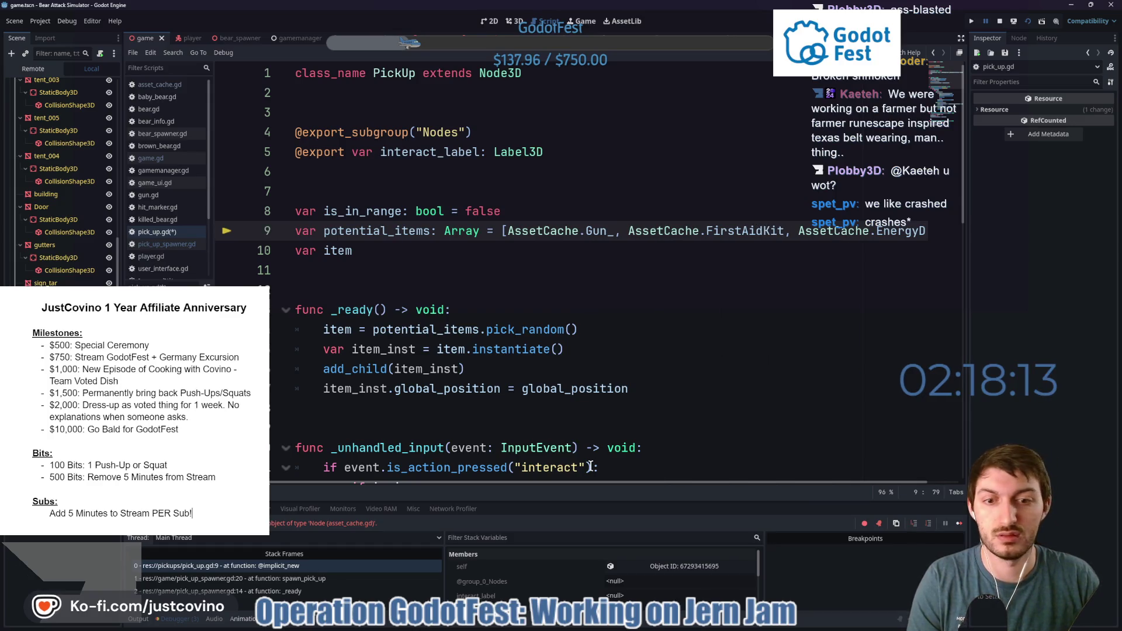
mouse_move(569, 485)
mouse_down()
mouse_move(693, 482)
mouse_move(503, 476)
mouse_up()
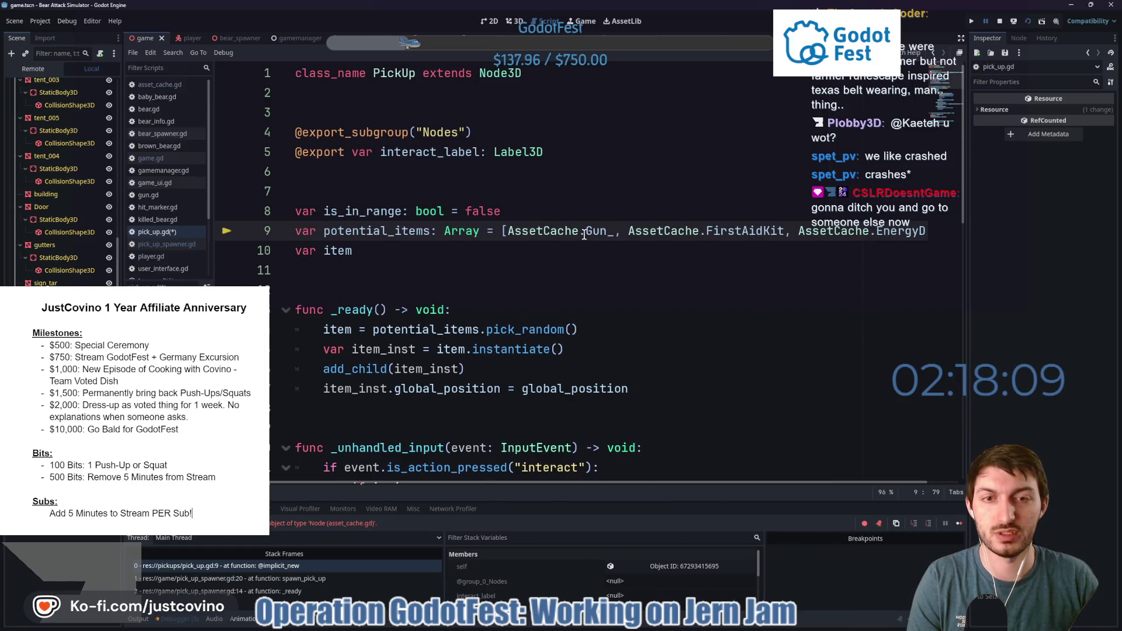
mouse_move(585, 233)
scroll(673, 298, down, 6)
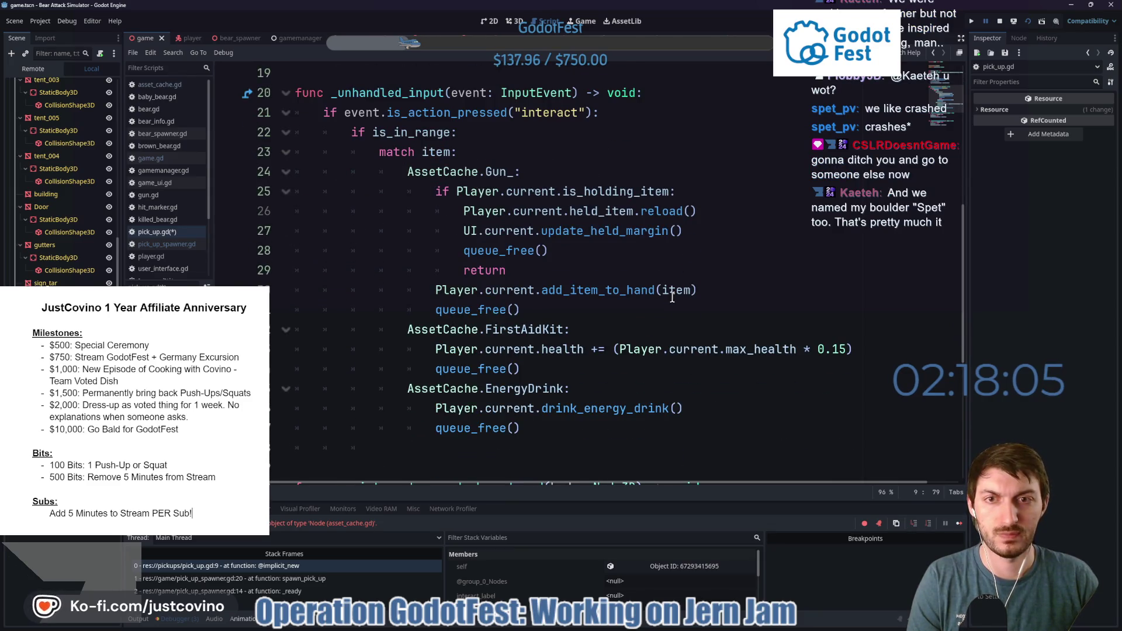
mouse_move(670, 297)
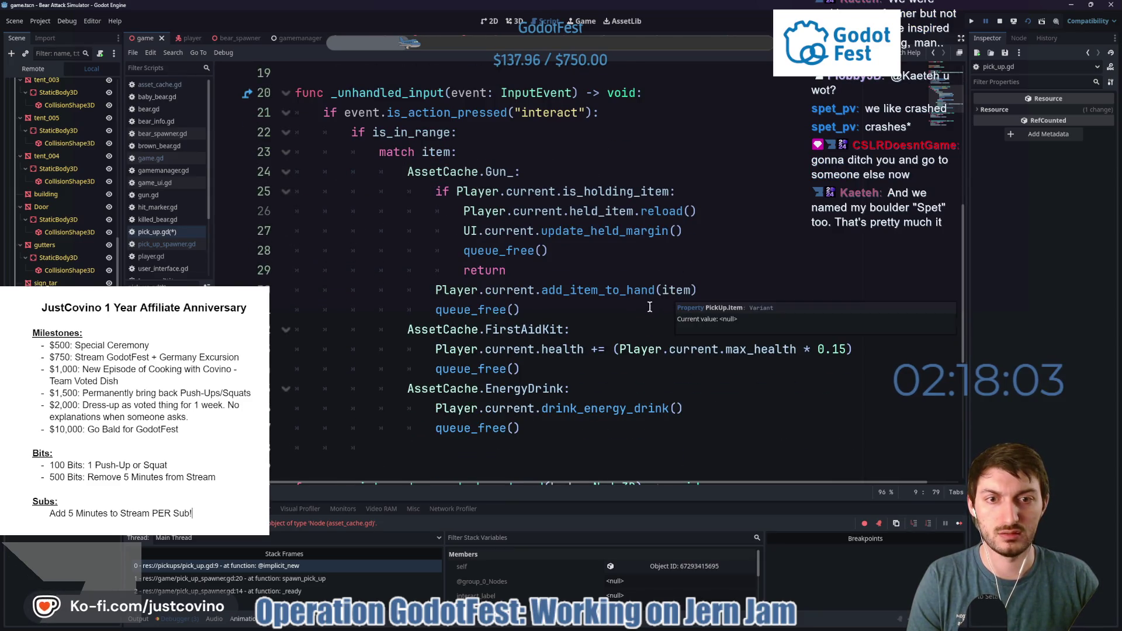
scroll(651, 306, up, 5)
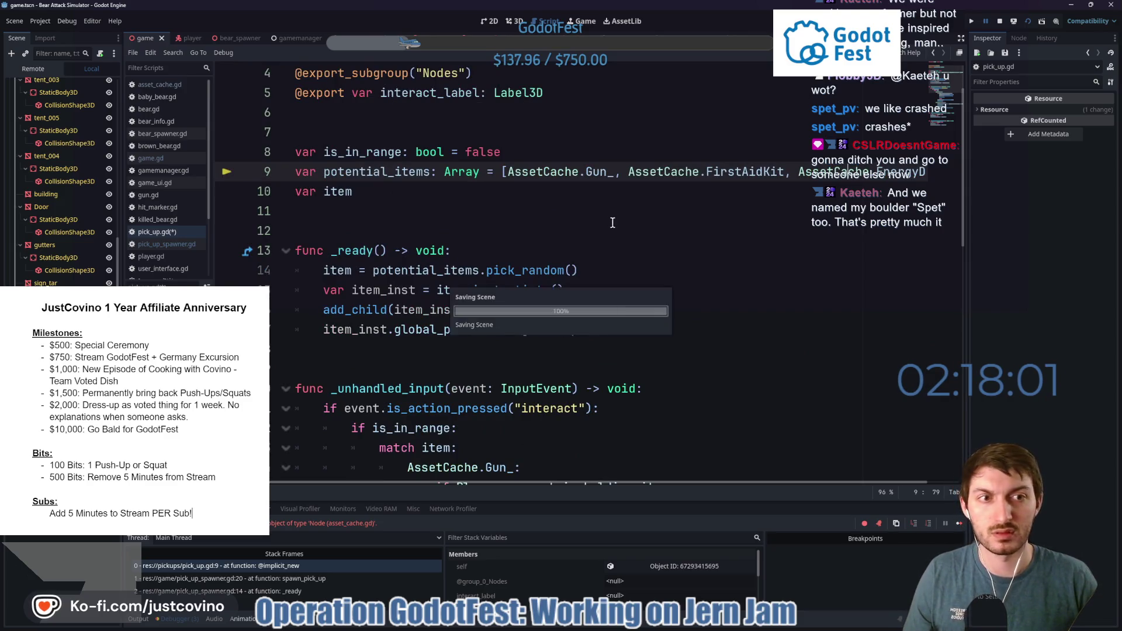
click(550, 211)
key(ctrl+s)
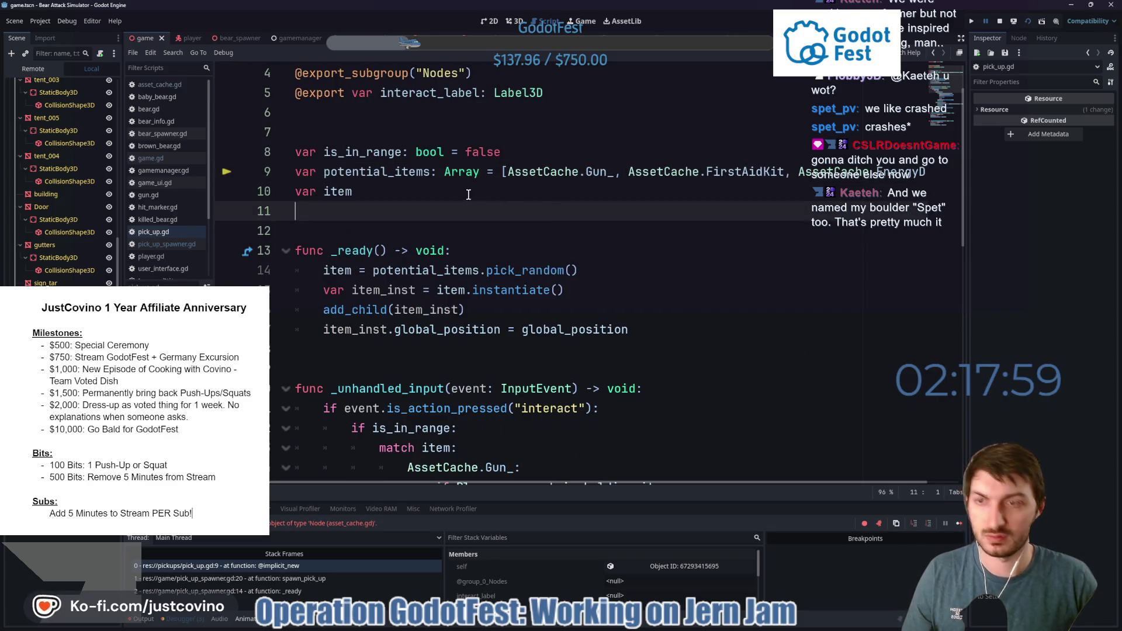
key(F5)
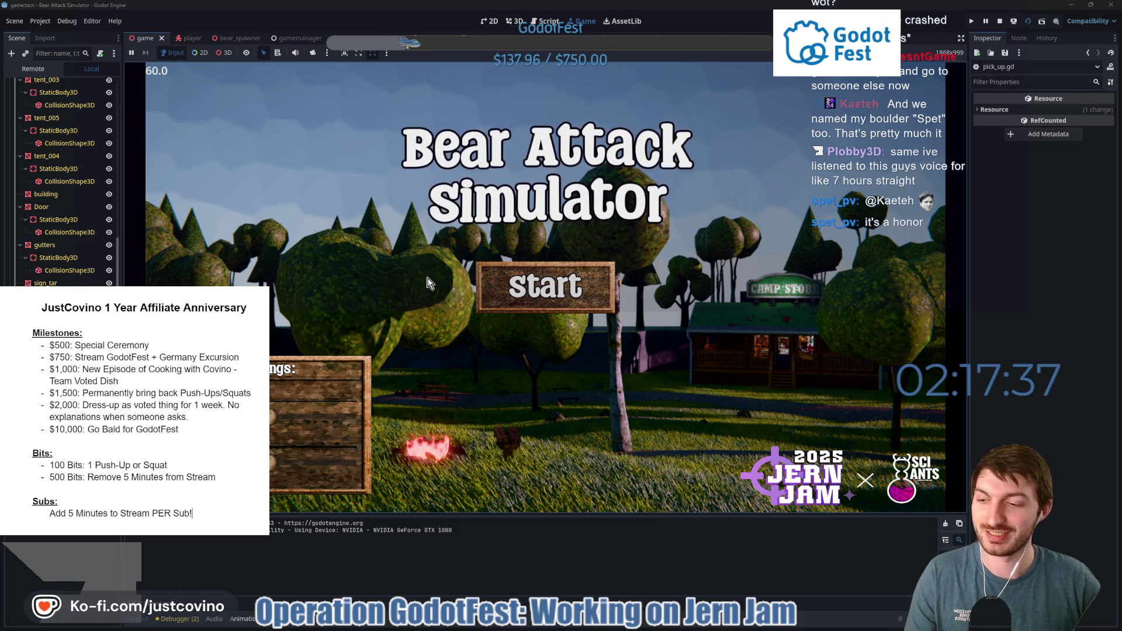
Start a round, punch several bears, grab the red pickup, and fire the gun toward the pond.
click(524, 294)
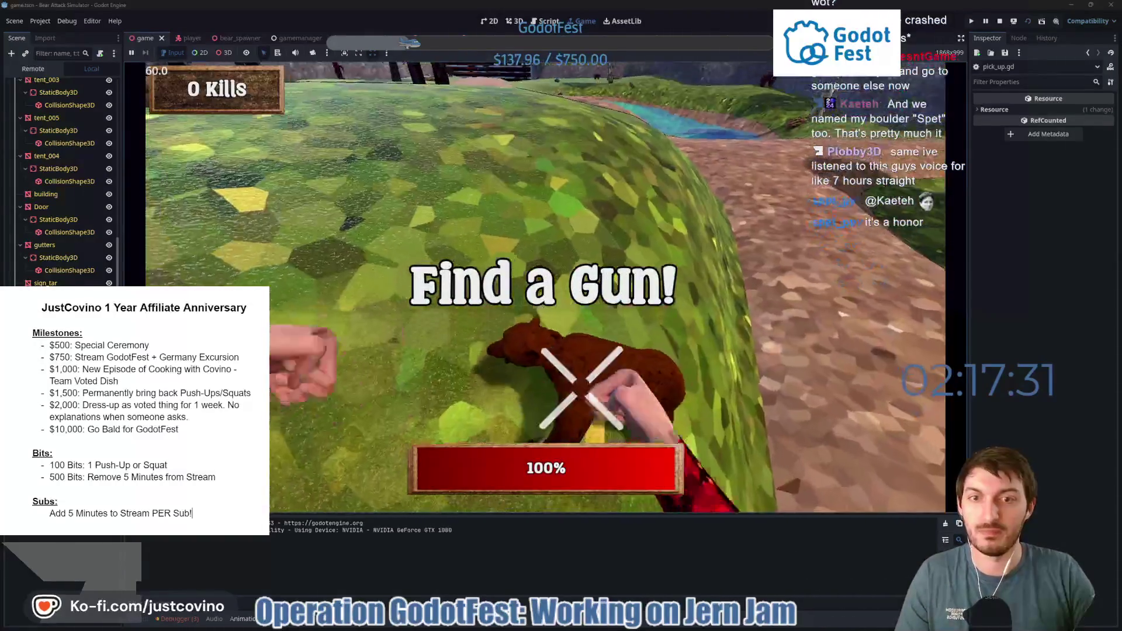
click(545, 286)
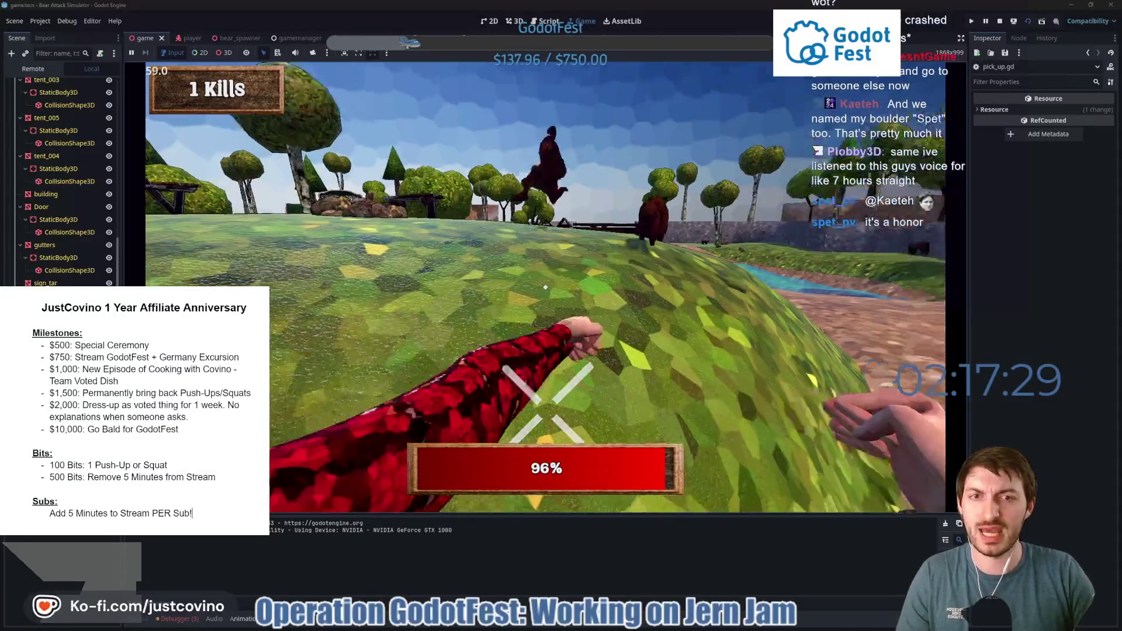
click(546, 286)
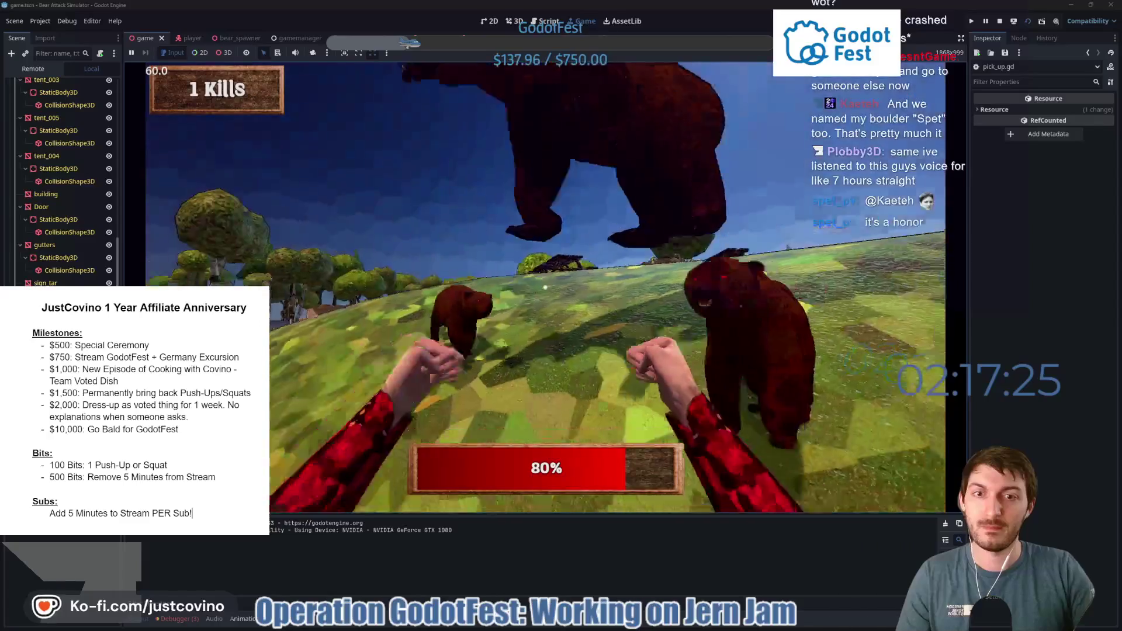
click(545, 286)
click(545, 286)
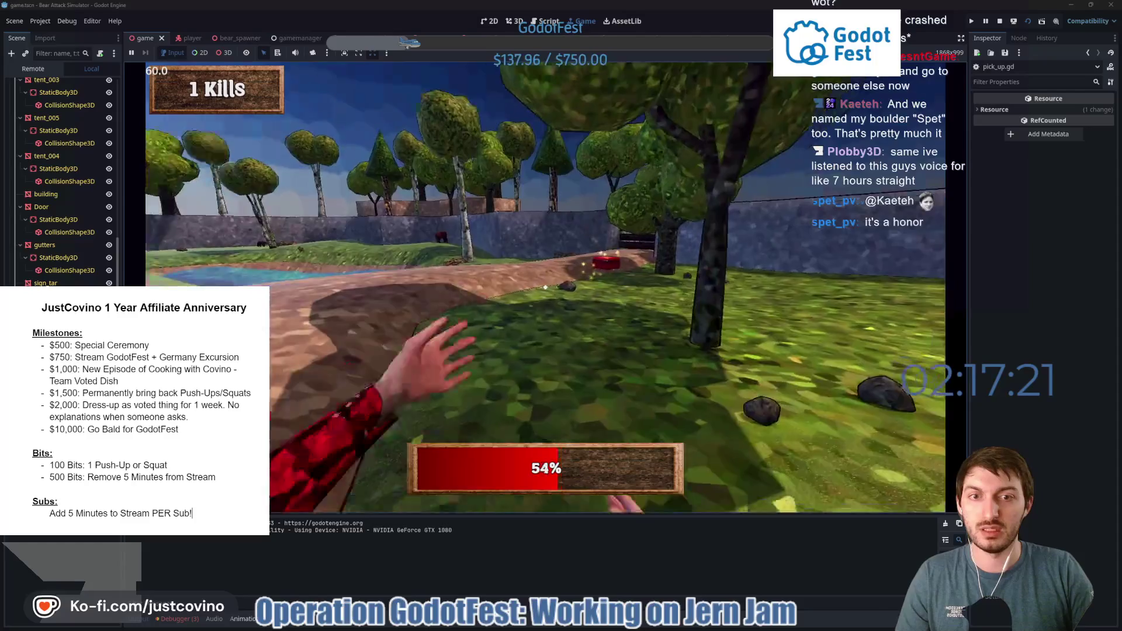
click(545, 287)
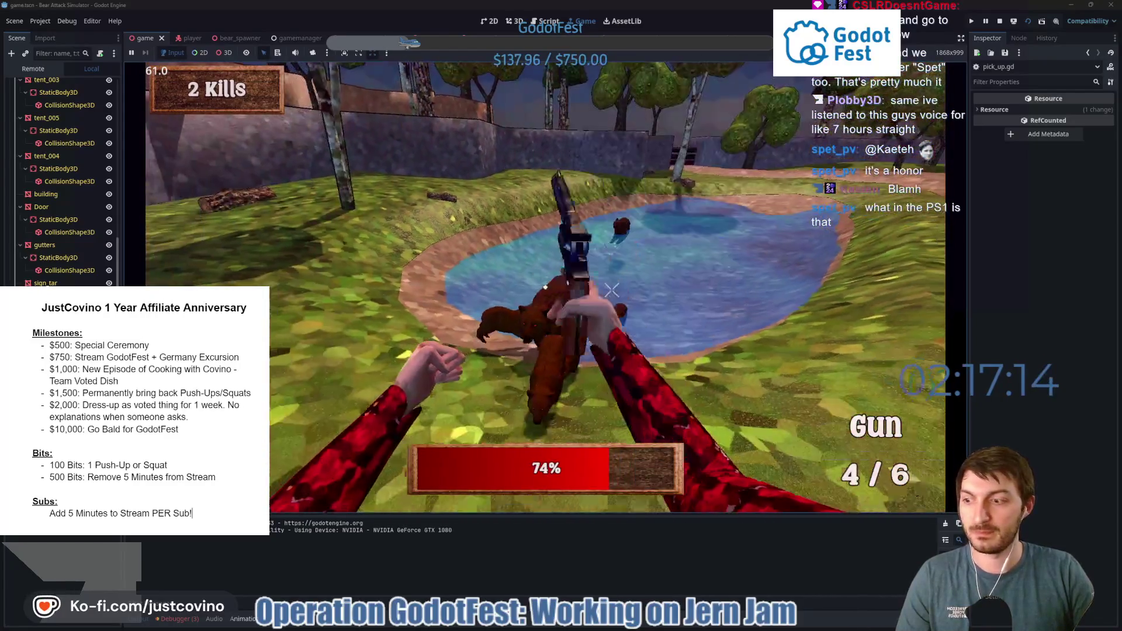
click(578, 307)
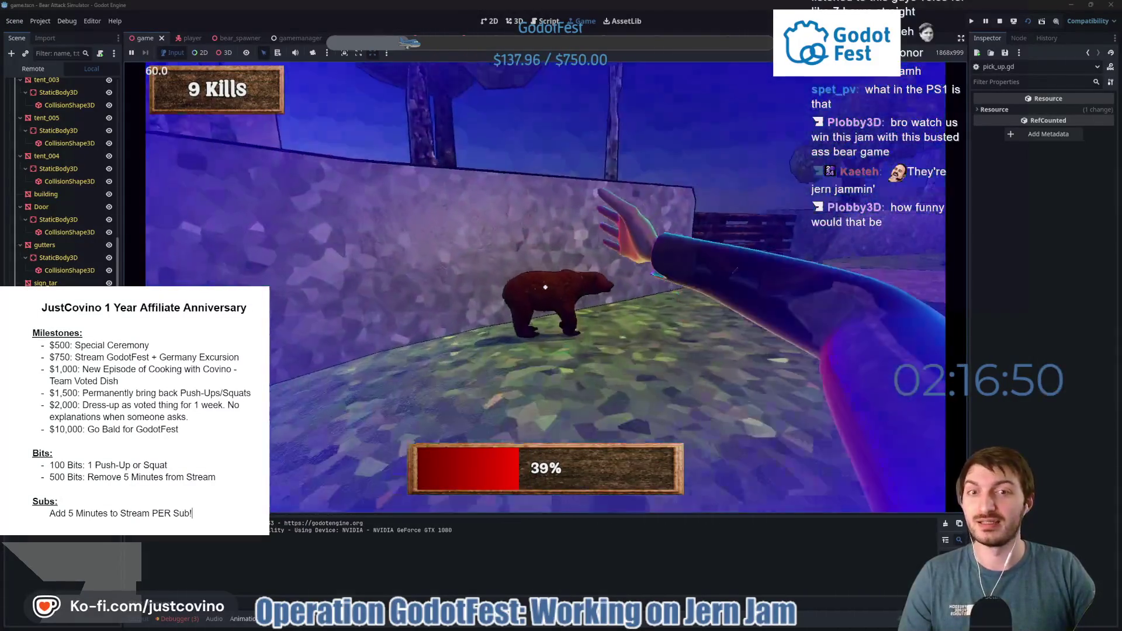
Punch the rushing bears at close range.
click(546, 287)
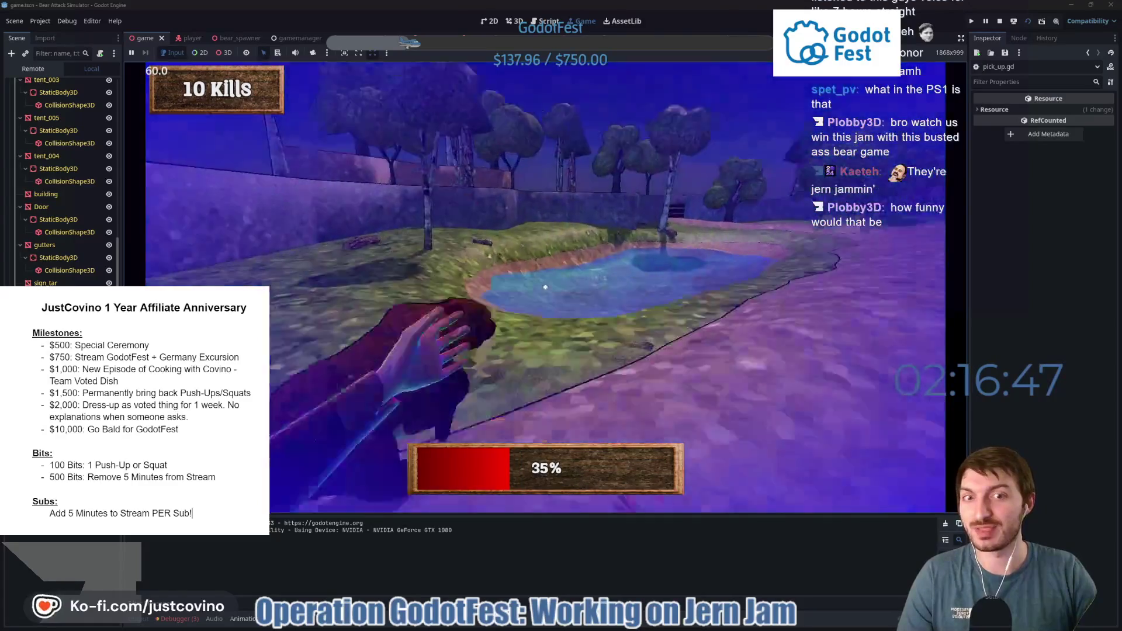
click(545, 287)
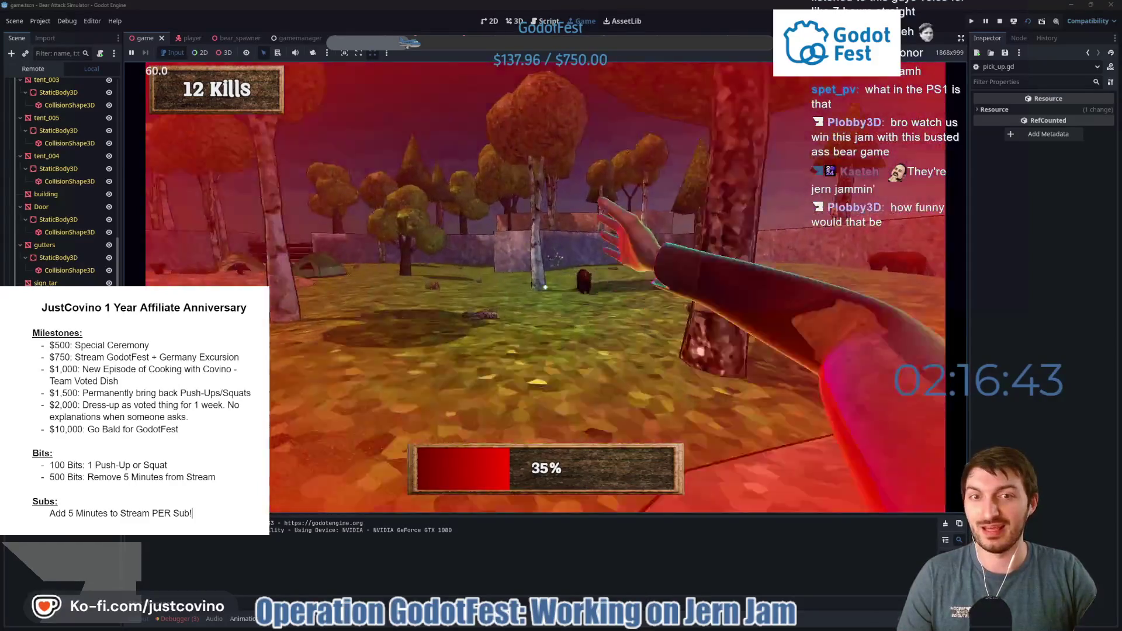
click(545, 286)
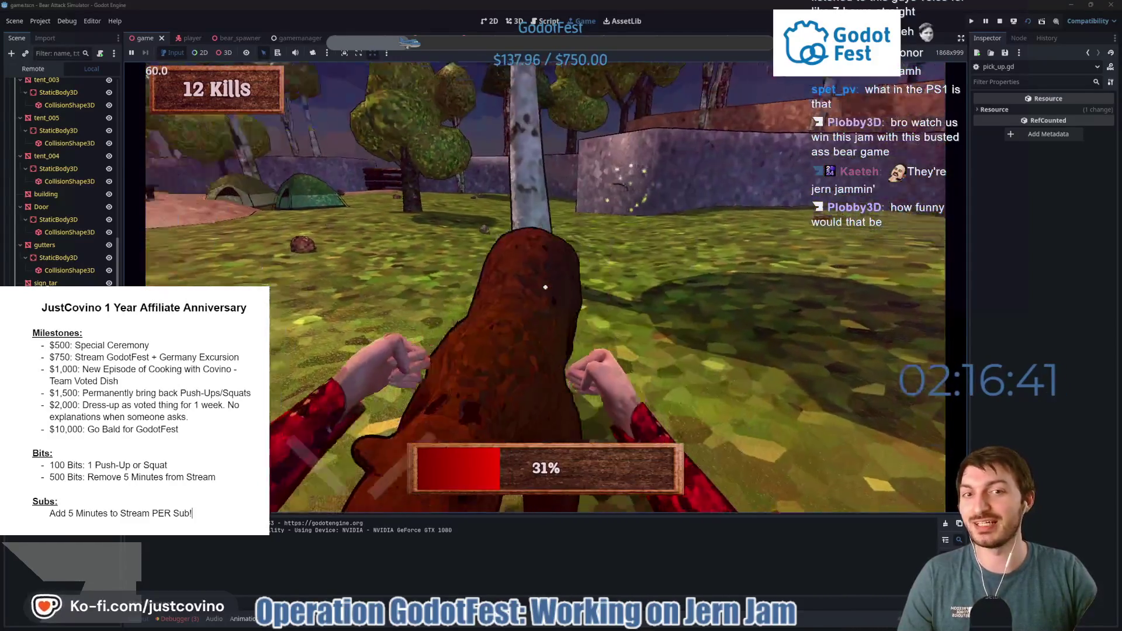
click(545, 286)
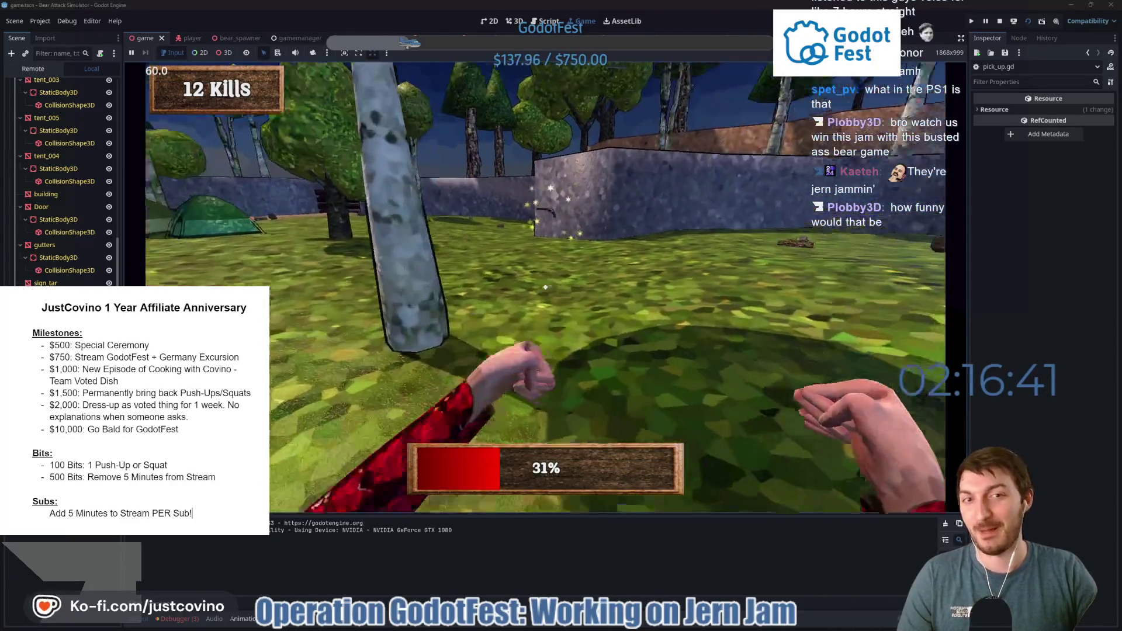
Pick up the gun, empty it at the bears, throw it, and punch until the player dies.
key(e)
click(545, 287)
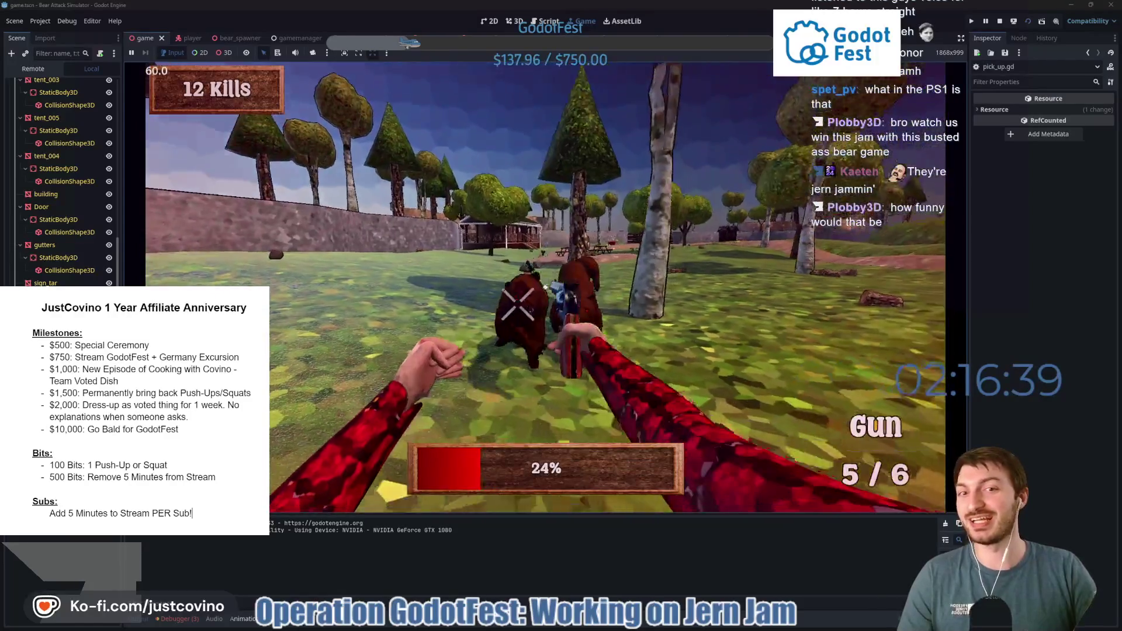
click(545, 286)
click(545, 286)
click(545, 287)
click(545, 287)
click(545, 287)
click(545, 287)
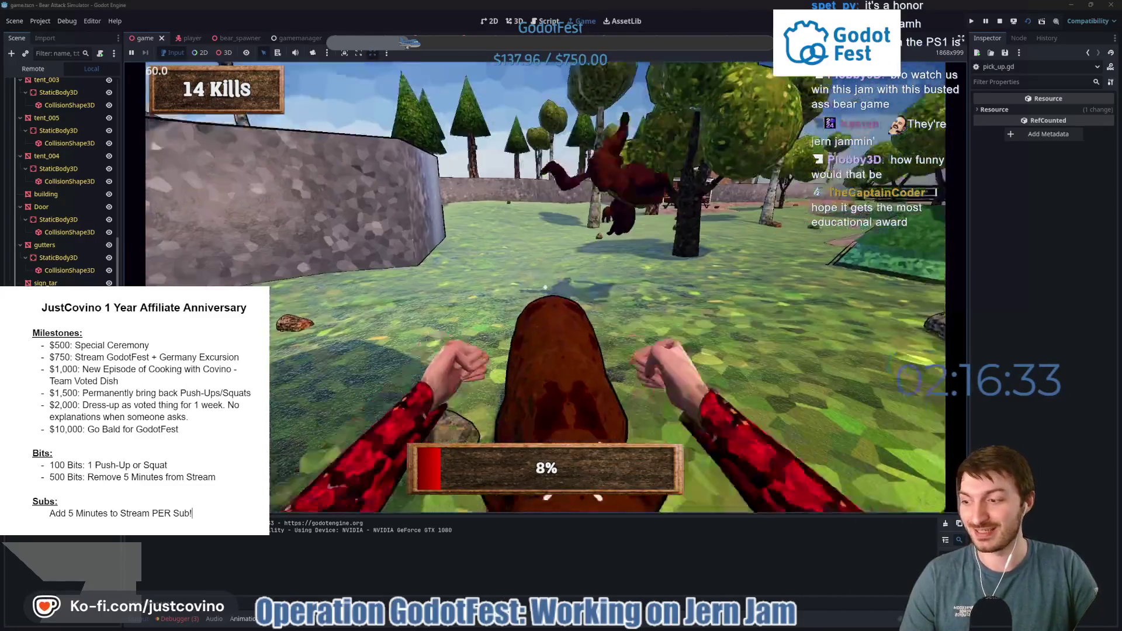
click(545, 287)
click(545, 287)
click(545, 286)
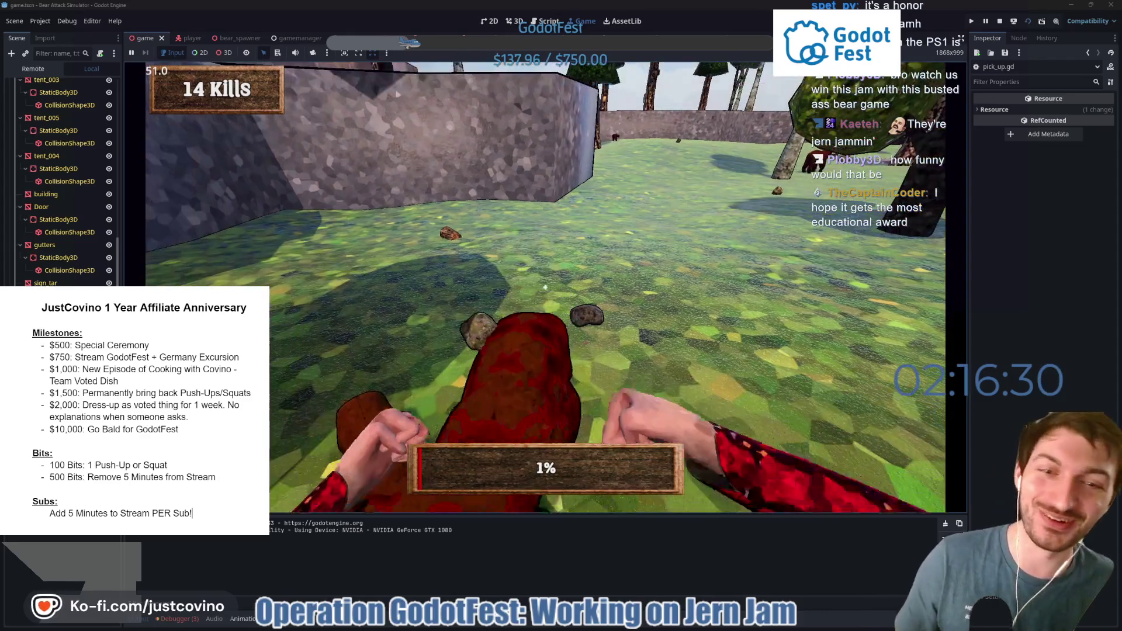
click(545, 287)
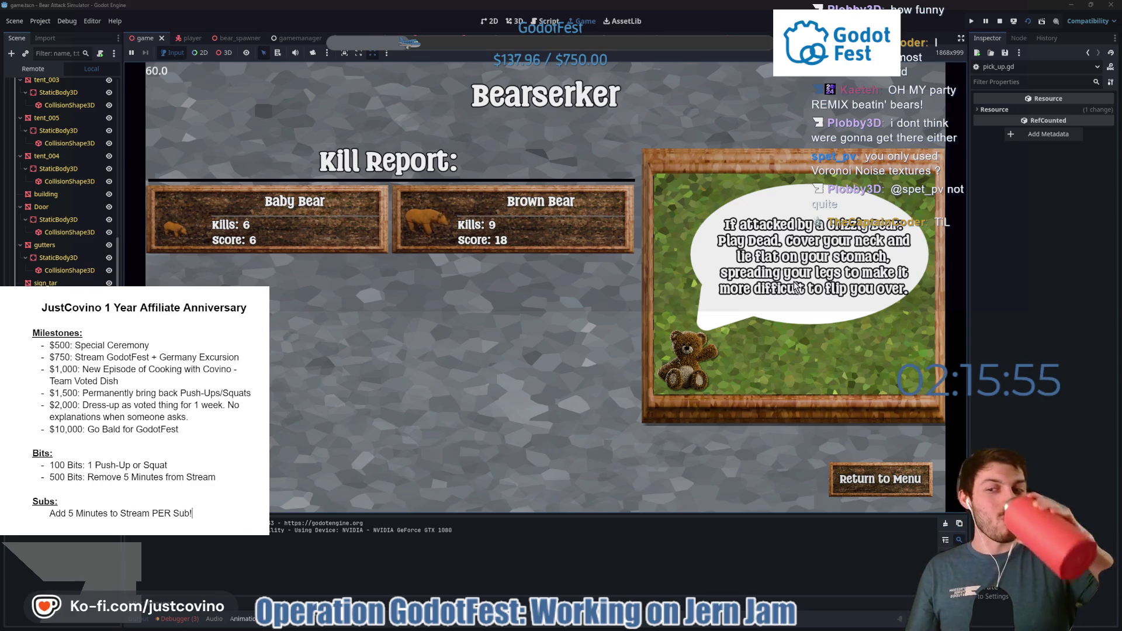
Return to the main menu, stop the running game, and go back to the game scene.
click(894, 471)
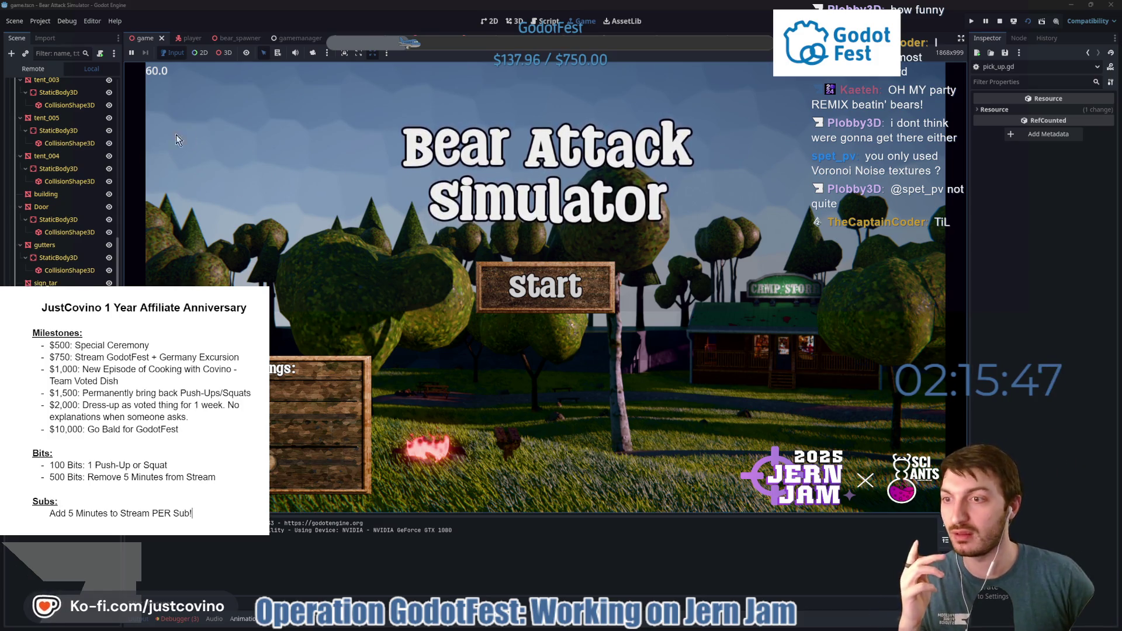
click(1001, 24)
scroll(61, 257, down, 4)
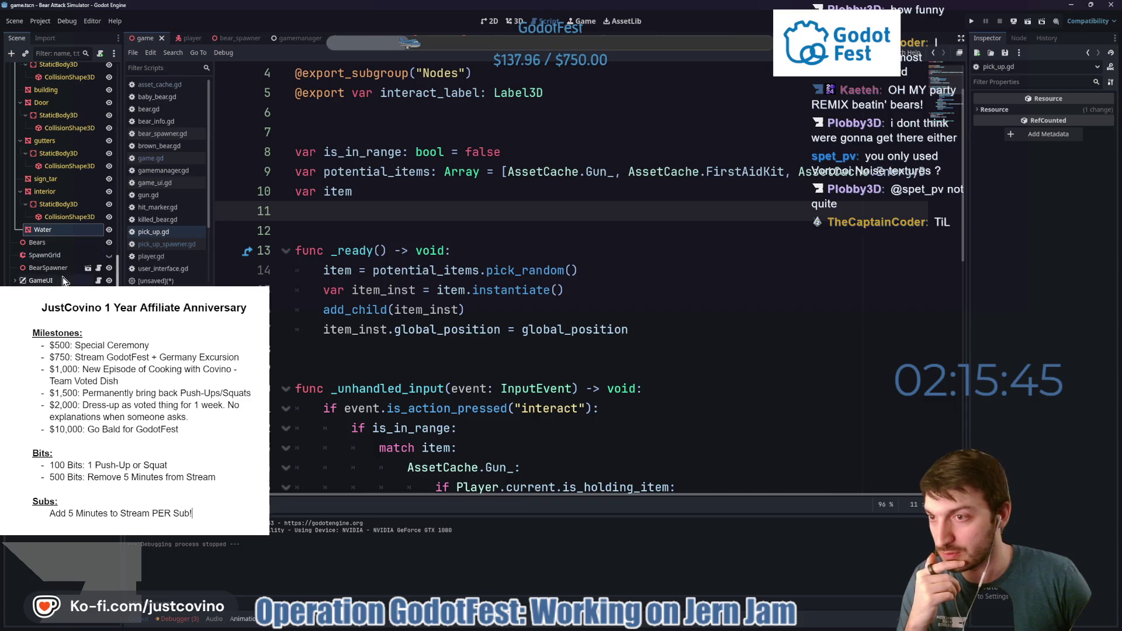
key(ctrl+Tab)
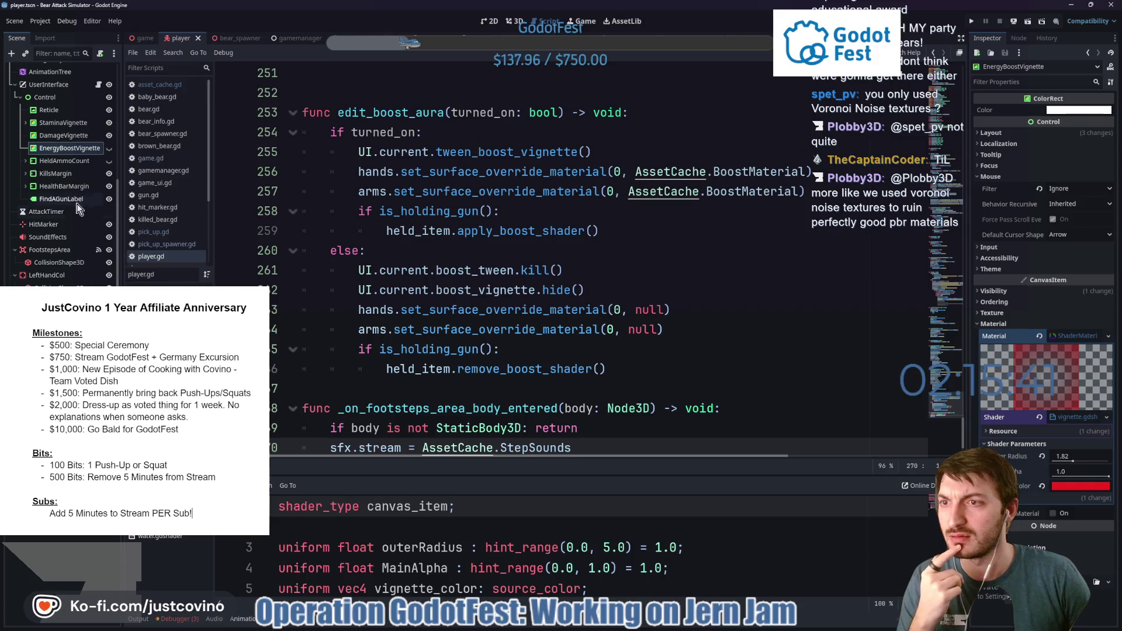
click(143, 38)
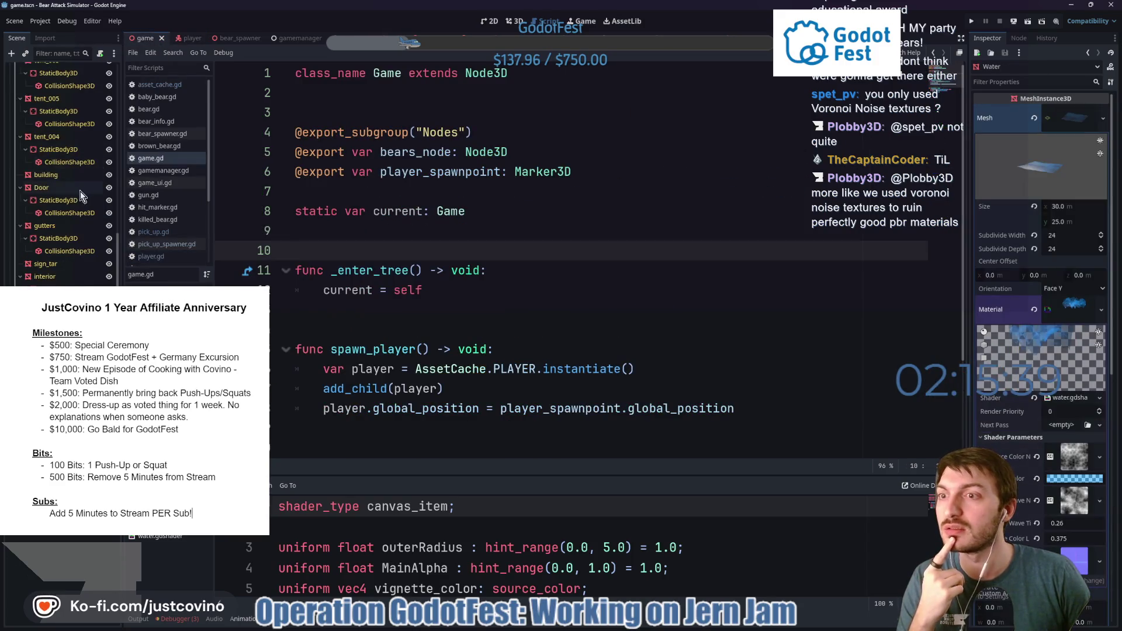
Hide the FPSLabel node in the game scene's tree and save the scene.
click(14, 111)
scroll(80, 223, down, 1)
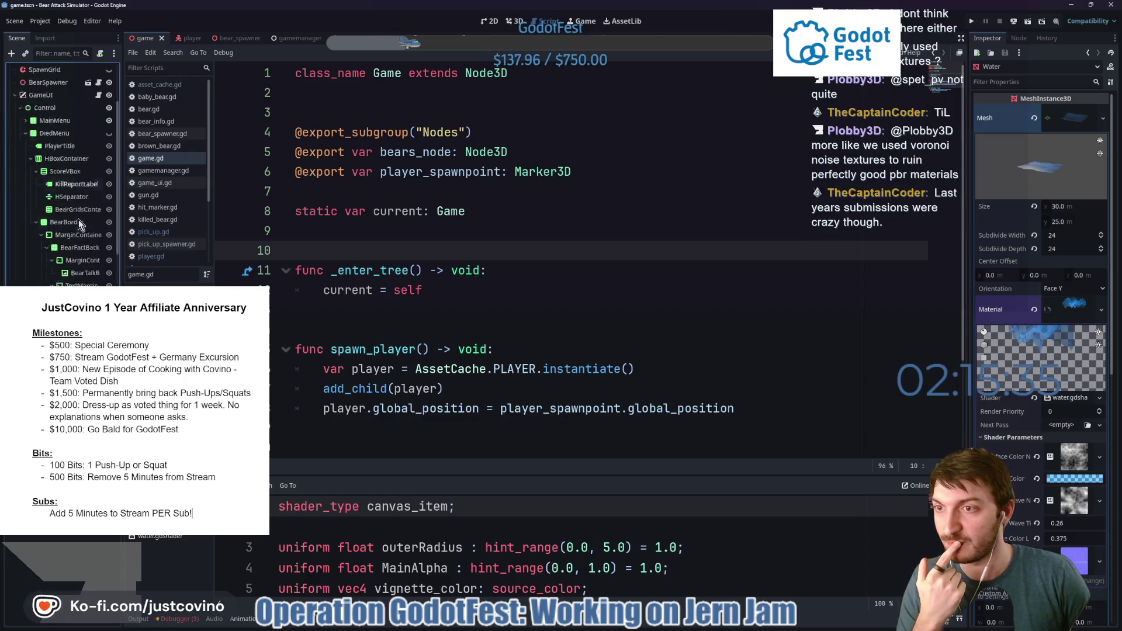
scroll(80, 223, down, 5)
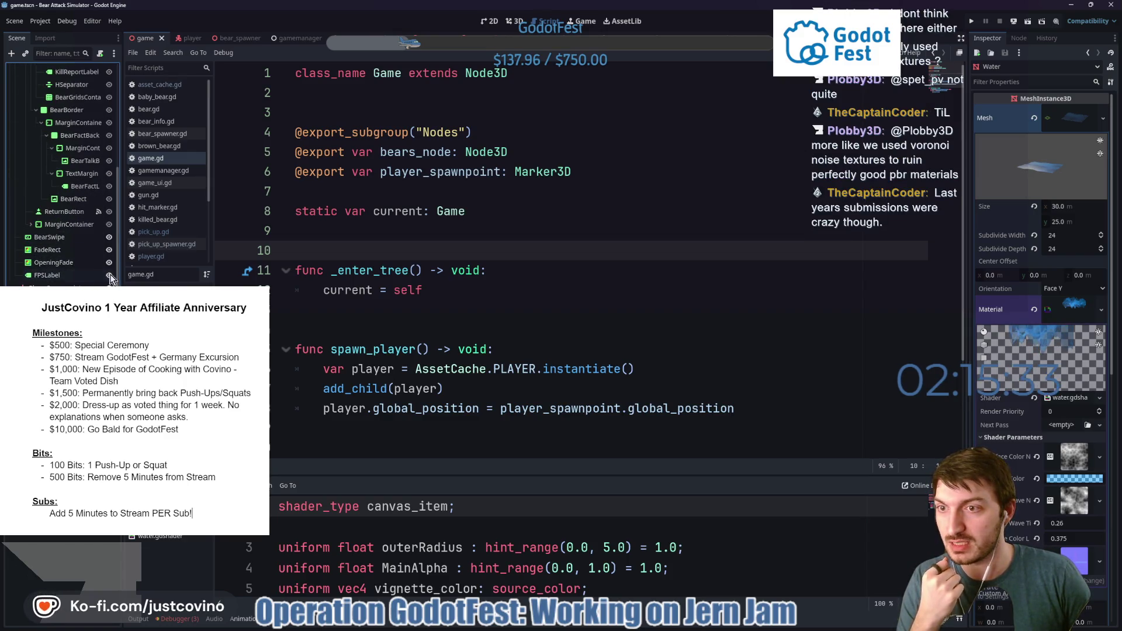
click(109, 275)
click(475, 238)
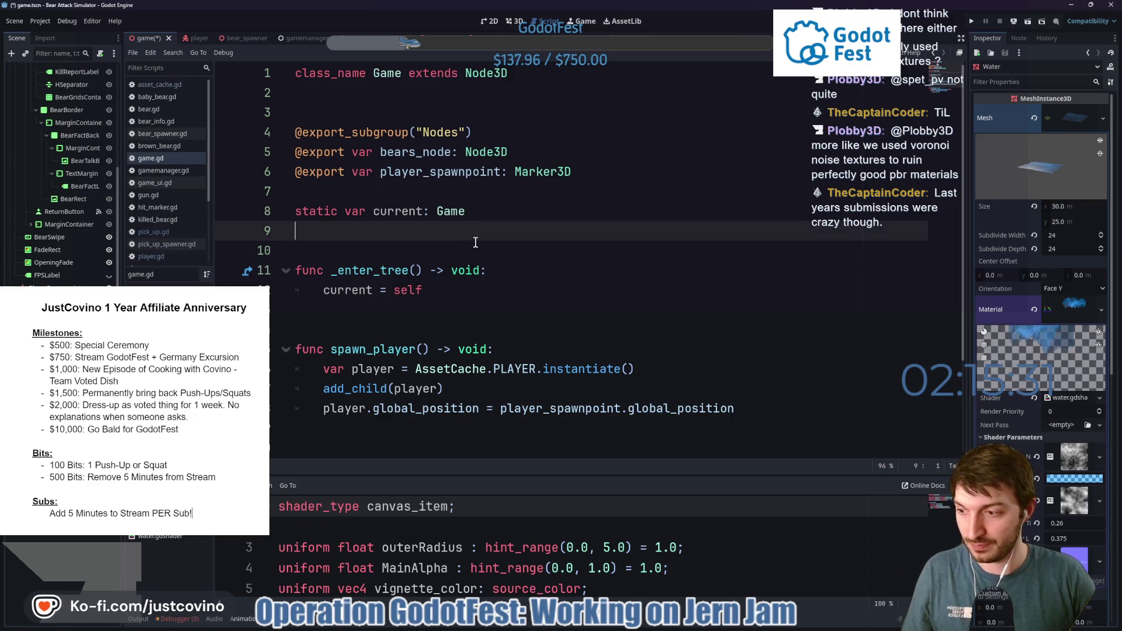
key(ctrl+s)
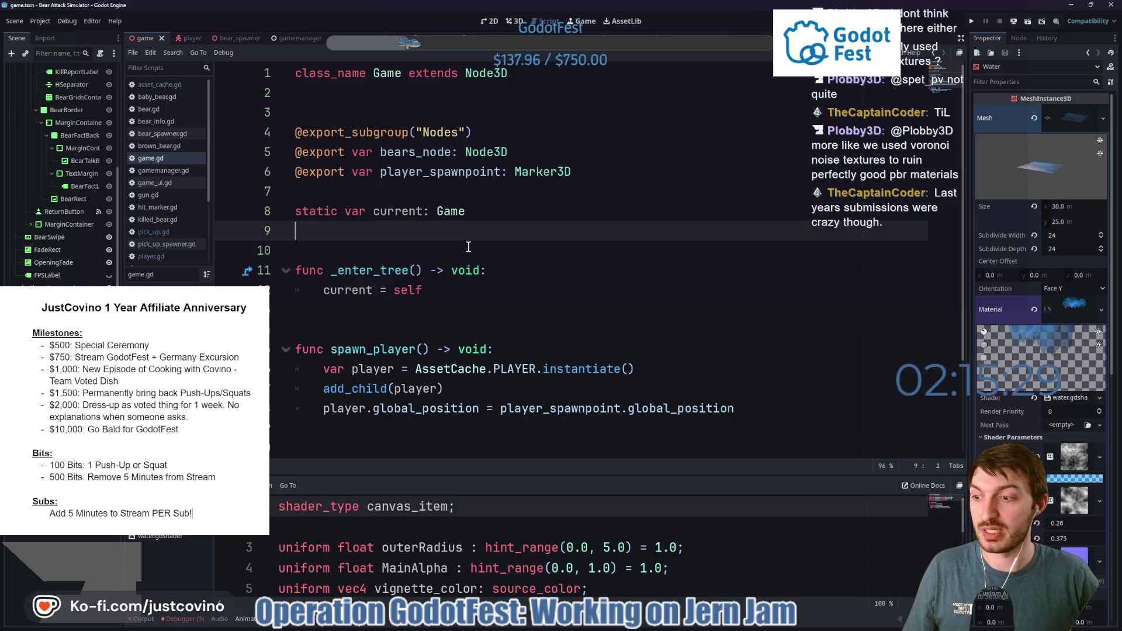
mouse_move(637, 627)
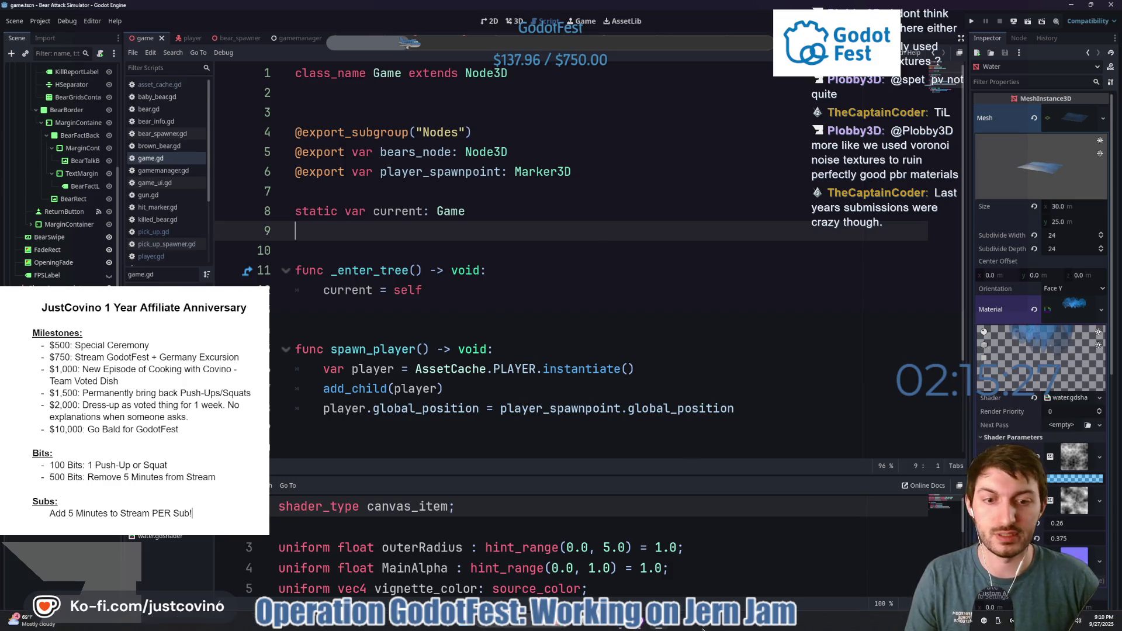
click(624, 625)
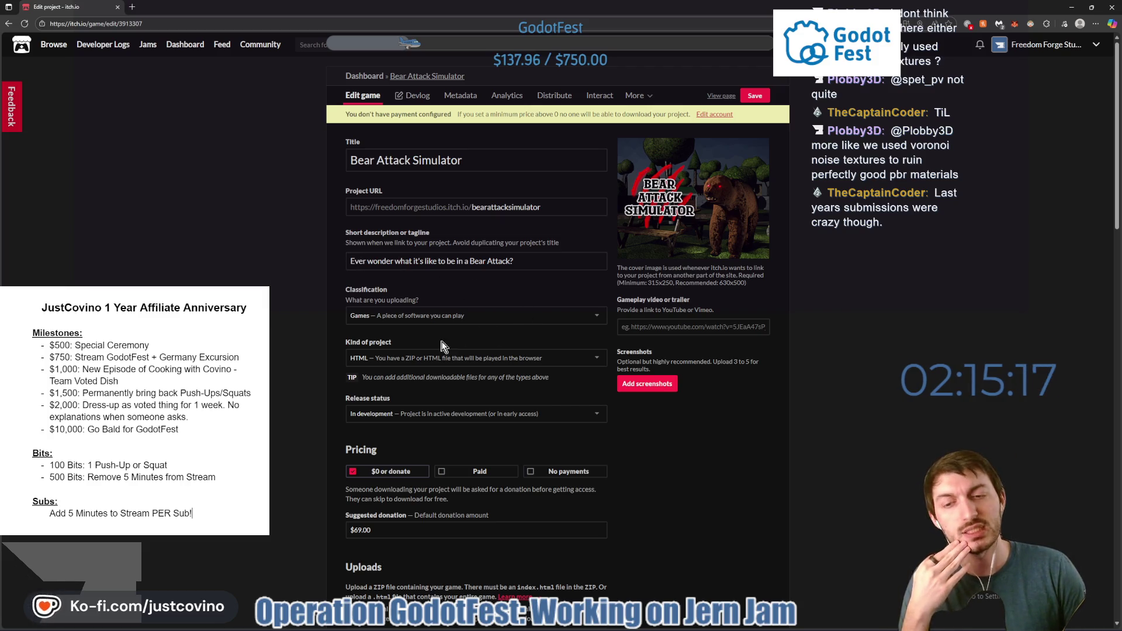
Delete the old BearAttackSimulator_WEB.zip from the itch.io uploads.
scroll(570, 368, down, 5)
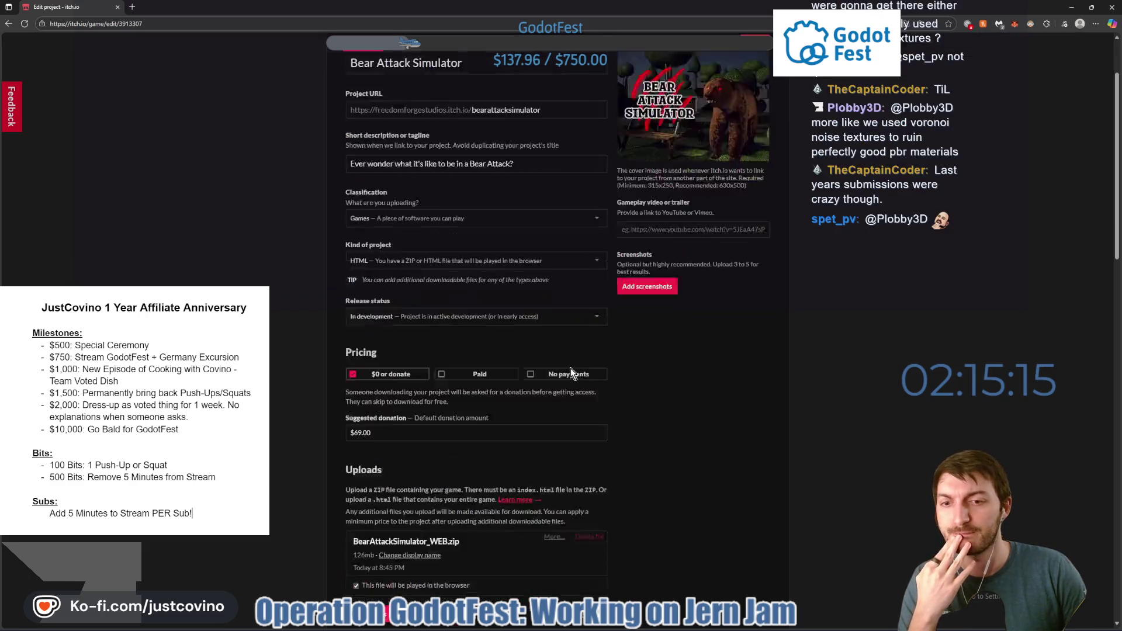
click(593, 254)
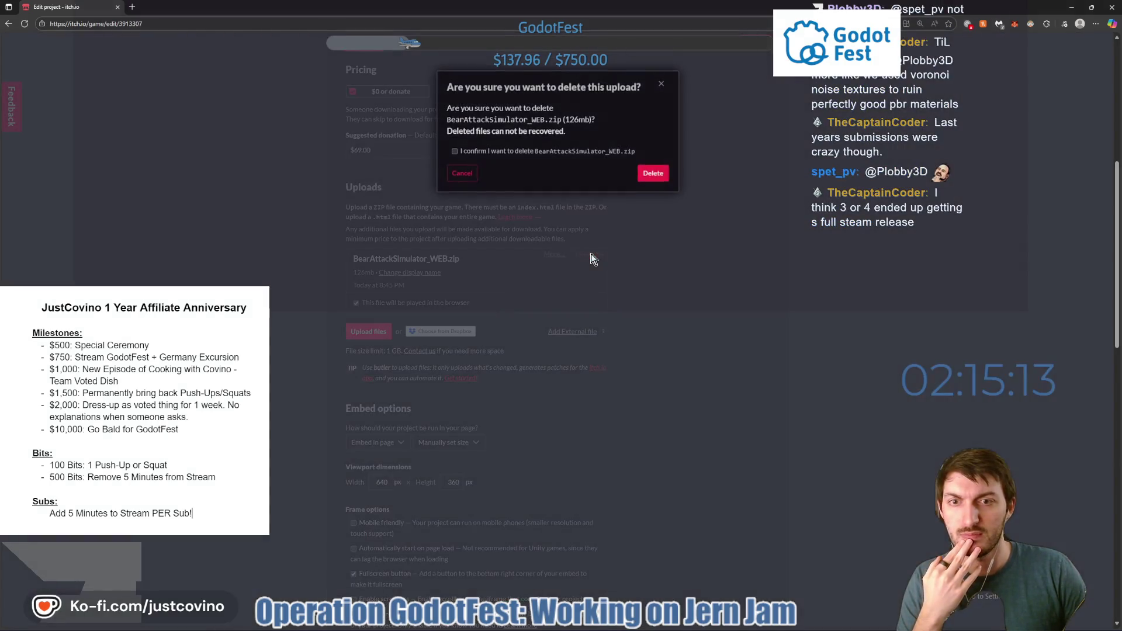
click(656, 174)
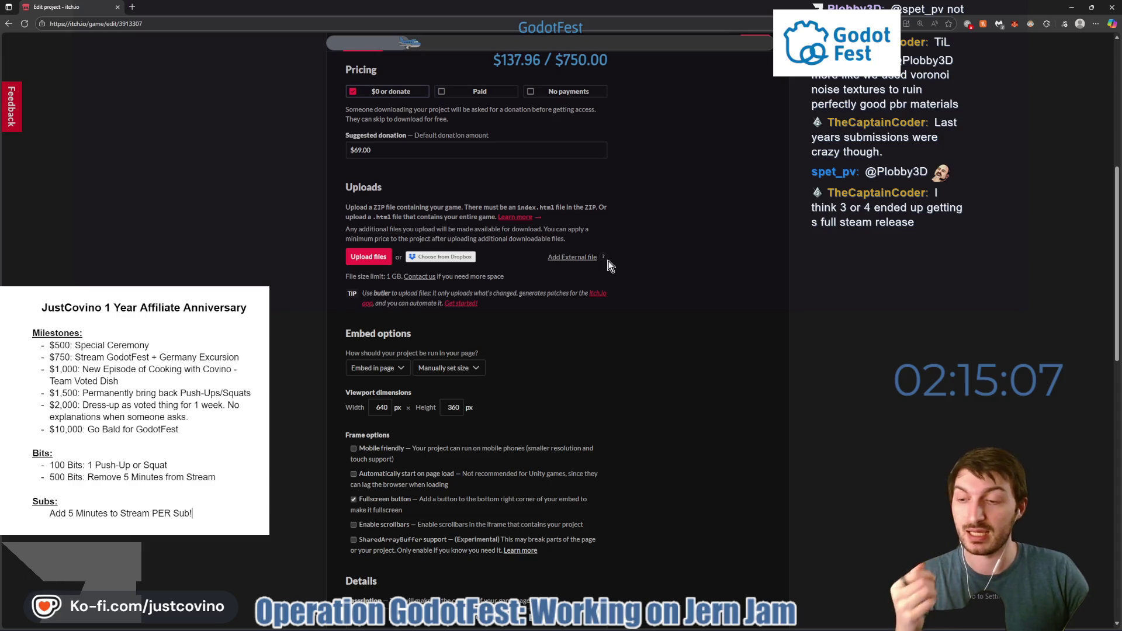
Return to the Godot editor, then bring up a File Explorer window.
mouse_move(618, 628)
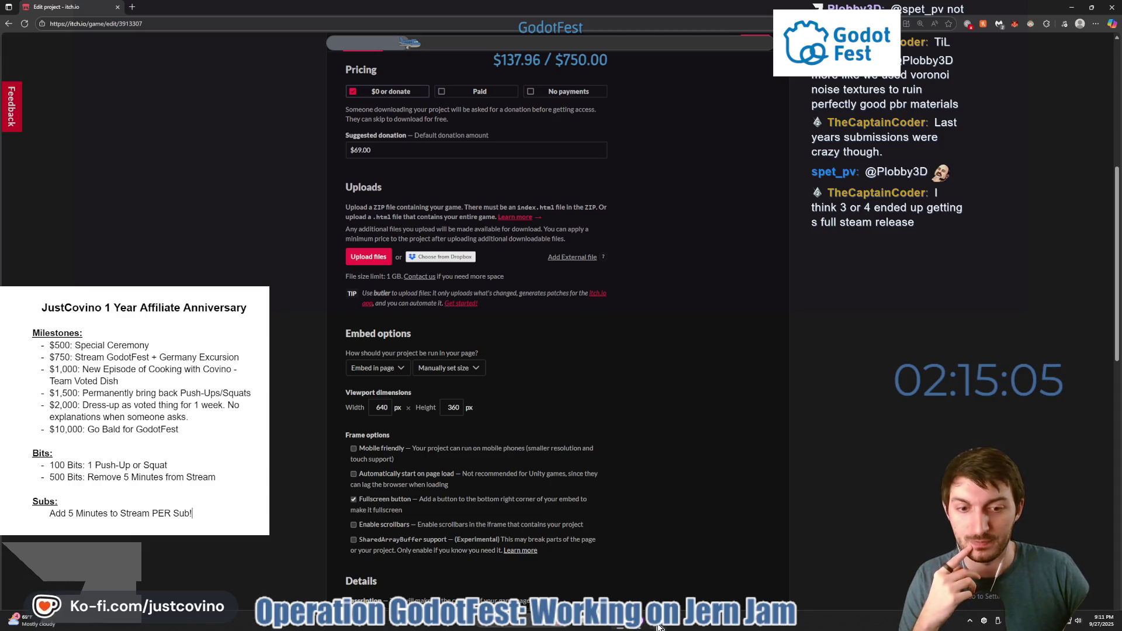
click(658, 625)
click(496, 330)
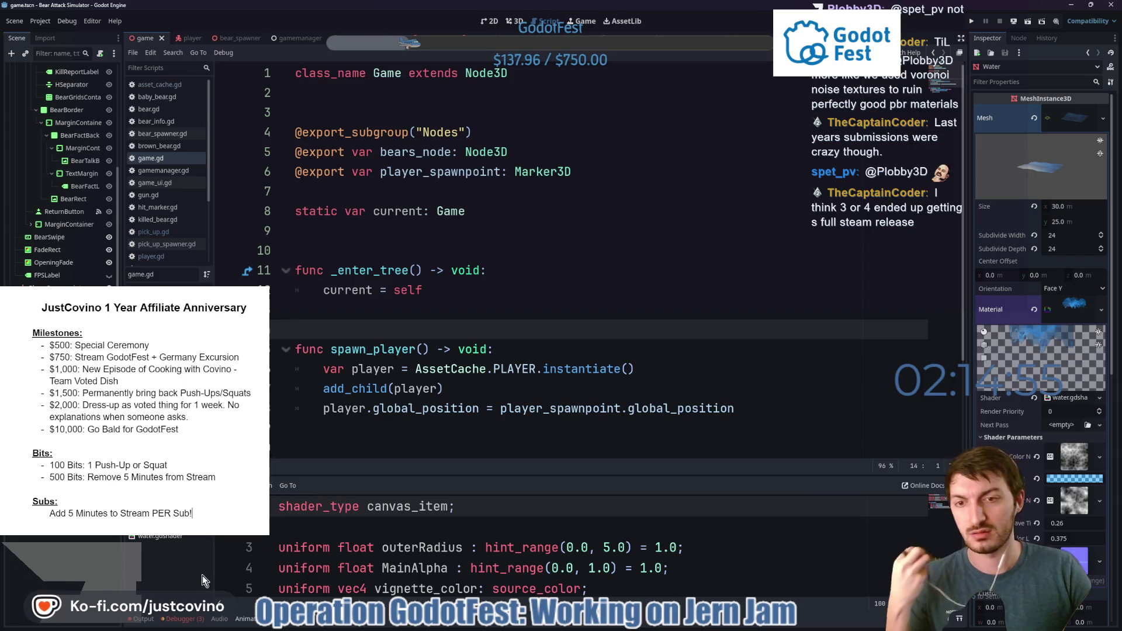
mouse_move(607, 627)
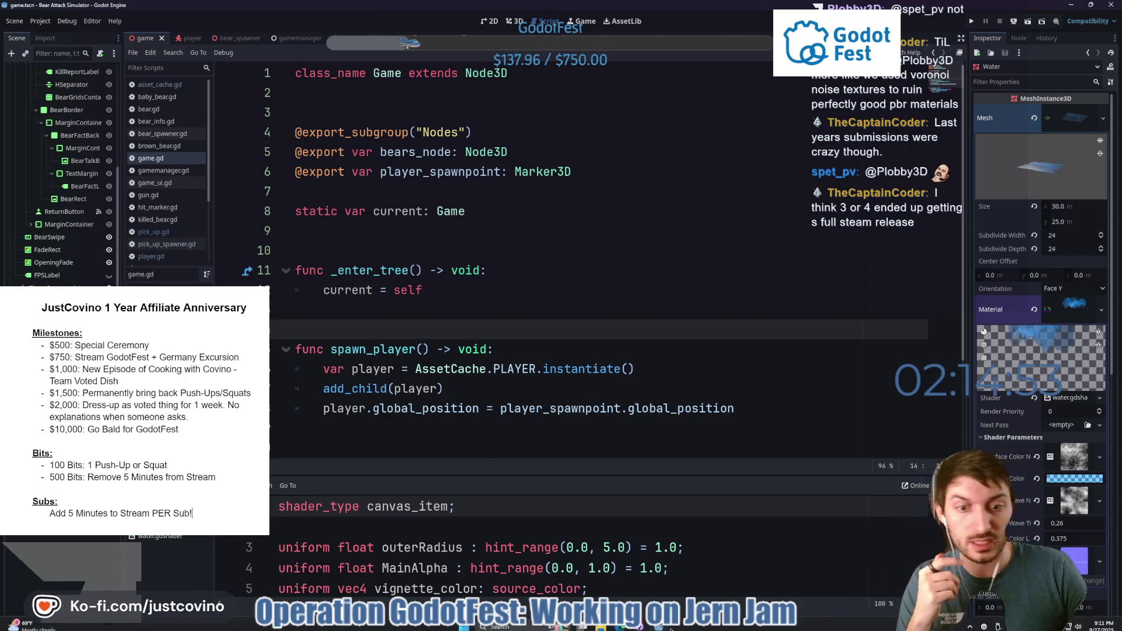
key(super+e)
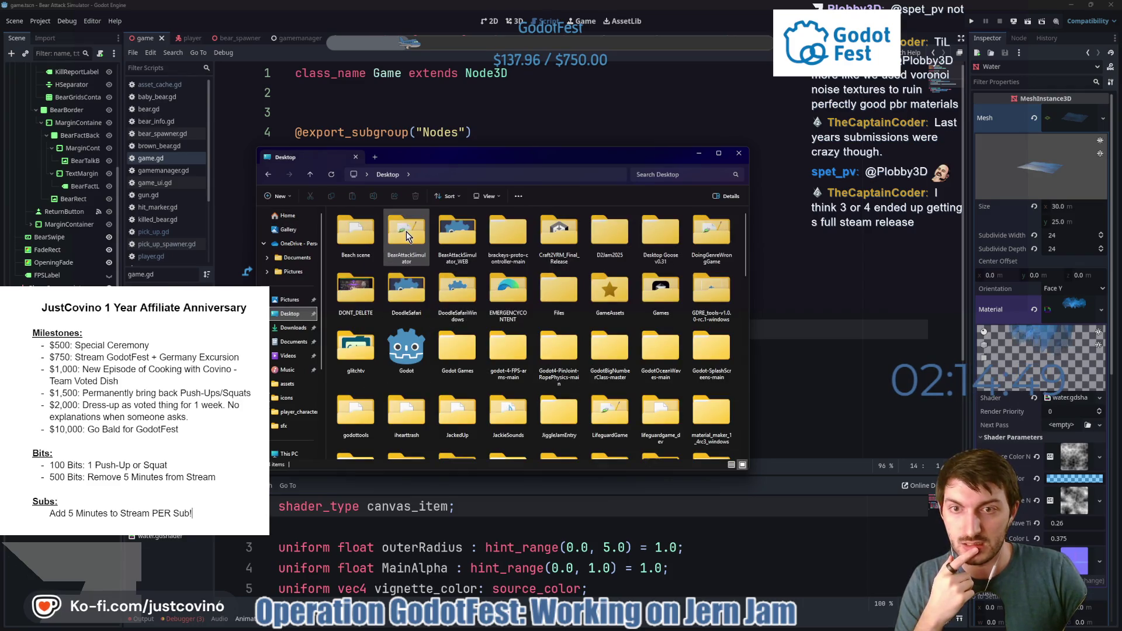
Open the Desktop's BearAttackSimulator_WEB folder and delete all 15 old export files.
scroll(420, 281, down, 10)
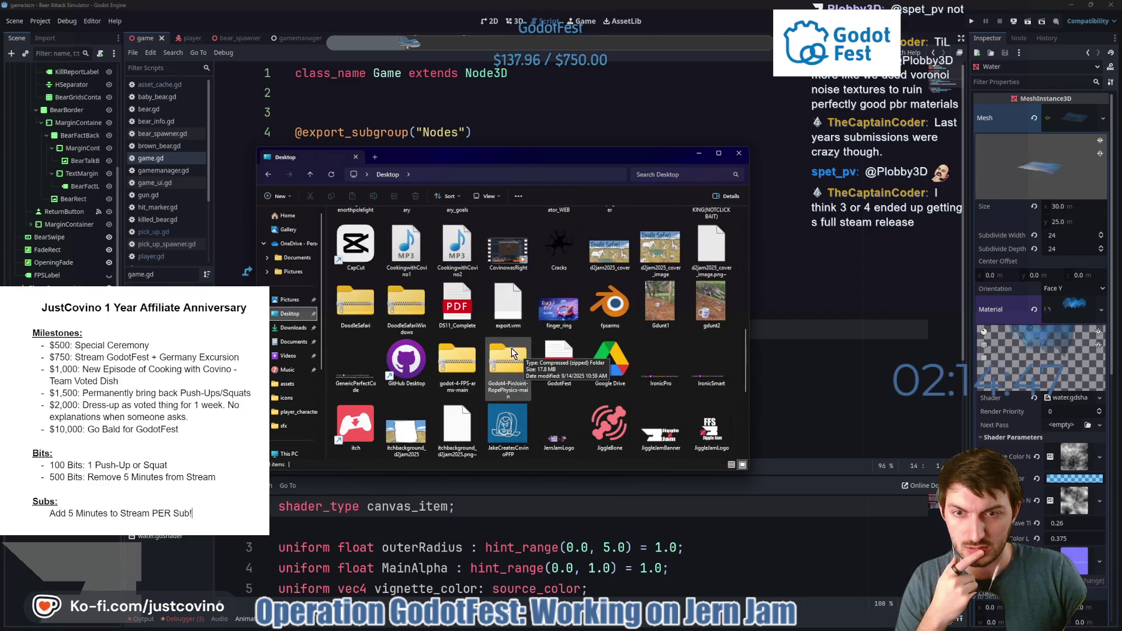
scroll(512, 351, up, 2)
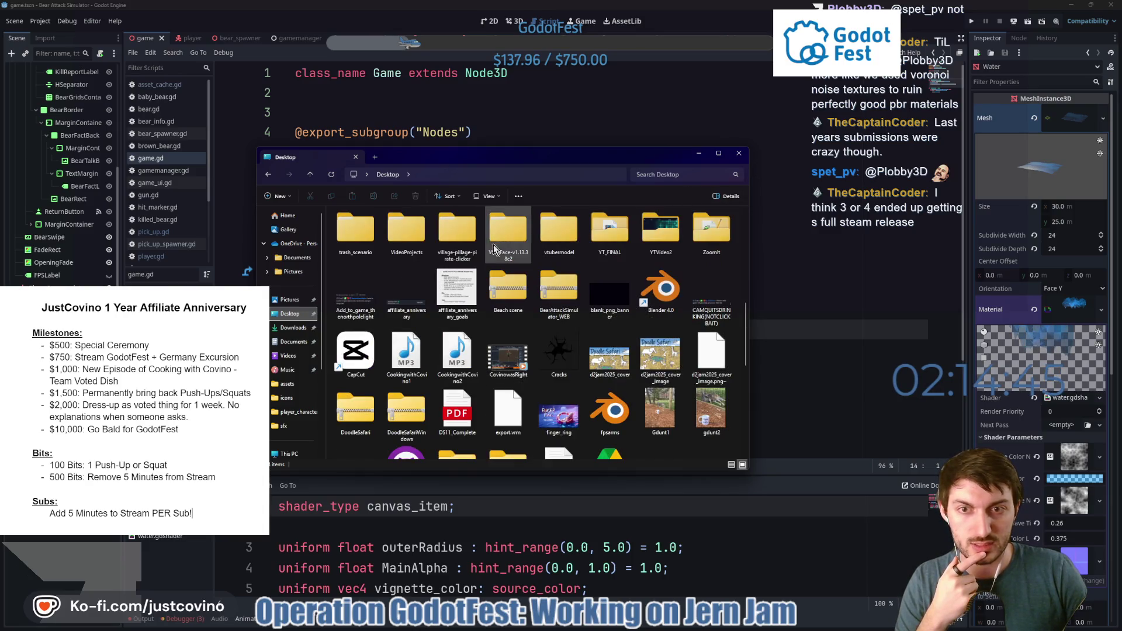
scroll(482, 280, up, 3)
scroll(467, 317, up, 10)
click(456, 236)
double_click(456, 236)
mouse_move(406, 447)
mouse_down()
mouse_move(374, 234)
mouse_move(385, 225)
mouse_up()
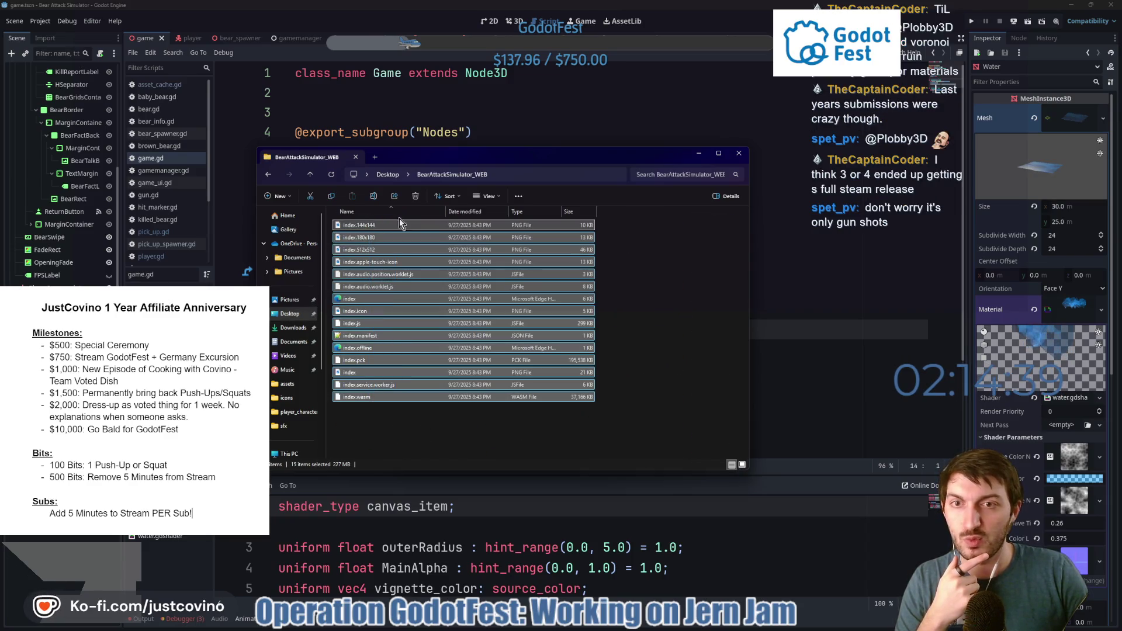
click(415, 196)
click(293, 112)
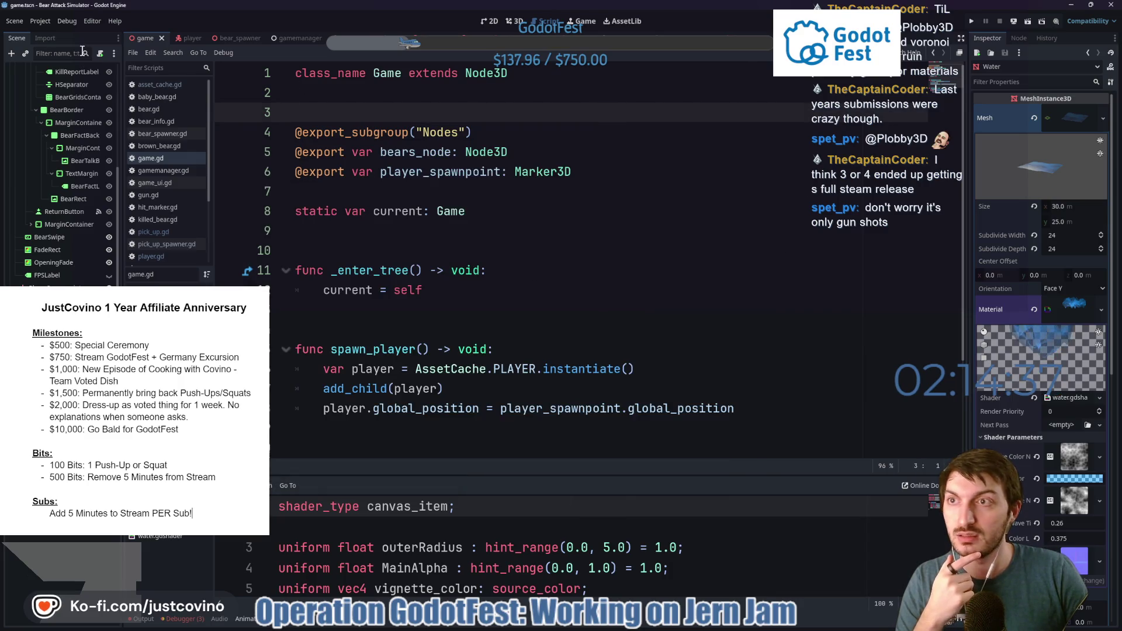
Export the Web (Runnable) preset to BearAttackSimulator_WEB/index.html and close the export dialog.
click(40, 21)
click(109, 95)
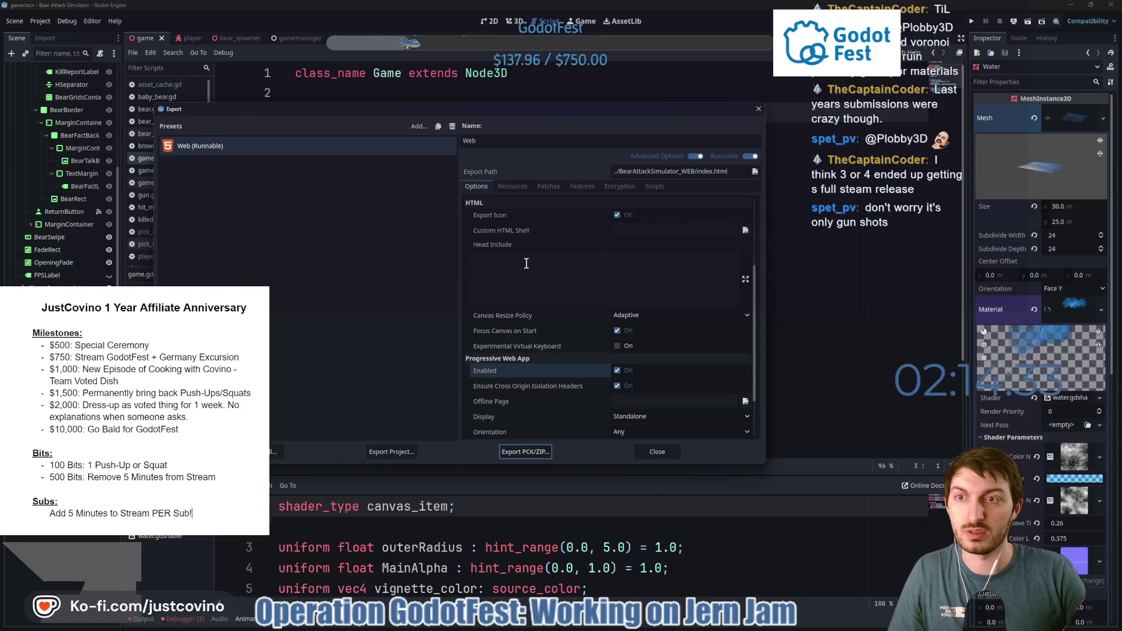
click(398, 298)
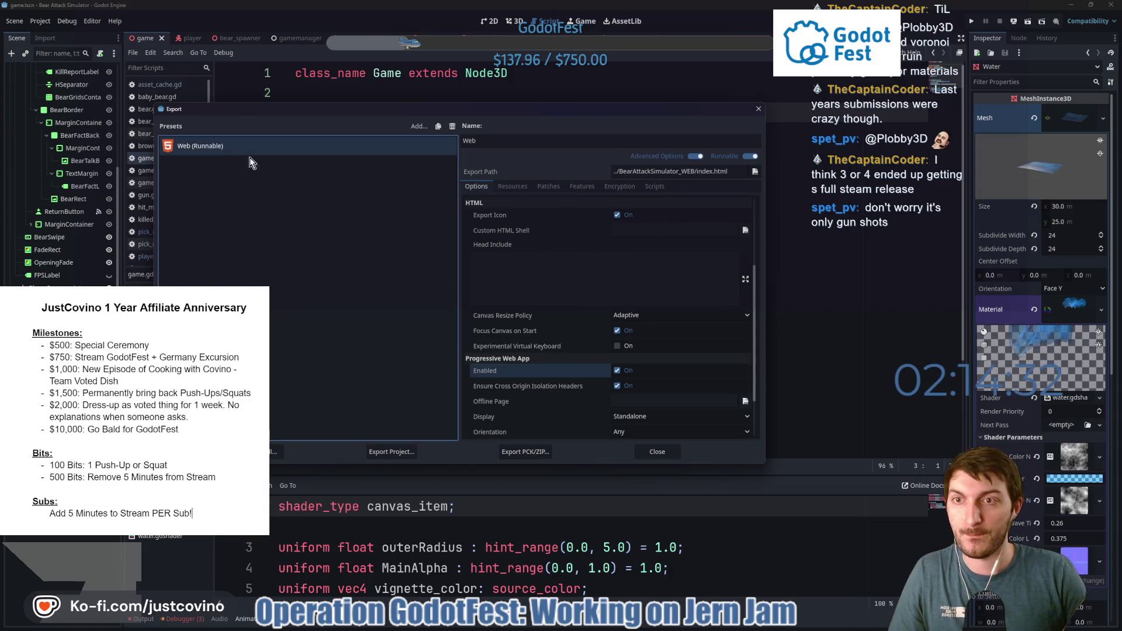
click(391, 452)
click(485, 456)
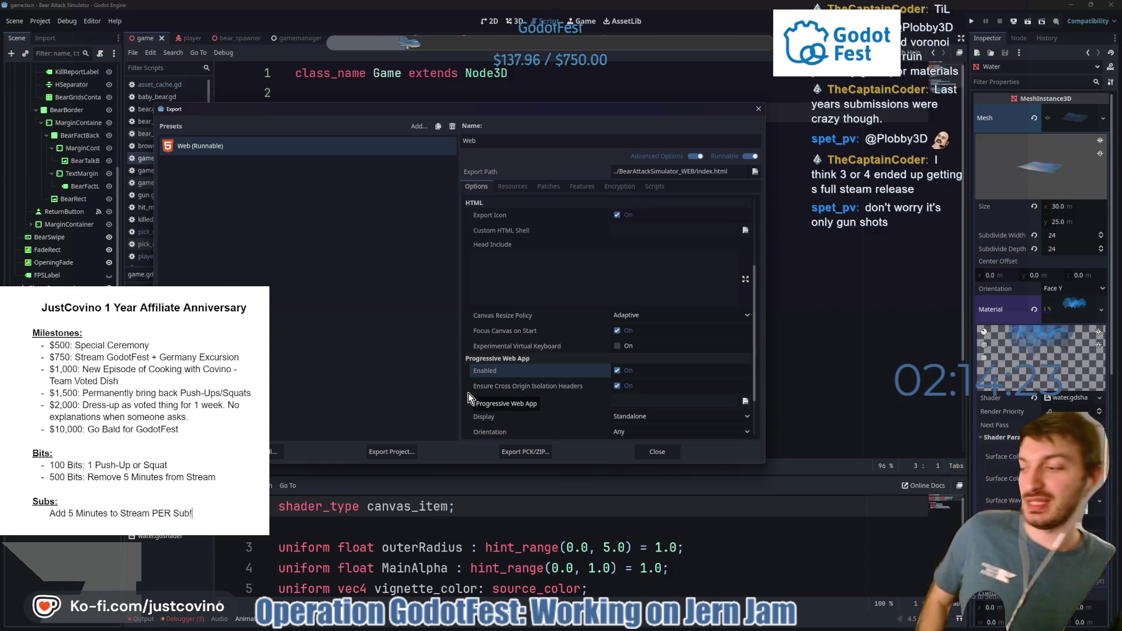
click(655, 452)
click(473, 242)
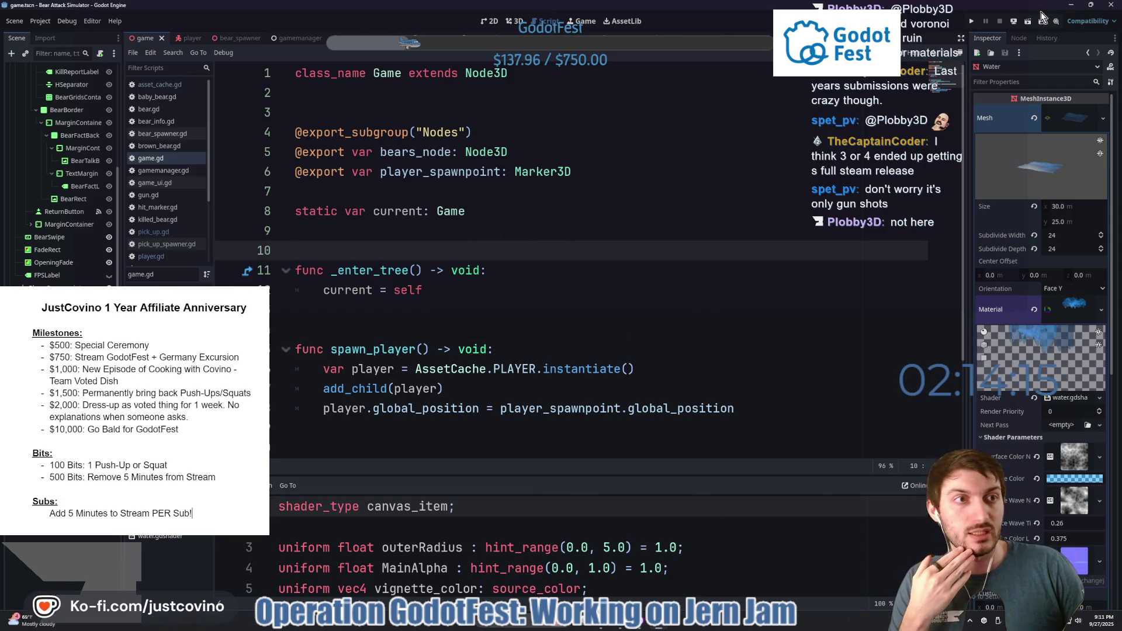
Put away the web build window and reposition the BearAttackSimulator_WEB folder on the desktop.
key(alt+Tab)
click(697, 153)
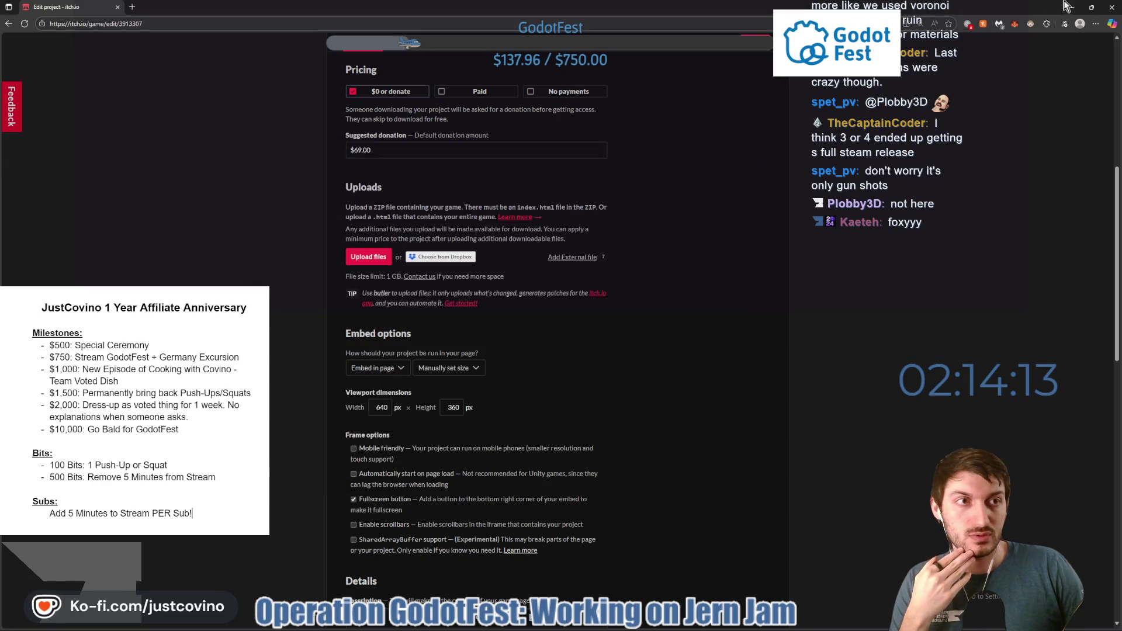
key(super+d)
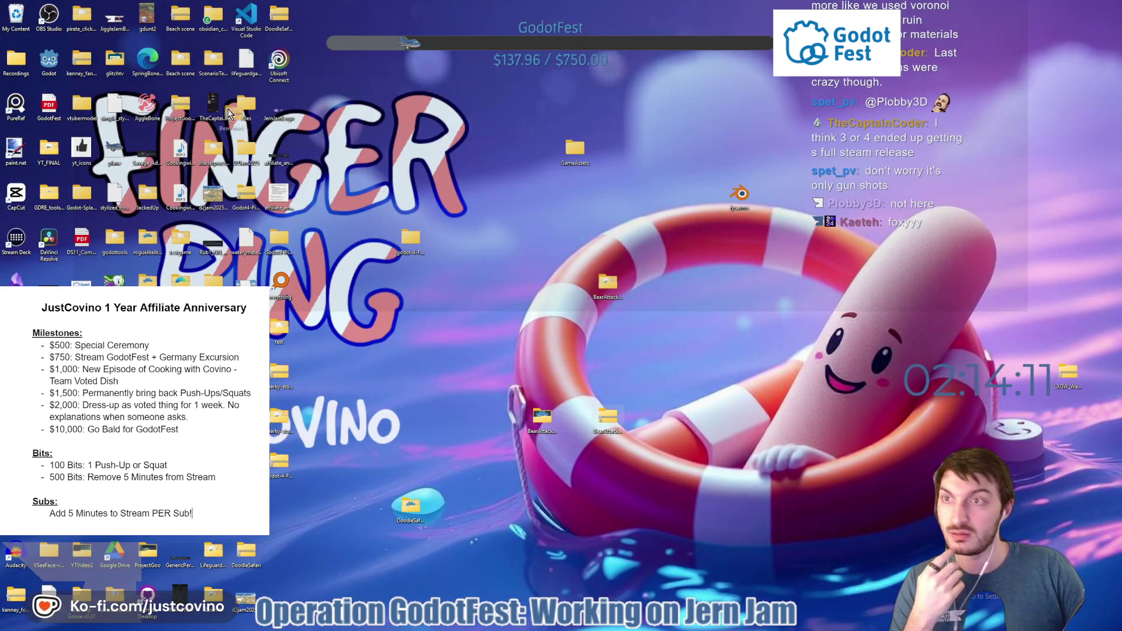
drag(607, 416, 544, 422)
Compress BearAttackSimulator_WEB into a zip, place it beside the BearAttack folder, and return to itch.io.
right_click(544, 423)
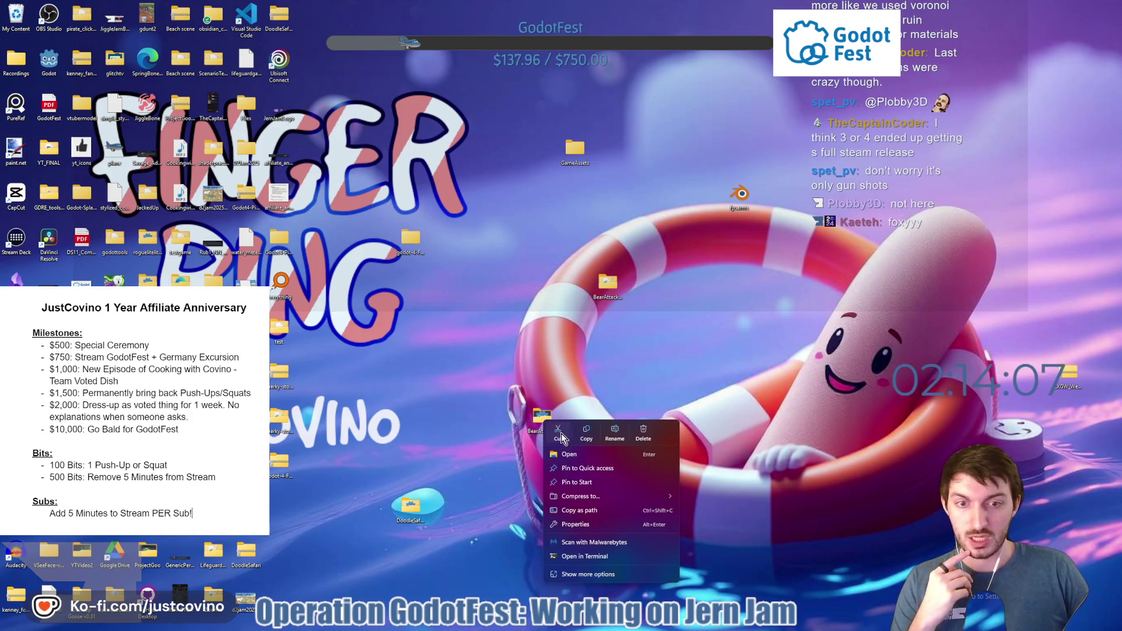
click(701, 496)
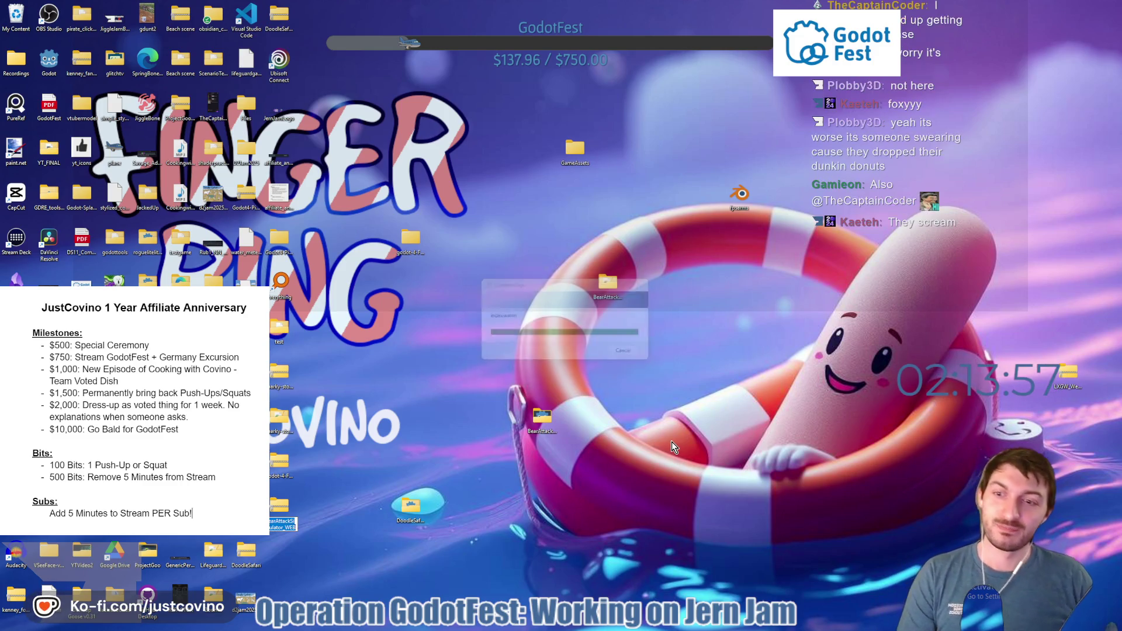
mouse_move(279, 506)
mouse_down()
mouse_move(409, 485)
mouse_move(583, 416)
mouse_up()
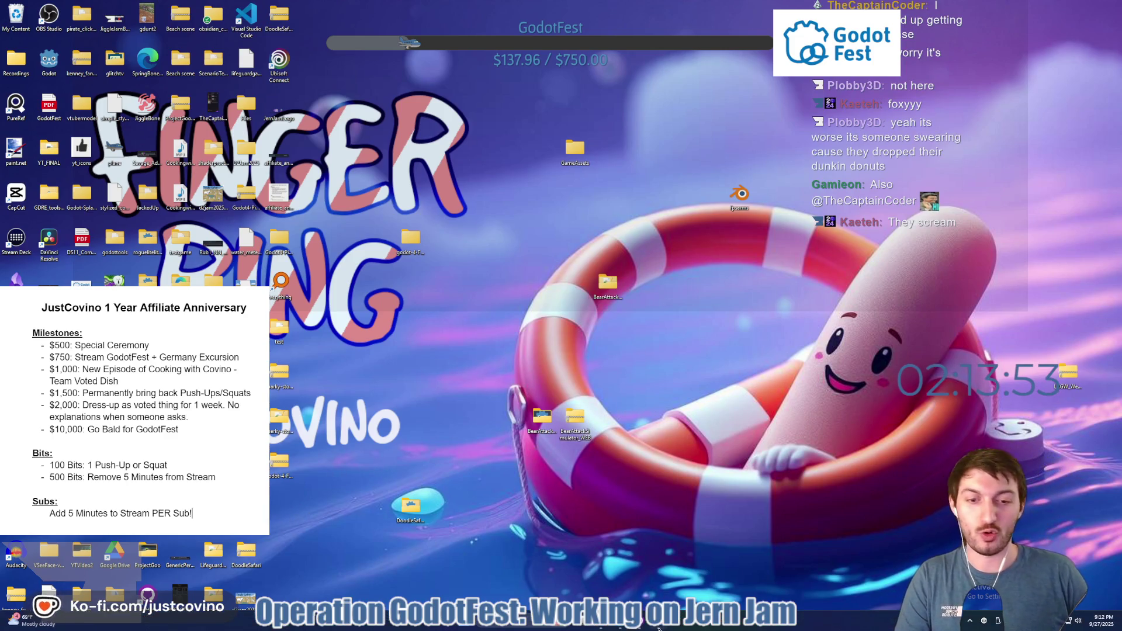
click(629, 625)
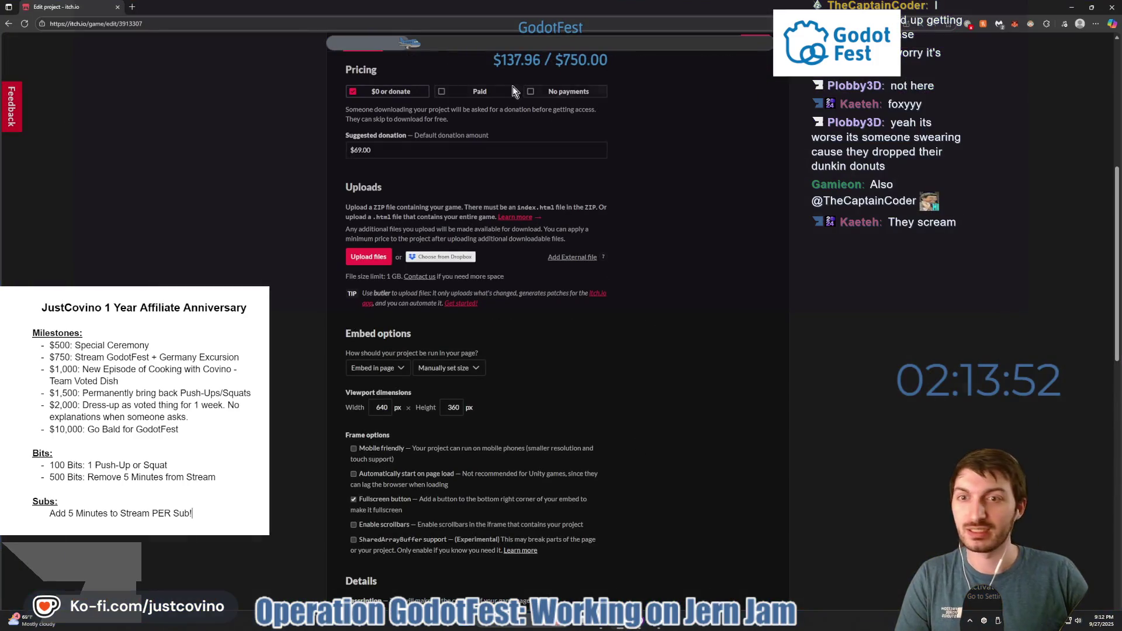
Upload BearAttackSimulator_WEB.zip (126 MB) and mark it to be played in the browser.
click(362, 258)
scroll(175, 146, down, 15)
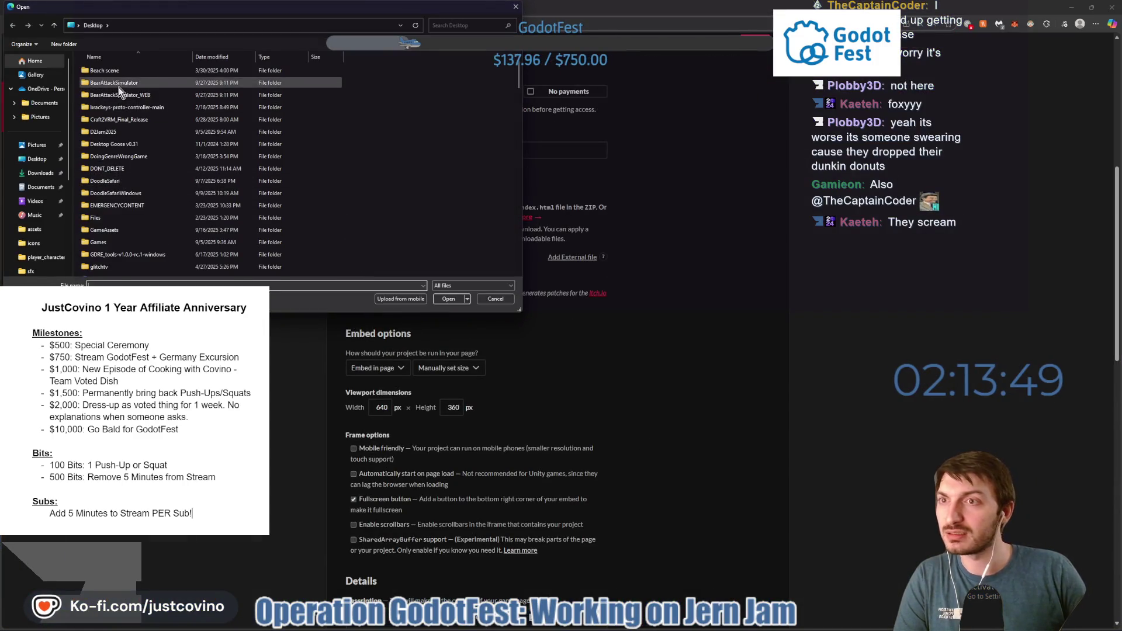
click(114, 218)
click(444, 299)
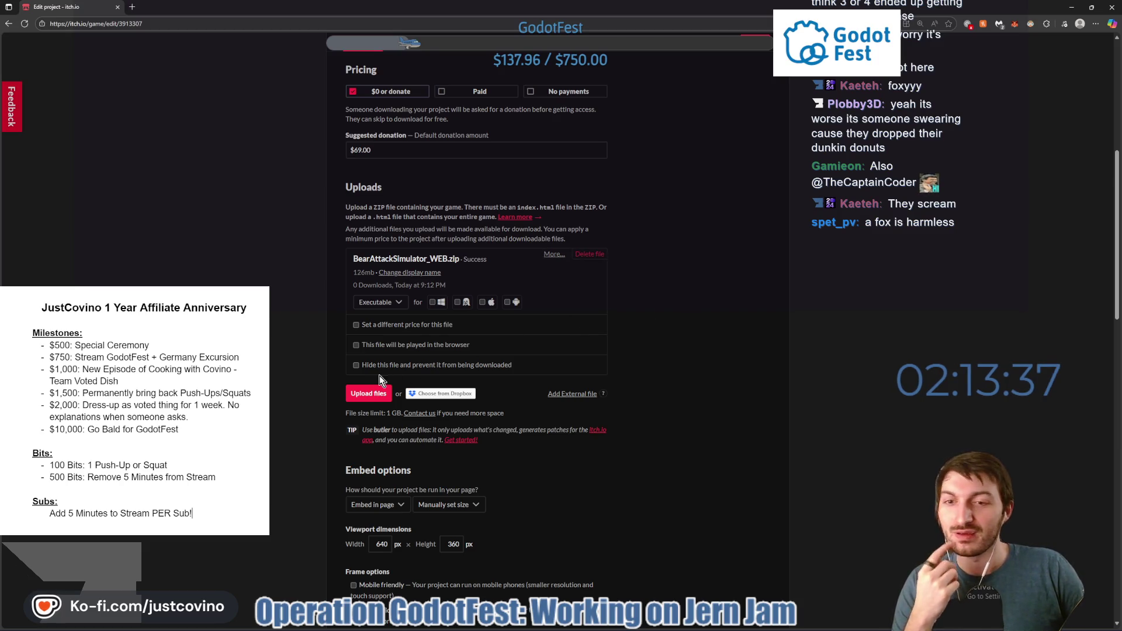
click(358, 347)
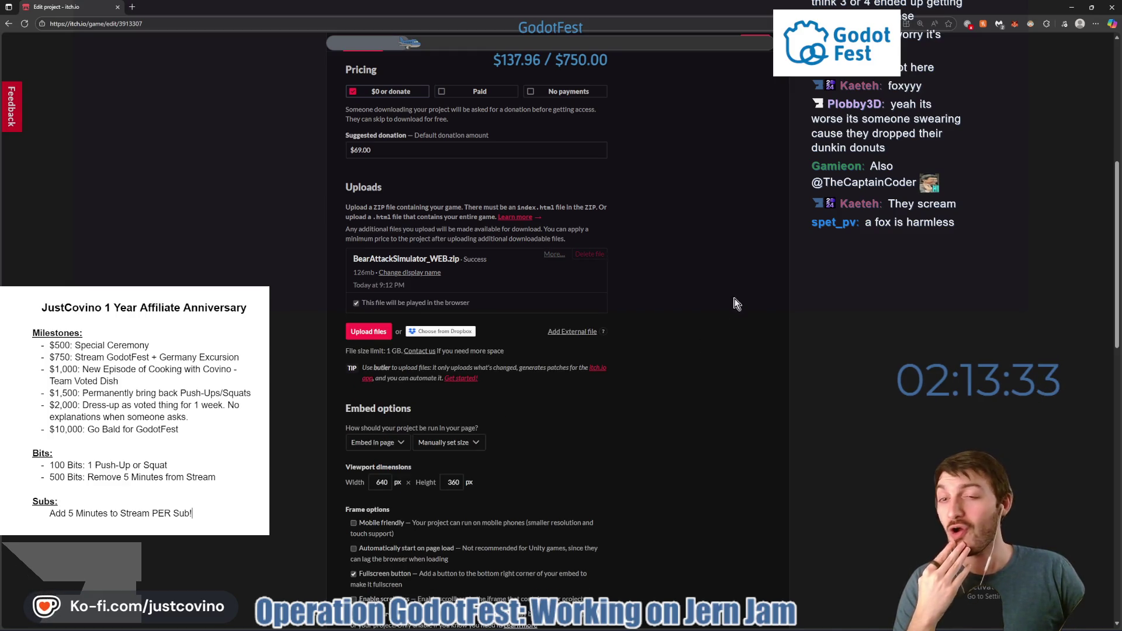
scroll(722, 243, down, 3)
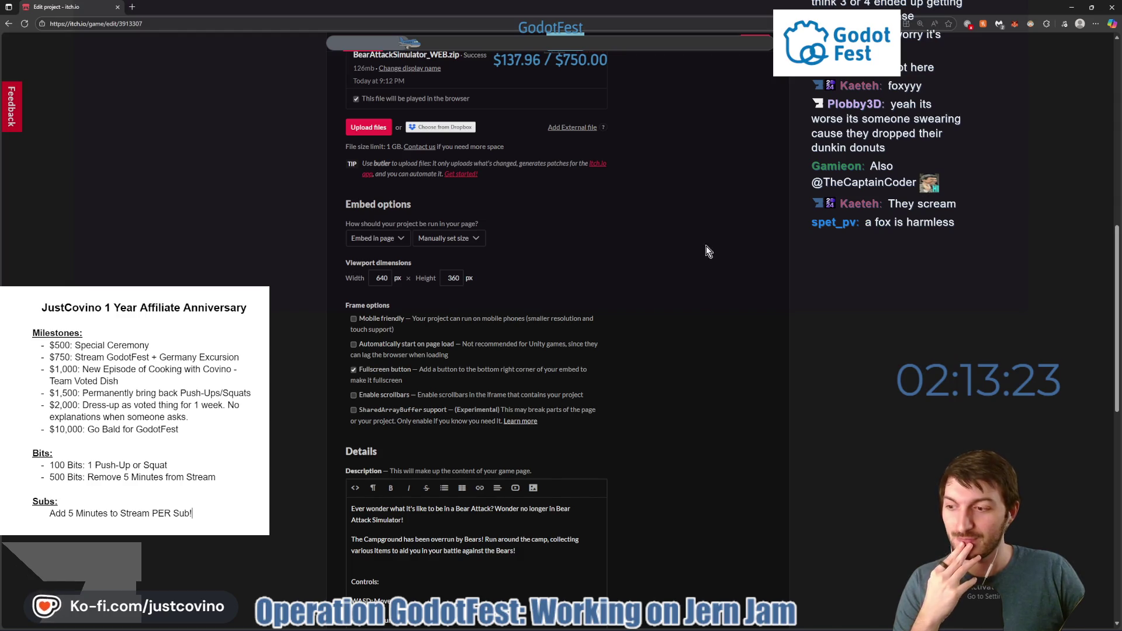
Open the public Bear Attack Simulator page, run the web build fullscreen, and start a new game.
click(741, 54)
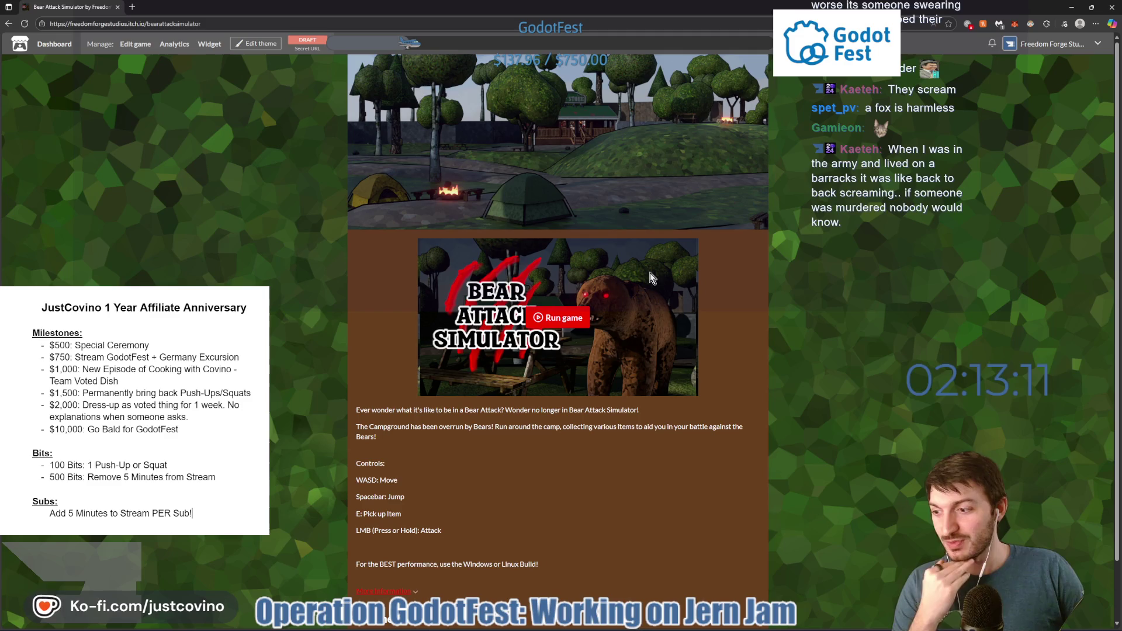
scroll(566, 304, down, 1)
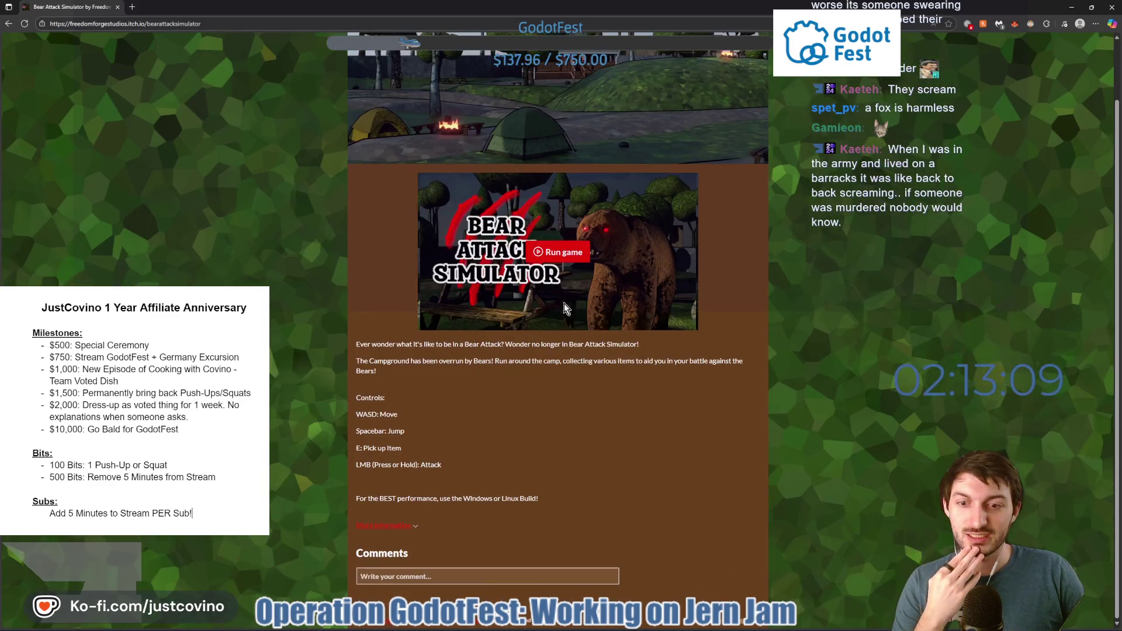
click(558, 252)
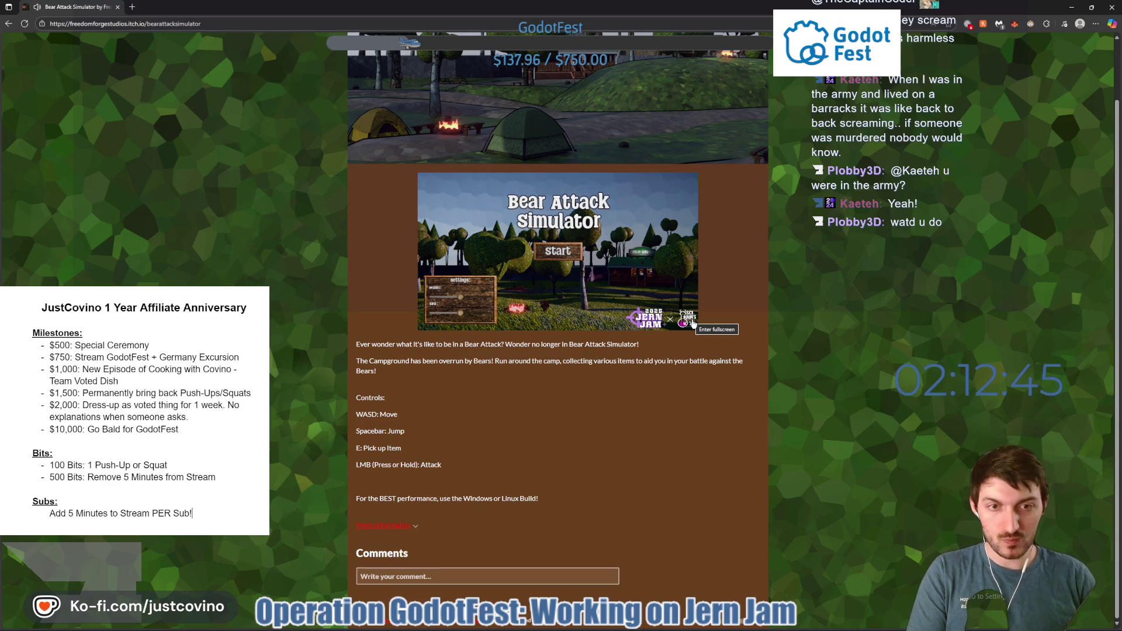
click(692, 323)
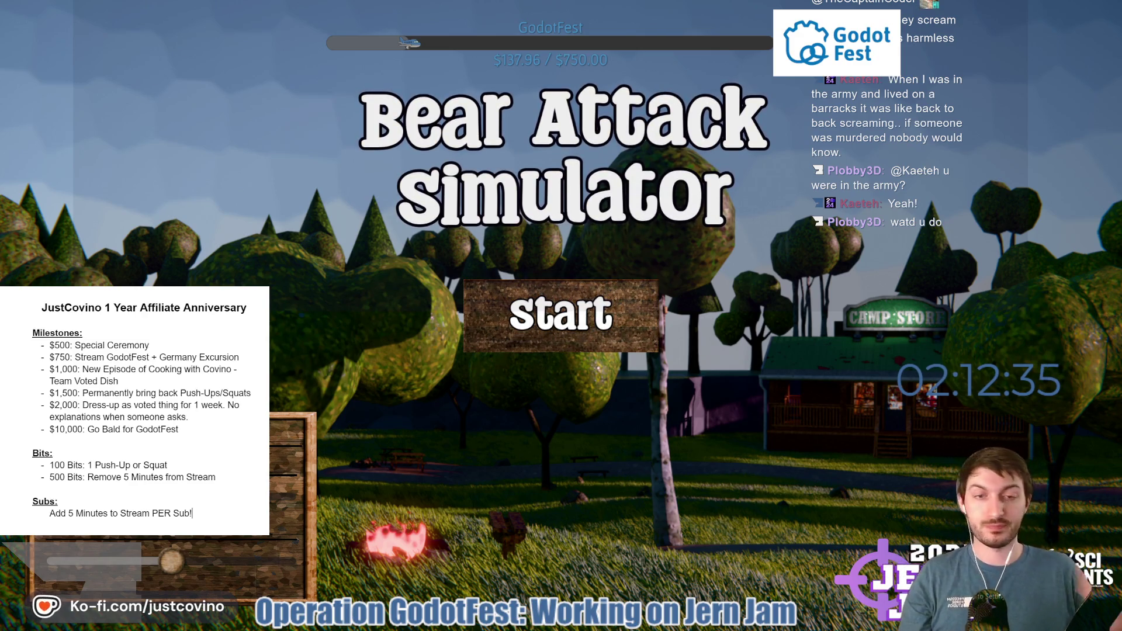
key(Return)
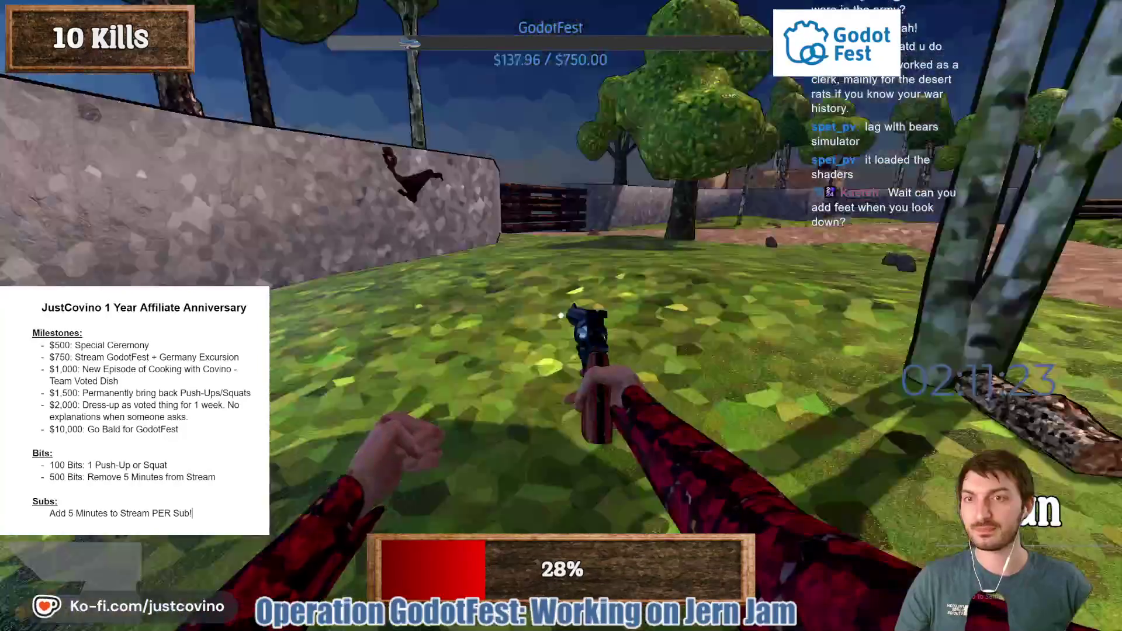
Play a browser round, walking and shooting bears until the Kill Report shows 19, then return to the menu.
key(w)
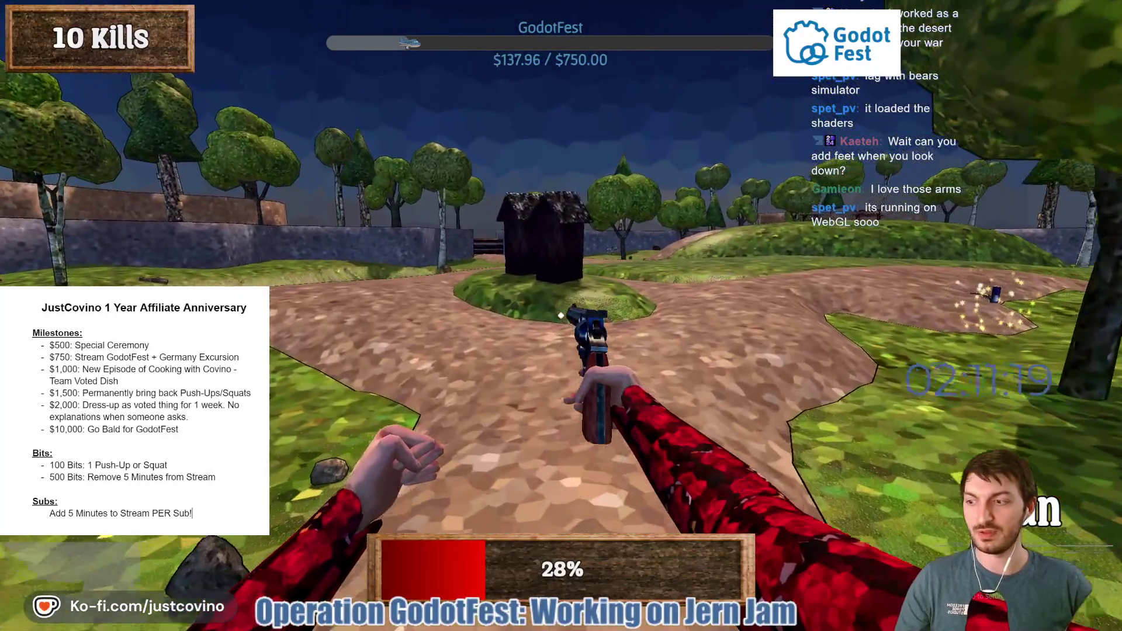
mouse_move(561, 316)
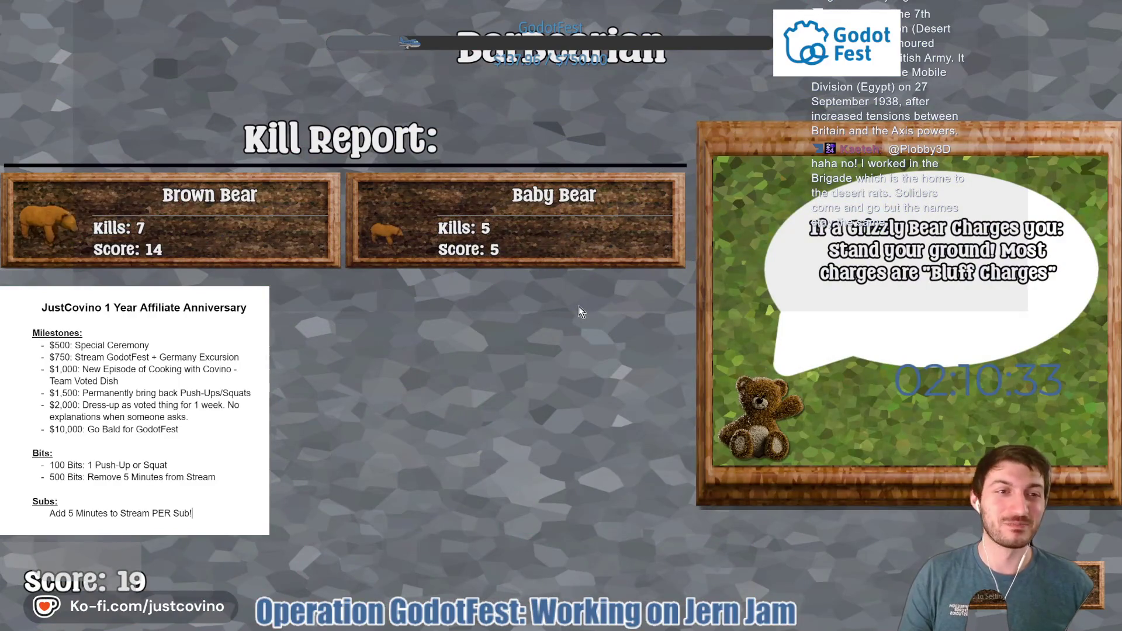
click(993, 593)
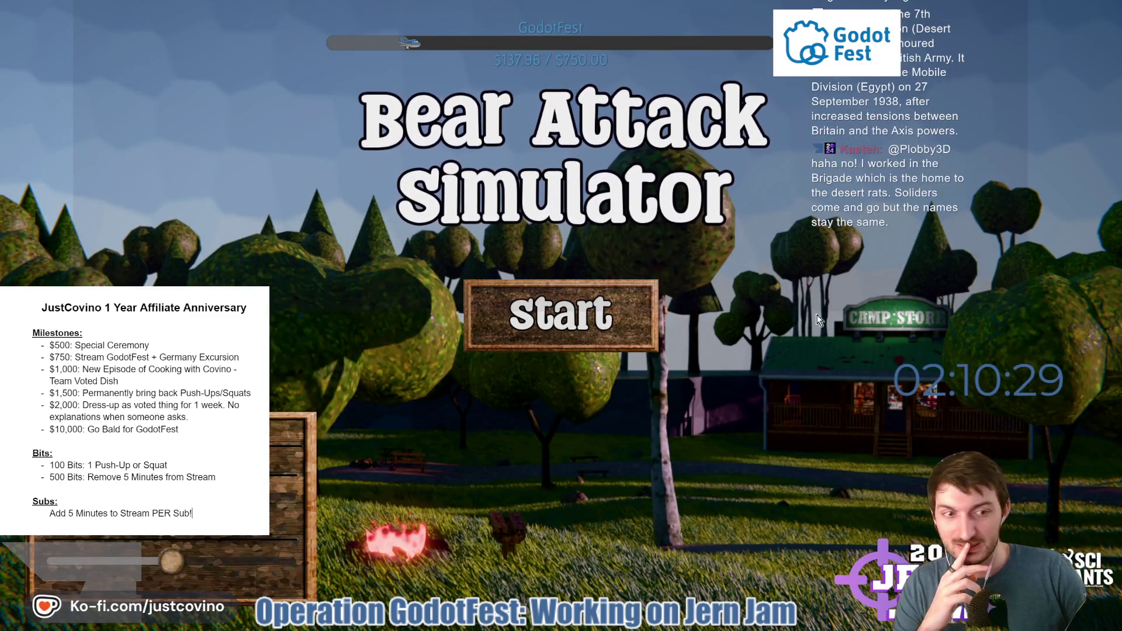
Exit fullscreen, open the project's itch.io edit page, and switch back to the Godot editor.
key(Escape)
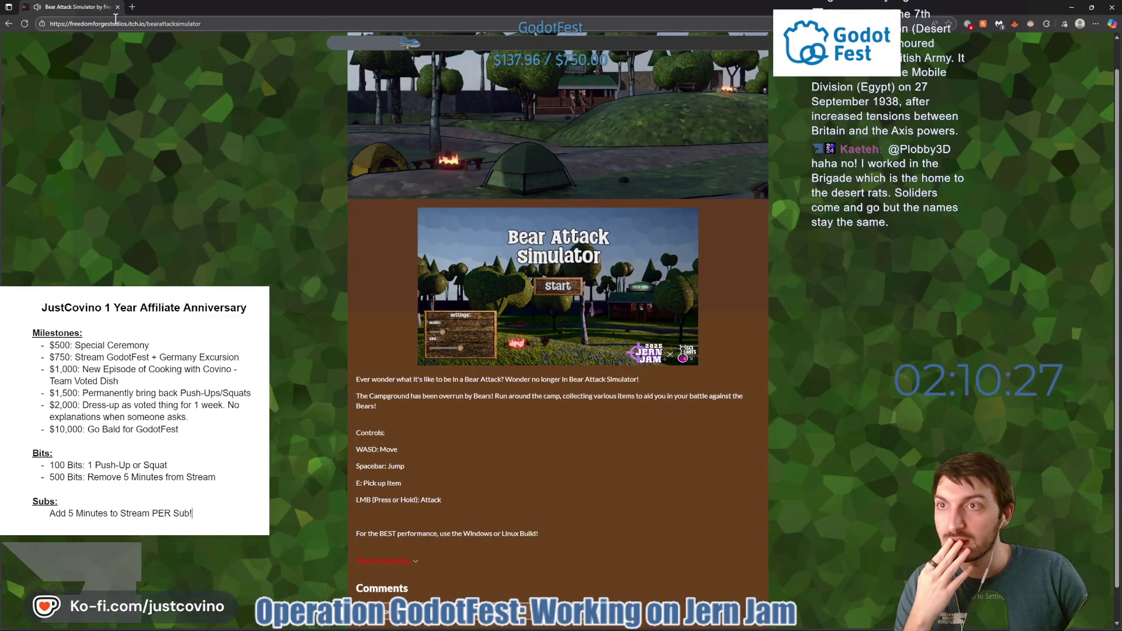
scroll(261, 173, up, 1)
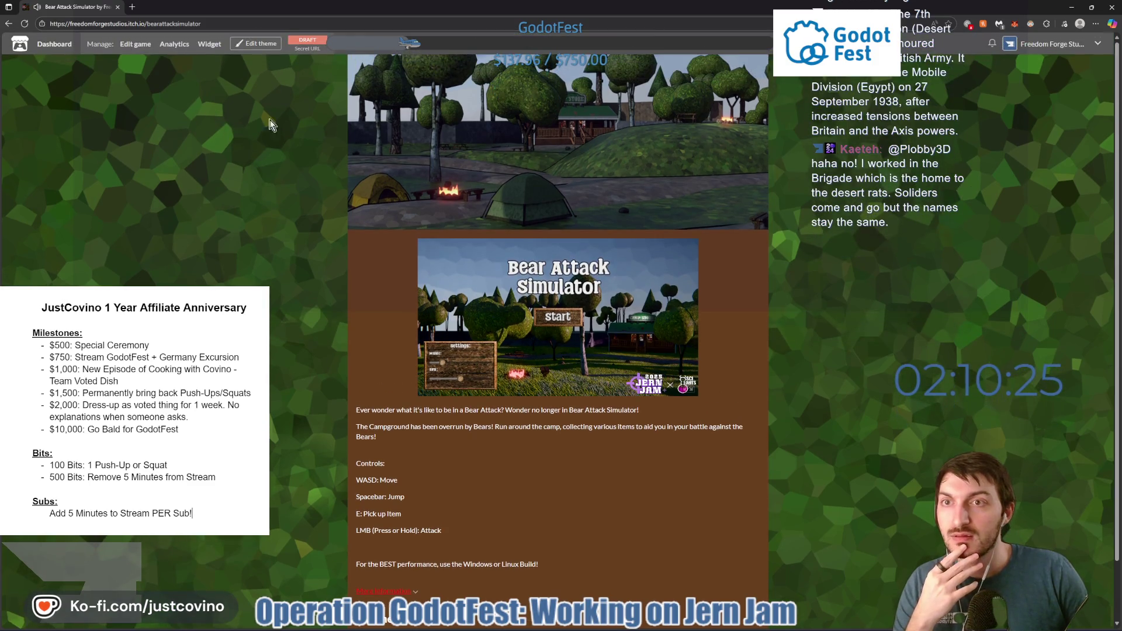
click(135, 45)
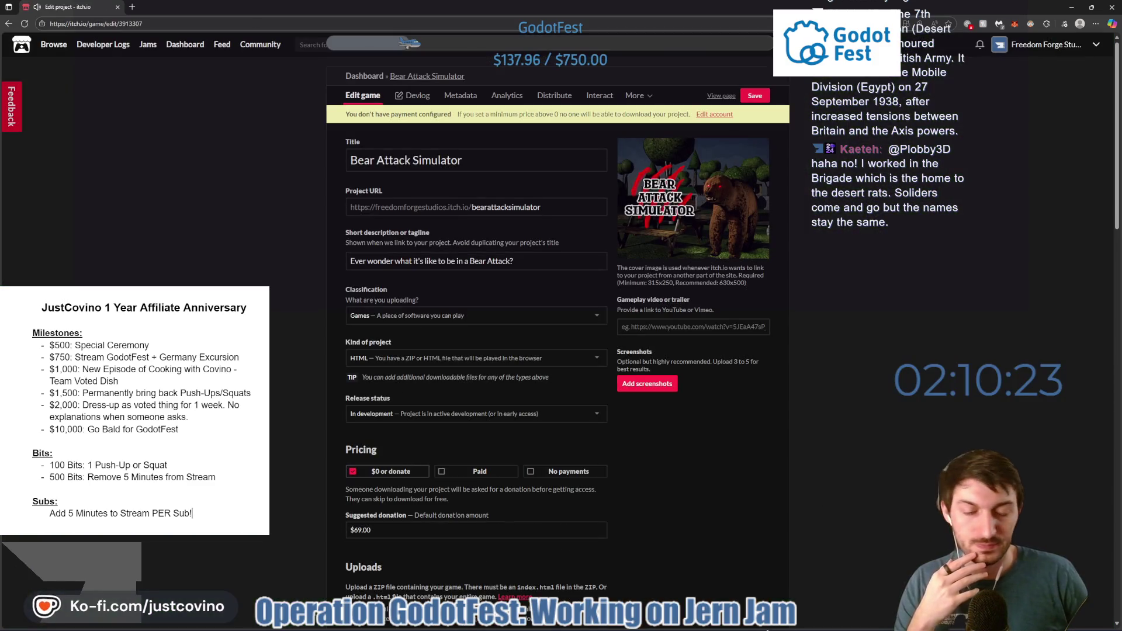
click(684, 630)
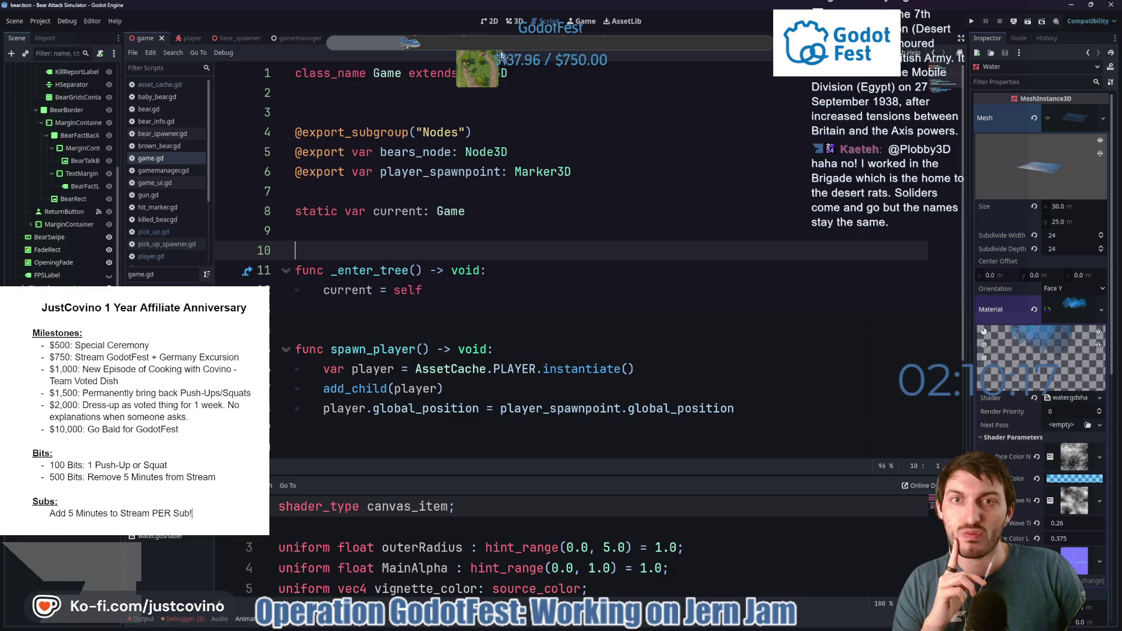
Enable collision layer 5 on the BrownBear root node in bear.tscn.
click(528, 22)
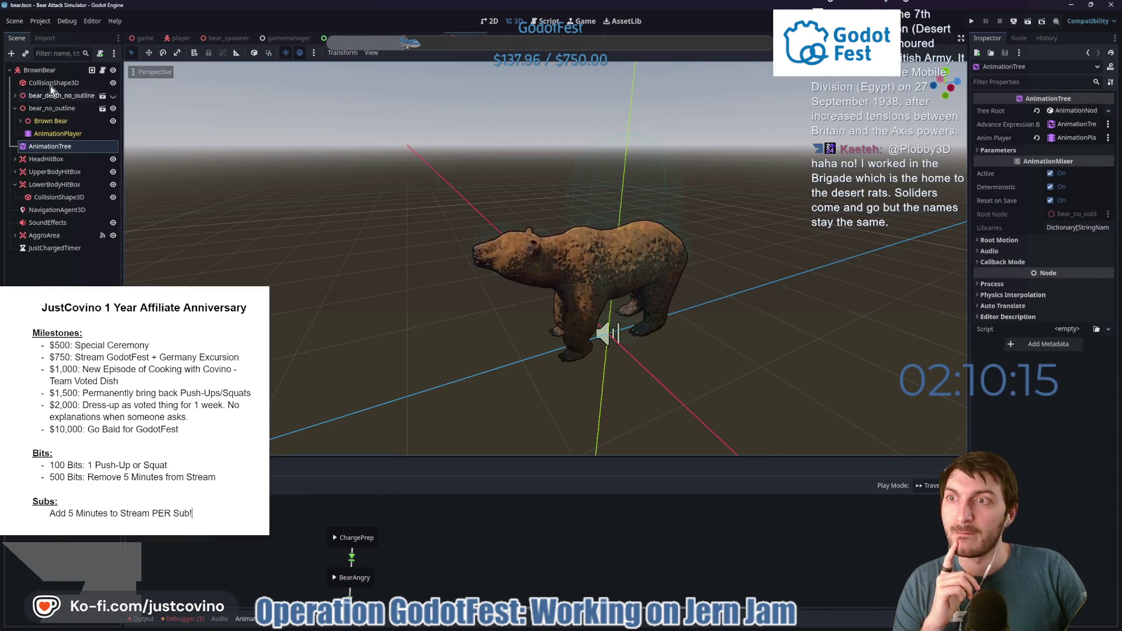
click(609, 332)
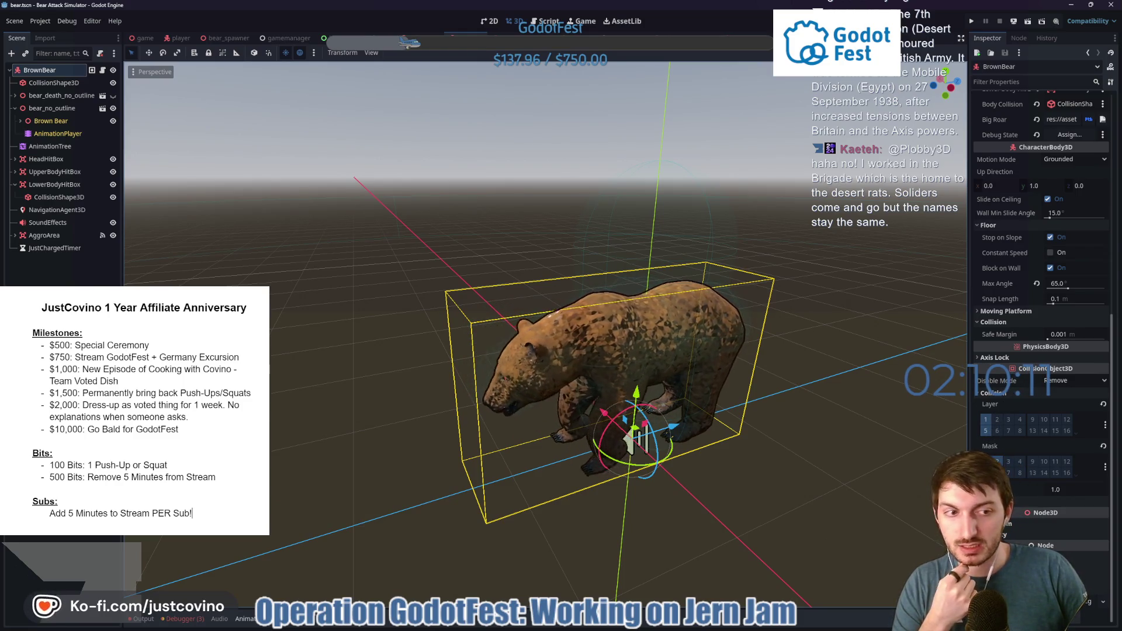
click(986, 433)
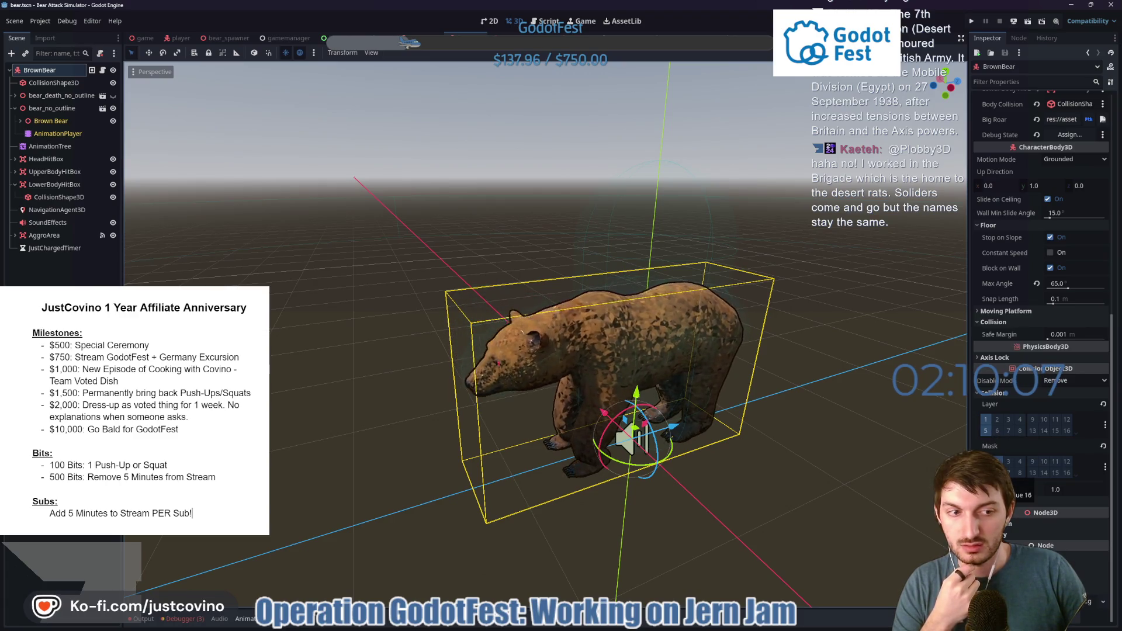
In player.tscn, set the TargetRay BoxShape3D size to 1 × 1 × 0.1.
click(176, 38)
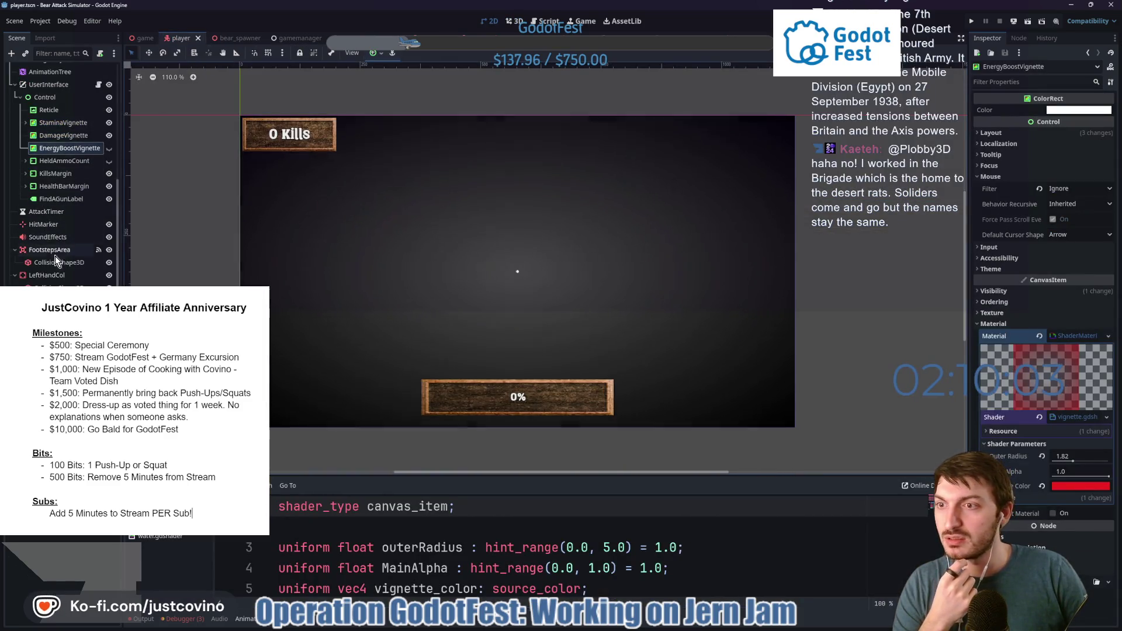
scroll(59, 234, up, 5)
click(49, 219)
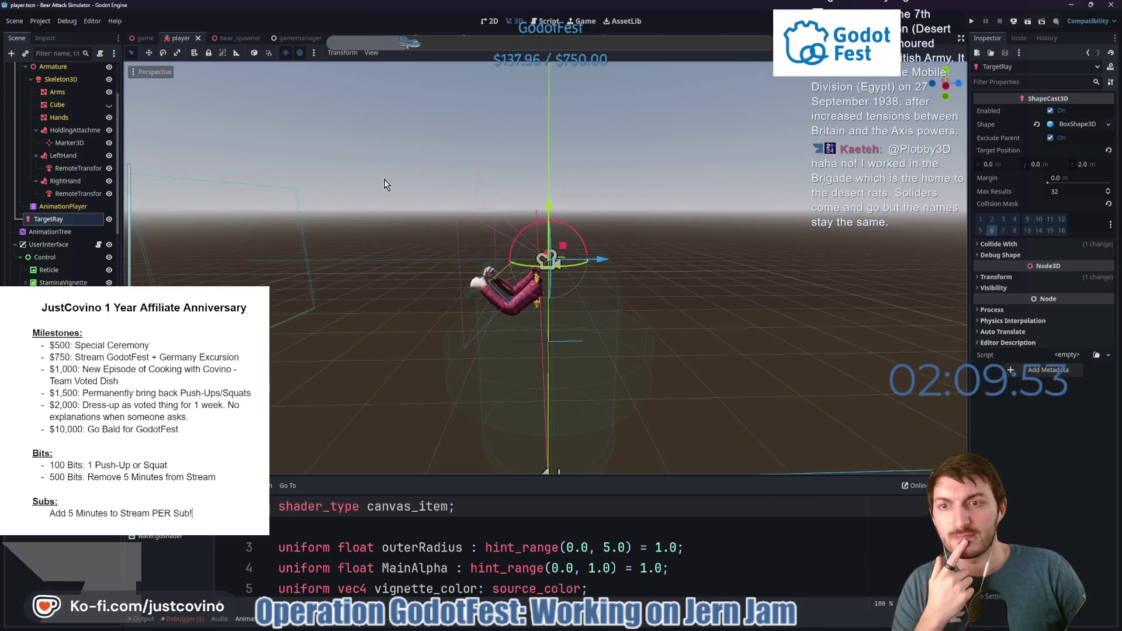
scroll(384, 178, down, 2)
mouse_move(387, 190)
mouse_down()
mouse_move(377, 199)
mouse_move(550, 201)
mouse_move(540, 191)
mouse_move(357, 201)
mouse_up()
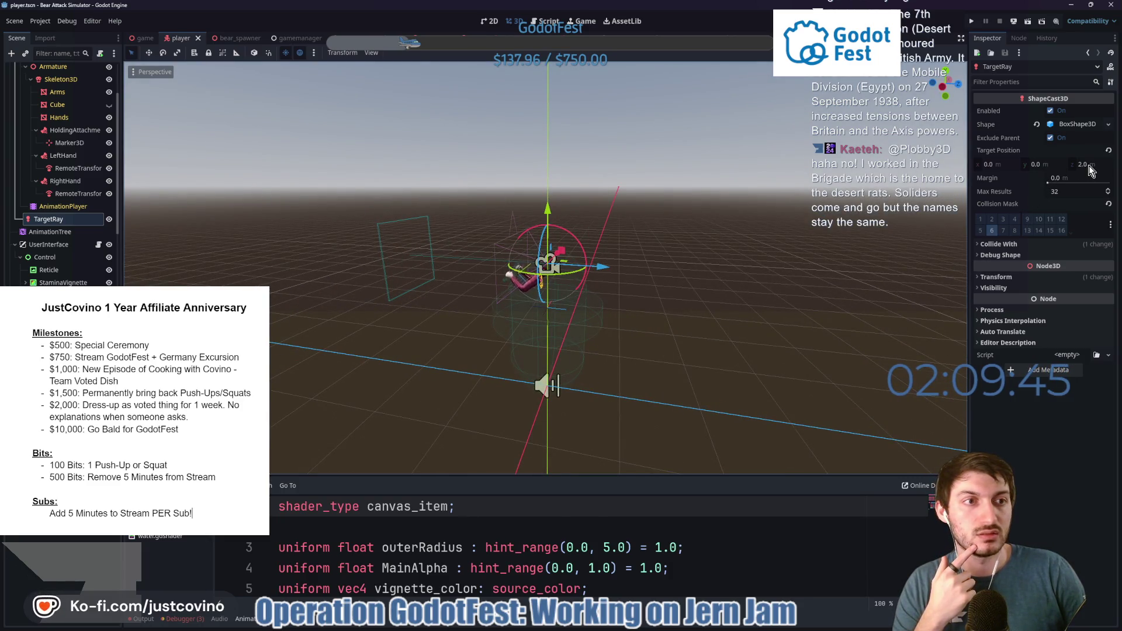
click(1071, 124)
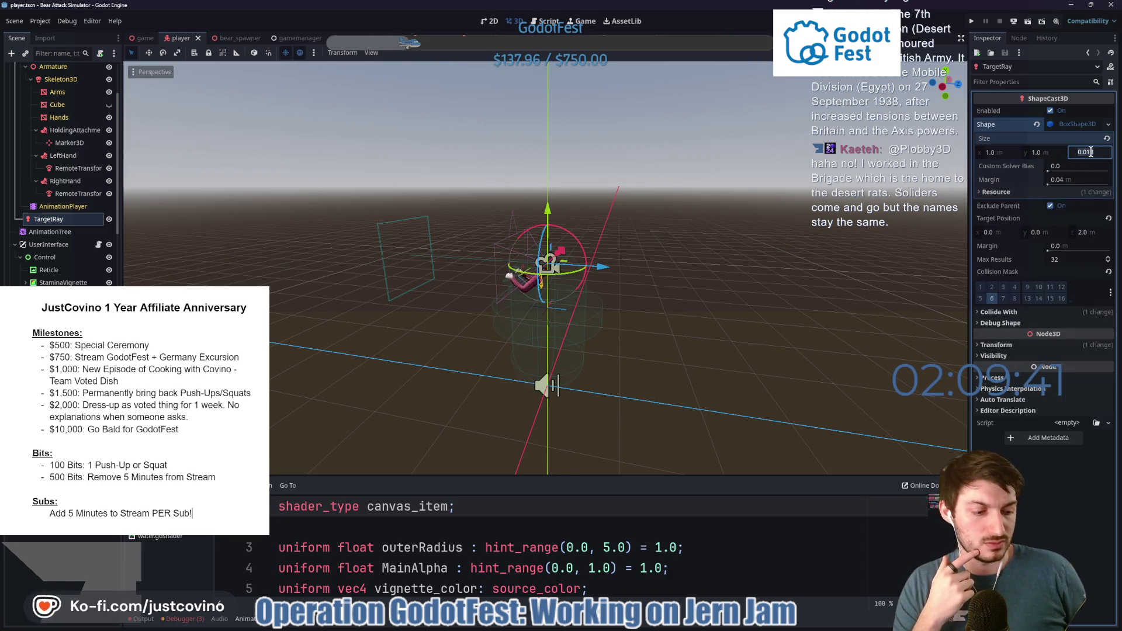
key(Return)
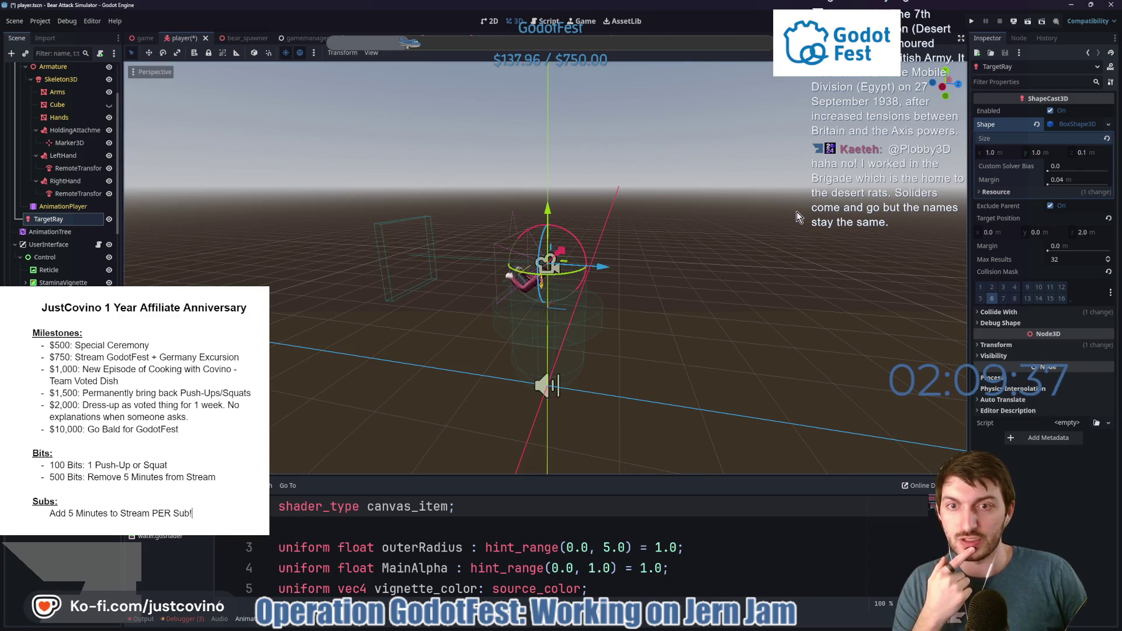